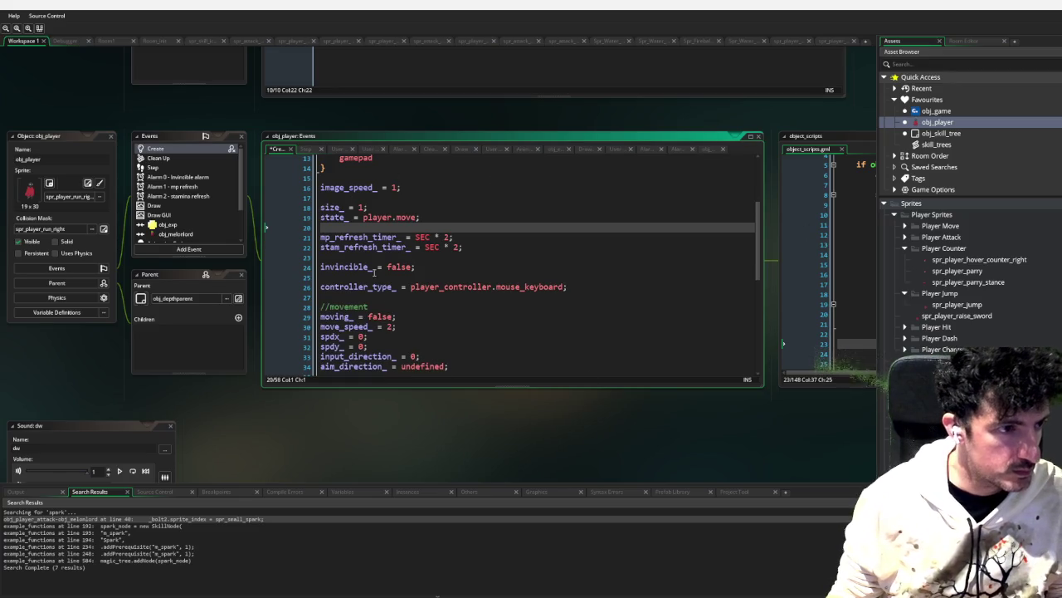
Step: Add an Alarm 3 event to obj_player described as 'Parry Timer', then return to its Create code
{"action": "left_click", "coordinate": [189, 249]}
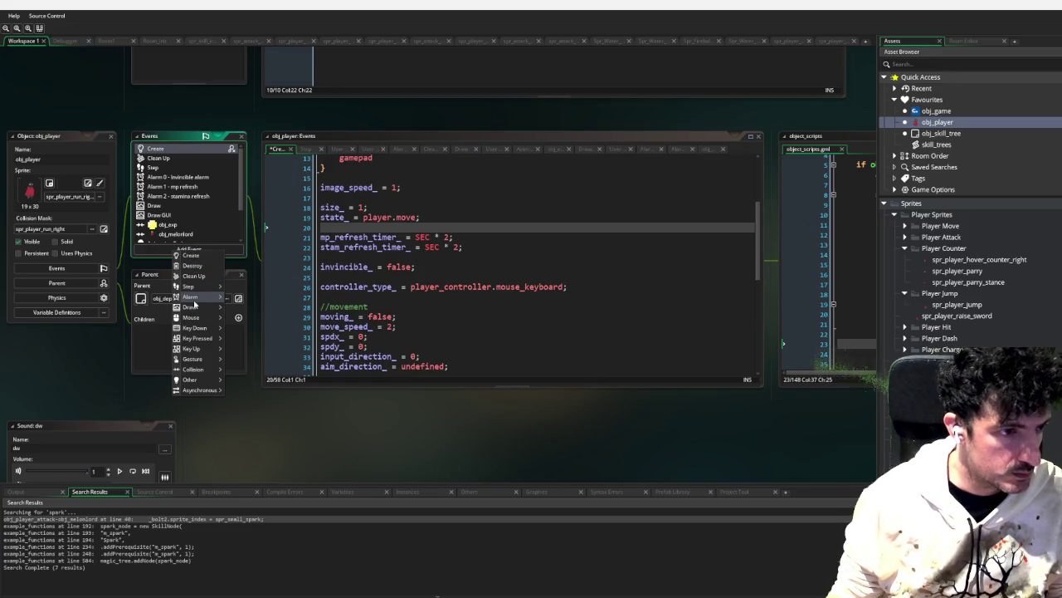
{"action": "mouse_move", "coordinate": [208, 296]}
{"action": "left_click", "coordinate": [239, 323]}
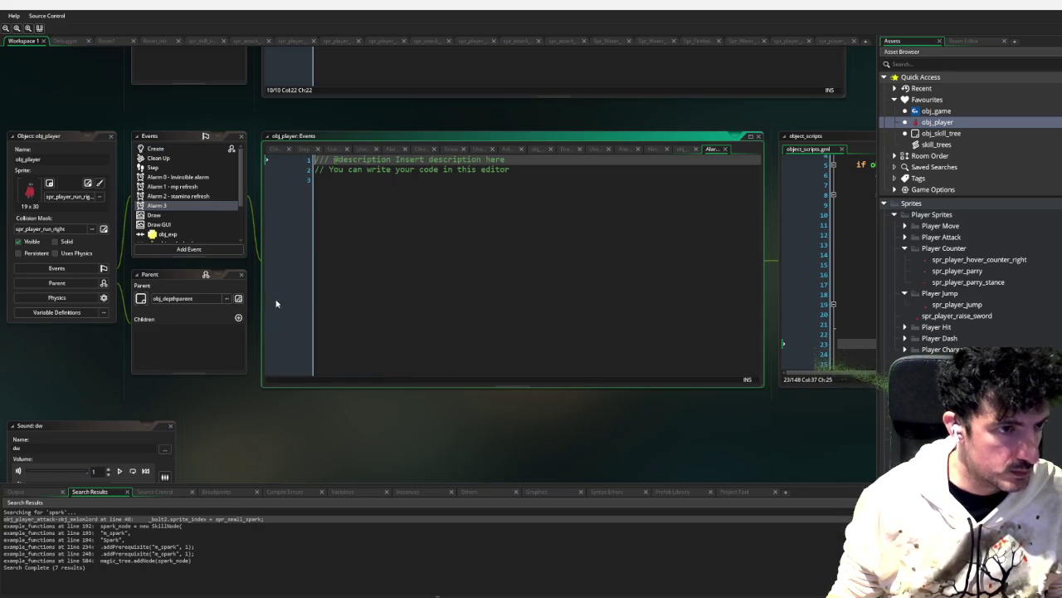
{"action": "left_click_drag", "start_coordinate": [423, 191], "coordinate": [398, 158]}
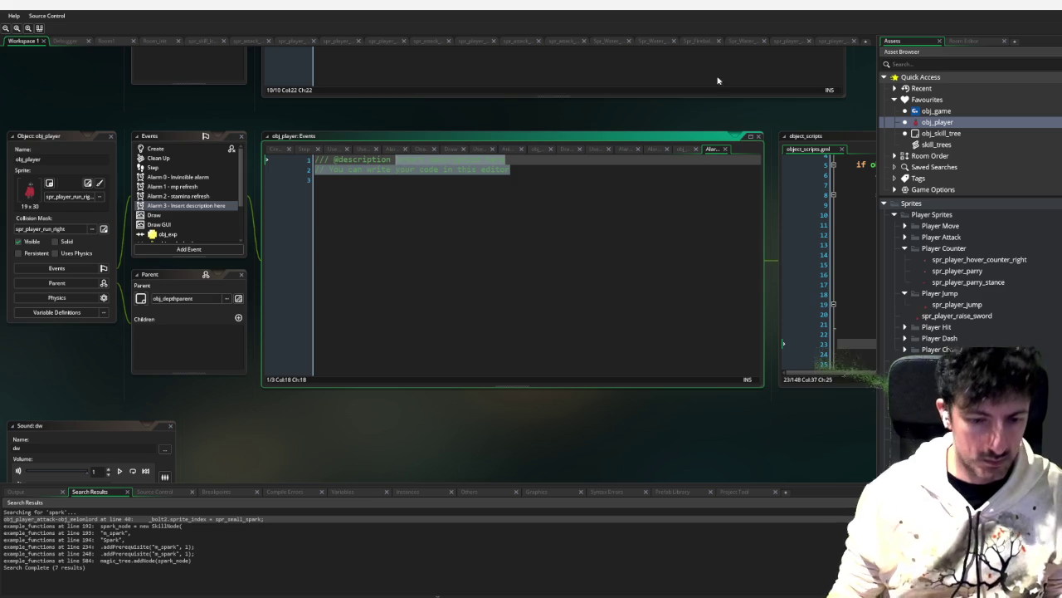
{"action": "type", "text": "Parry Timer"}
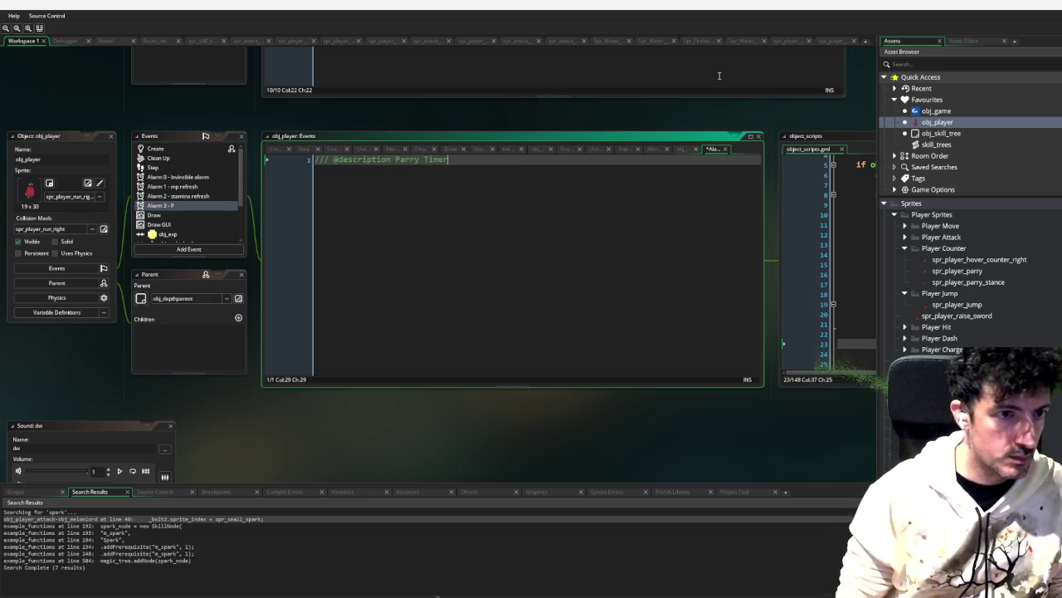
{"action": "key", "text": "Return"}
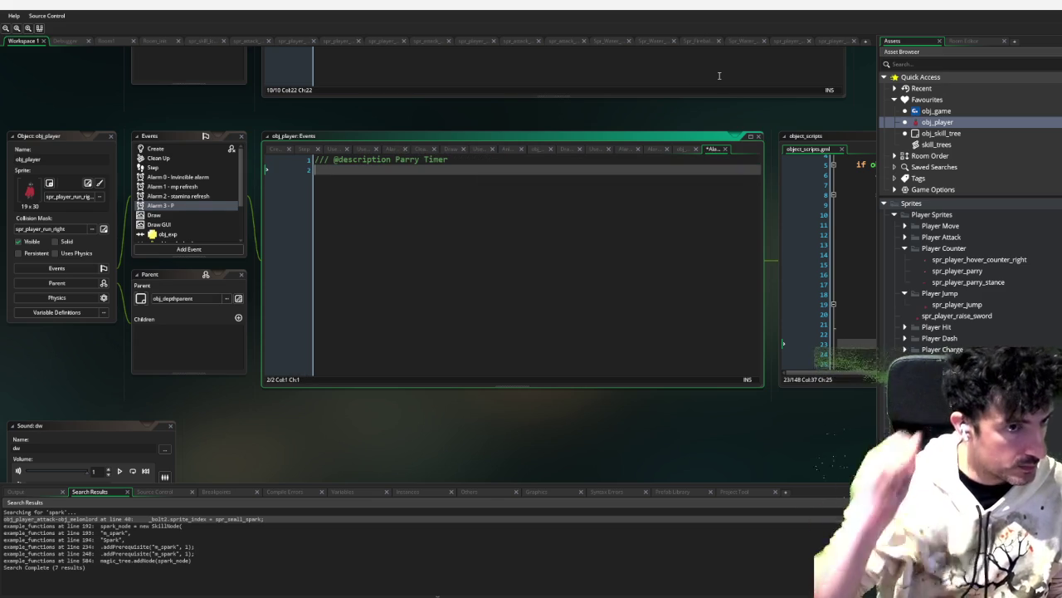
{"action": "left_click", "coordinate": [161, 149]}
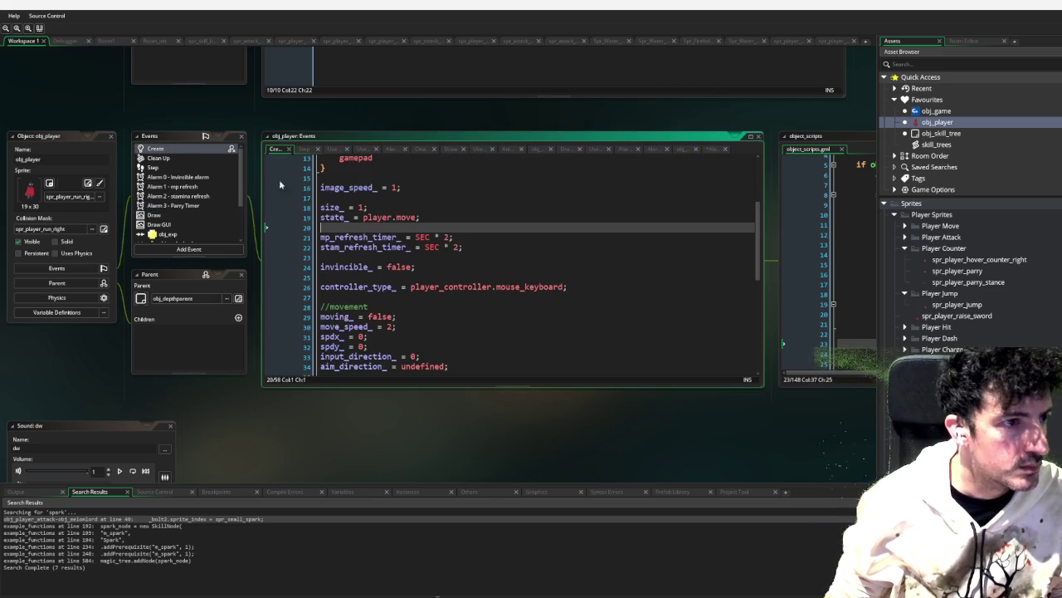
Step: On the blank line after the attack variables, add a //parry comment and parry_timer_ = SEC * 0.2;
{"action": "scroll", "coordinate": [456, 215], "scroll_direction": "down", "scroll_amount": 9}
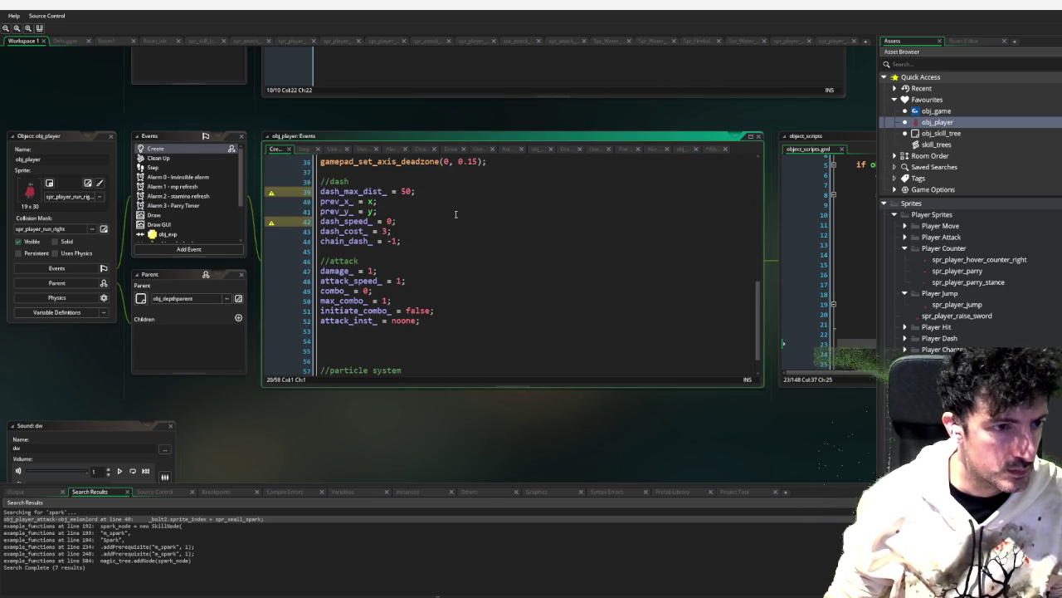
{"action": "scroll", "coordinate": [455, 215], "scroll_direction": "up", "scroll_amount": 1}
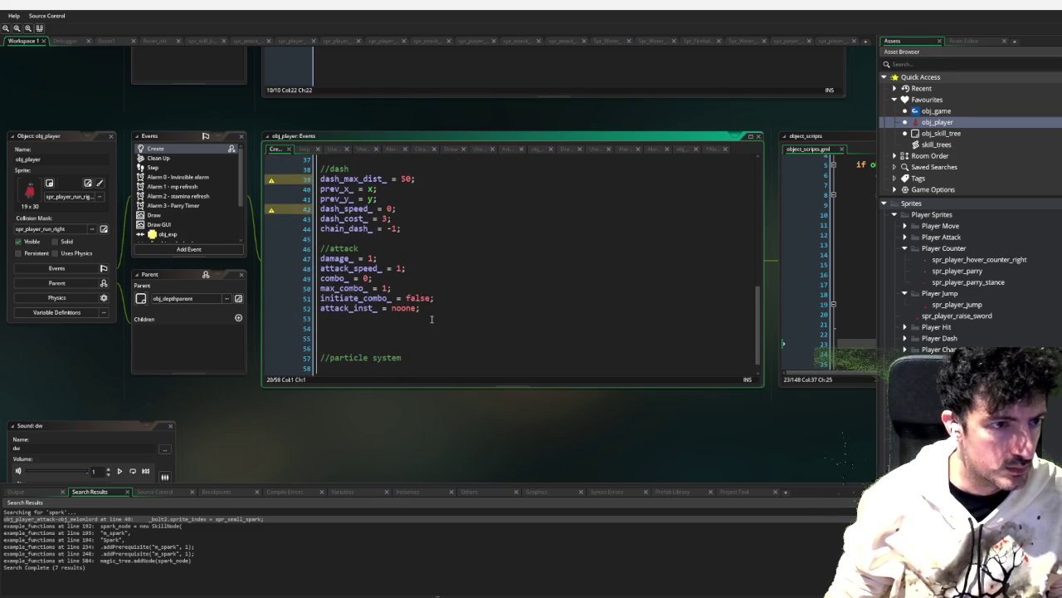
{"action": "scroll", "coordinate": [431, 319], "scroll_direction": "up", "scroll_amount": 4}
{"action": "scroll", "coordinate": [437, 312], "scroll_direction": "down", "scroll_amount": 4}
{"action": "left_click", "coordinate": [378, 321]}
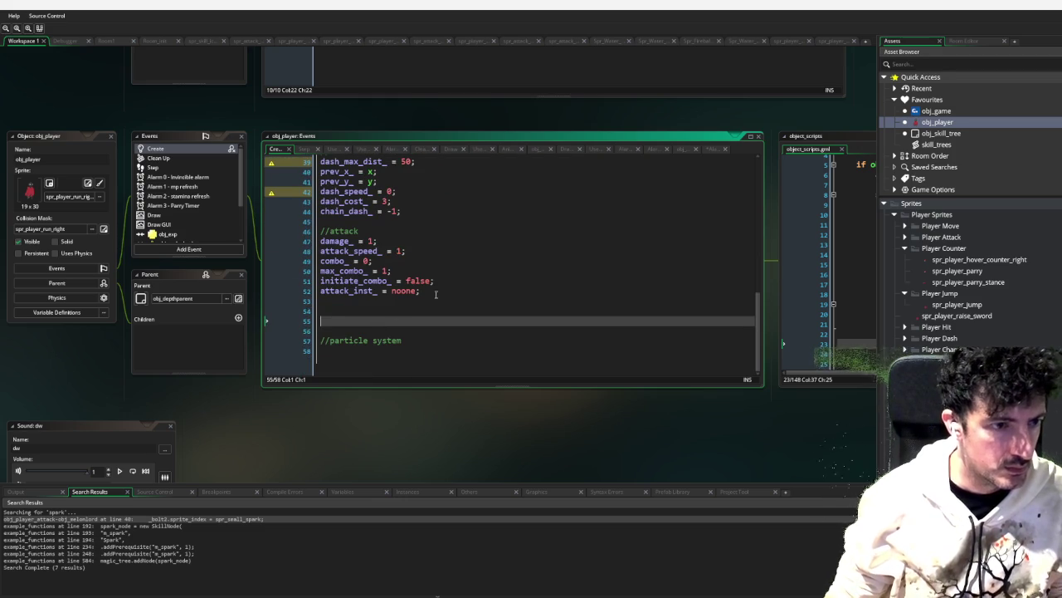
{"action": "type", "text": "//"}
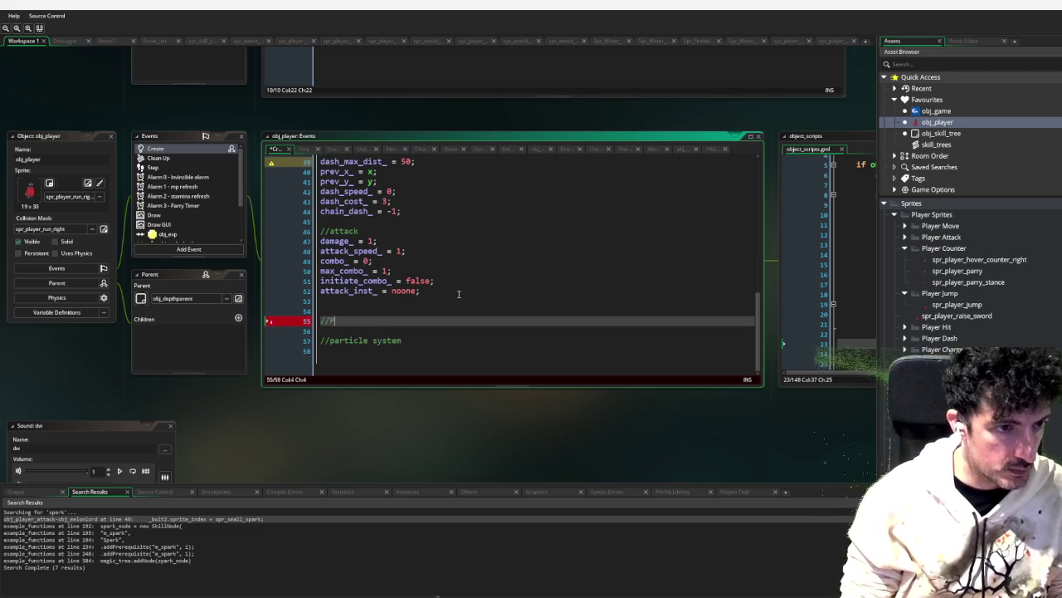
{"action": "type", "text": "parry"}
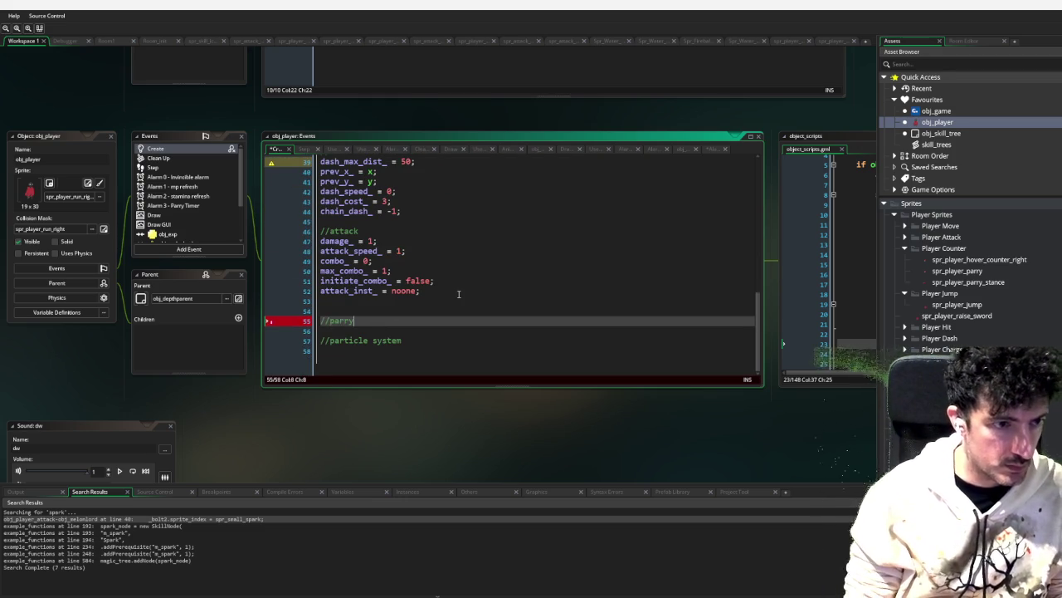
{"action": "key", "text": "Return"}
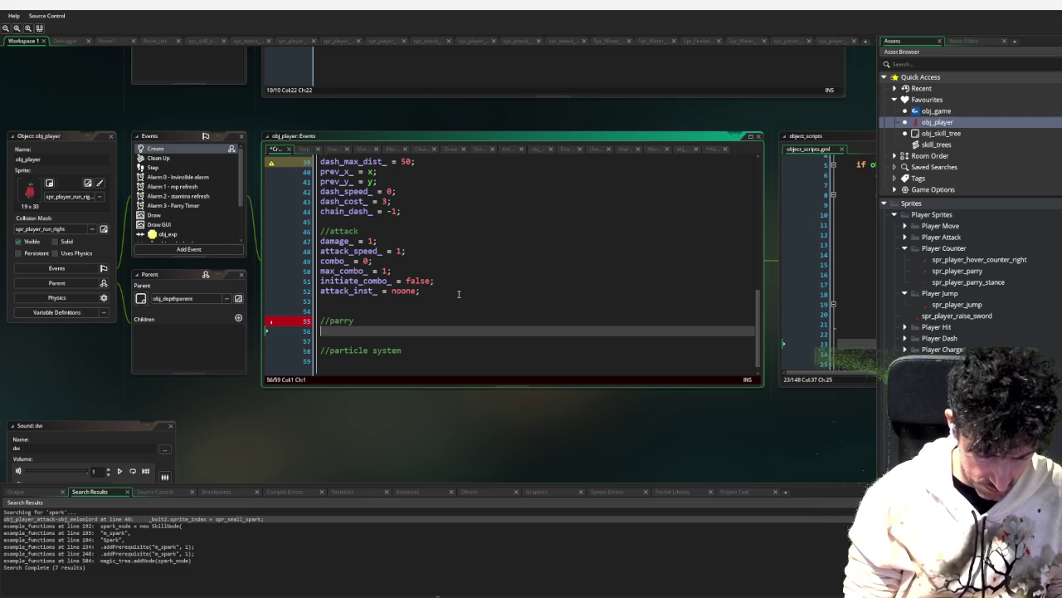
{"action": "type", "text": "parry_timer_ ="}
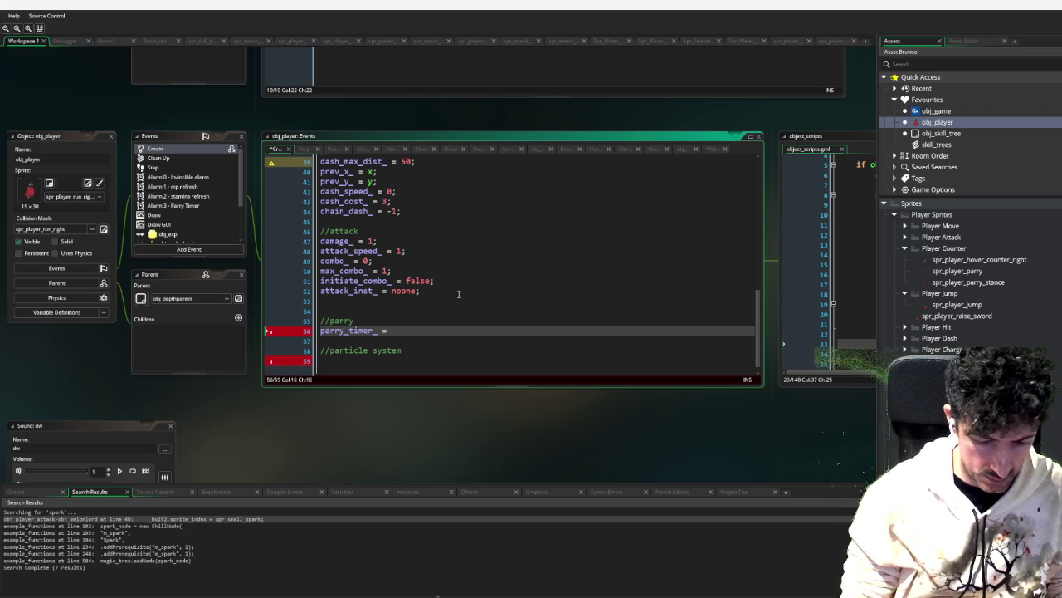
{"action": "type", "text": "SEC "}
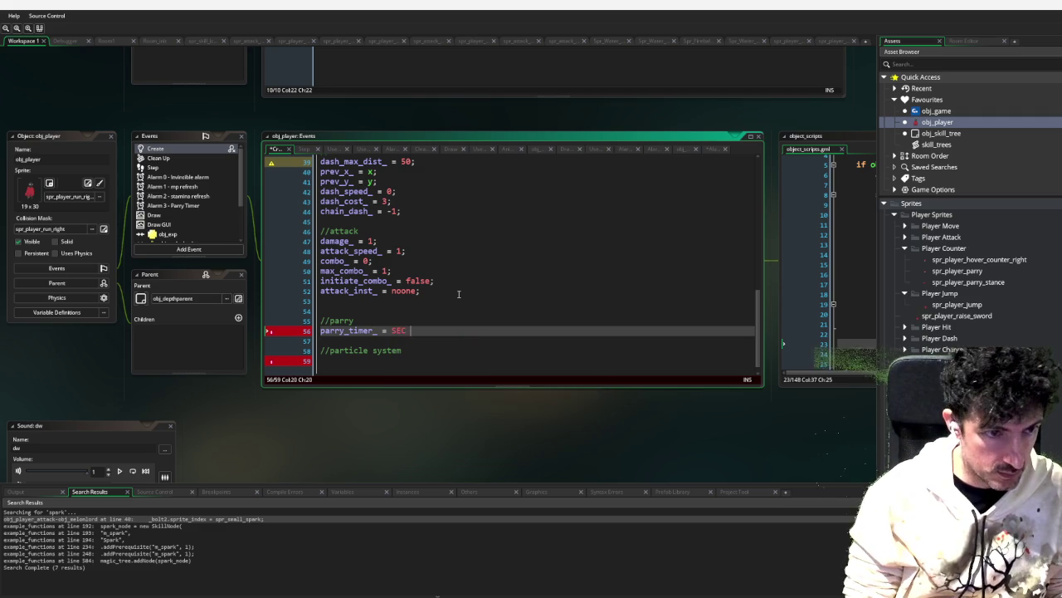
{"action": "type", "text": "* 0."}
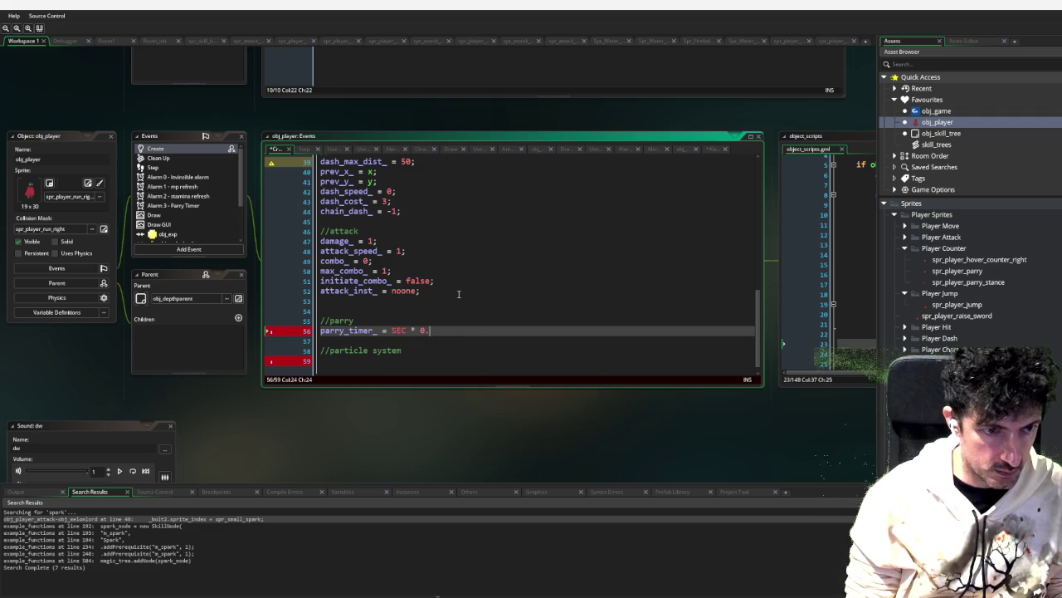
{"action": "type", "text": "22"}
{"action": "key", "text": "BackSpace"}
{"action": "type", "text": "1"}
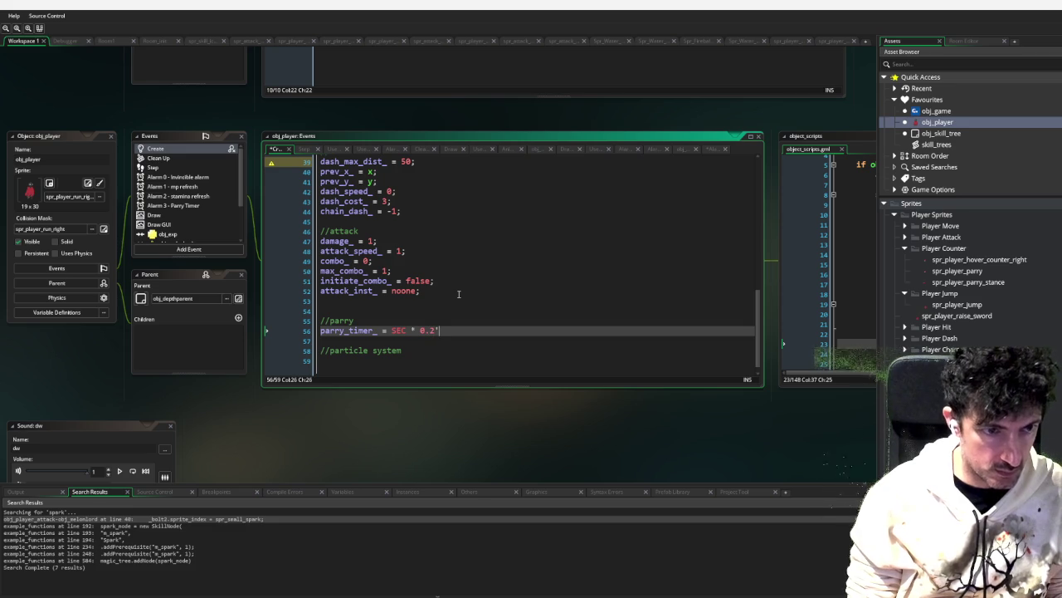
{"action": "type", "text": ";"}
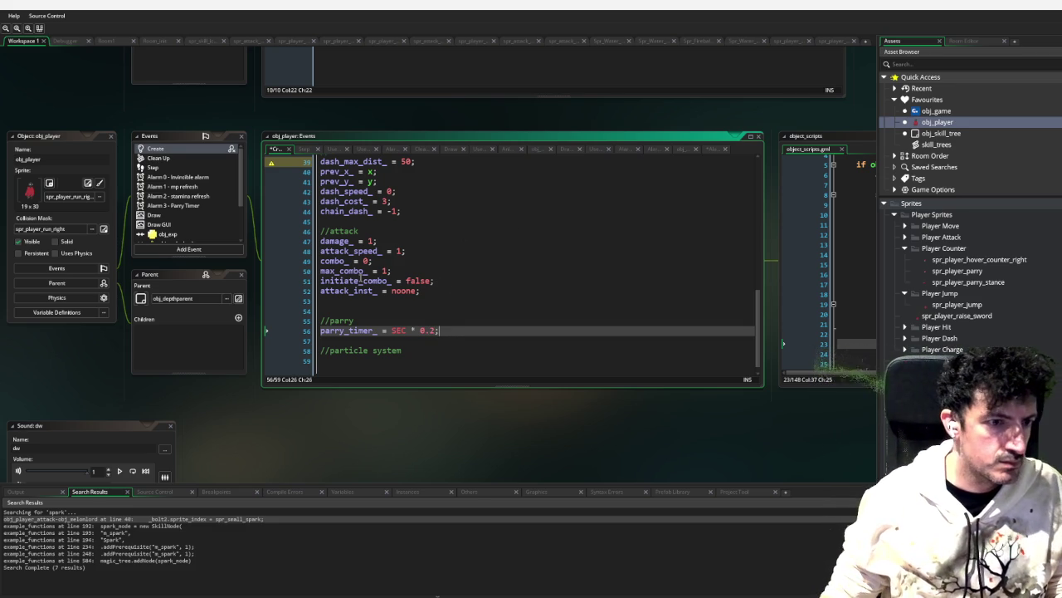
{"action": "scroll", "coordinate": [181, 205], "scroll_direction": "down", "scroll_amount": 3}
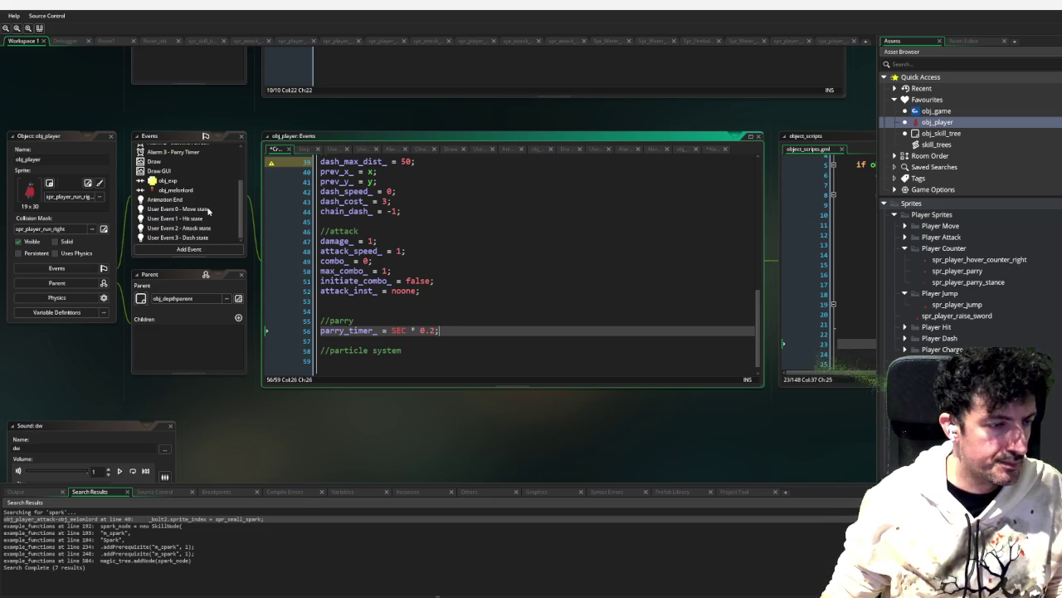
Step: Open the Move state code and insert a blank line after the dash input line
{"action": "left_click", "coordinate": [204, 209]}
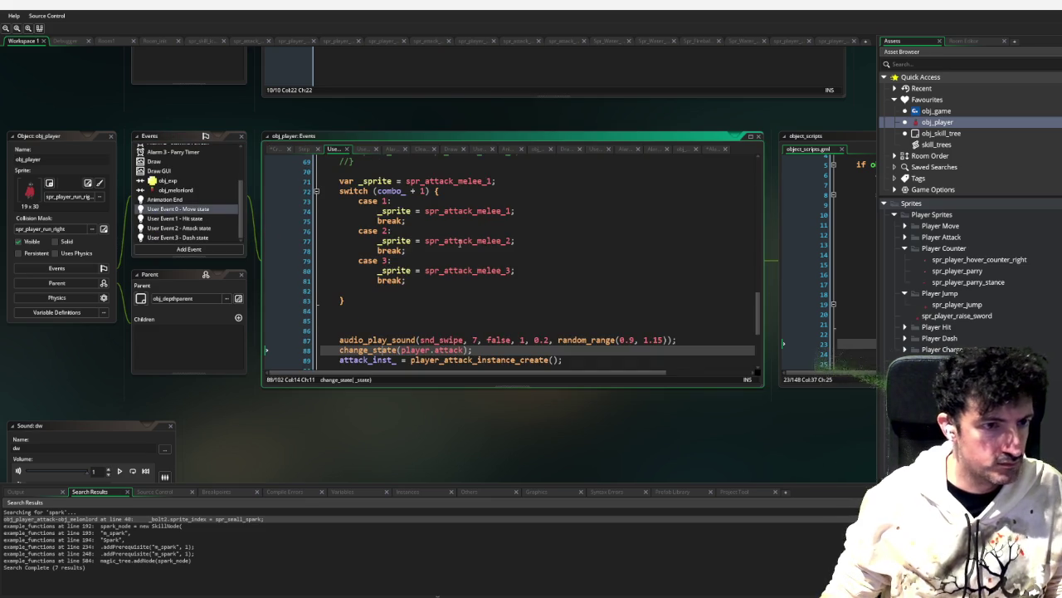
{"action": "scroll", "coordinate": [625, 261], "scroll_direction": "up", "scroll_amount": 15}
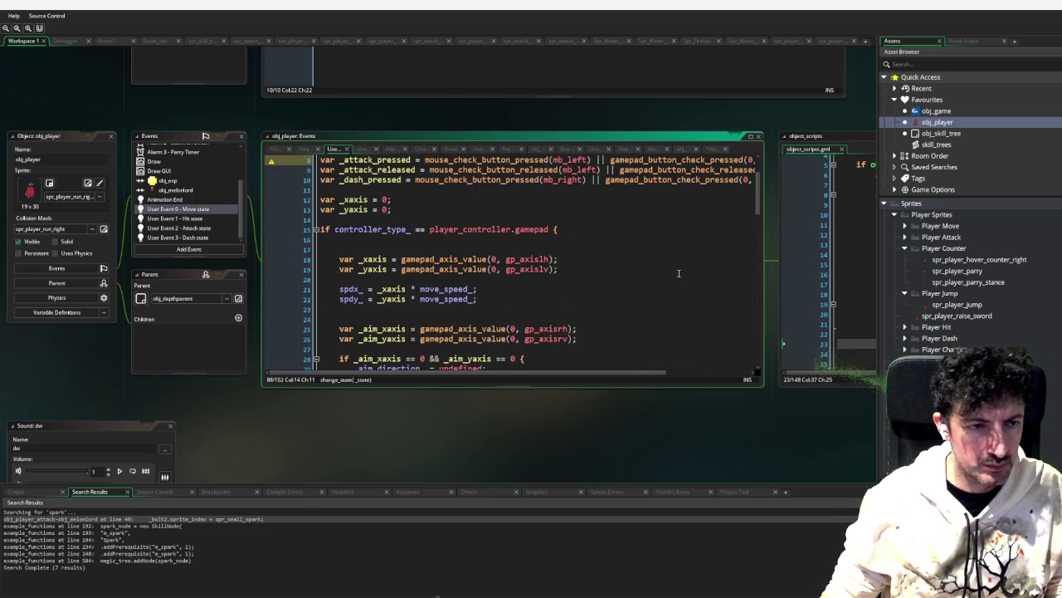
{"action": "scroll", "coordinate": [667, 282], "scroll_direction": "up", "scroll_amount": 3}
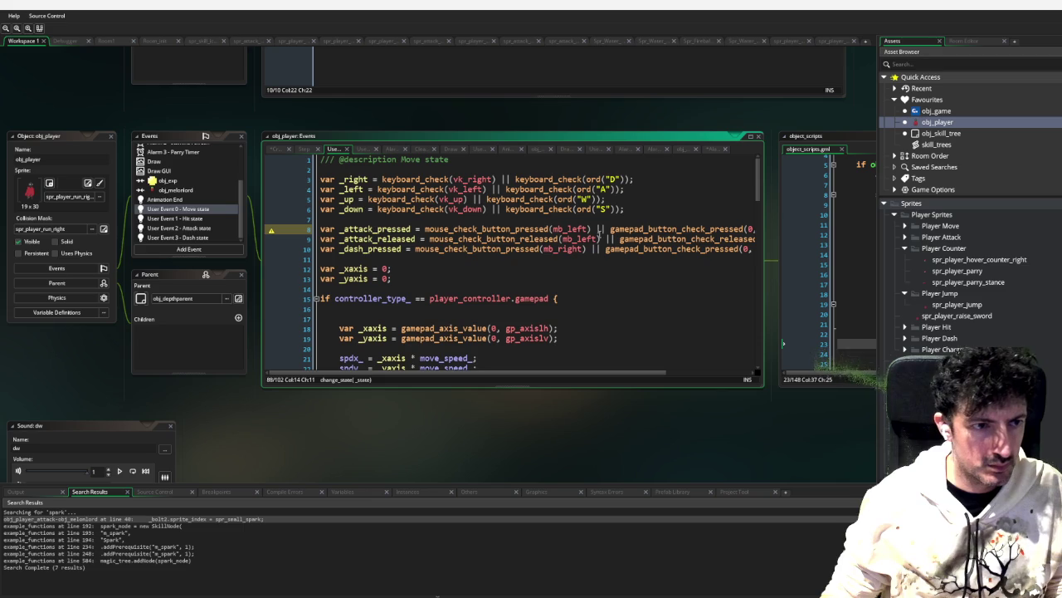
{"action": "left_click", "coordinate": [461, 258]}
{"action": "key", "text": "Return"}
{"action": "key", "text": "Up"}
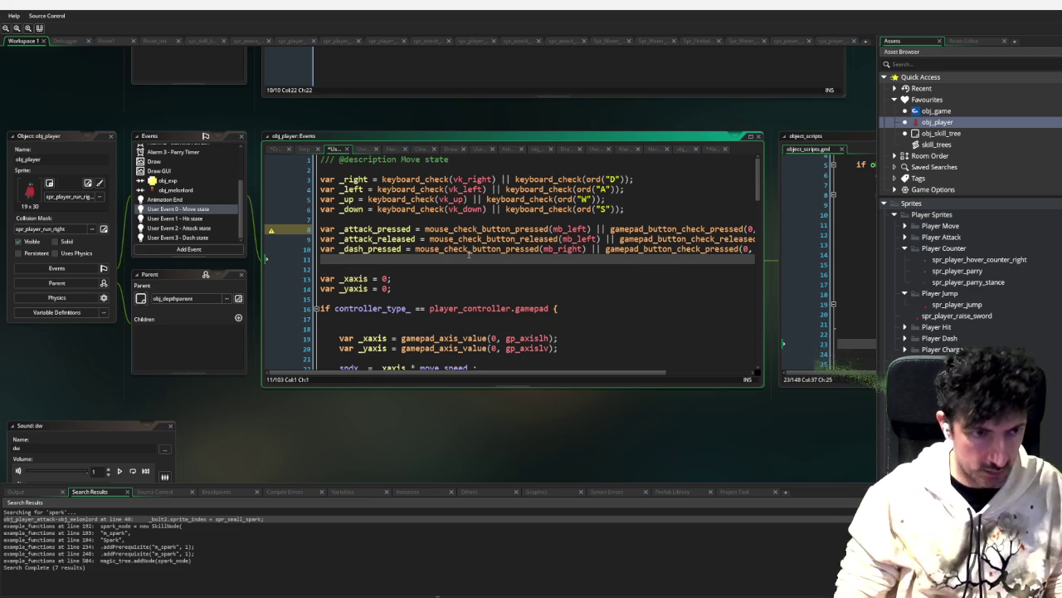
Step: Declare var _parry_pressed = keyboard_check_pressed(vk_lshift) || on the new line
{"action": "type", "text": "var _parry_r"}
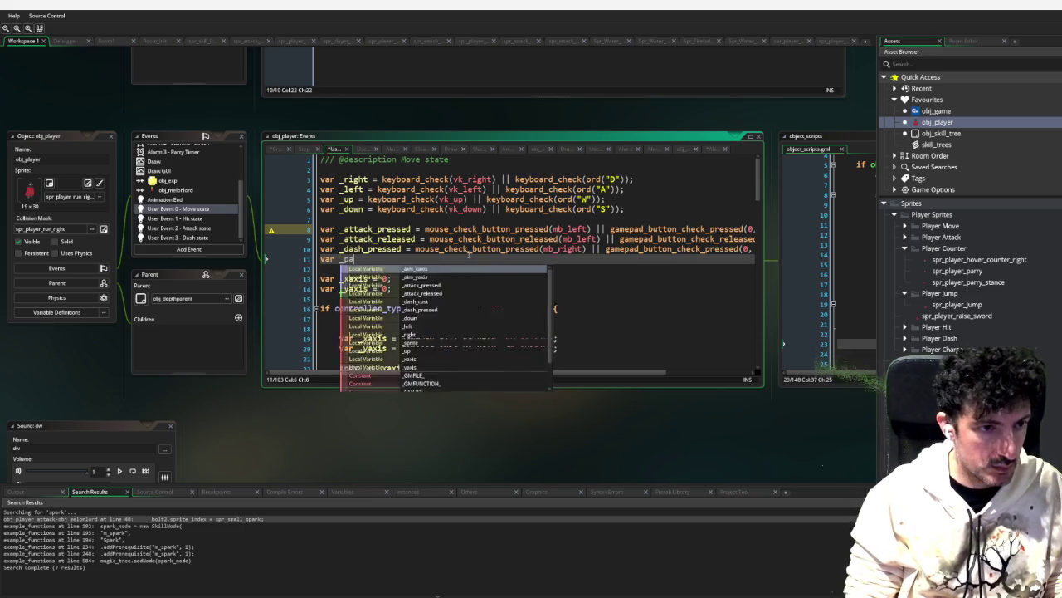
{"action": "key", "text": "BackSpace"}
{"action": "type", "text": "pressed = "}
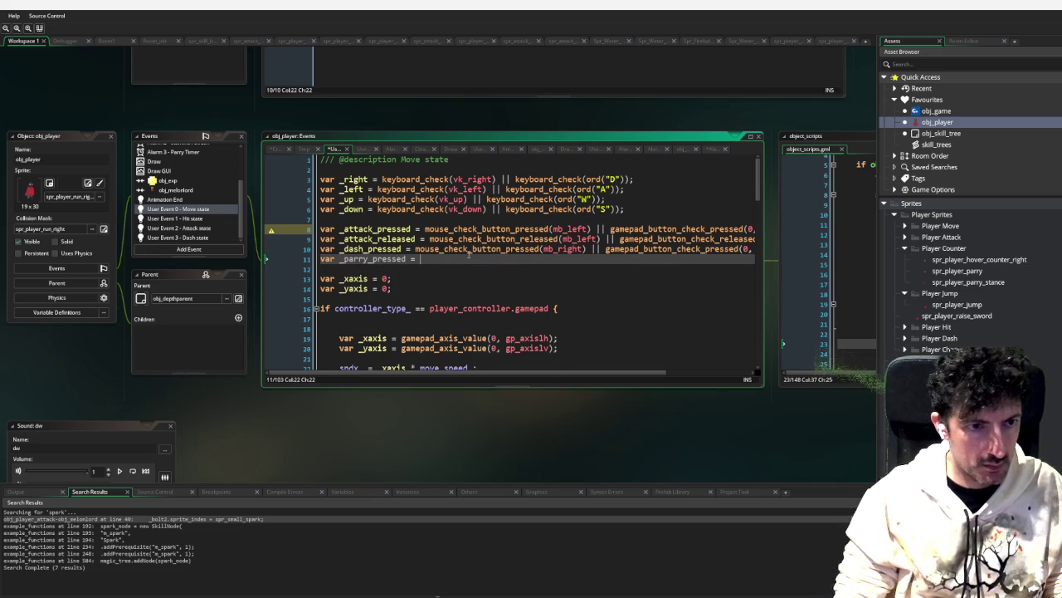
{"action": "type", "text": "keyboard_che"}
{"action": "key", "text": "Down"}
{"action": "key", "text": "Down"}
{"action": "key", "text": "Return"}
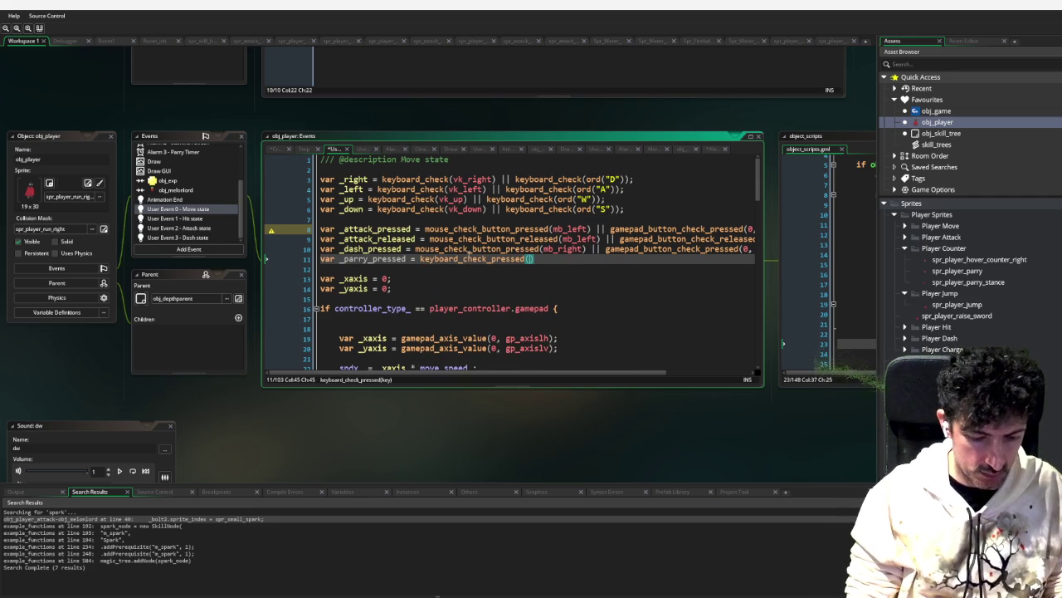
{"action": "type", "text": "vk_"}
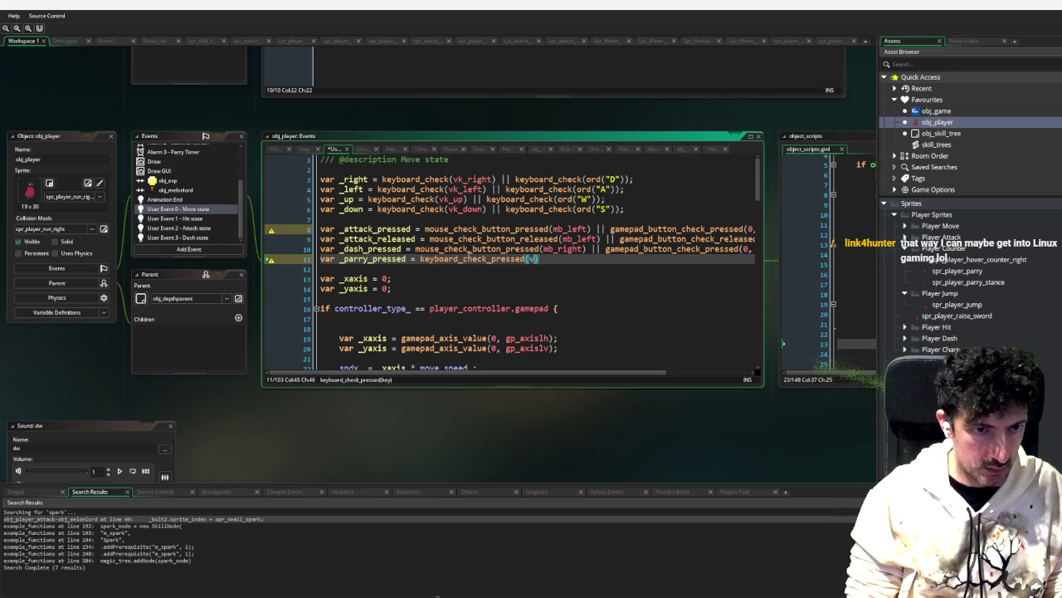
{"action": "type", "text": "l"}
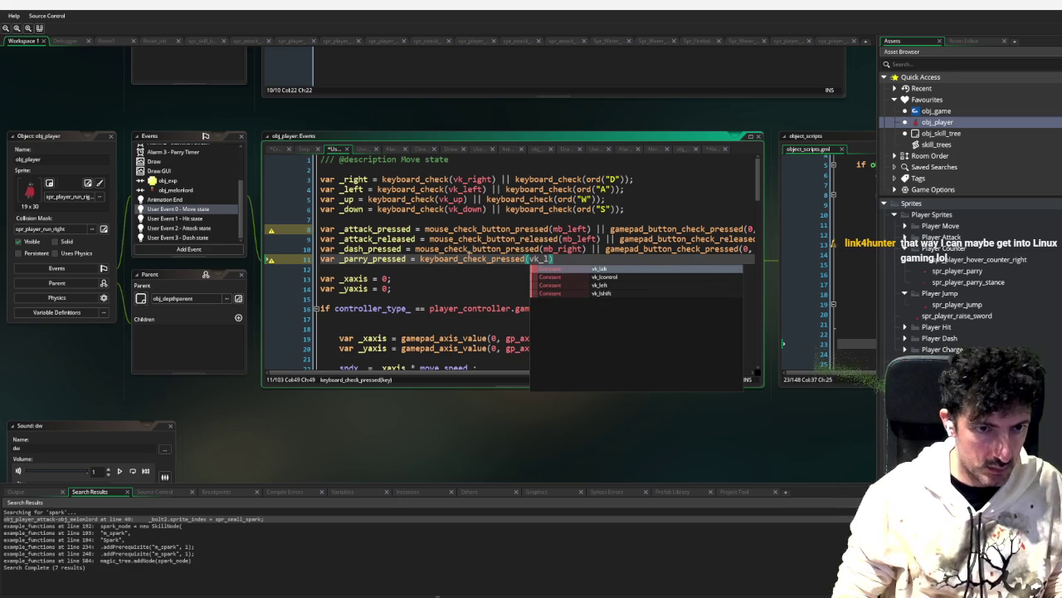
{"action": "key", "text": "Down"}
{"action": "key", "text": "Down"}
{"action": "key", "text": "Down"}
{"action": "key", "text": "Return"}
{"action": "type", "text": ") "}
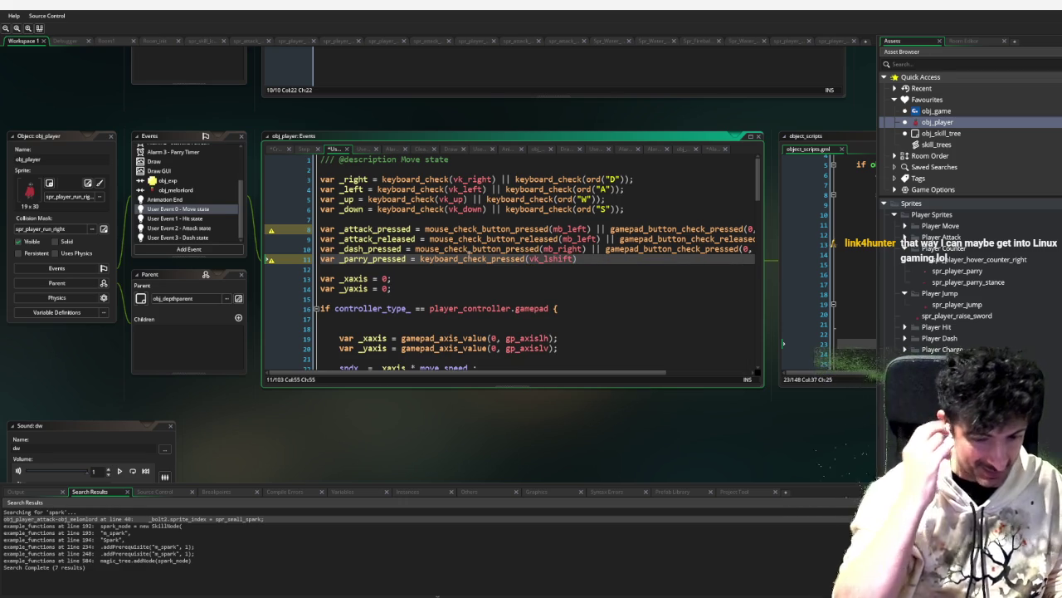
{"action": "type", "text": "||"}
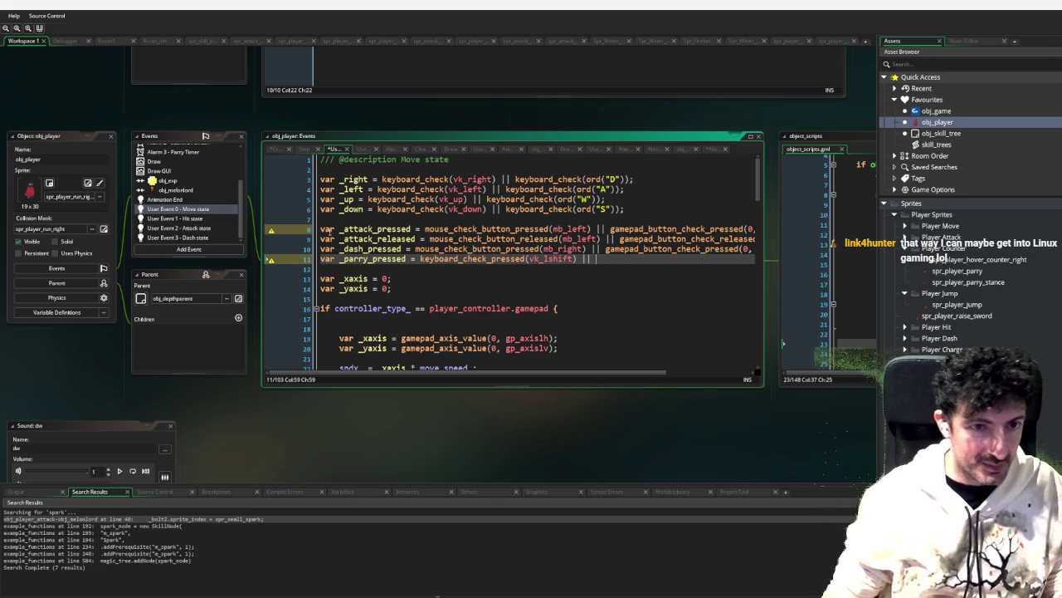
Step: Append gamepad_button_check_pressed(0, gp_face2), copied from line 10, to the parry input line
{"action": "mouse_move", "coordinate": [578, 259]}
{"action": "left_mouse_down"}
{"action": "mouse_move", "coordinate": [411, 259]}
{"action": "mouse_move", "coordinate": [421, 261]}
{"action": "left_mouse_up"}
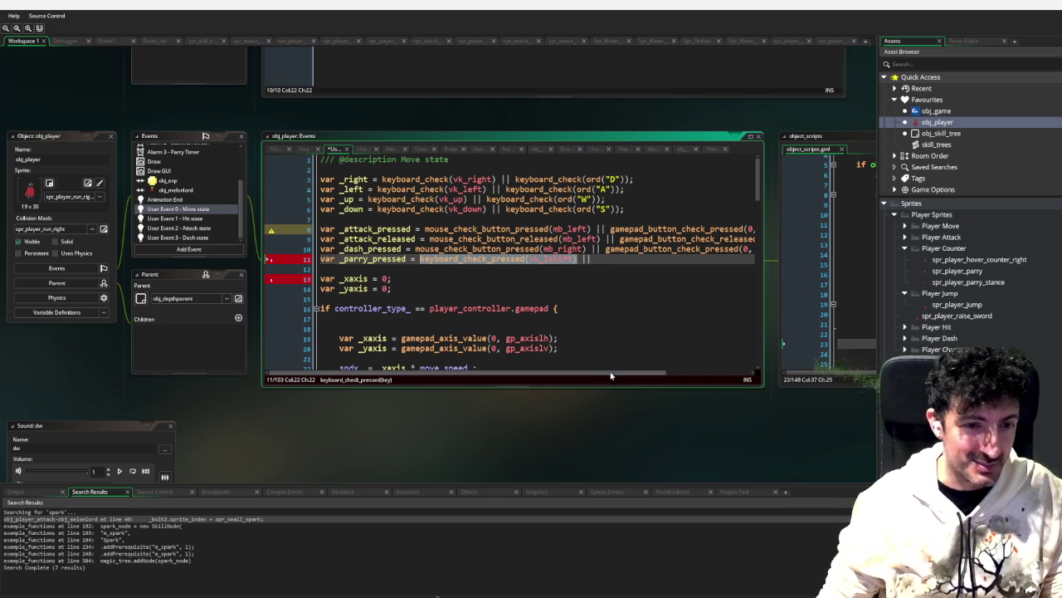
{"action": "left_click_drag", "start_coordinate": [614, 374], "coordinate": [671, 367]}
{"action": "scroll", "coordinate": [671, 368], "scroll_direction": "left", "scroll_amount": 5}
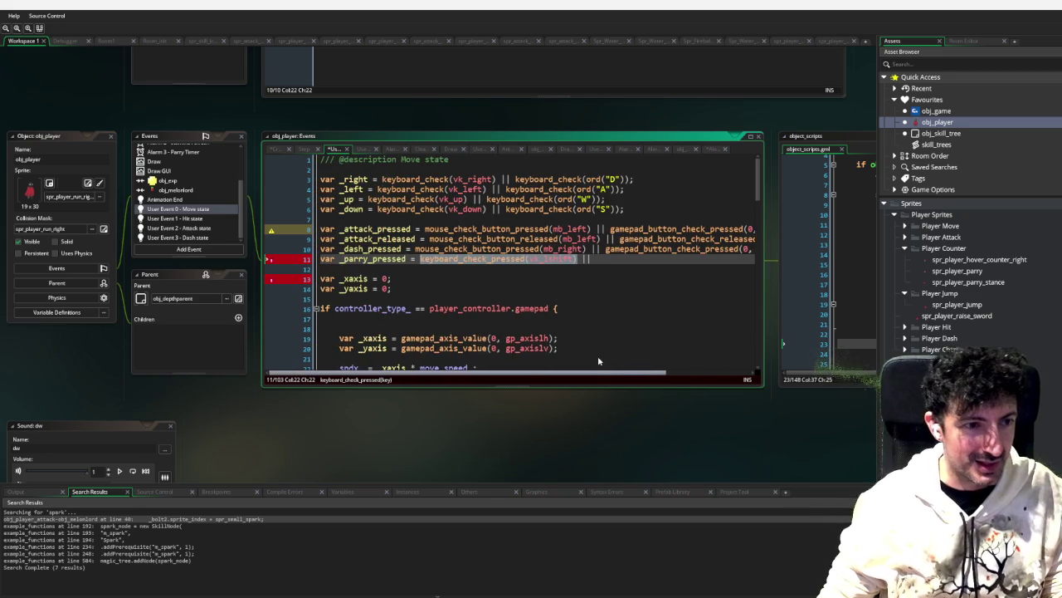
{"action": "left_click", "coordinate": [592, 249]}
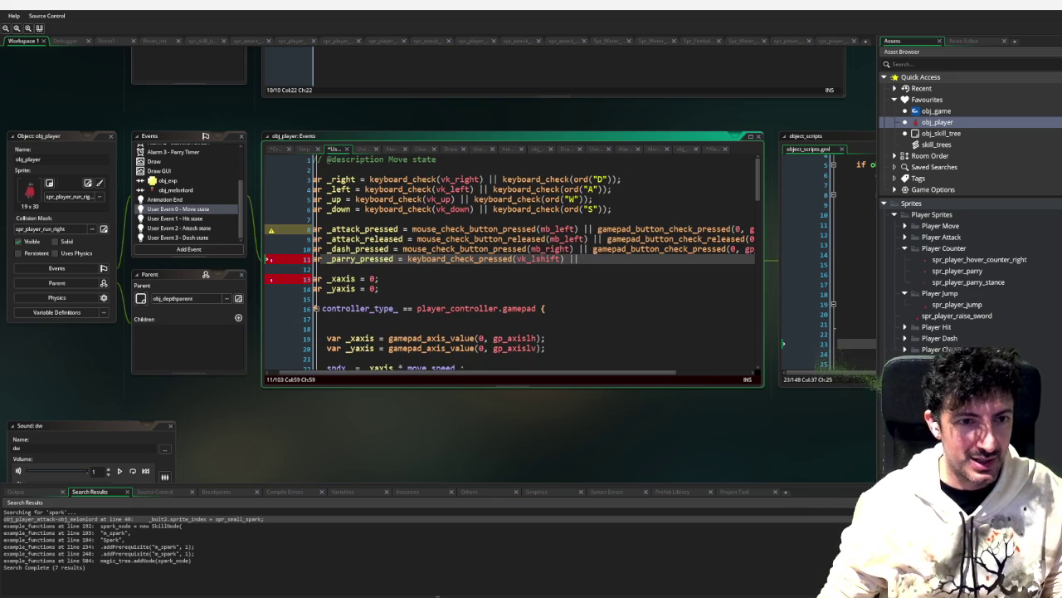
{"action": "key", "text": "shift+End"}
{"action": "key", "text": "ctrl+c"}
{"action": "left_click", "coordinate": [514, 259]}
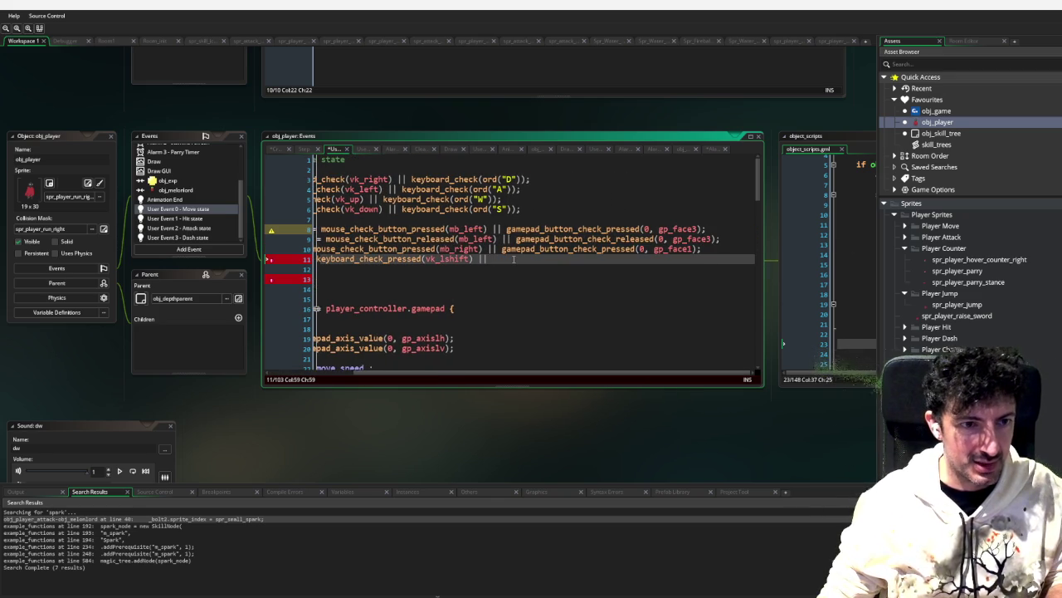
{"action": "key", "text": "ctrl+v"}
{"action": "key", "text": "Left"}
{"action": "key", "text": "Left"}
{"action": "key", "text": "BackSpace"}
{"action": "type", "text": "2"}
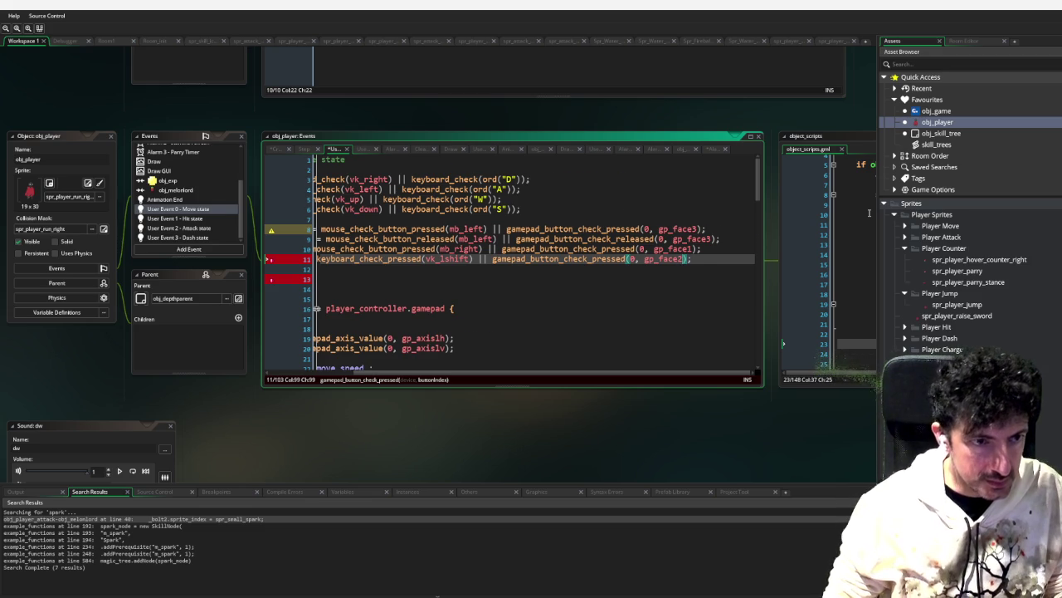
{"action": "key", "text": "Down"}
{"action": "key", "text": "Down"}
{"action": "key", "text": "Down"}
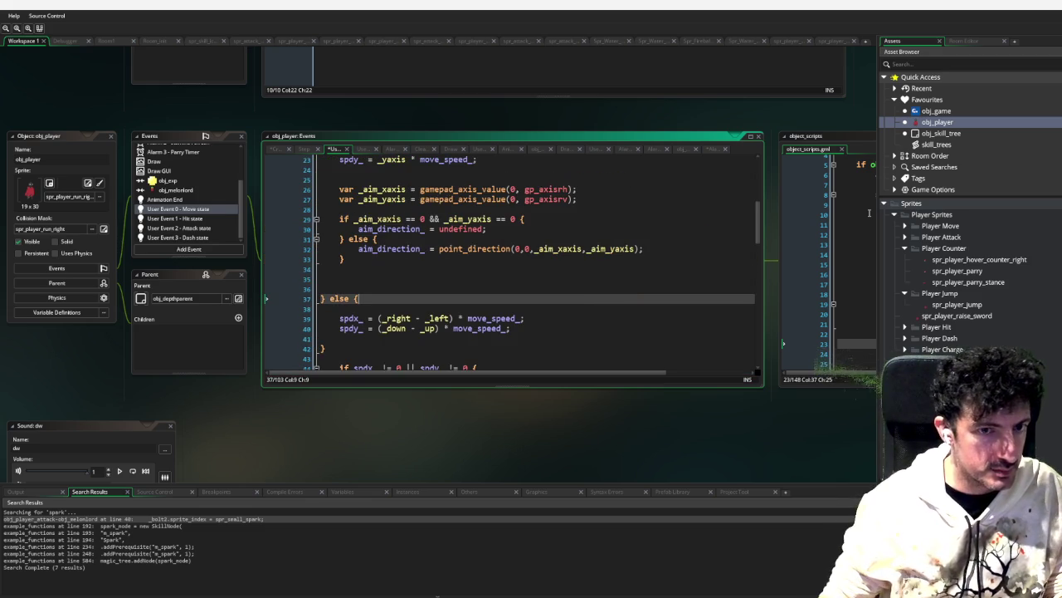
Step: Below the dash block, write an empty if _parry_pressed && global.abilities[abilities.parry] { } block
{"action": "scroll", "coordinate": [578, 278], "scroll_direction": "down", "scroll_amount": 20}
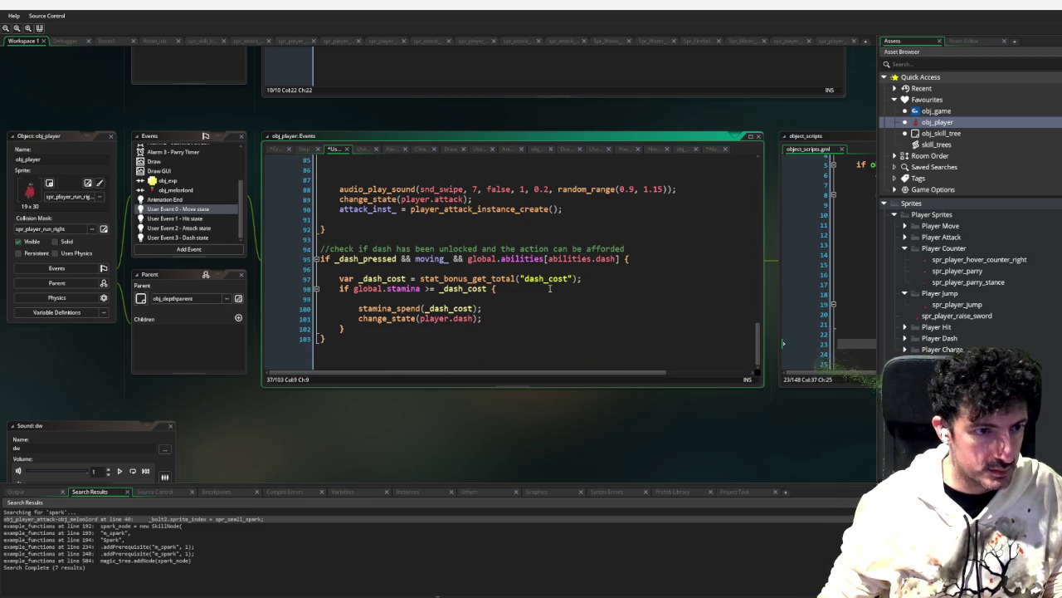
{"action": "left_click", "coordinate": [430, 333]}
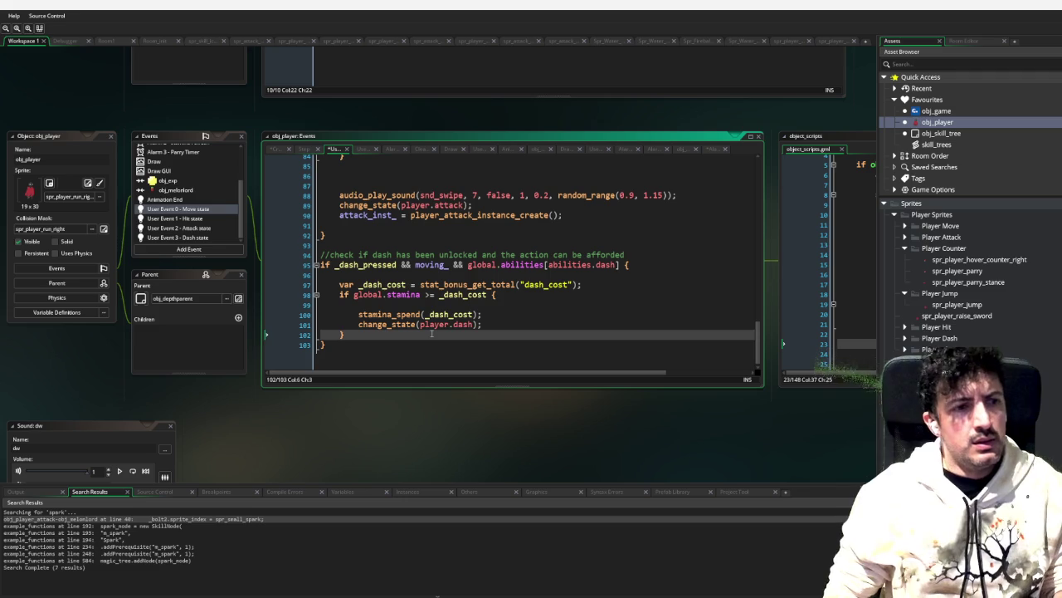
{"action": "key", "text": "Down"}
{"action": "key", "text": "Return"}
{"action": "key", "text": "Return"}
{"action": "key", "text": "Return"}
{"action": "key", "text": "Up"}
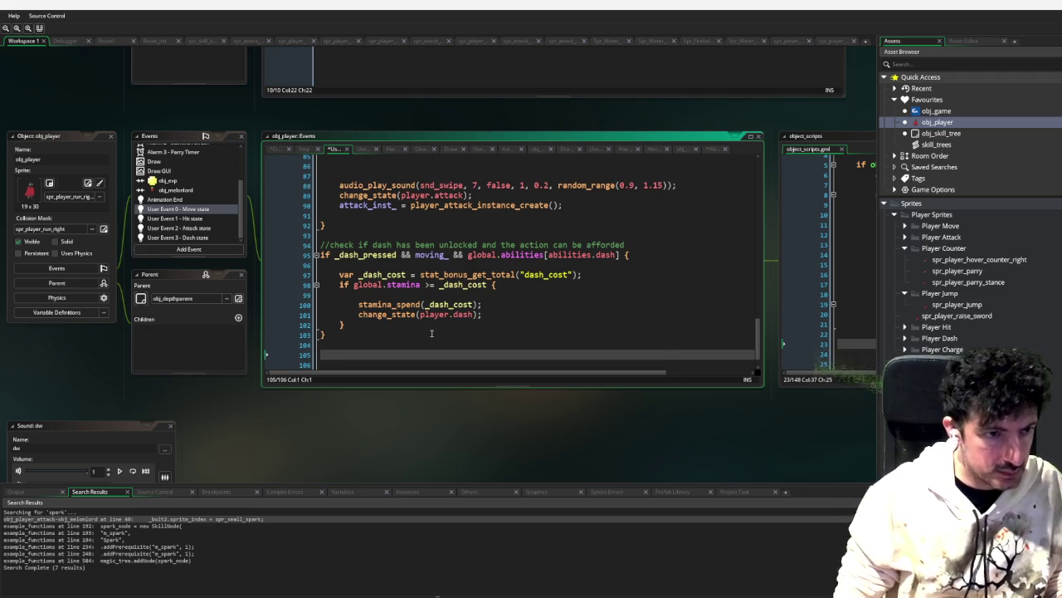
{"action": "key", "text": "Return"}
{"action": "type", "text": "if _parry_pressed "}
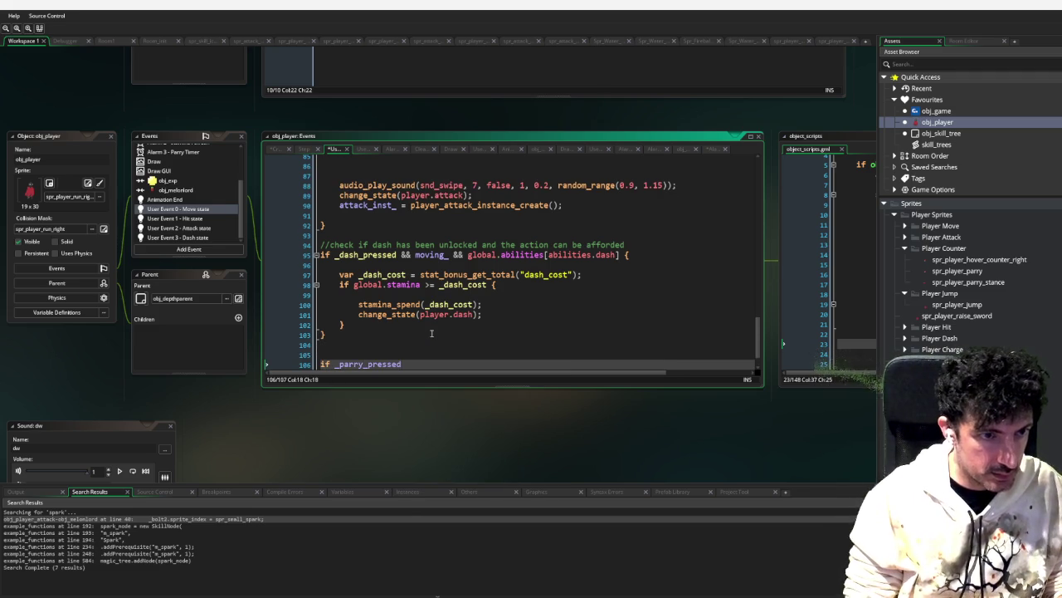
{"action": "type", "text": "&& "}
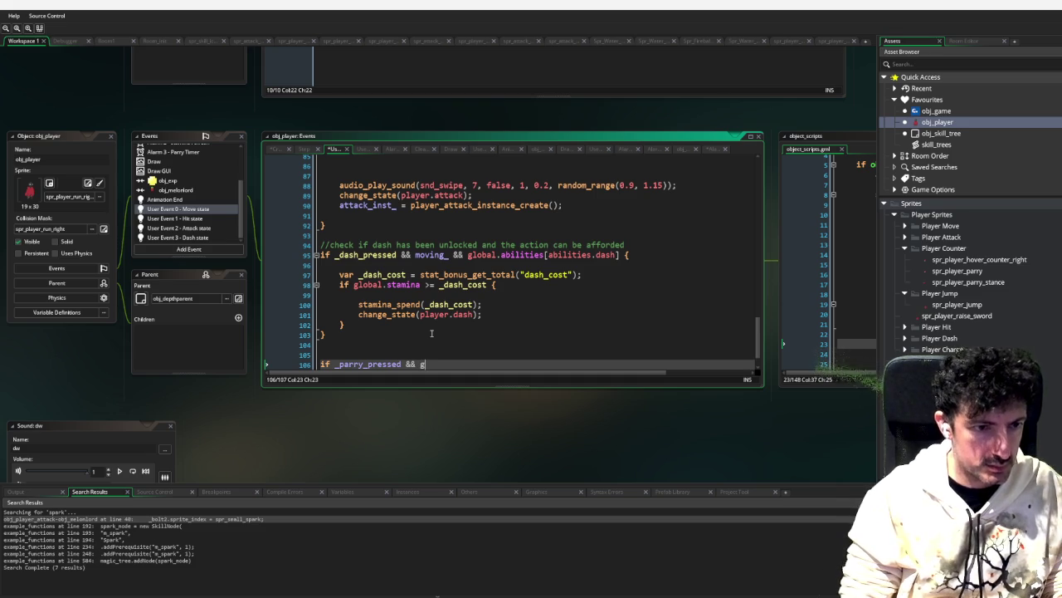
{"action": "type", "text": "global.abil"}
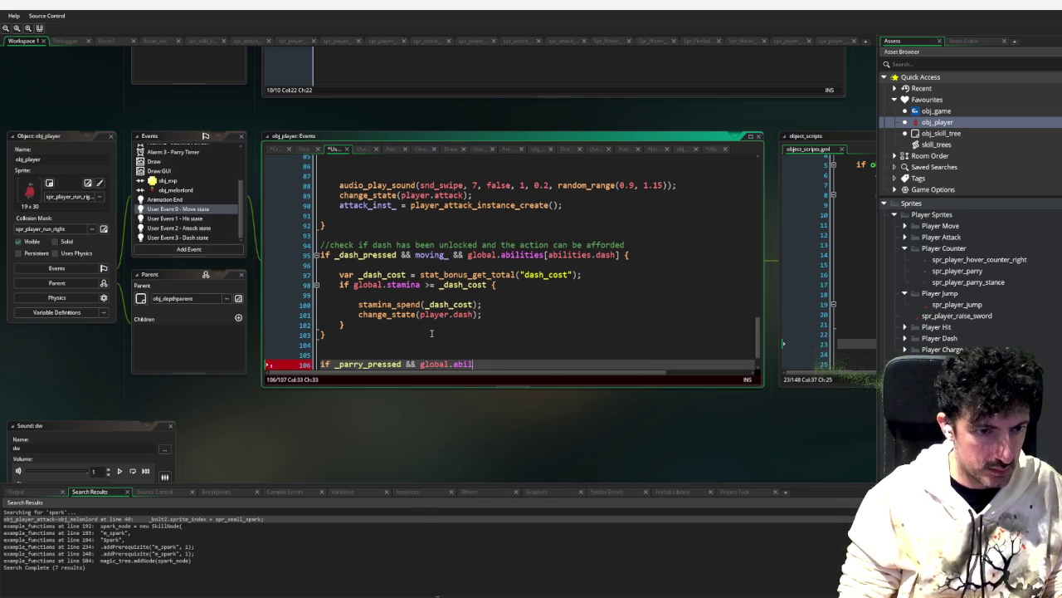
{"action": "type", "text": "ities[abilities.pa"}
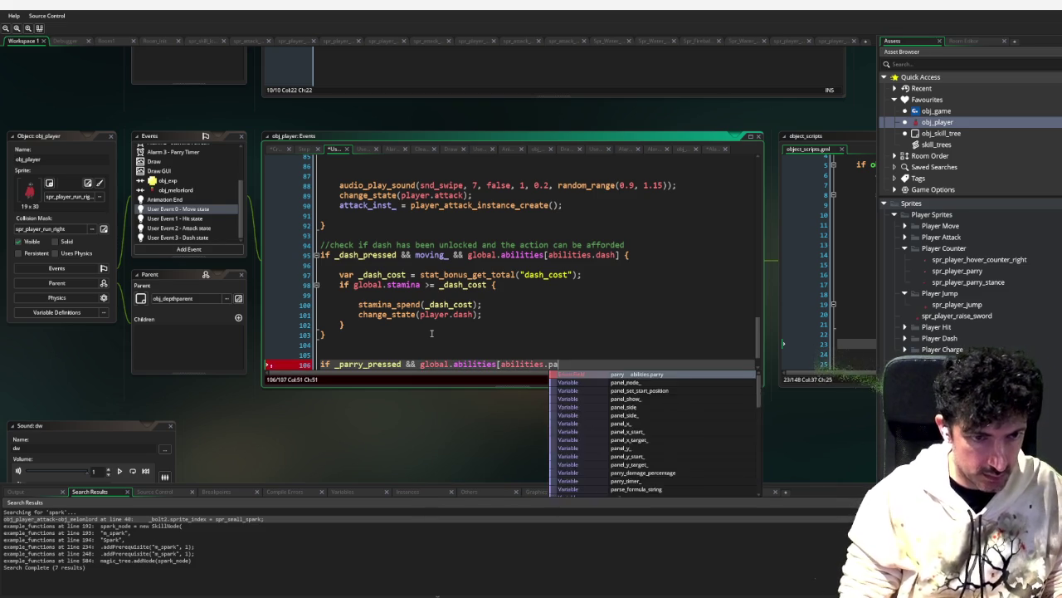
{"action": "type", "text": "rry] "}
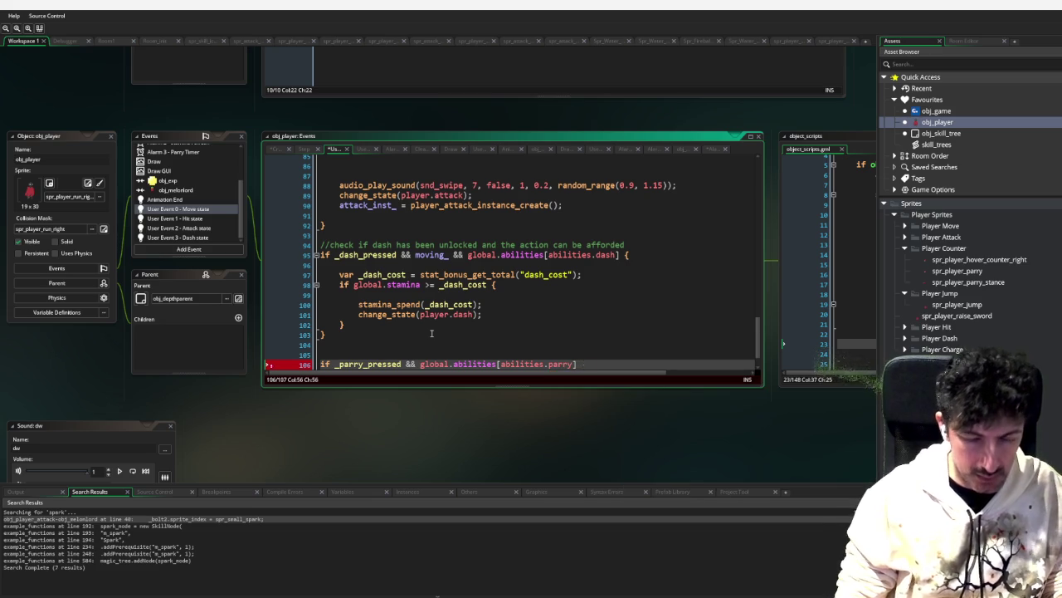
{"action": "type", "text": "{"}
{"action": "key", "text": "Return"}
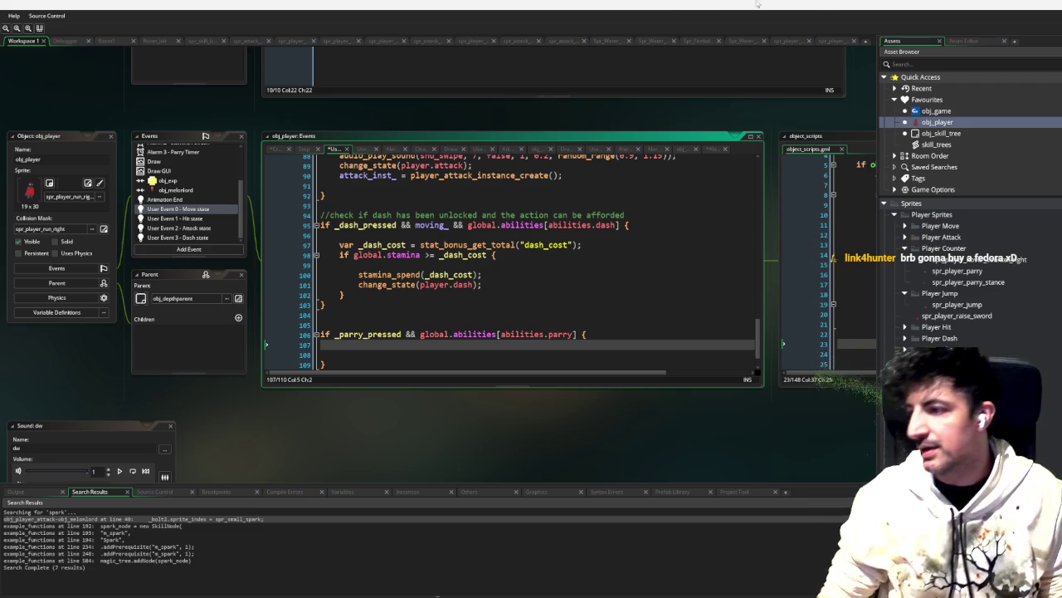
{"action": "scroll", "coordinate": [682, 200], "scroll_direction": "up", "scroll_amount": 6}
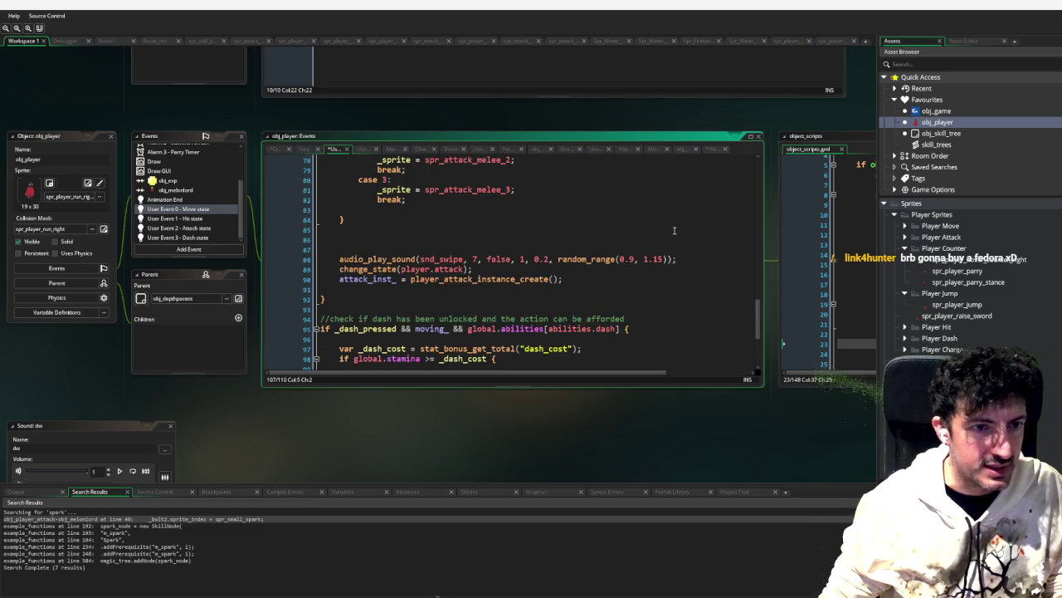
{"action": "scroll", "coordinate": [674, 232], "scroll_direction": "down", "scroll_amount": 2}
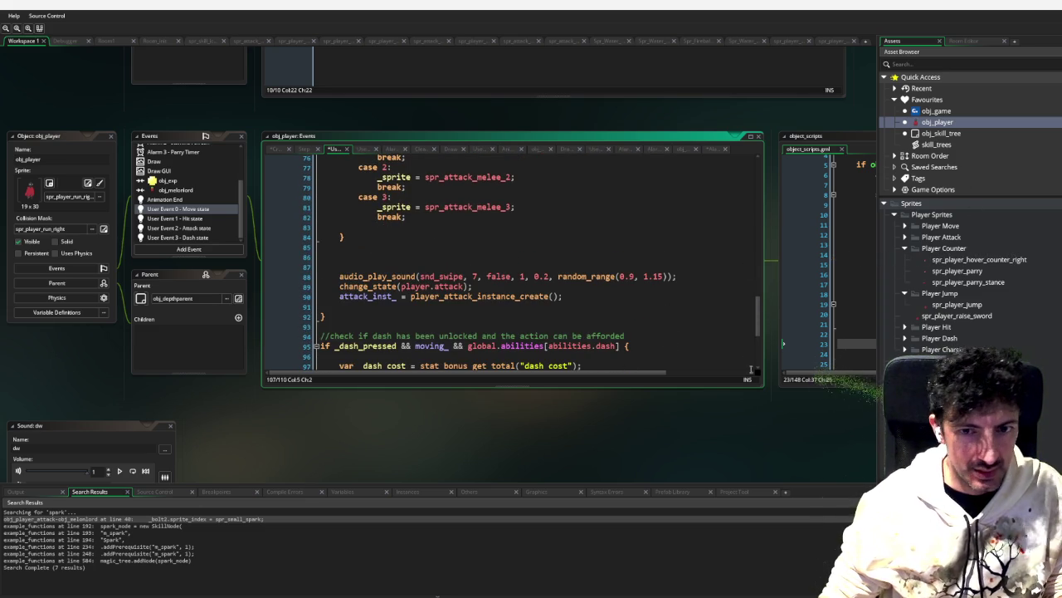
{"action": "scroll", "coordinate": [626, 338], "scroll_direction": "down", "scroll_amount": 5}
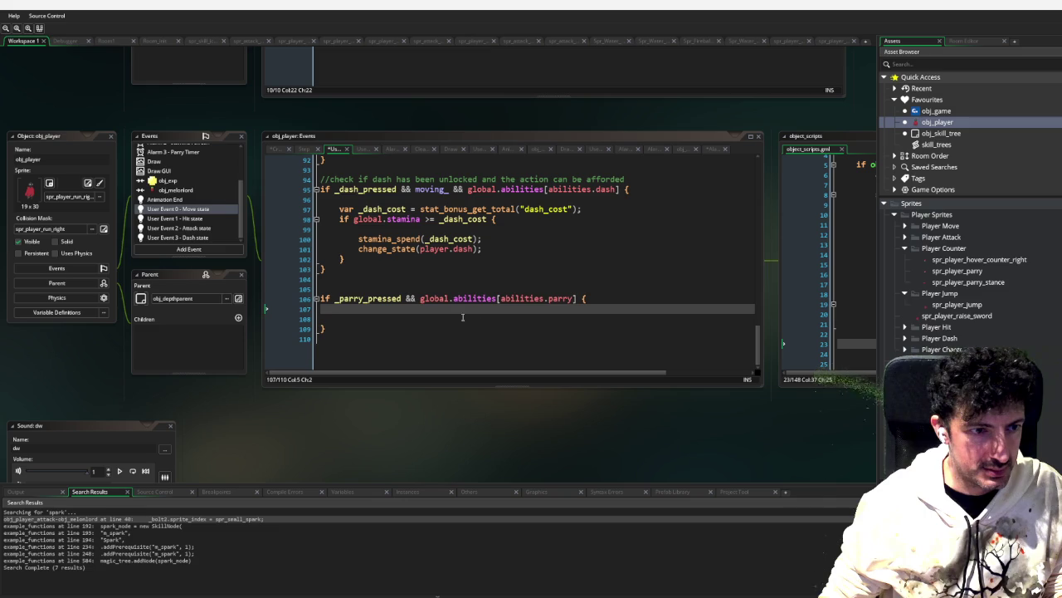
Step: Inside the parry block, declare var _parry_level = node_get_level(...) with the "l2_3_0_parry" skill id
{"action": "left_click", "coordinate": [431, 312]}
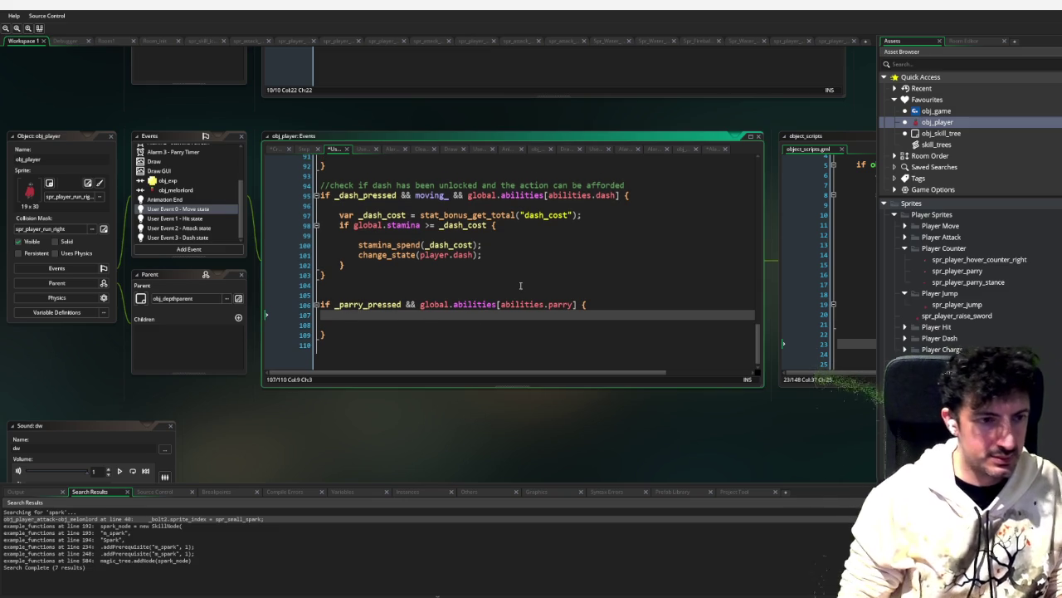
{"action": "key", "text": "Return"}
{"action": "type", "text": "var "}
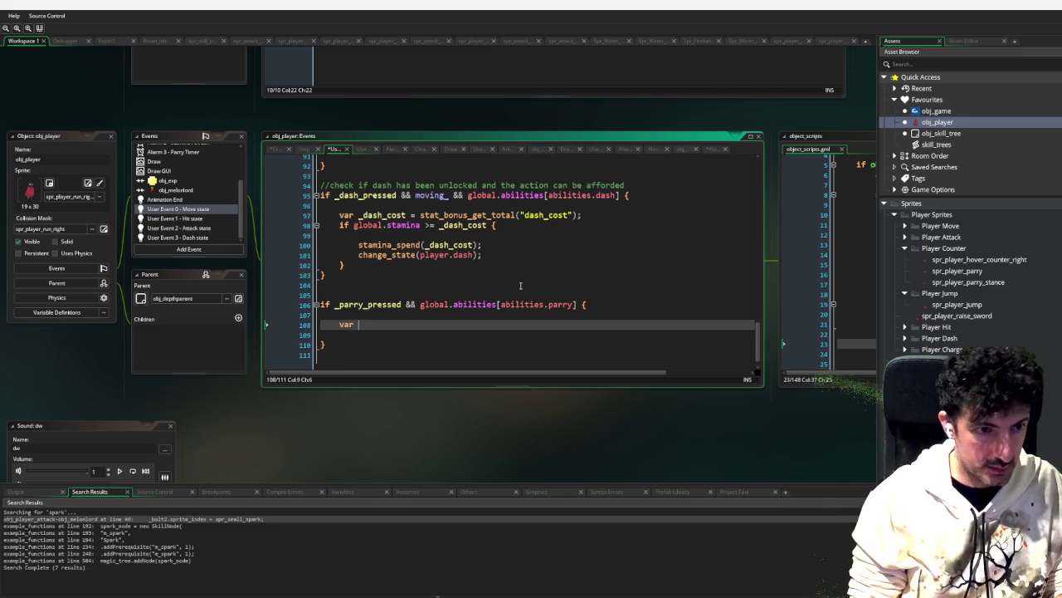
{"action": "type", "text": "_parry_level ="}
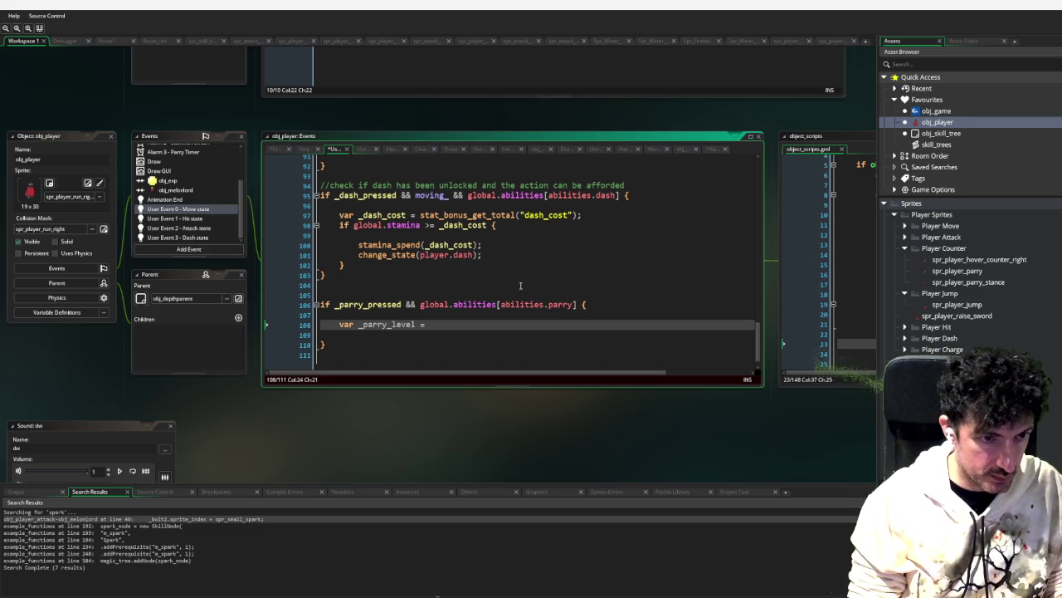
{"action": "type", "text": " node_get"}
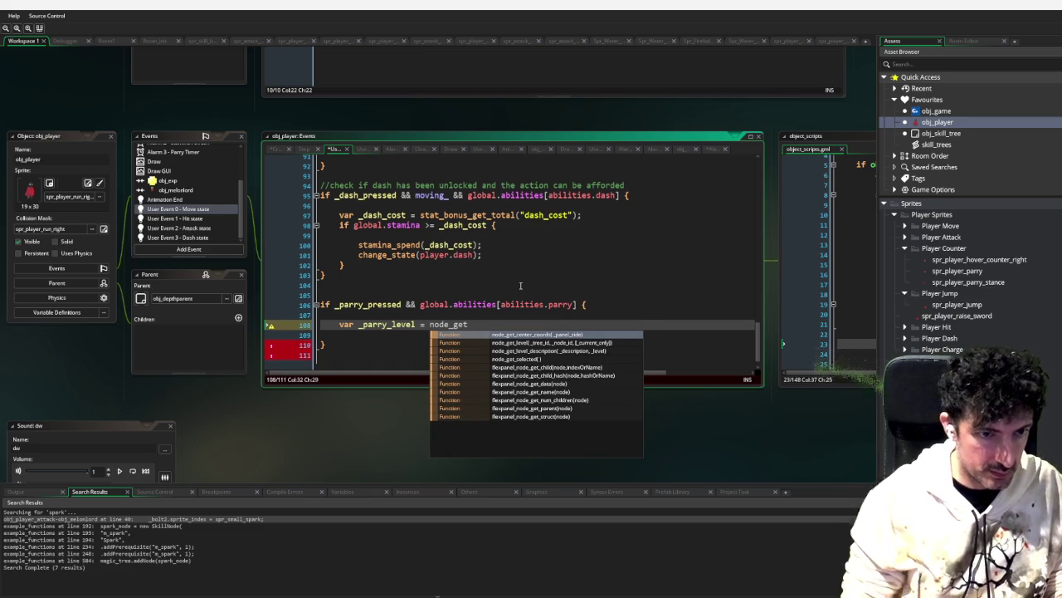
{"action": "key", "text": "Down"}
{"action": "key", "text": "Return"}
{"action": "type", "text": "\"\""}
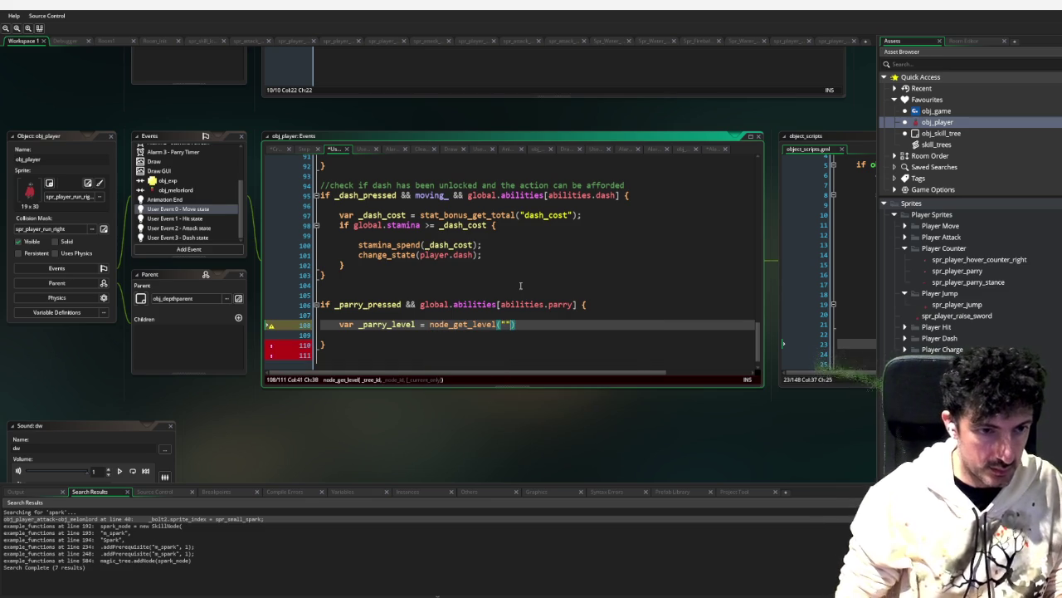
{"action": "type", "text": "lesson_"}
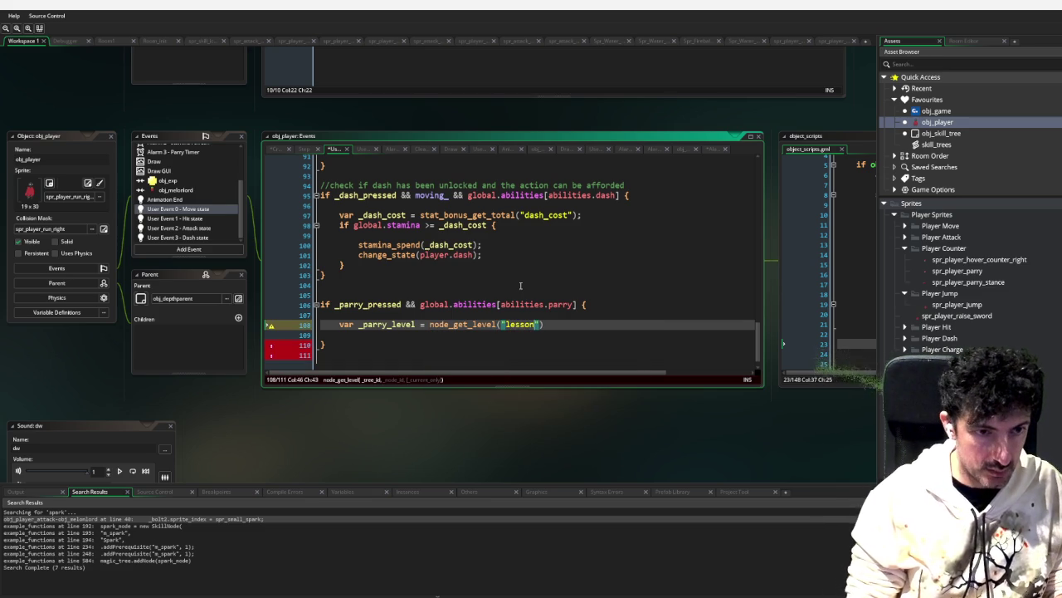
{"action": "type", "text": "01, \""}
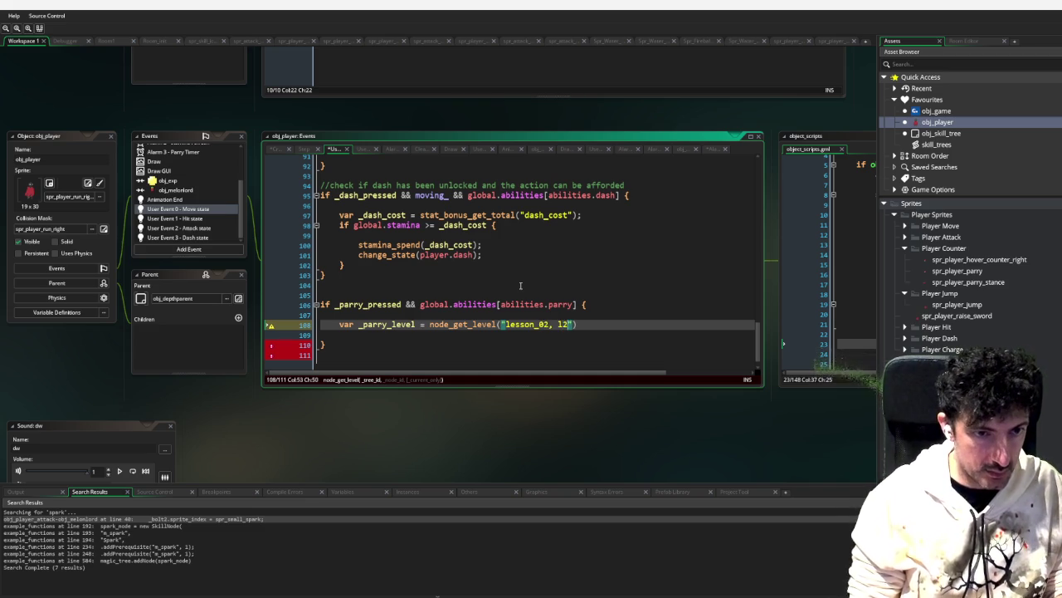
{"action": "key", "text": "BackSpace"}
{"action": "key", "text": "BackSpace"}
{"action": "key", "text": "BackSpace"}
{"action": "key", "text": "Right"}
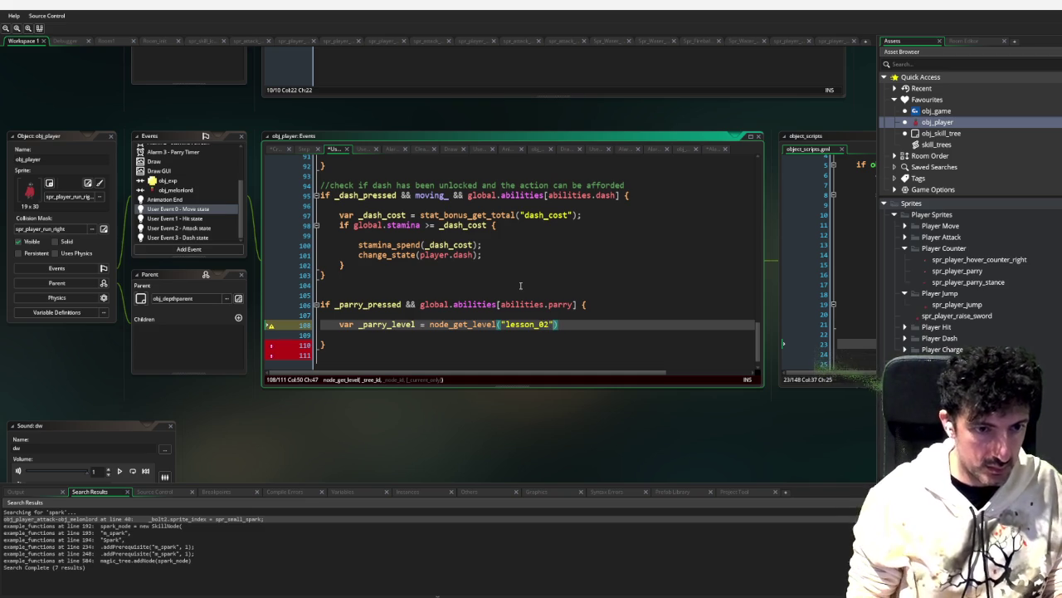
{"action": "type", "text": ", \"l2_"}
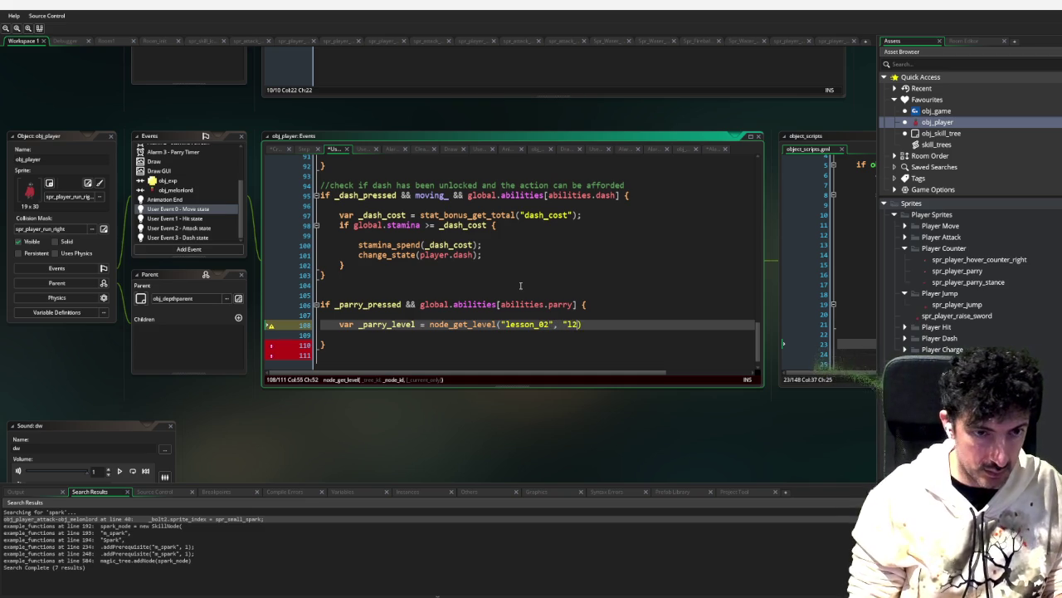
{"action": "type", "text": "3_"}
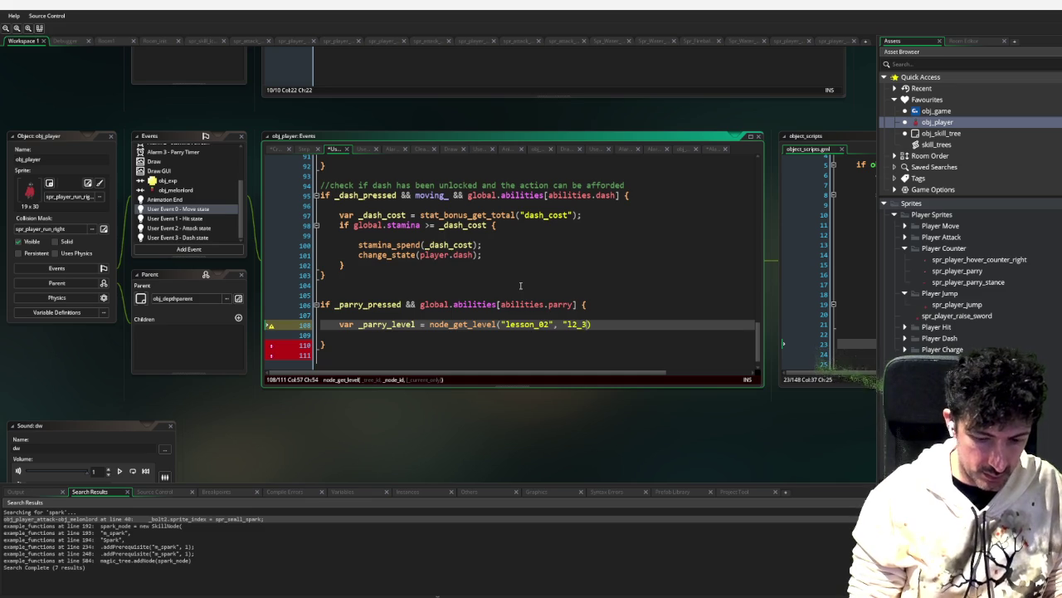
{"action": "type", "text": "0_parry\""}
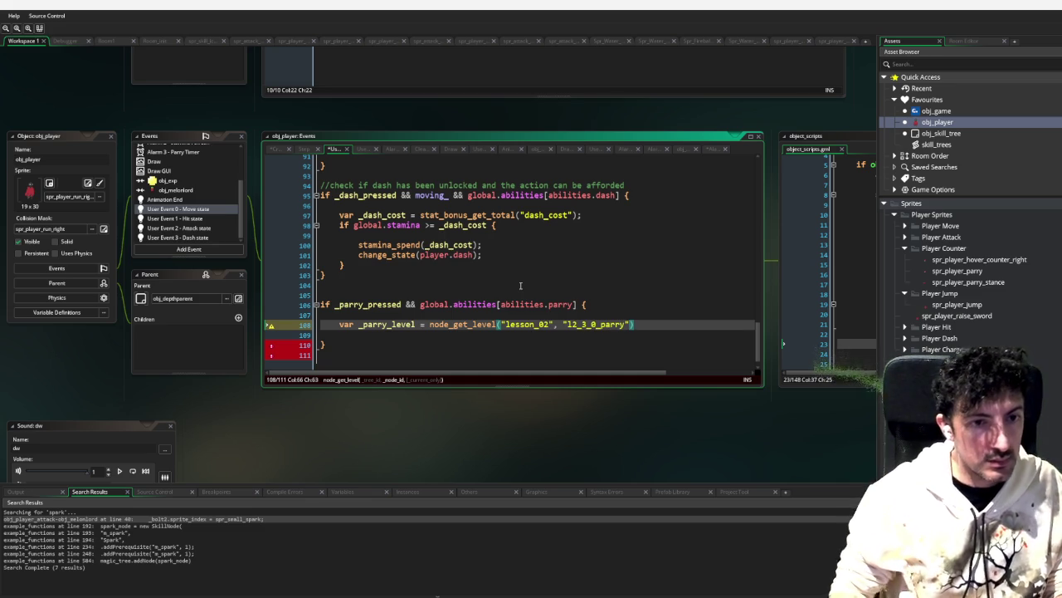
{"action": "type", "text": ")"}
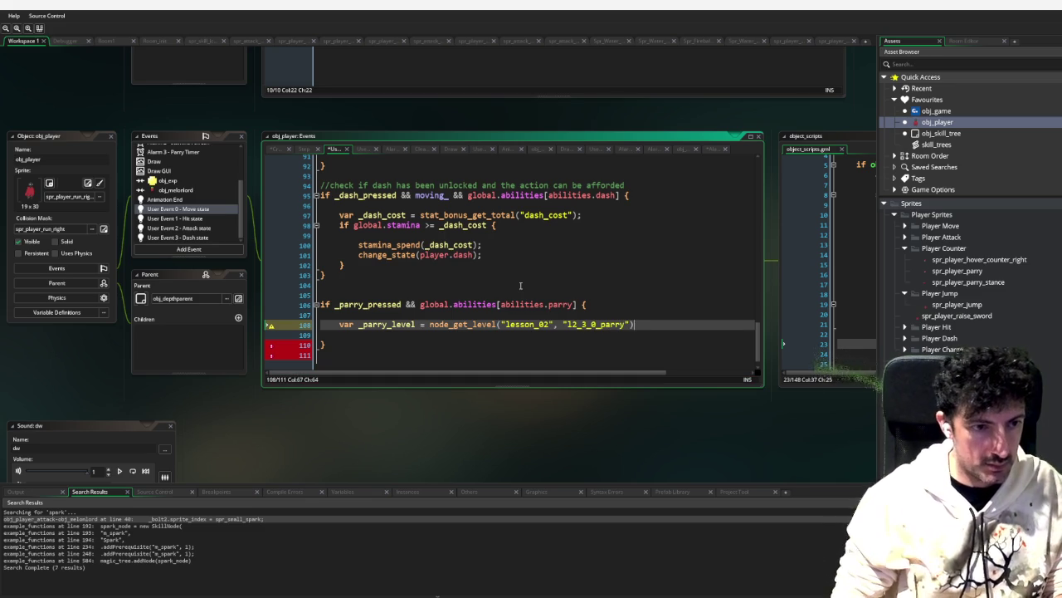
{"action": "type", "text": ";"}
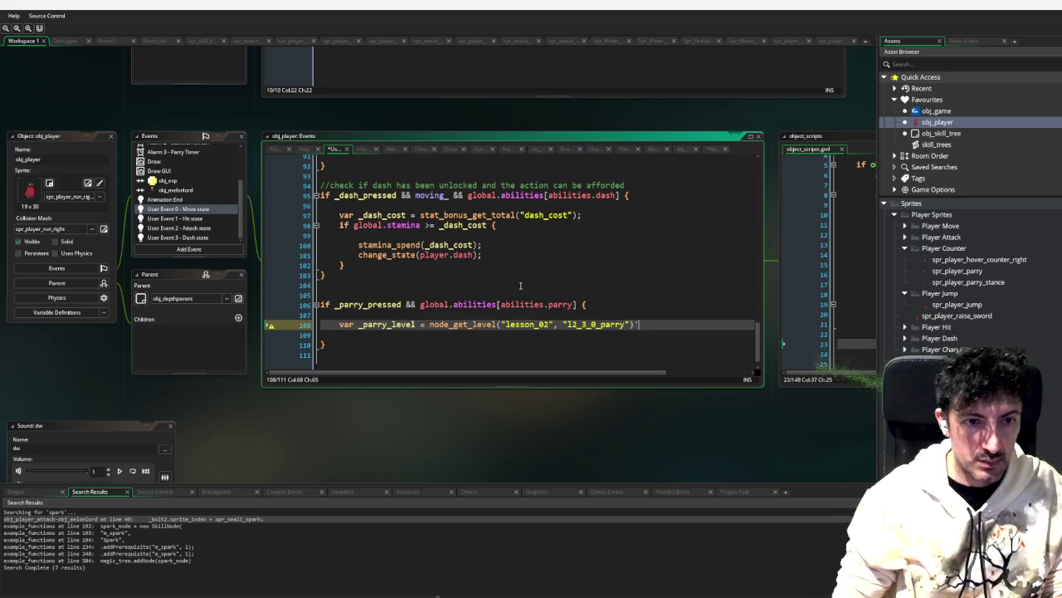
Step: Open the skill_trees script from Favourites and select the parry skill's id on line 353
{"action": "left_click", "coordinate": [949, 146]}
{"action": "double_click", "coordinate": [936, 144]}
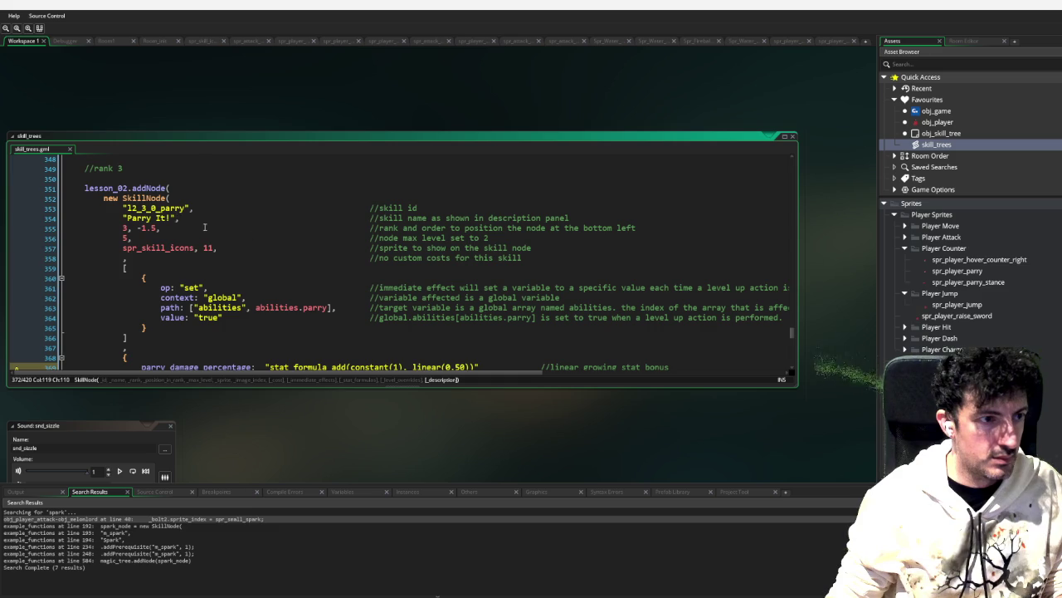
{"action": "scroll", "coordinate": [204, 226], "scroll_direction": "down", "scroll_amount": 3}
{"action": "scroll", "coordinate": [185, 214], "scroll_direction": "up", "scroll_amount": 3}
{"action": "double_click", "coordinate": [145, 208]}
{"action": "key", "text": "ctrl+c"}
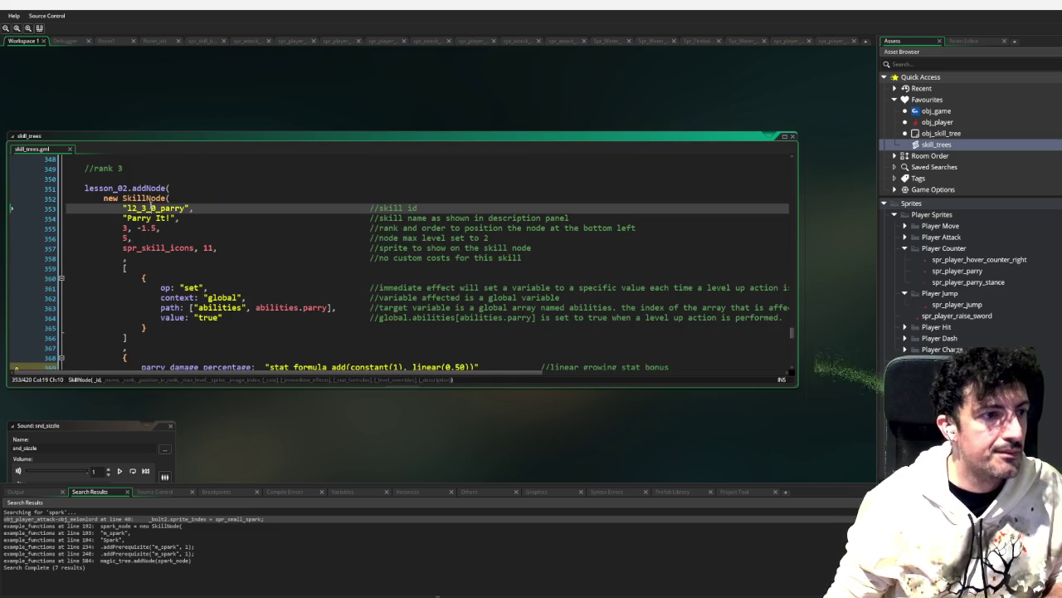
Step: Paste the parry skill id over the id on obj_player line 108, then reopen skill_trees
{"action": "double_click", "coordinate": [954, 123]}
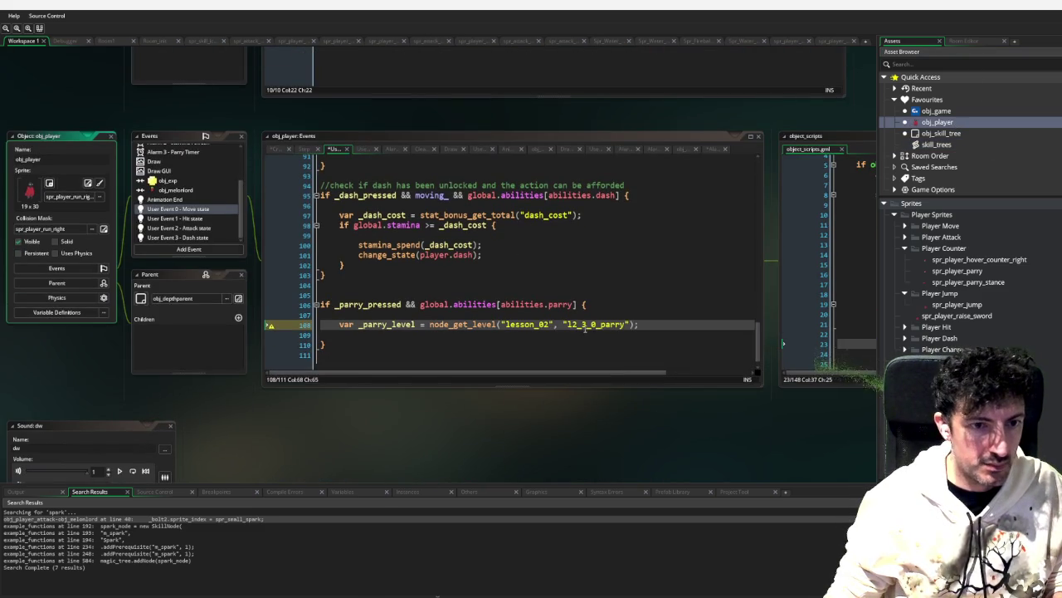
{"action": "double_click", "coordinate": [585, 325]}
{"action": "key", "text": "ctrl+v"}
{"action": "left_click", "coordinate": [673, 322]}
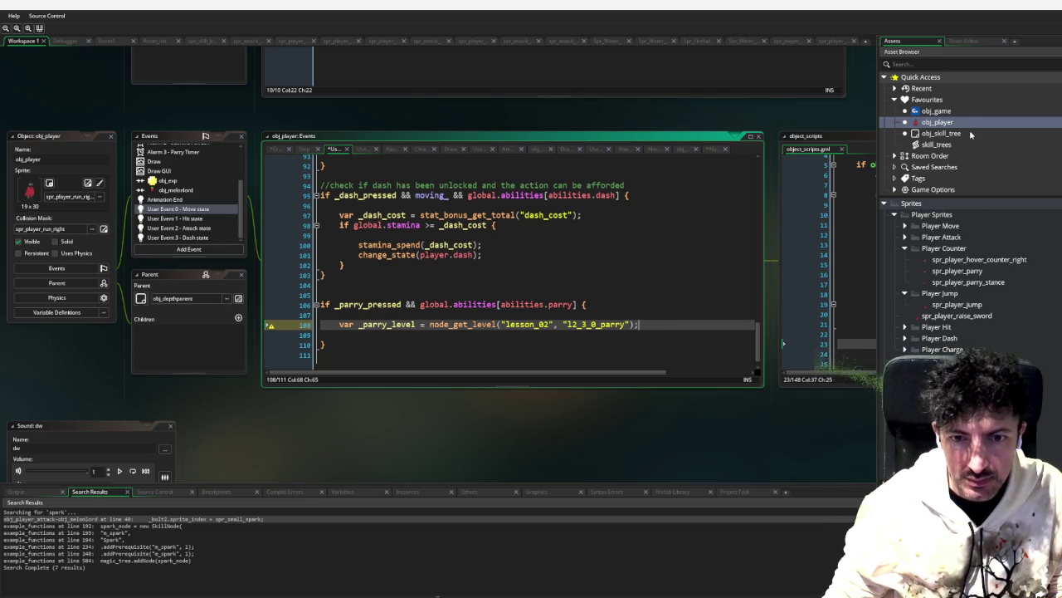
{"action": "scroll", "coordinate": [979, 301], "scroll_direction": "down", "scroll_amount": 3}
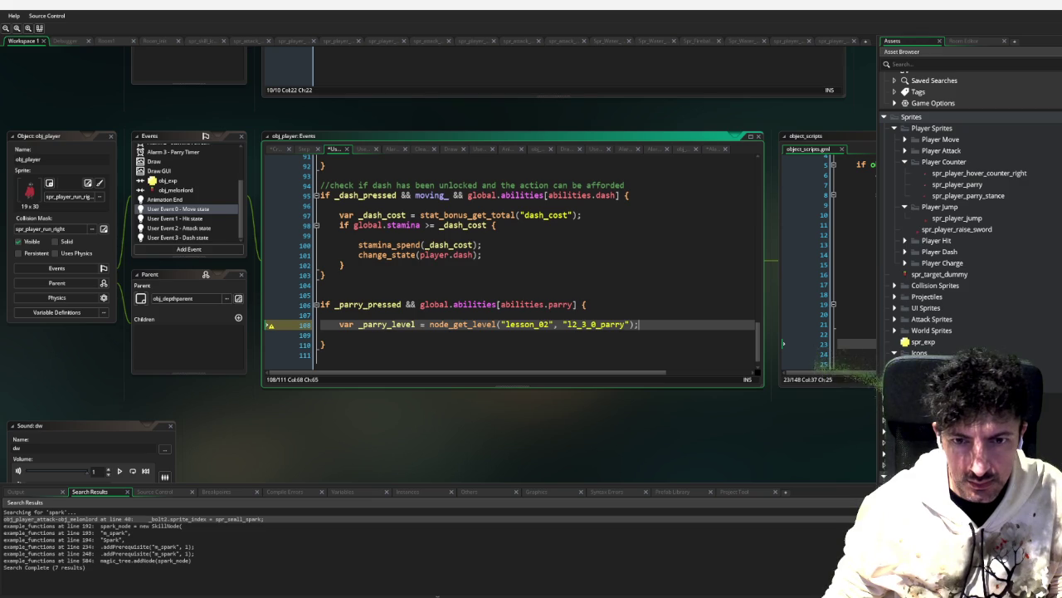
{"action": "scroll", "coordinate": [999, 224], "scroll_direction": "up", "scroll_amount": 3}
{"action": "left_click", "coordinate": [973, 145]}
{"action": "double_click", "coordinate": [959, 146]}
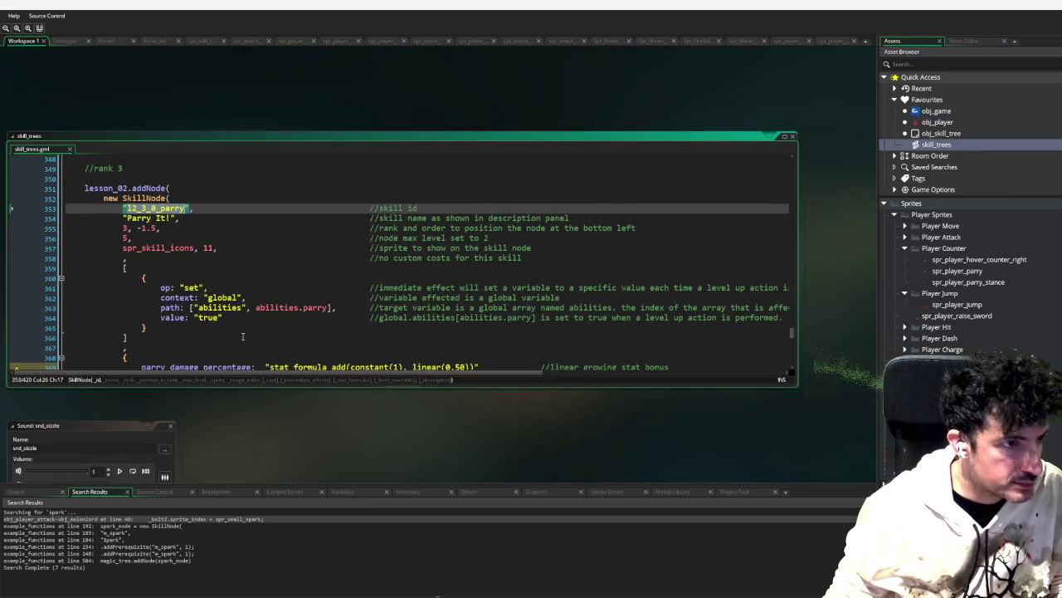
Step: Make the skill_trees code window taller and place the cursor before the perfect-parry sentence on line 372
{"action": "scroll", "coordinate": [242, 336], "scroll_direction": "down", "scroll_amount": 4}
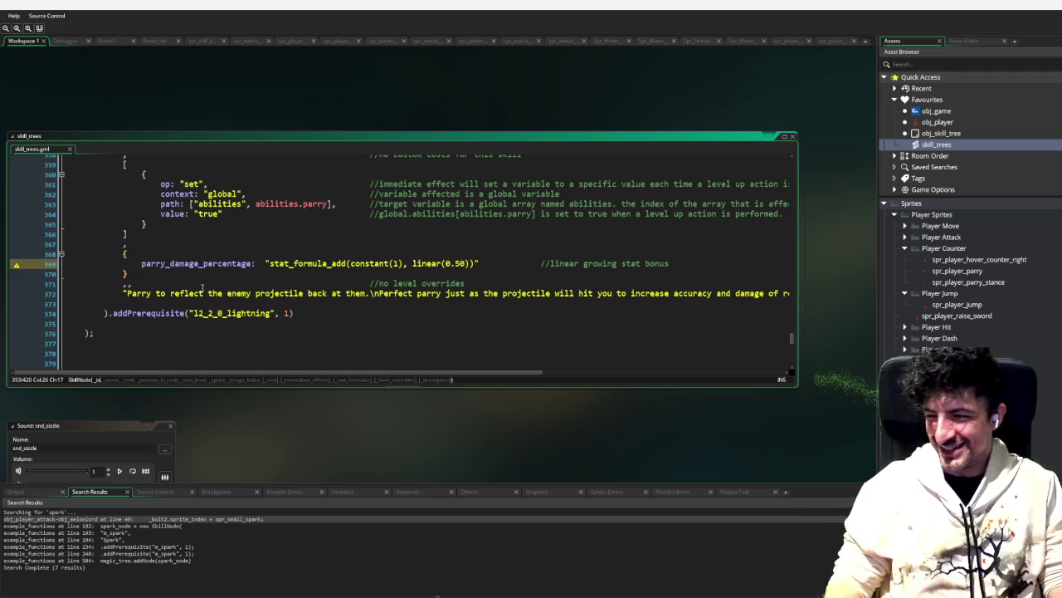
{"action": "left_click", "coordinate": [315, 312]}
{"action": "scroll", "coordinate": [348, 301], "scroll_direction": "up", "scroll_amount": 4}
{"action": "scroll", "coordinate": [348, 302], "scroll_direction": "down", "scroll_amount": 9}
{"action": "scroll", "coordinate": [415, 327], "scroll_direction": "up", "scroll_amount": 6}
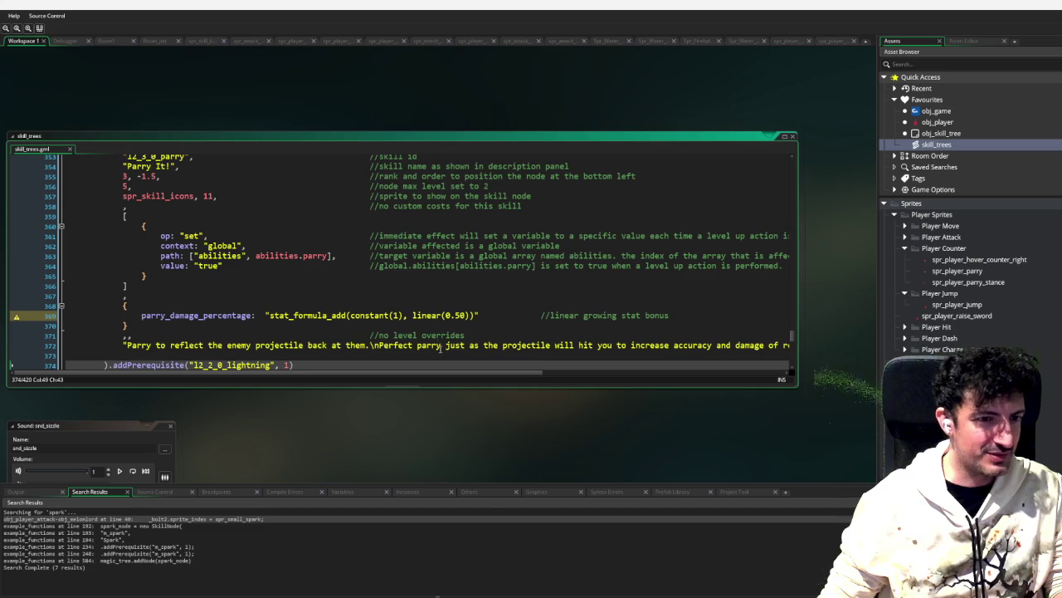
{"action": "left_click_drag", "start_coordinate": [440, 385], "coordinate": [432, 459]}
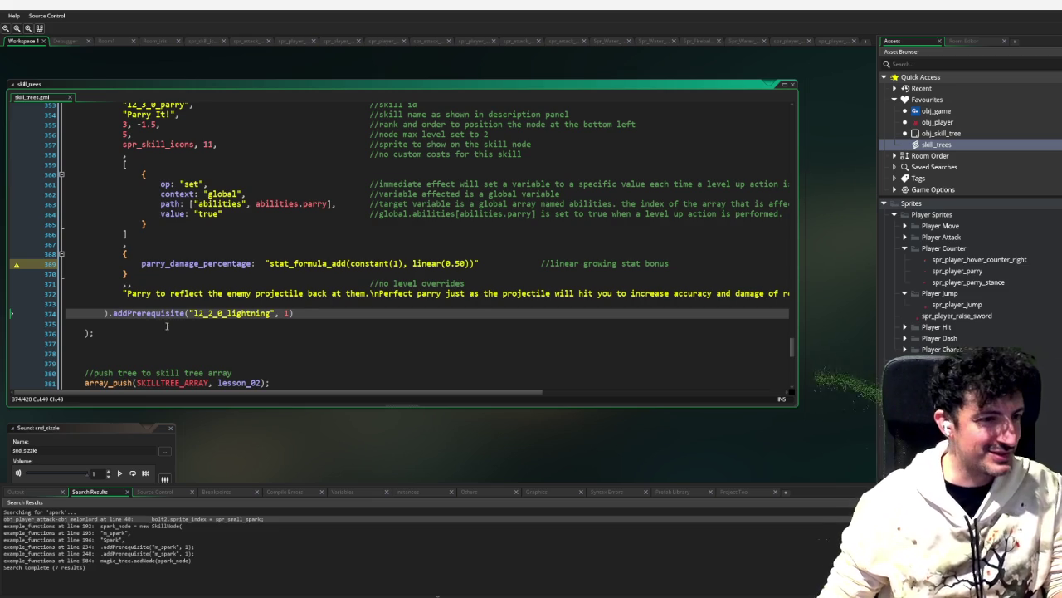
{"action": "left_click", "coordinate": [346, 293]}
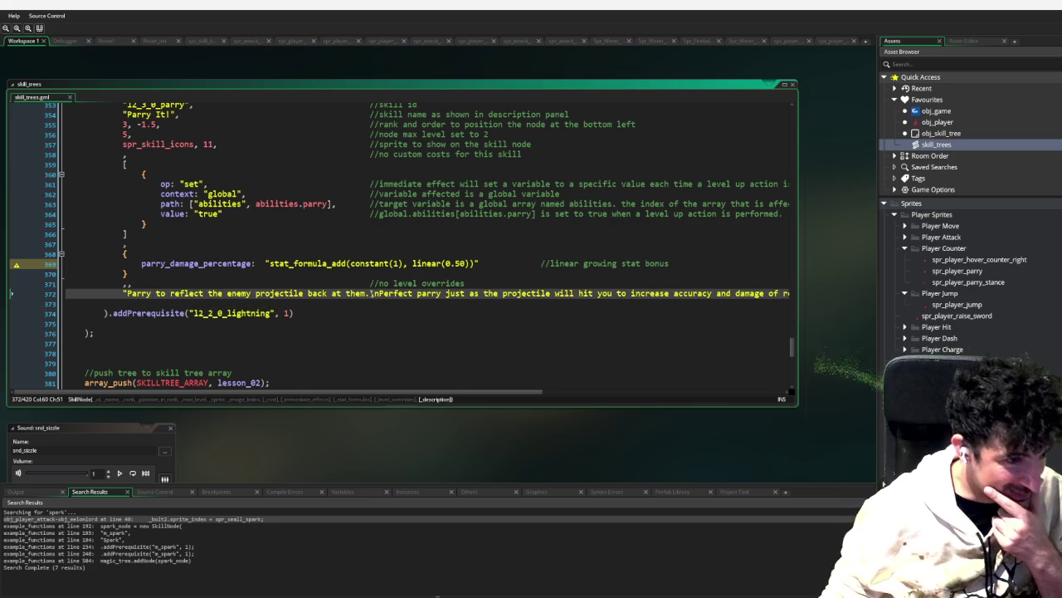
{"action": "left_click", "coordinate": [126, 293]}
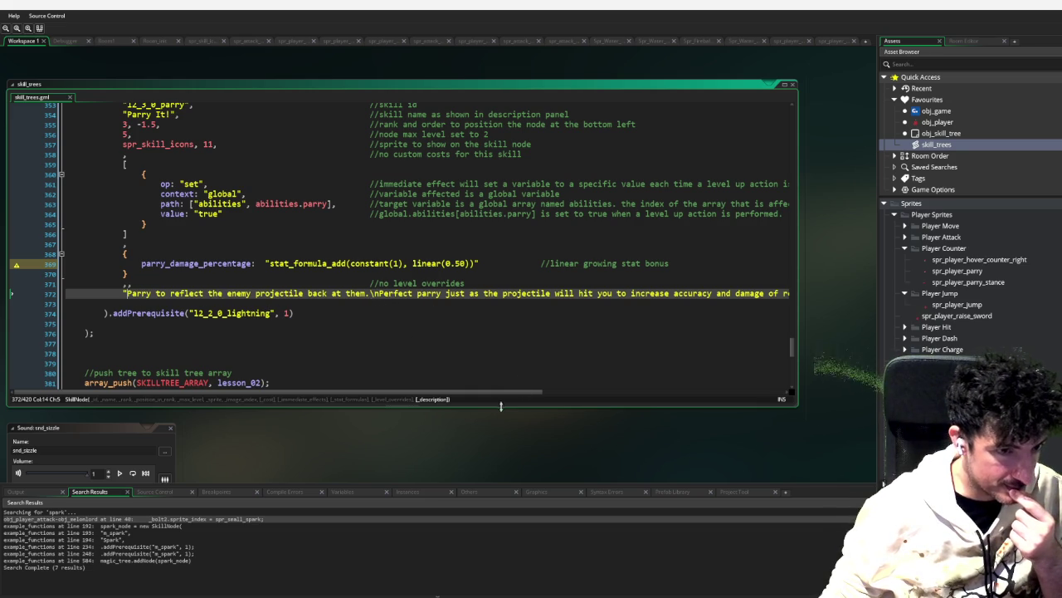
{"action": "left_click", "coordinate": [370, 293]}
Step: Insert \n Cost: into the description and add a parry_cost: "curve(1,0)" stat line under the brace
{"action": "type", "text": "\\n Cost "}
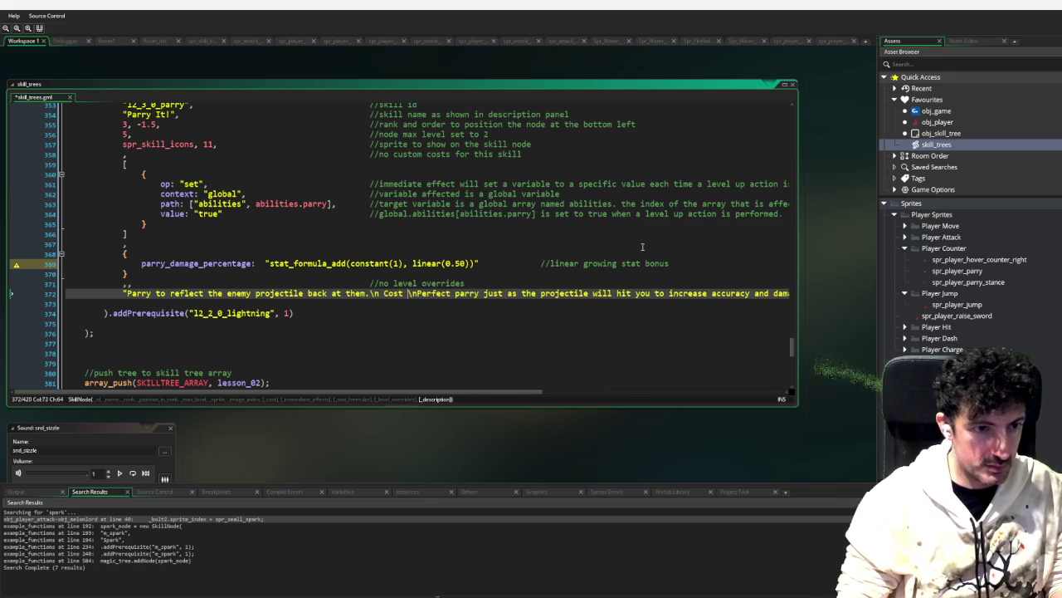
{"action": "type", "text": ":"}
{"action": "key", "text": "Up"}
{"action": "key", "text": "Up"}
{"action": "key", "text": "Up"}
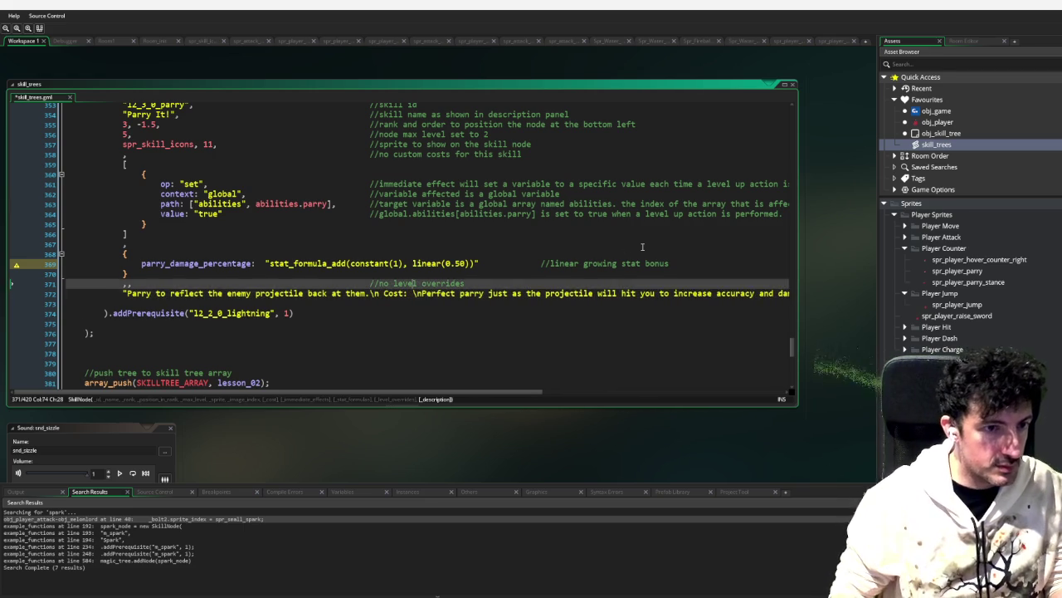
{"action": "key", "text": "Return"}
{"action": "type", "text": "par"}
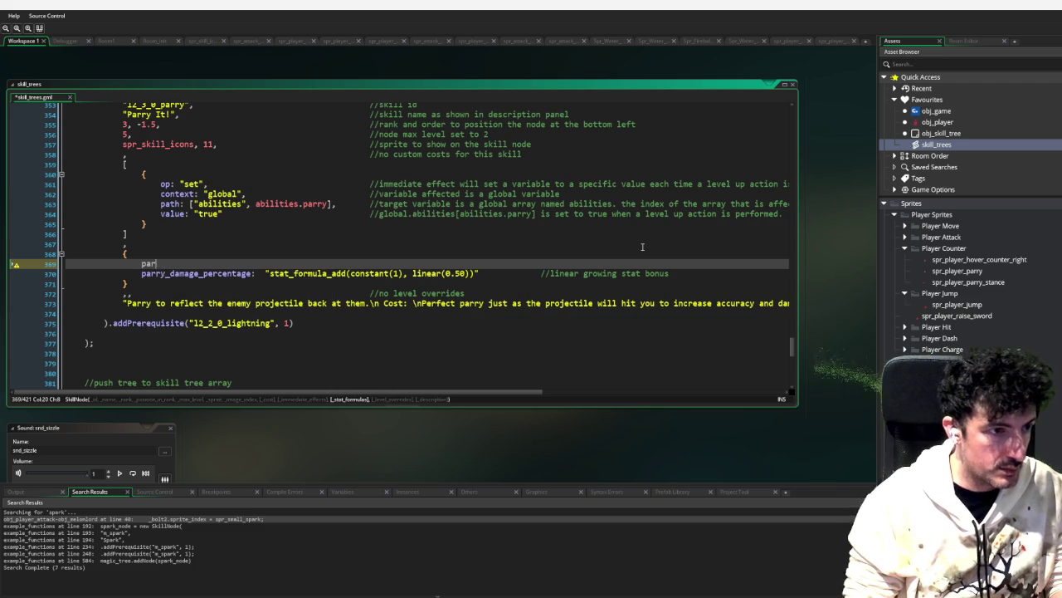
{"action": "type", "text": "ry_cost("}
{"action": "key", "text": "BackSpace"}
{"action": "type", "text": "("}
{"action": "key", "text": "BackSpace"}
{"action": "type", "text": ":"}
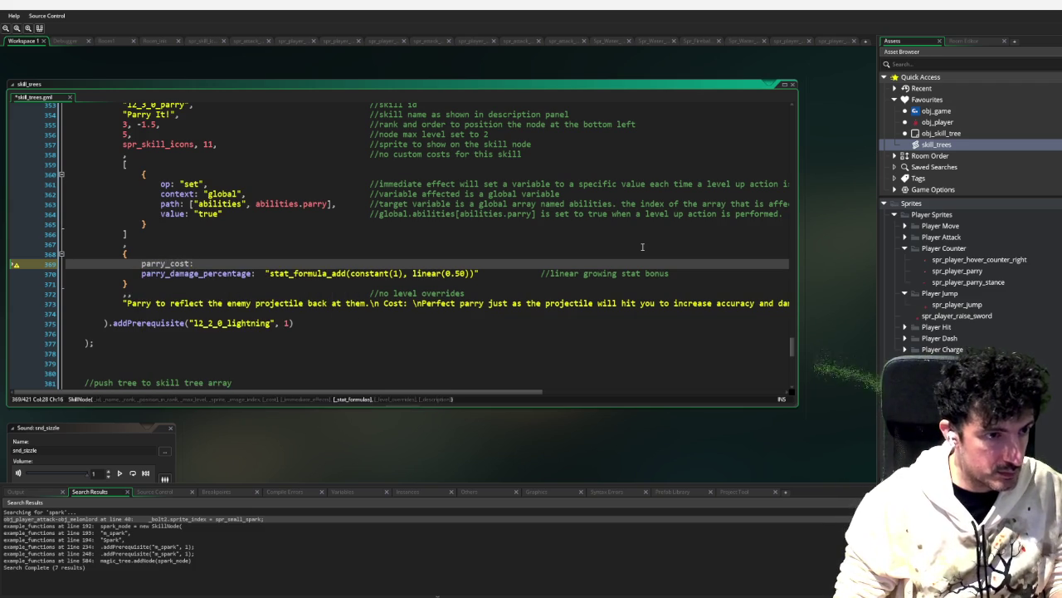
{"action": "type", "text": " \"curv"}
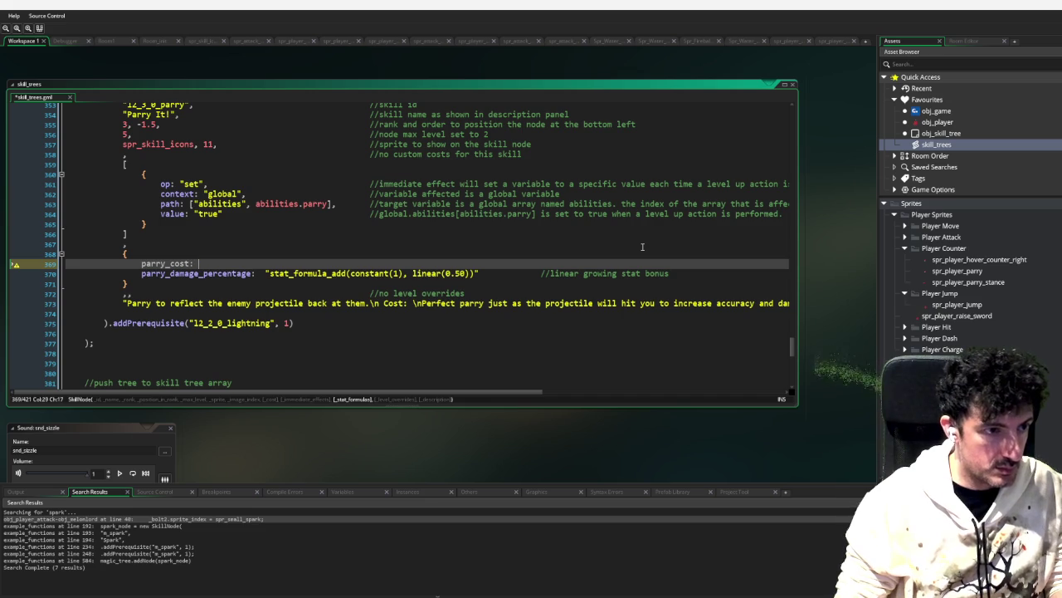
{"action": "type", "text": "e"}
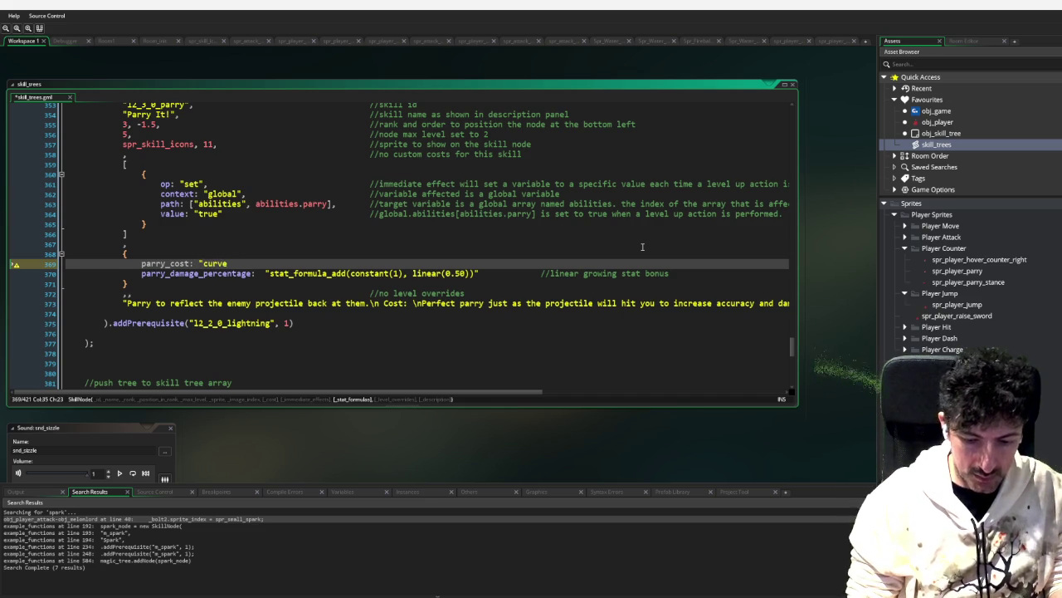
{"action": "key", "text": "BackSpace"}
{"action": "key", "text": "BackSpace"}
{"action": "key", "text": "BackSpace"}
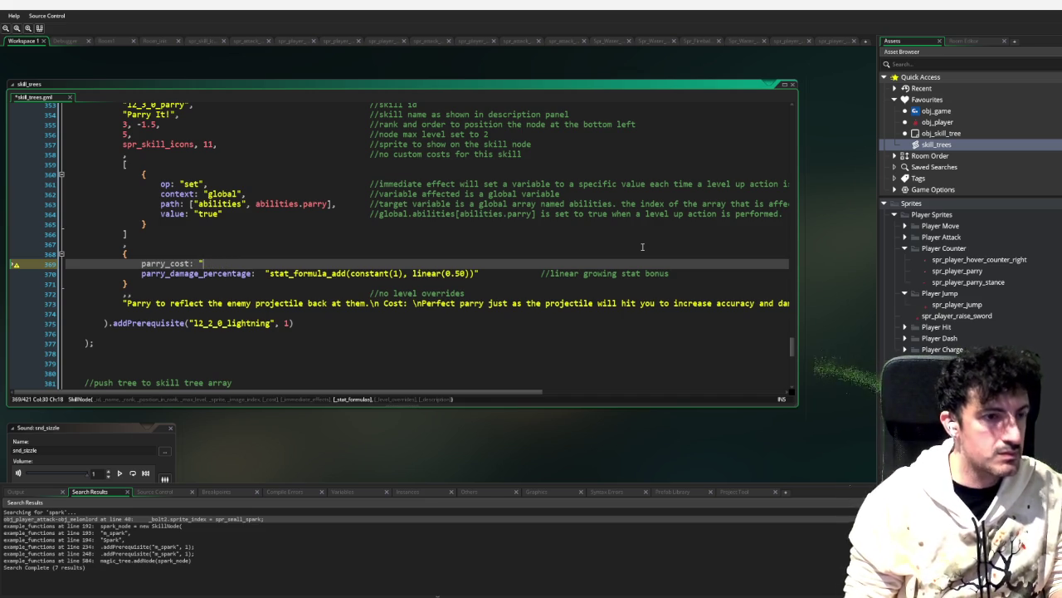
{"action": "type", "text": "c"}
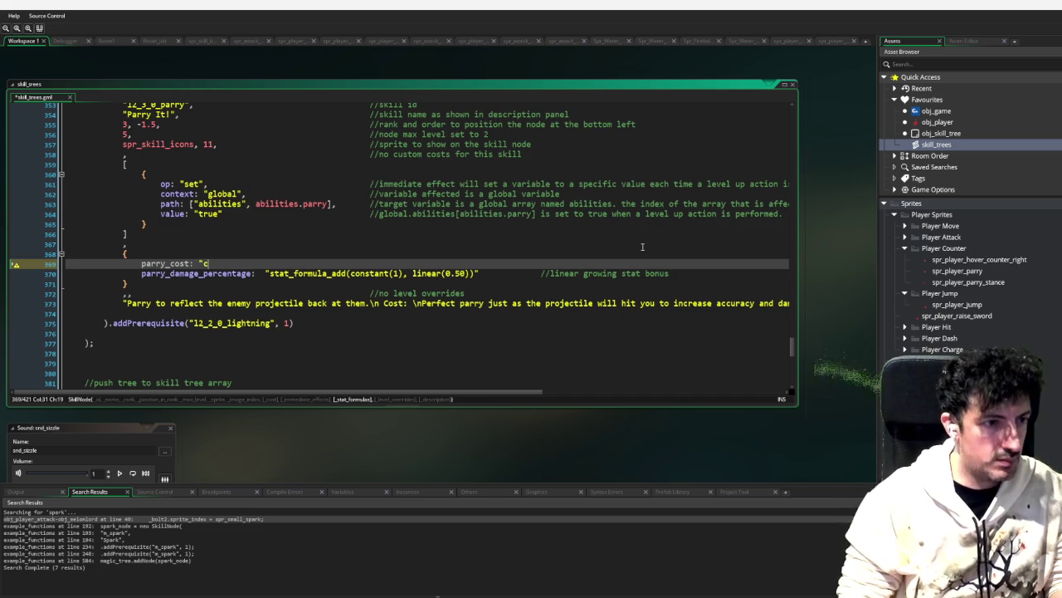
{"action": "type", "text": "urve"}
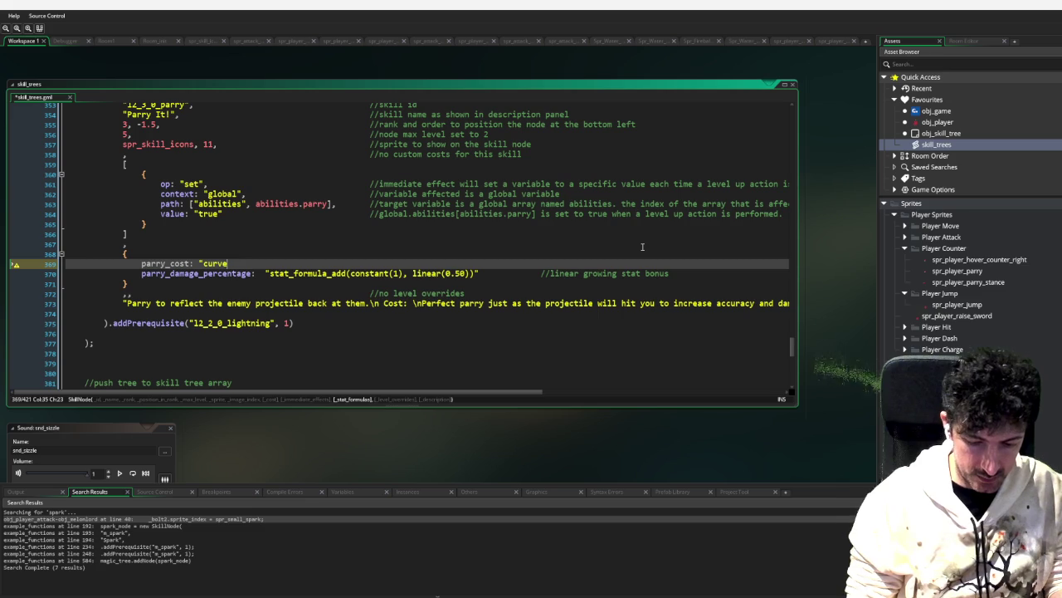
{"action": "type", "text": "(1,0"}
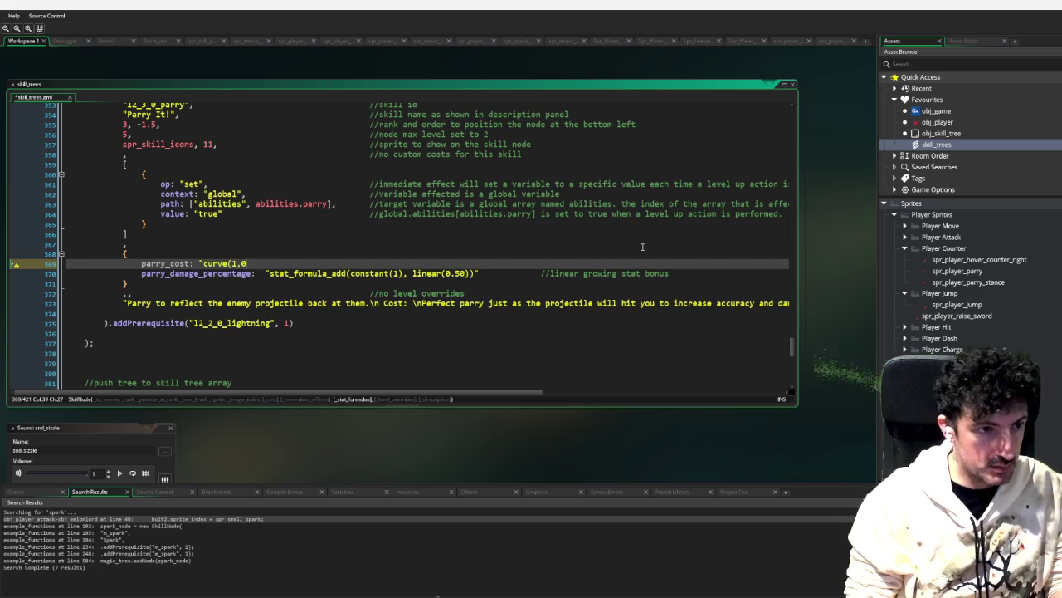
{"action": "type", "text": ")"}
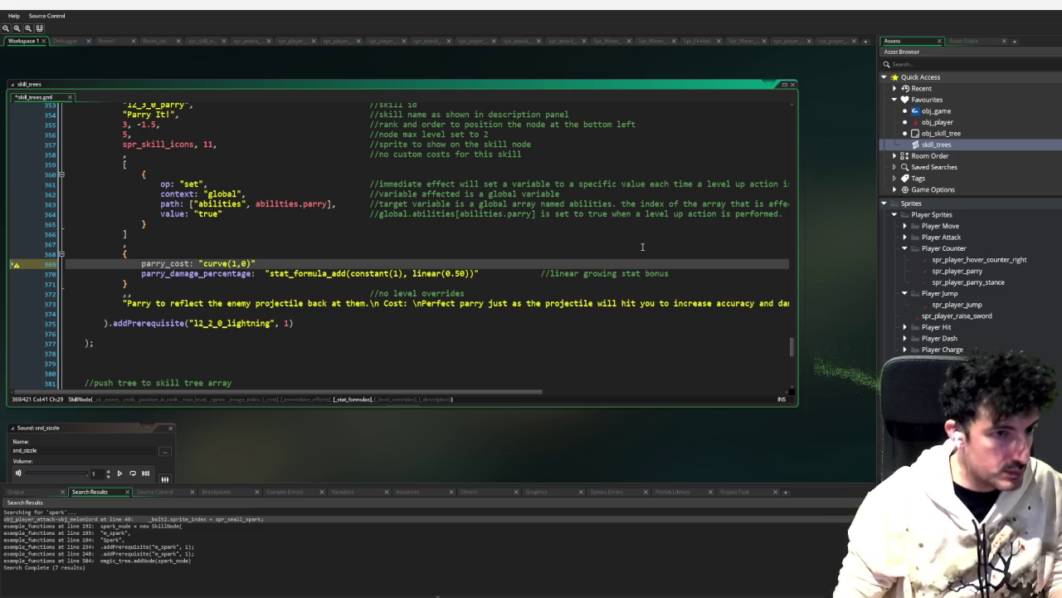
Step: Complete the description's Cost line to read Cost: {parry_cost}
{"action": "key", "text": "Down"}
{"action": "key", "text": "Down"}
{"action": "key", "text": "Down"}
{"action": "key", "text": "Down"}
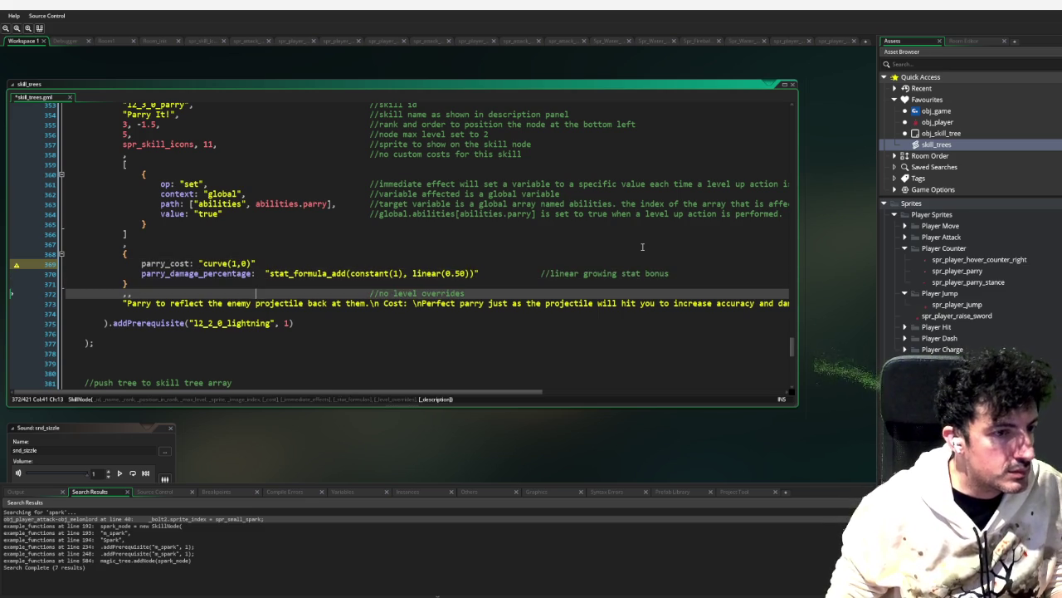
{"action": "left_click", "coordinate": [408, 303]}
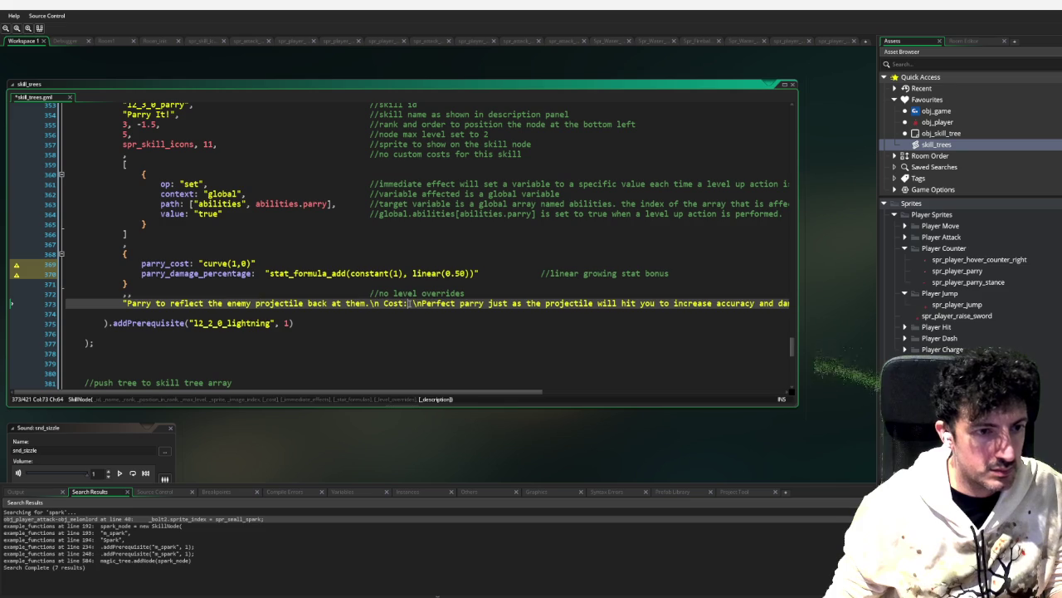
{"action": "double_click", "coordinate": [160, 264]}
{"action": "key", "text": "ctrl+c"}
{"action": "left_click", "coordinate": [410, 303]}
{"action": "key", "text": "ctrl+v"}
{"action": "type", "text": "}"}
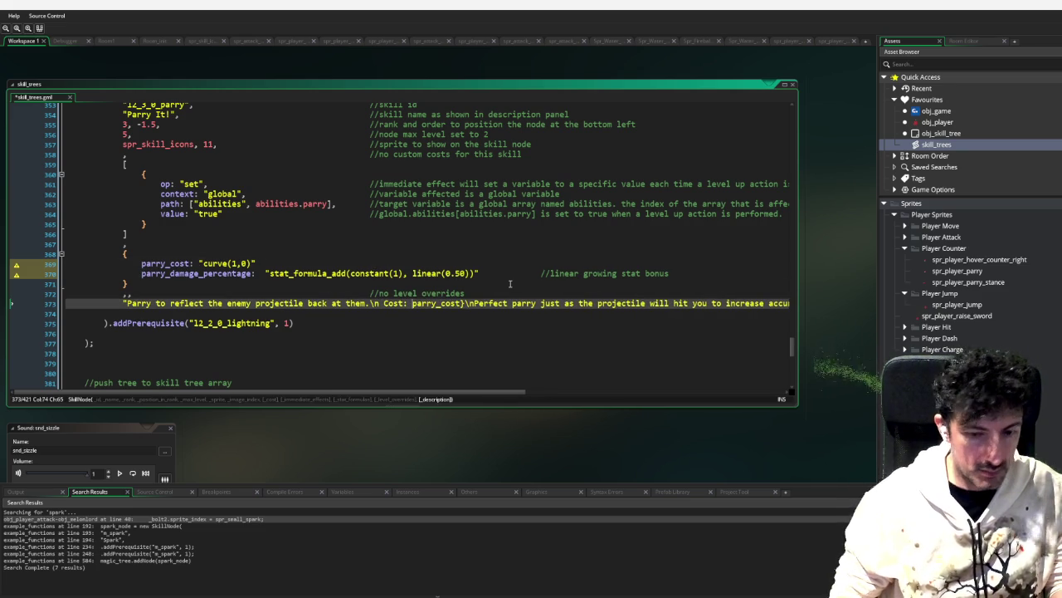
{"action": "type", "text": "{"}
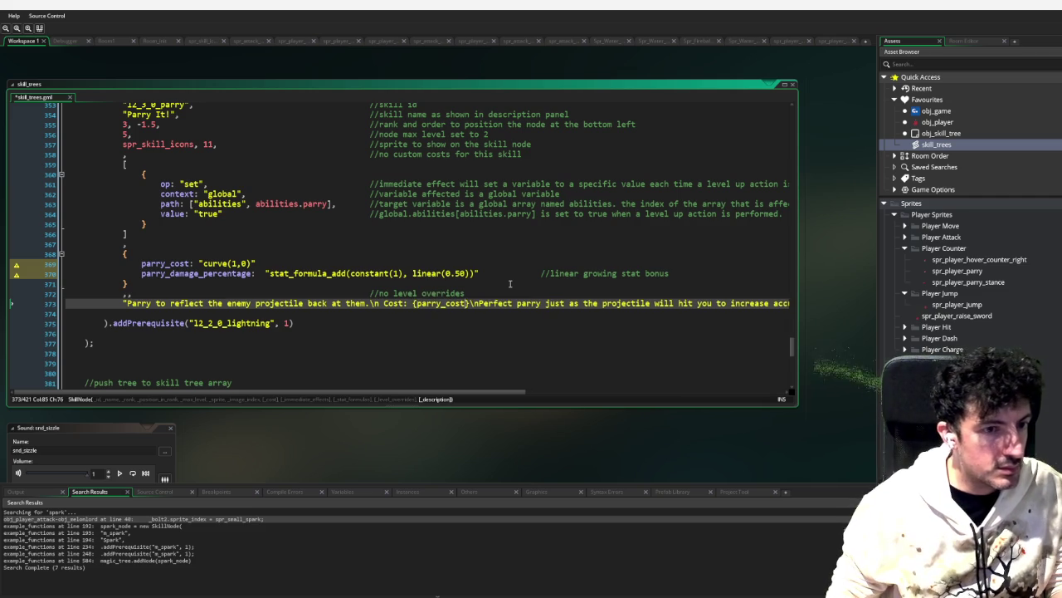
{"action": "key", "text": "Right"}
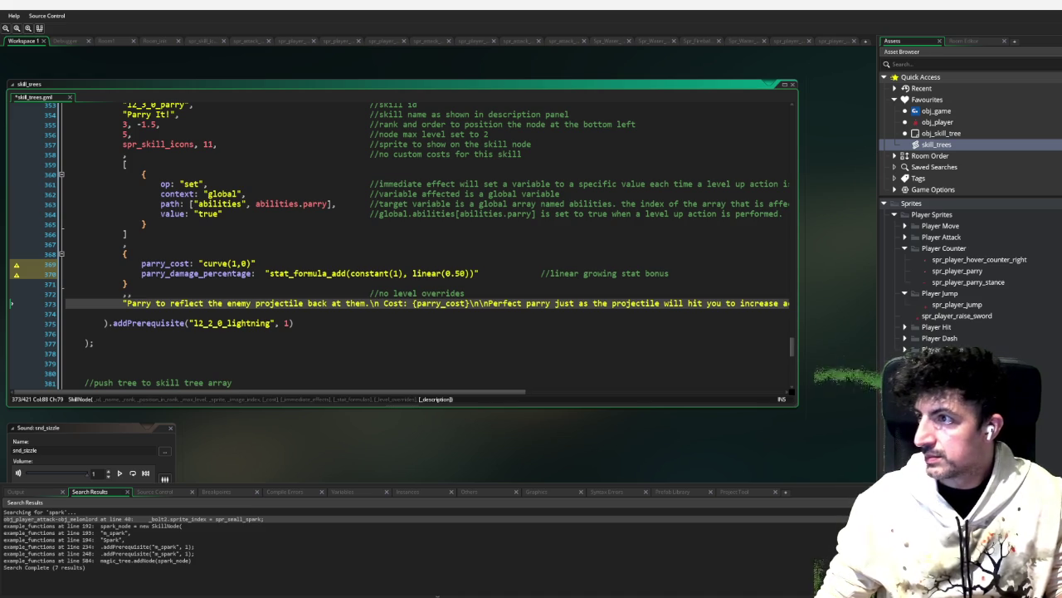
Step: Switch to the browser showing the hat store's Casual Fedoras page
{"action": "key", "text": "super+shift+Left"}
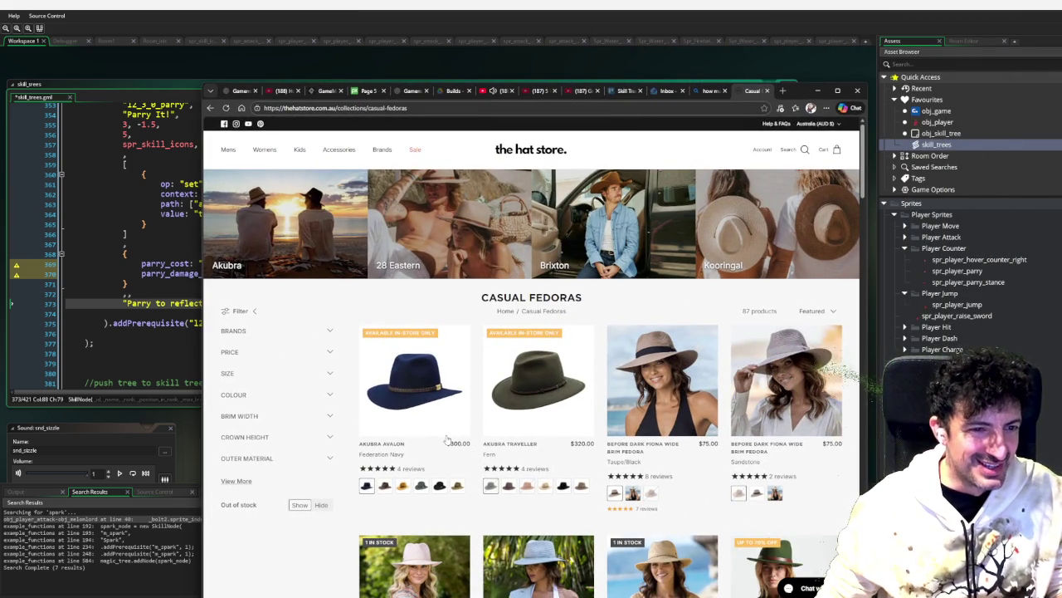
Step: Scroll through the Casual Fedoras collection to the Kooringal Goodwin fedora
{"action": "scroll", "coordinate": [572, 427], "scroll_direction": "down", "scroll_amount": 2}
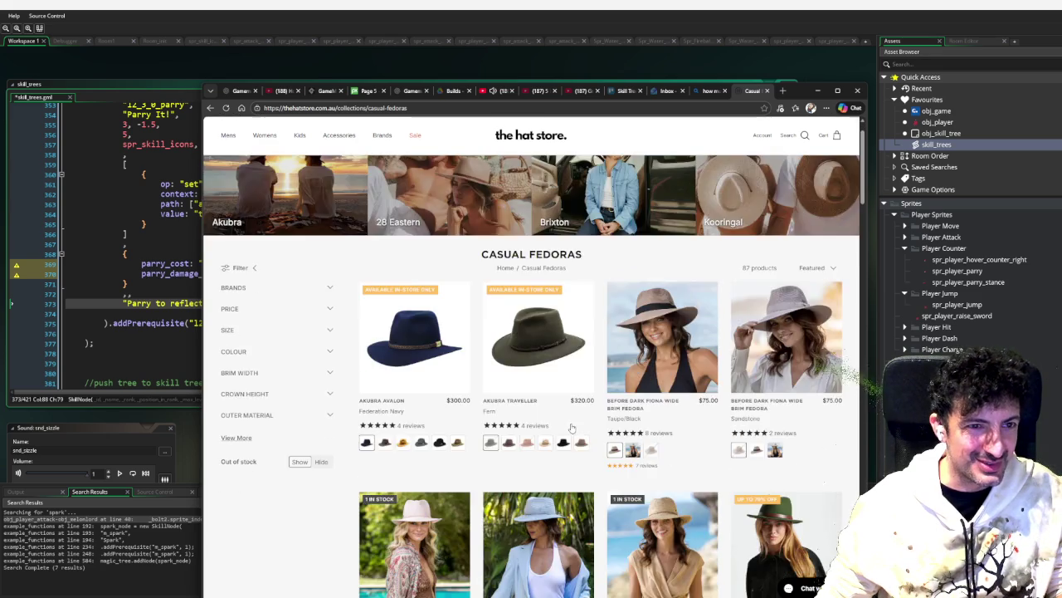
{"action": "scroll", "coordinate": [571, 429], "scroll_direction": "down", "scroll_amount": 3}
{"action": "scroll", "coordinate": [571, 428], "scroll_direction": "down", "scroll_amount": 2}
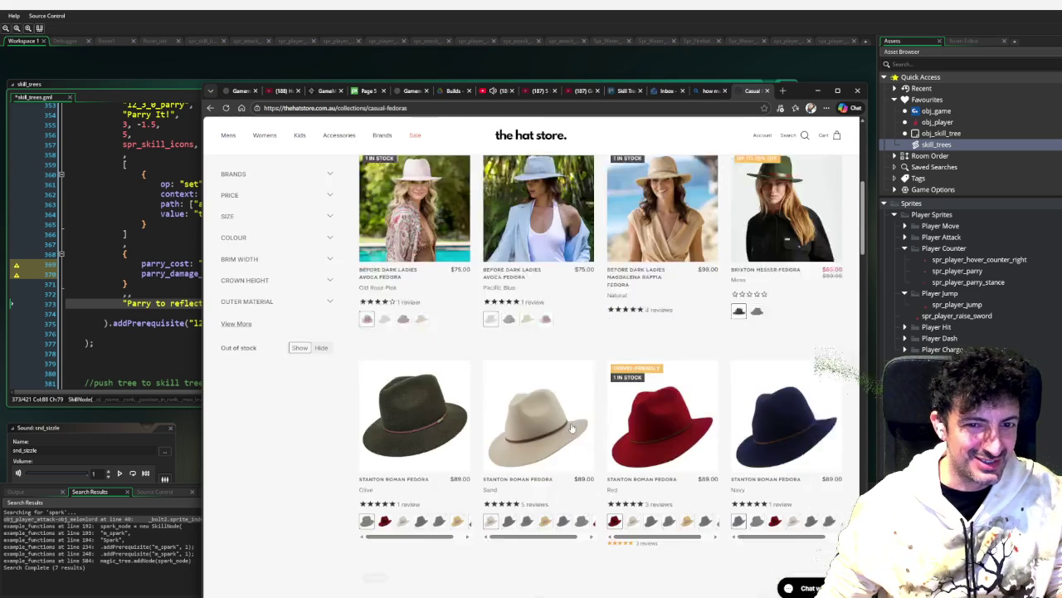
{"action": "scroll", "coordinate": [571, 429], "scroll_direction": "down", "scroll_amount": 3}
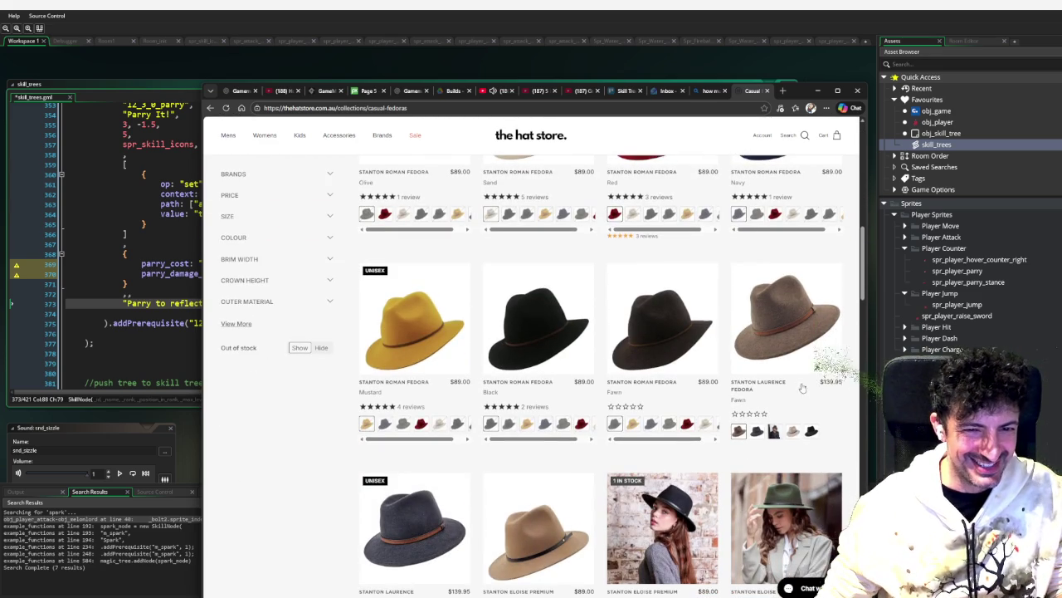
{"action": "scroll", "coordinate": [554, 399], "scroll_direction": "down", "scroll_amount": 3}
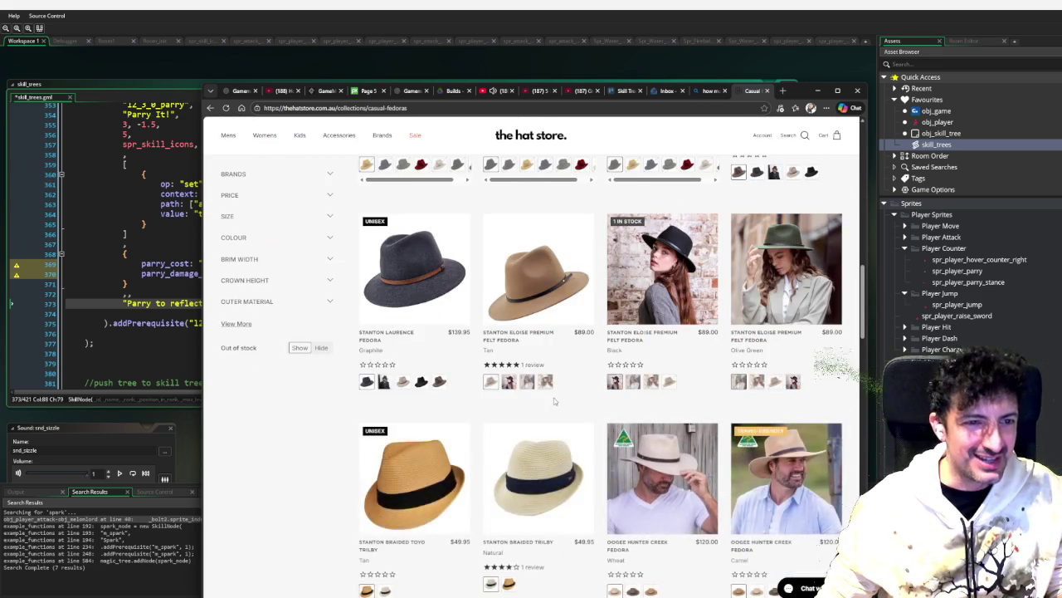
{"action": "scroll", "coordinate": [554, 399], "scroll_direction": "down", "scroll_amount": 3}
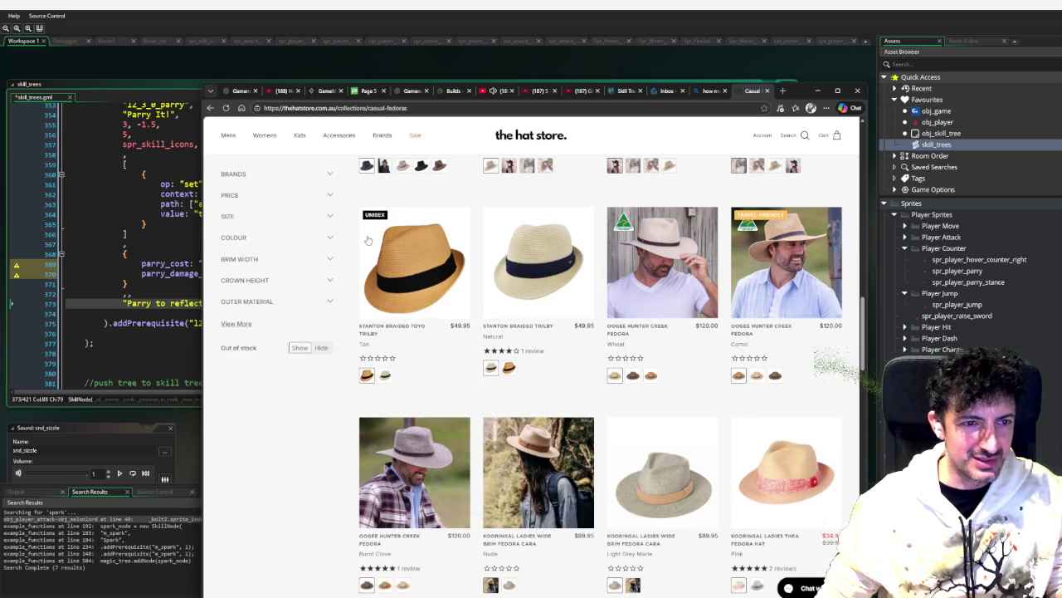
{"action": "scroll", "coordinate": [448, 233], "scroll_direction": "down", "scroll_amount": 2}
{"action": "scroll", "coordinate": [460, 274], "scroll_direction": "up", "scroll_amount": 2}
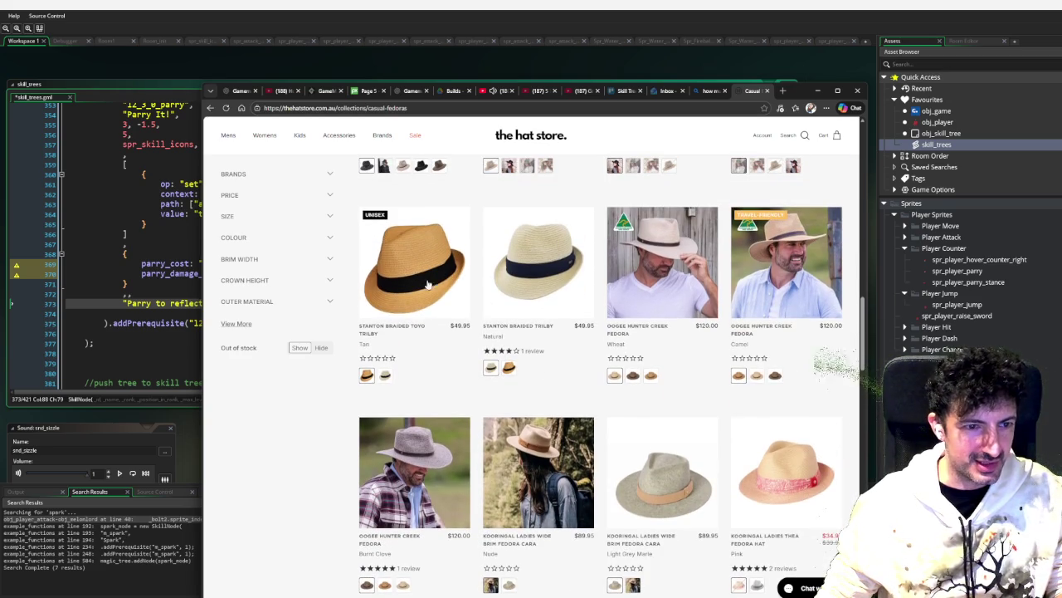
{"action": "scroll", "coordinate": [490, 311], "scroll_direction": "down", "scroll_amount": 1}
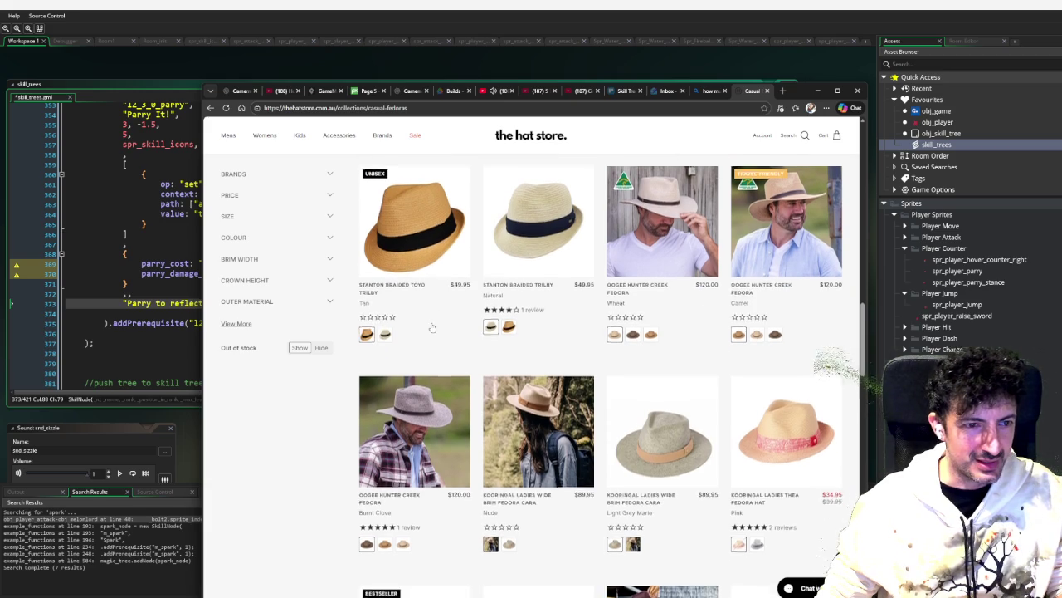
{"action": "scroll", "coordinate": [502, 322], "scroll_direction": "up", "scroll_amount": 2}
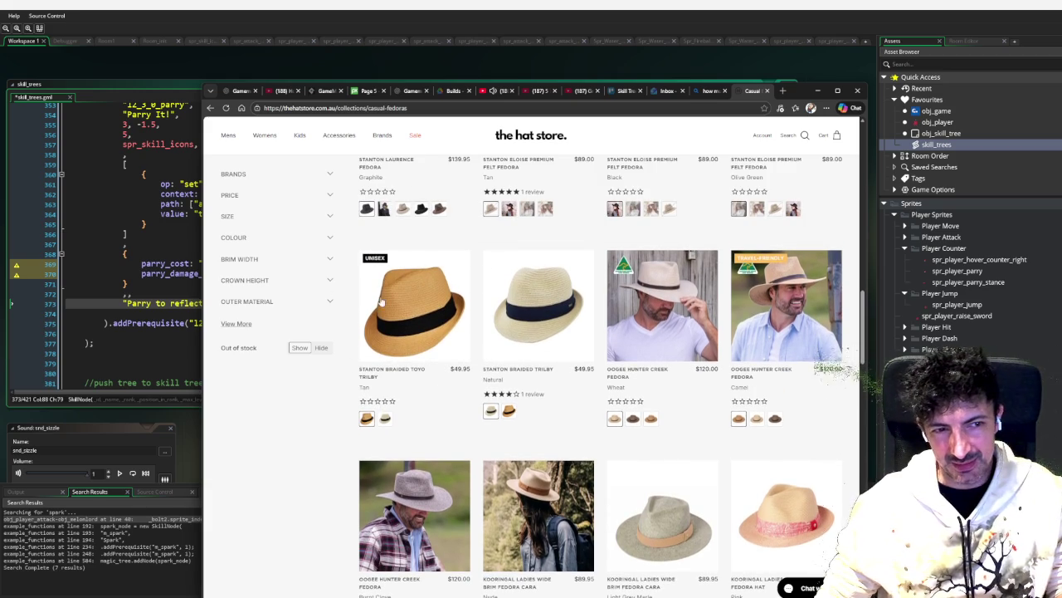
{"action": "scroll", "coordinate": [480, 357], "scroll_direction": "down", "scroll_amount": 1}
{"action": "scroll", "coordinate": [479, 359], "scroll_direction": "down", "scroll_amount": 3}
{"action": "scroll", "coordinate": [486, 364], "scroll_direction": "down", "scroll_amount": 5}
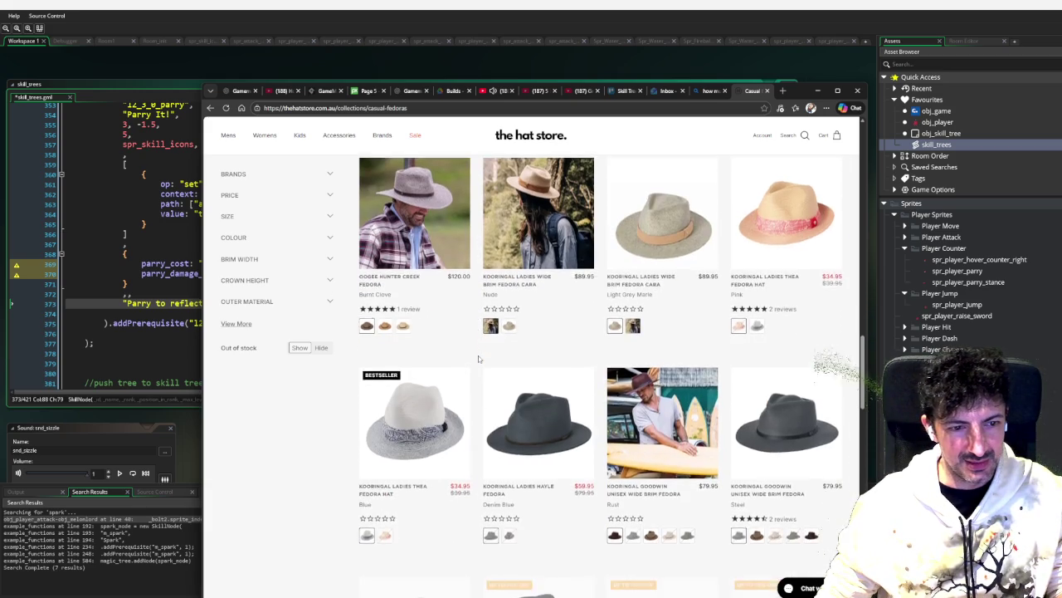
{"action": "scroll", "coordinate": [506, 376], "scroll_direction": "down", "scroll_amount": 5}
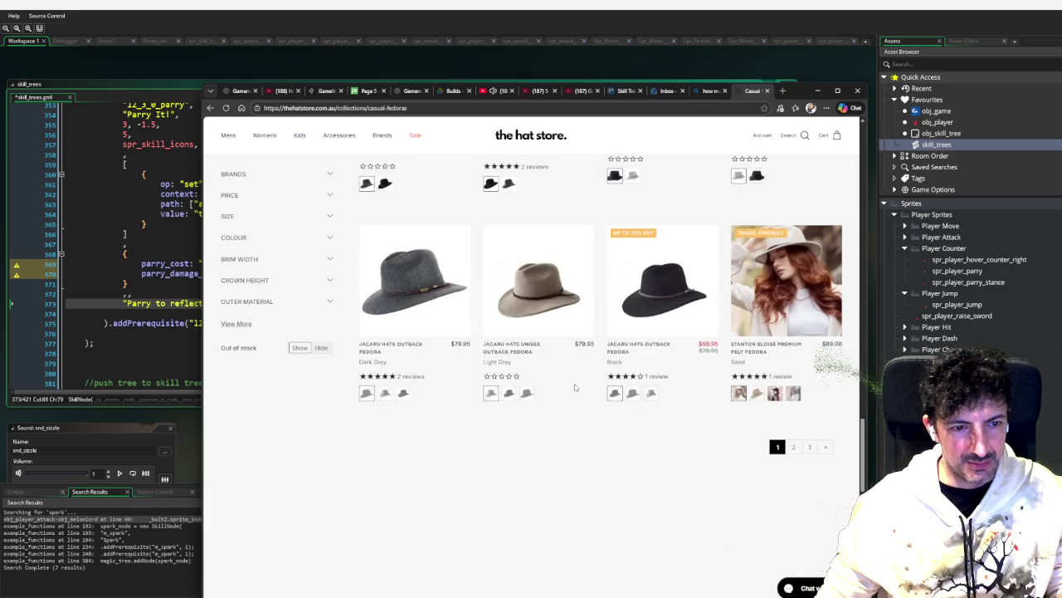
{"action": "scroll", "coordinate": [575, 384], "scroll_direction": "up", "scroll_amount": 5}
{"action": "scroll", "coordinate": [664, 397], "scroll_direction": "up", "scroll_amount": 5}
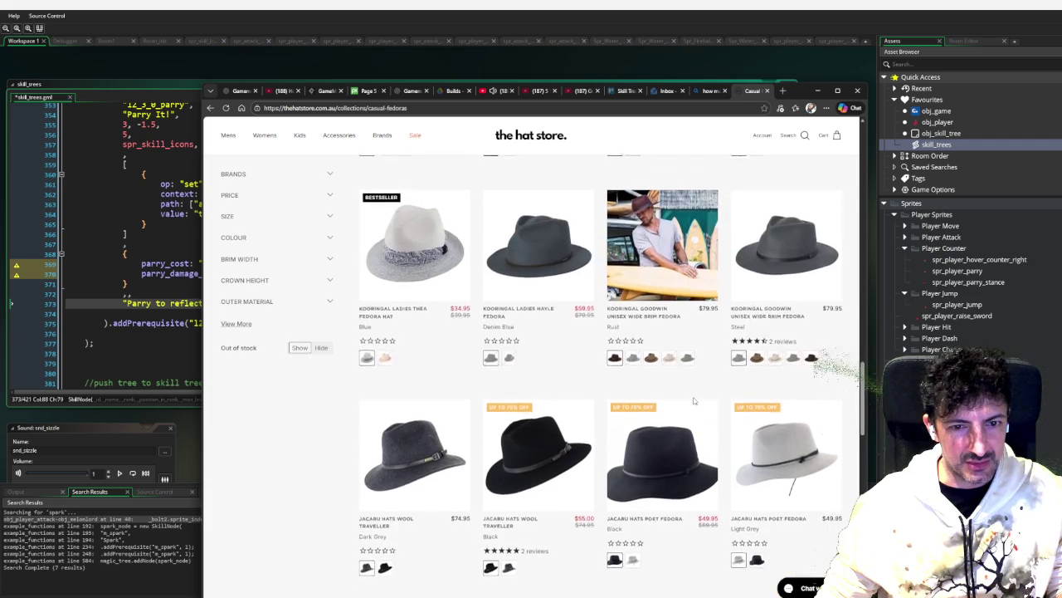
{"action": "scroll", "coordinate": [801, 350], "scroll_direction": "down", "scroll_amount": 2}
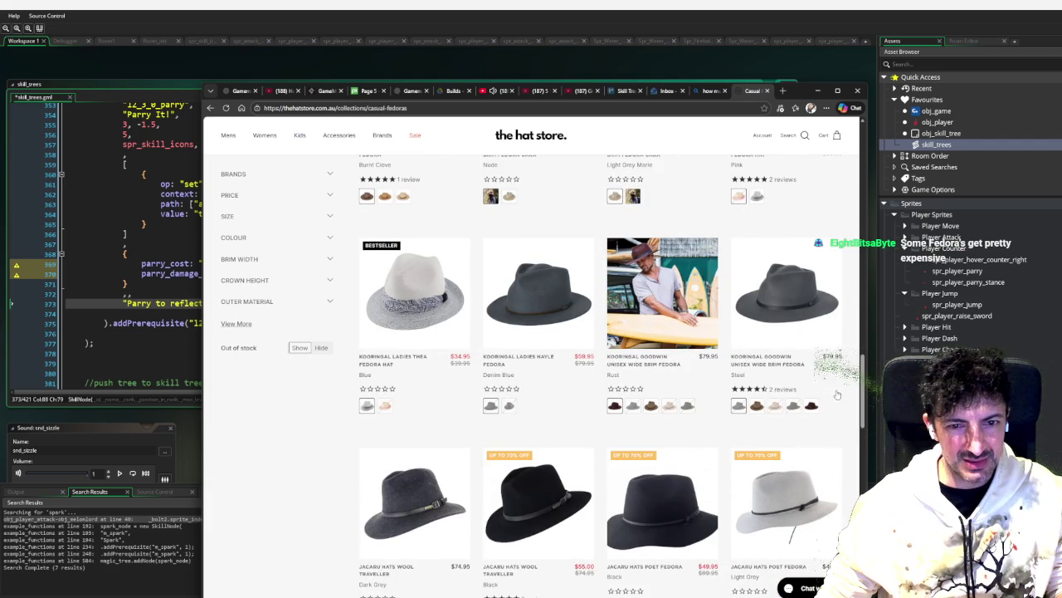
Step: Show the Kooringal Goodwin fedora in Olive and then Rust, and shift the browser window right
{"action": "left_click", "coordinate": [793, 406]}
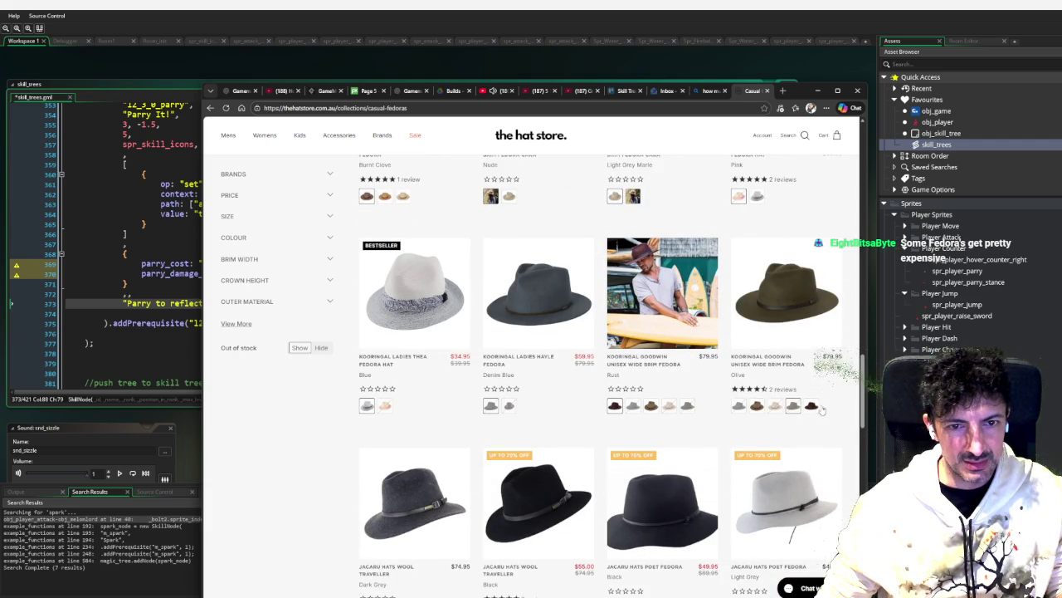
{"action": "left_click", "coordinate": [811, 406]}
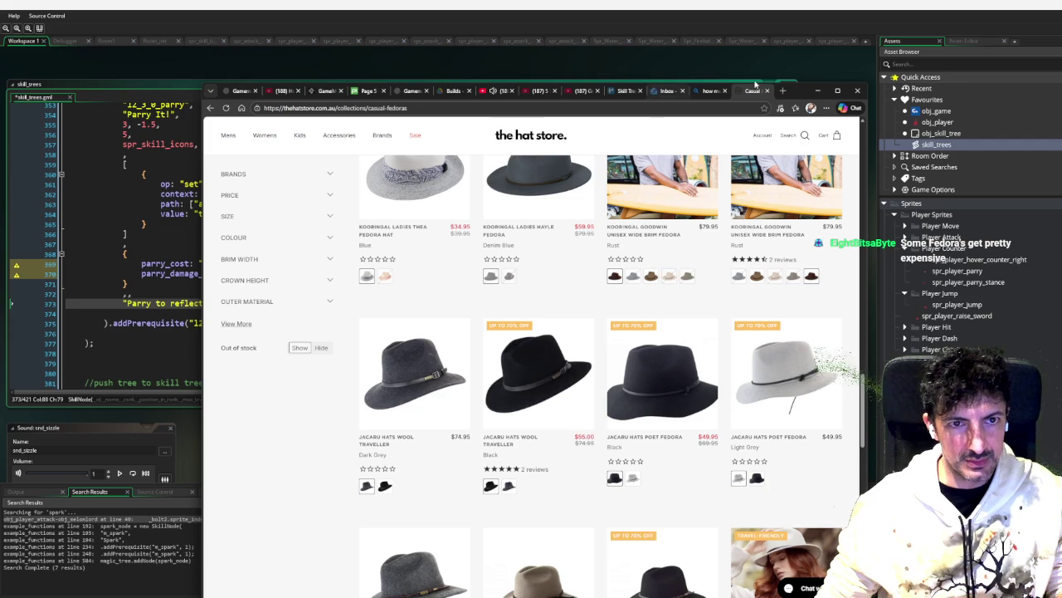
{"action": "left_click_drag", "start_coordinate": [801, 90], "coordinate": [1061, 93]}
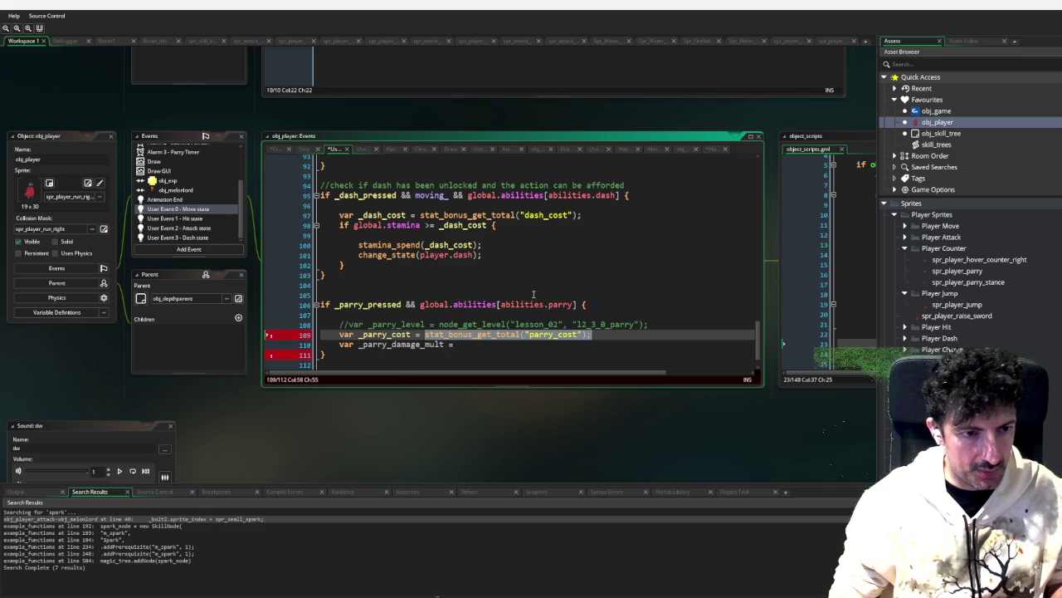
Step: Look up the parry_damage_percentage stat name in the skill_trees script
{"action": "key", "text": "Left"}
{"action": "key", "text": "Left"}
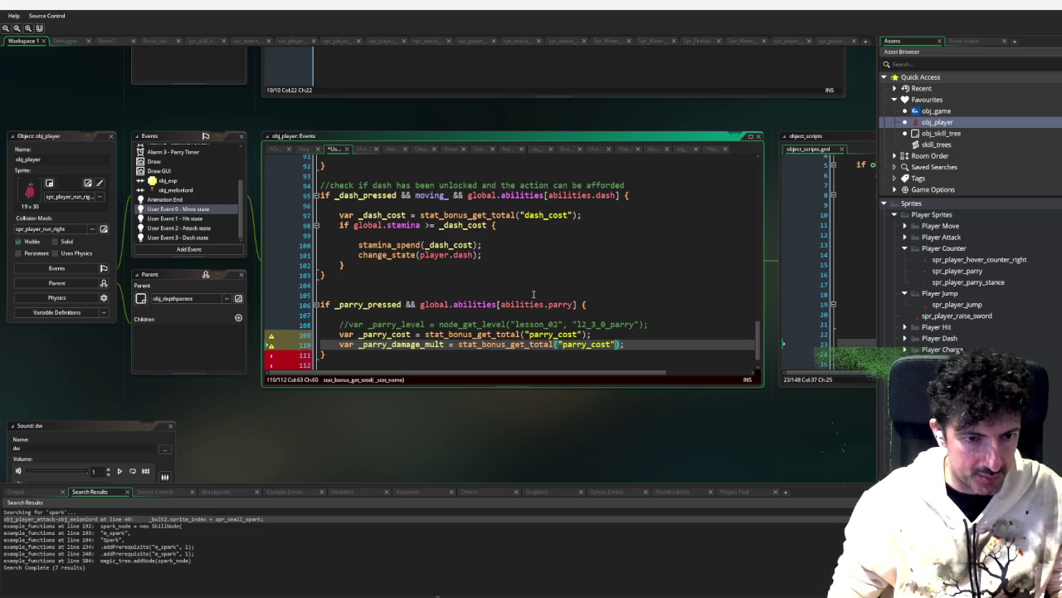
{"action": "left_click", "coordinate": [940, 133]}
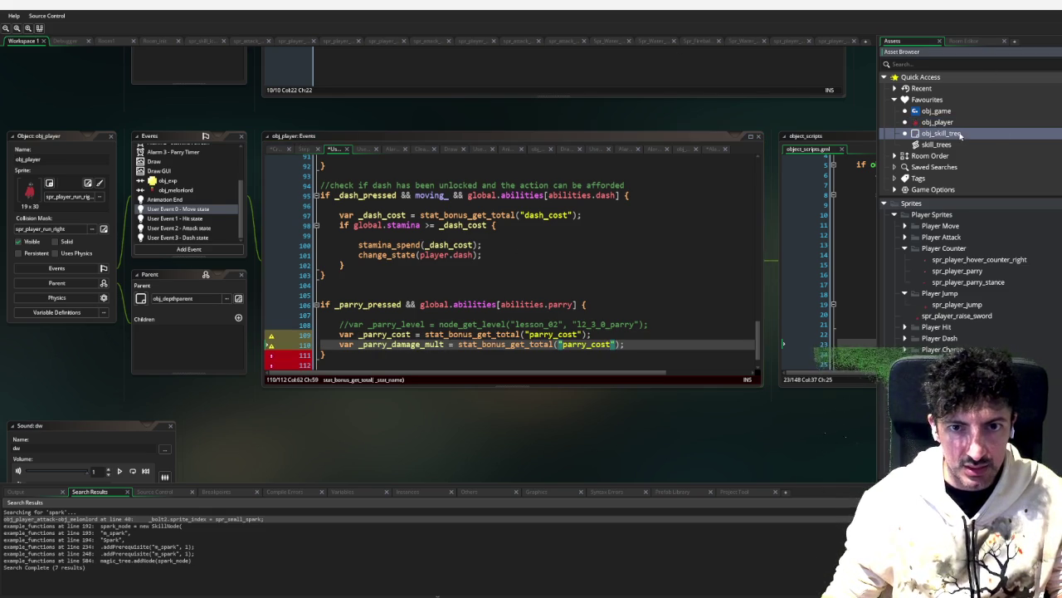
{"action": "double_click", "coordinate": [937, 145]}
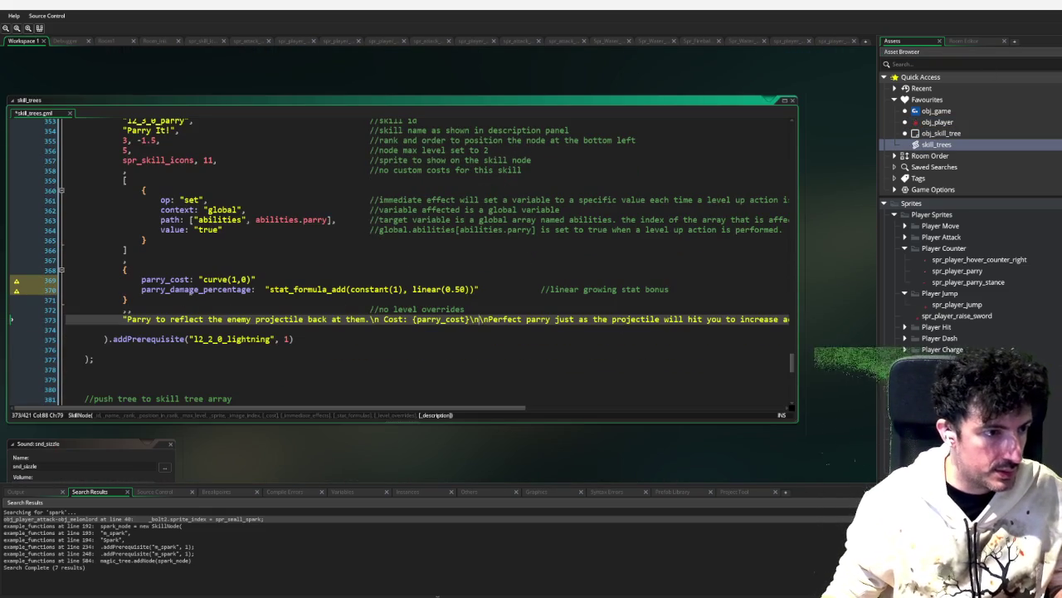
{"action": "double_click", "coordinate": [197, 290]}
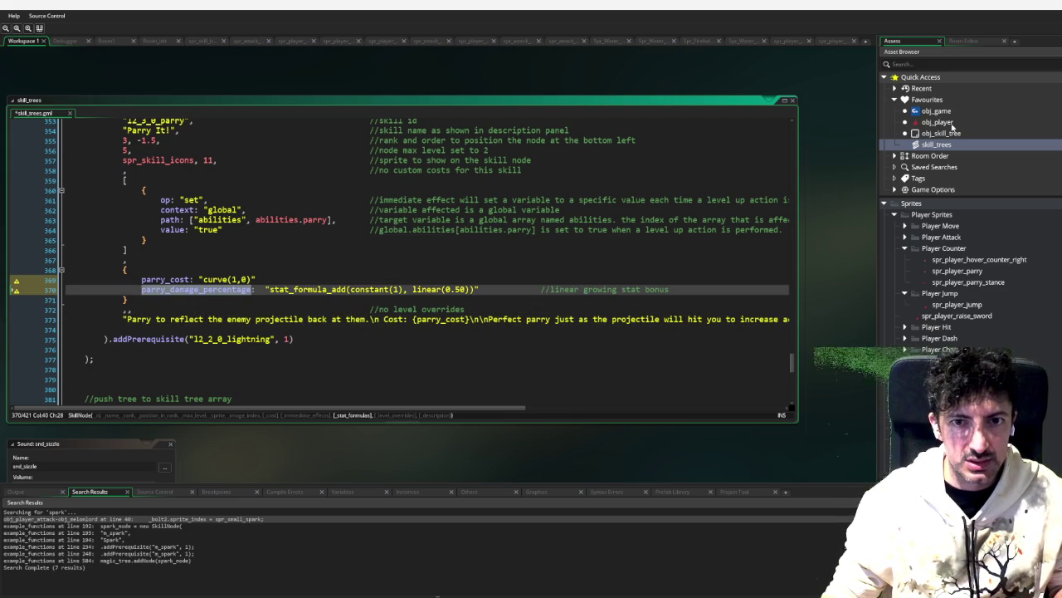
Step: On line 110, rename the variable to _parry_damage_percentage and read stat "parry_damage_percentage"
{"action": "double_click", "coordinate": [946, 122]}
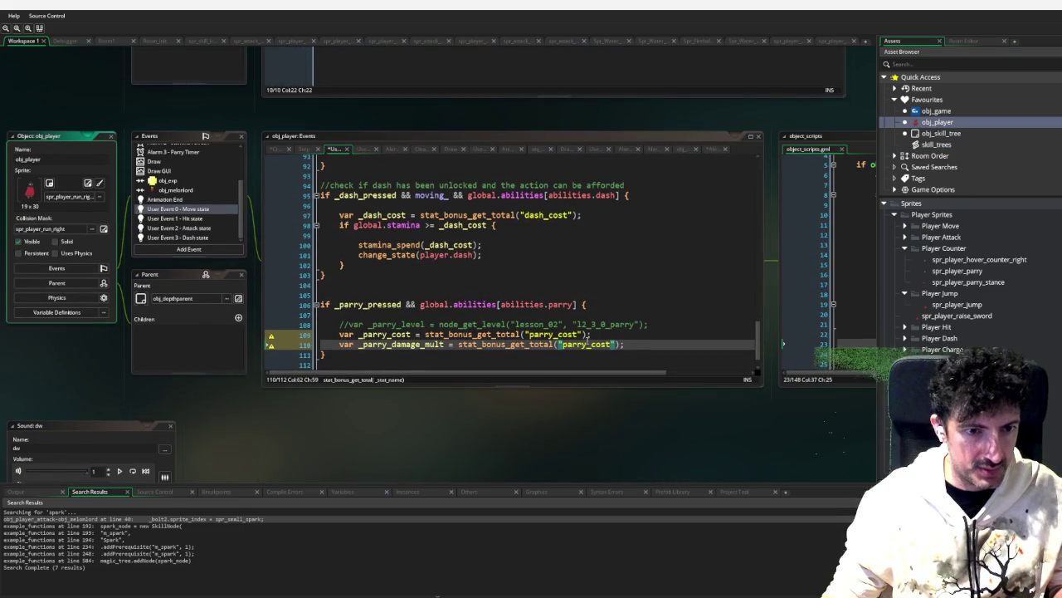
{"action": "double_click", "coordinate": [588, 344]}
{"action": "type", "text": "parry_damage_percentage"}
{"action": "left_click", "coordinate": [444, 344]}
{"action": "key", "text": "BackSpace"}
{"action": "key", "text": "BackSpace"}
{"action": "key", "text": "BackSpace"}
{"action": "type", "text": "percentage"}
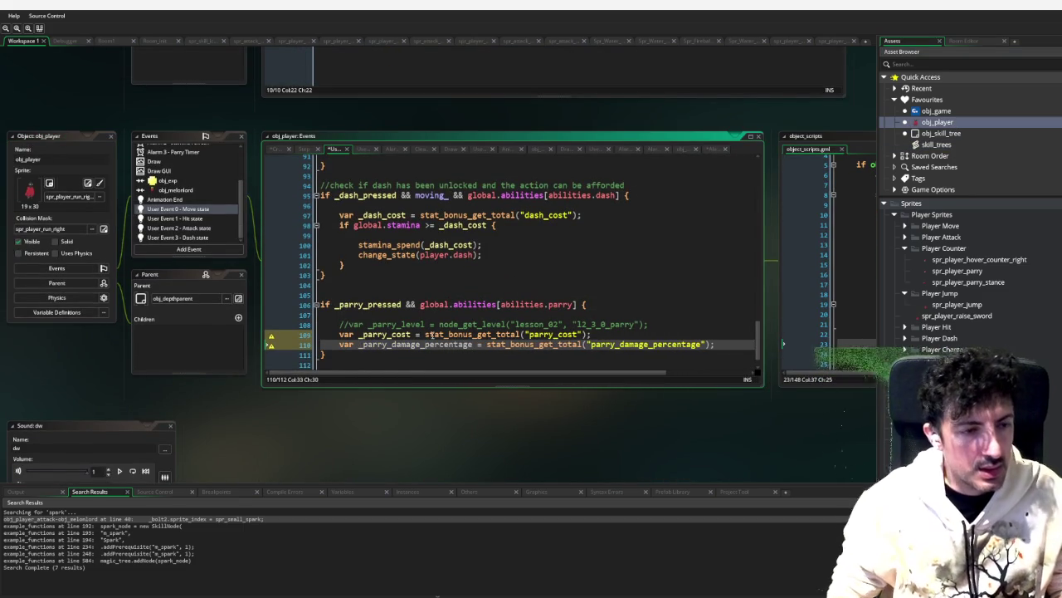
{"action": "key", "text": "Return"}
{"action": "key", "text": "Return"}
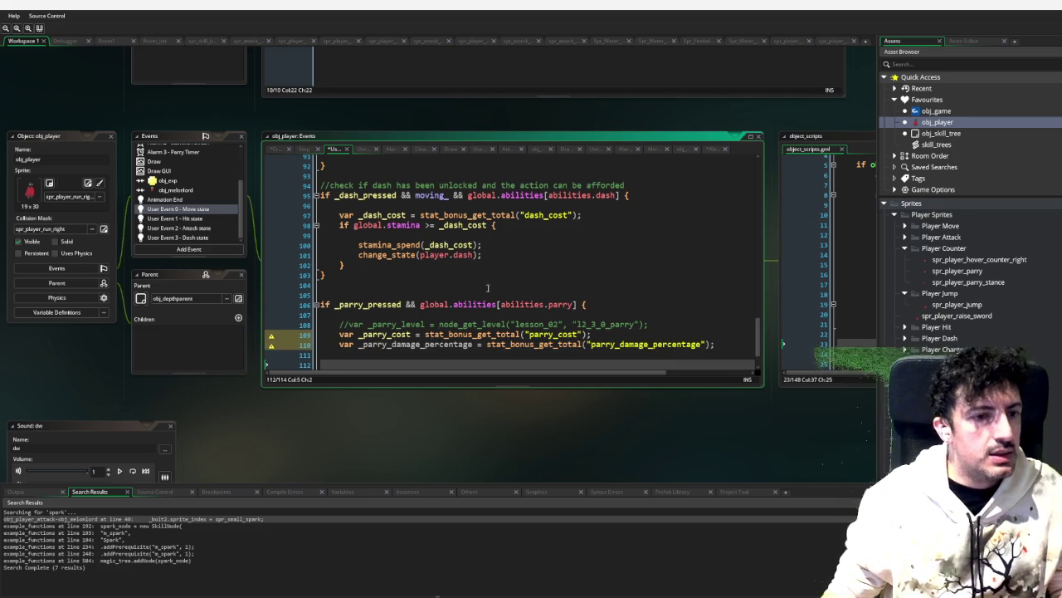
{"action": "scroll", "coordinate": [436, 330], "scroll_direction": "down", "scroll_amount": 2}
{"action": "key", "text": "Up"}
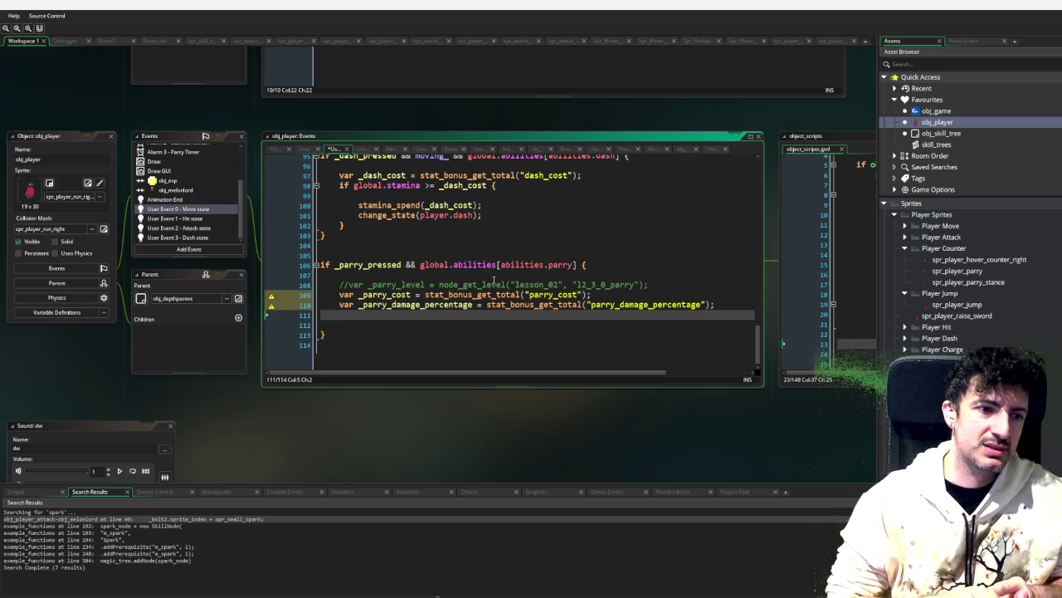
Step: Insert var _atk_dmg = attack_damage_get(); above line 110 using autocomplete
{"action": "key", "text": "Up"}
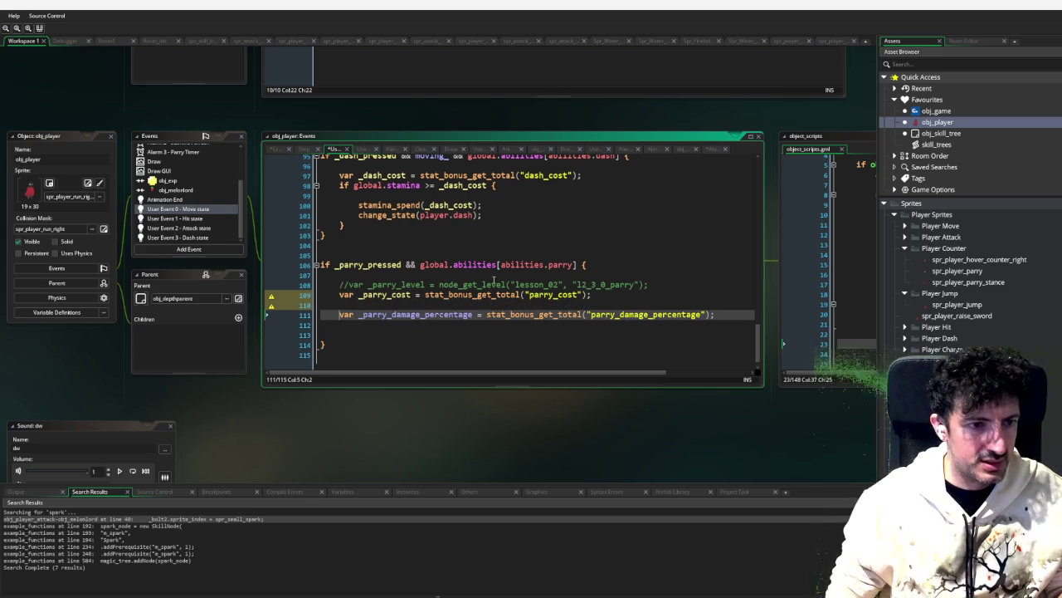
{"action": "key", "text": "Return"}
{"action": "key", "text": "Up"}
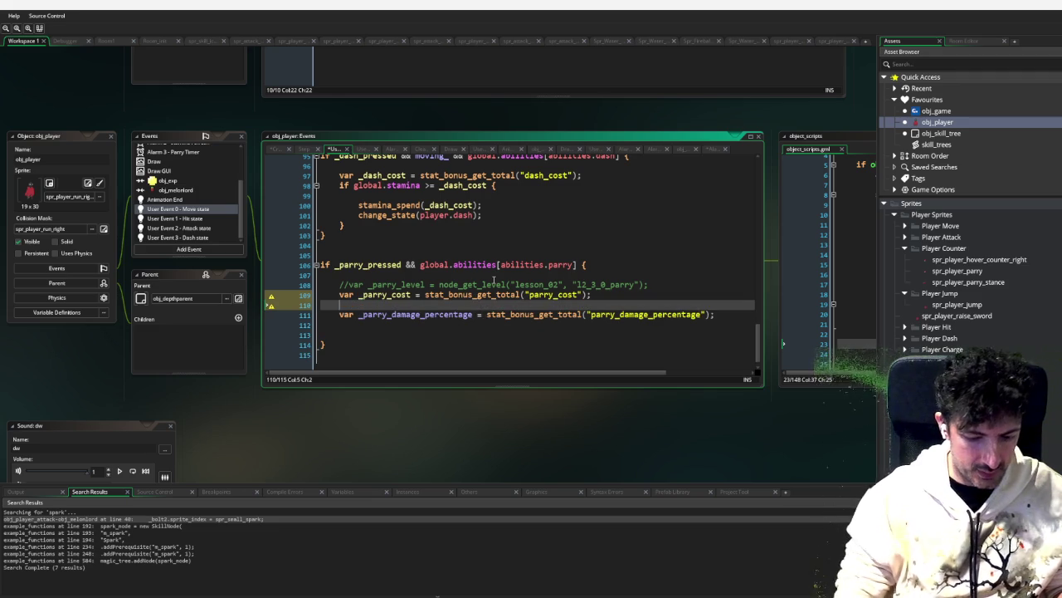
{"action": "type", "text": "var _at"}
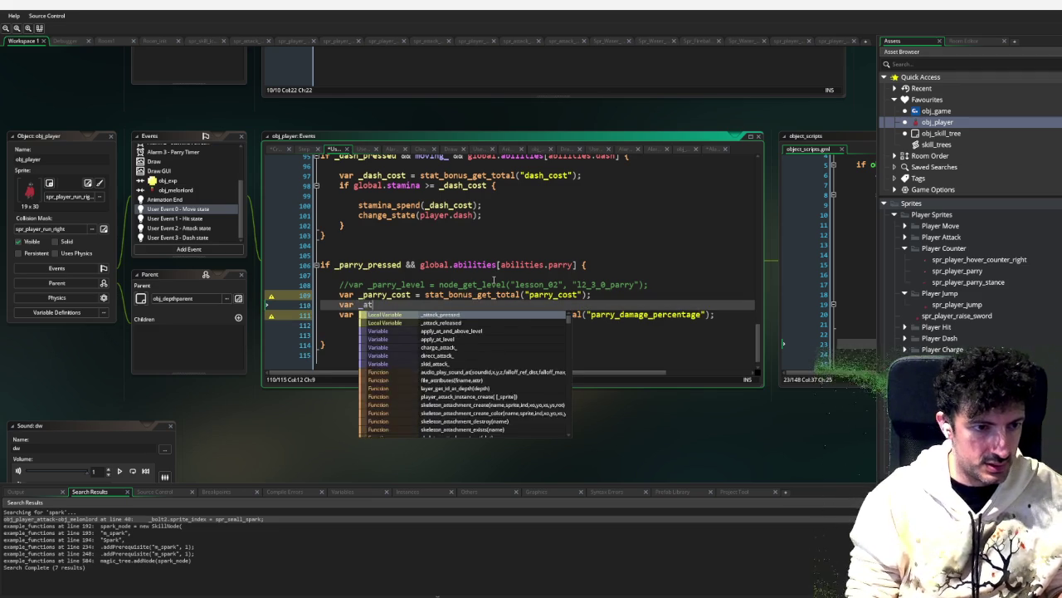
{"action": "type", "text": "k_dmg "}
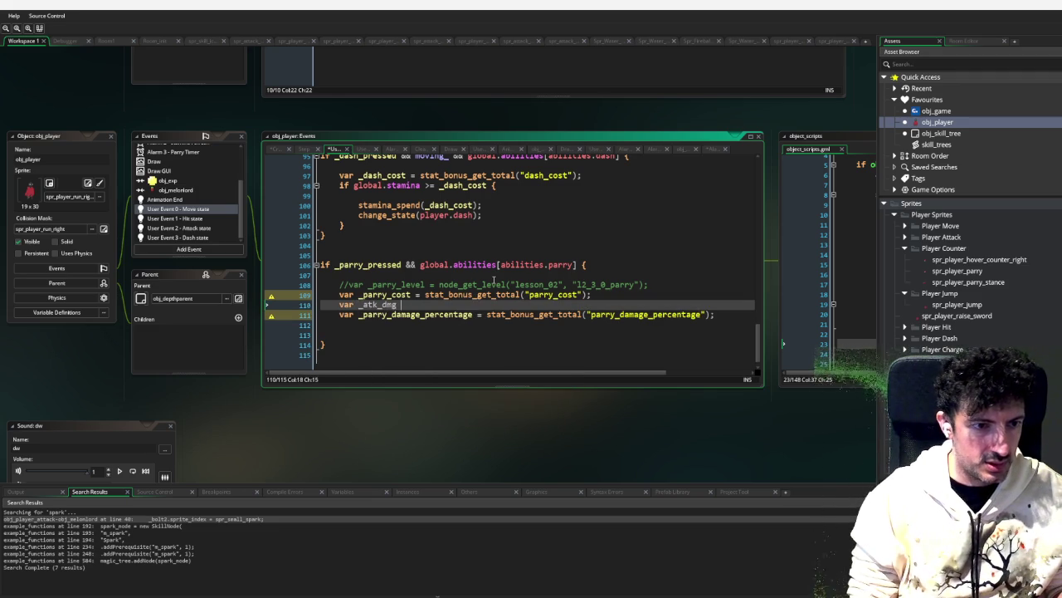
{"action": "type", "text": "= attack_"}
{"action": "key", "text": "Down"}
{"action": "key", "text": "Down"}
{"action": "key", "text": "Down"}
{"action": "key", "text": "Return"}
{"action": "type", "text": ");"}
Step: Start a new line below the parry variables beginning with alarm
{"action": "key", "text": "Down"}
{"action": "key", "text": "Down"}
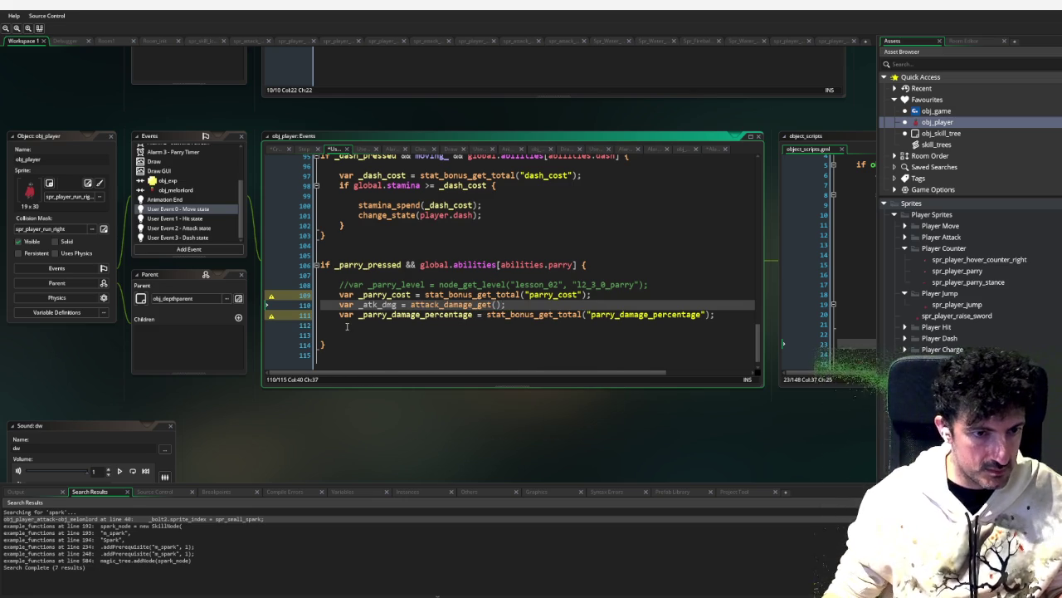
{"action": "key", "text": "Return"}
{"action": "scroll", "coordinate": [548, 254], "scroll_direction": "down", "scroll_amount": 1}
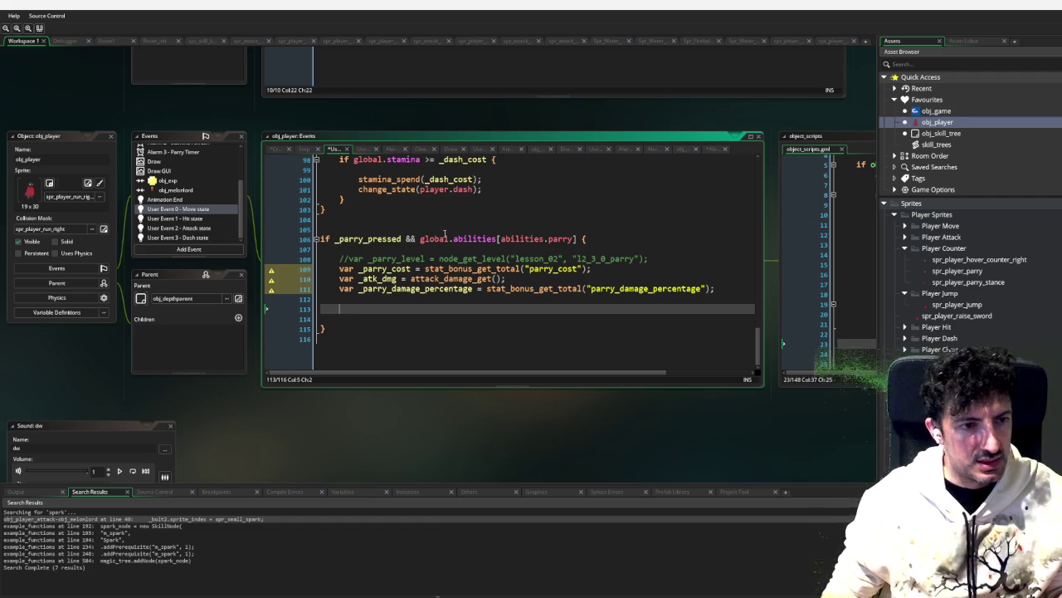
{"action": "scroll", "coordinate": [445, 233], "scroll_direction": "up", "scroll_amount": 1}
{"action": "key", "text": "ctrl+space"}
{"action": "key", "text": "Escape"}
{"action": "type", "text": "alarm"}
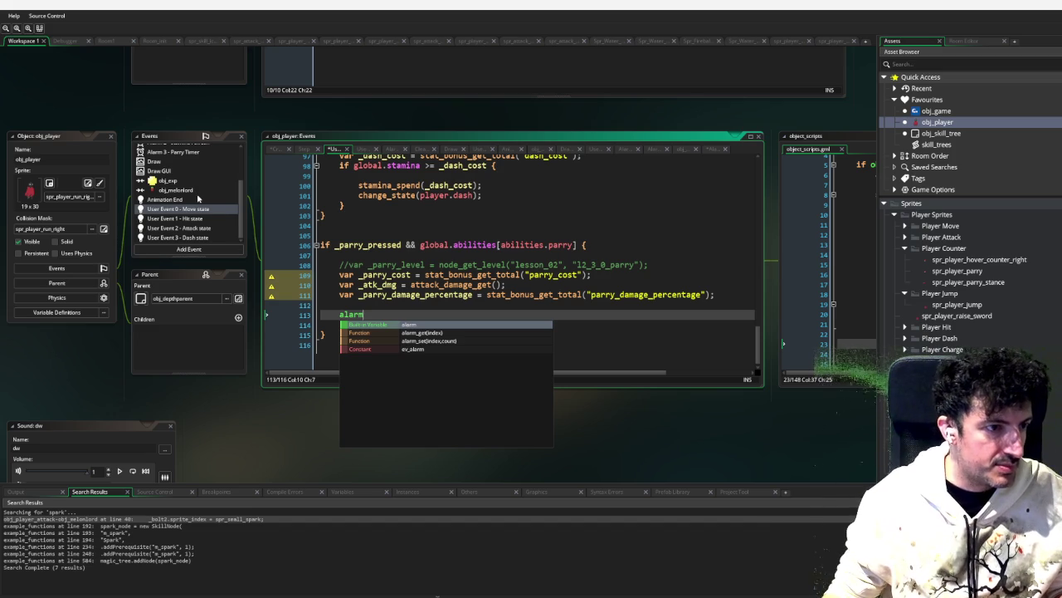
Step: Check which alarm holds the Parry Timer, then close the Add Event list unused
{"action": "scroll", "coordinate": [210, 206], "scroll_direction": "up", "scroll_amount": 3}
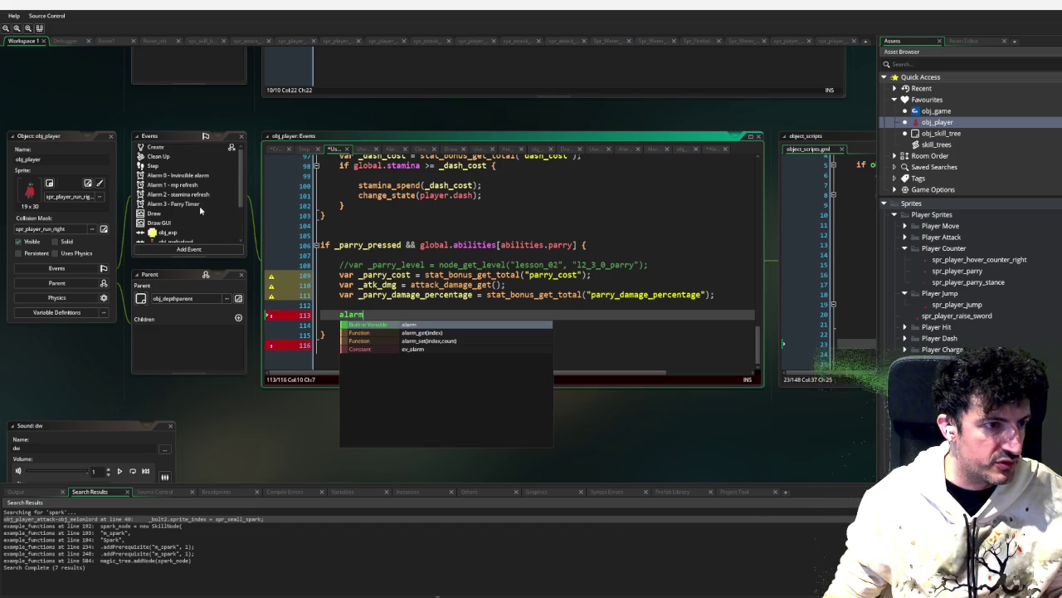
{"action": "left_click", "coordinate": [199, 205]}
{"action": "scroll", "coordinate": [200, 226], "scroll_direction": "down", "scroll_amount": 2}
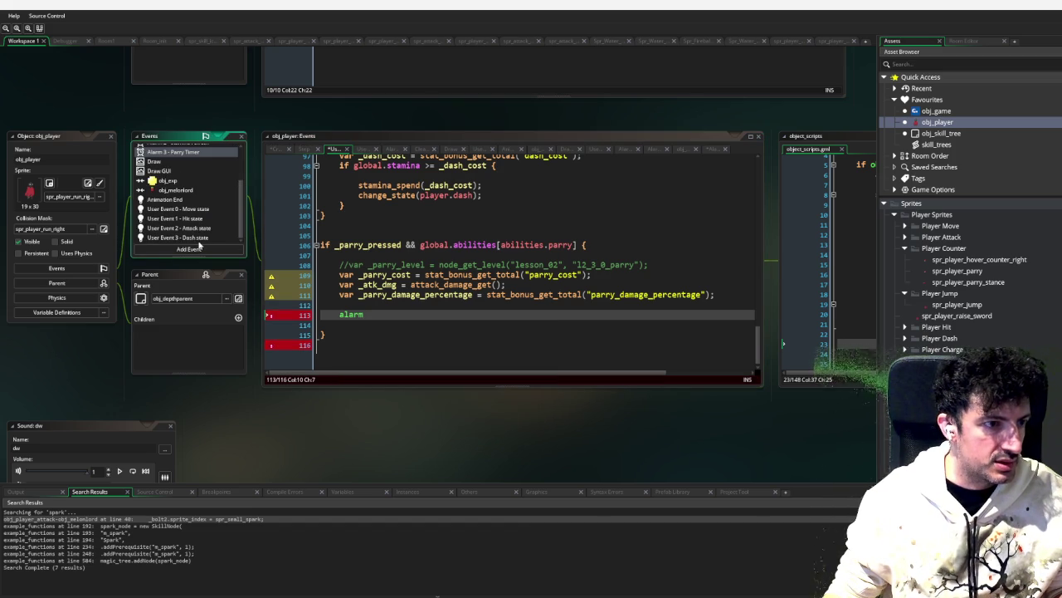
{"action": "left_click", "coordinate": [199, 246]}
{"action": "mouse_move", "coordinate": [236, 293]}
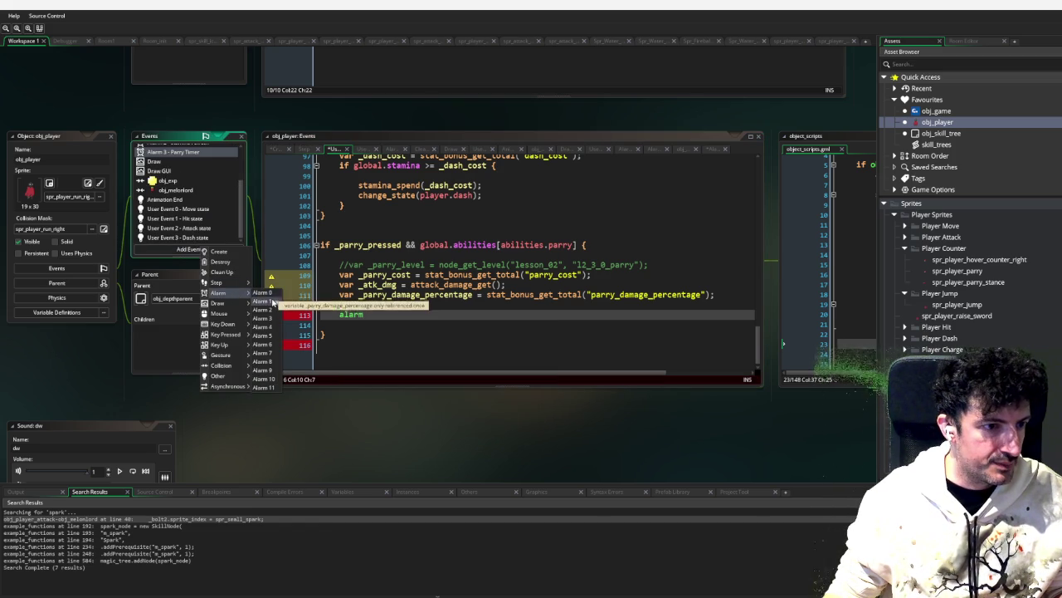
{"action": "left_click", "coordinate": [218, 197]}
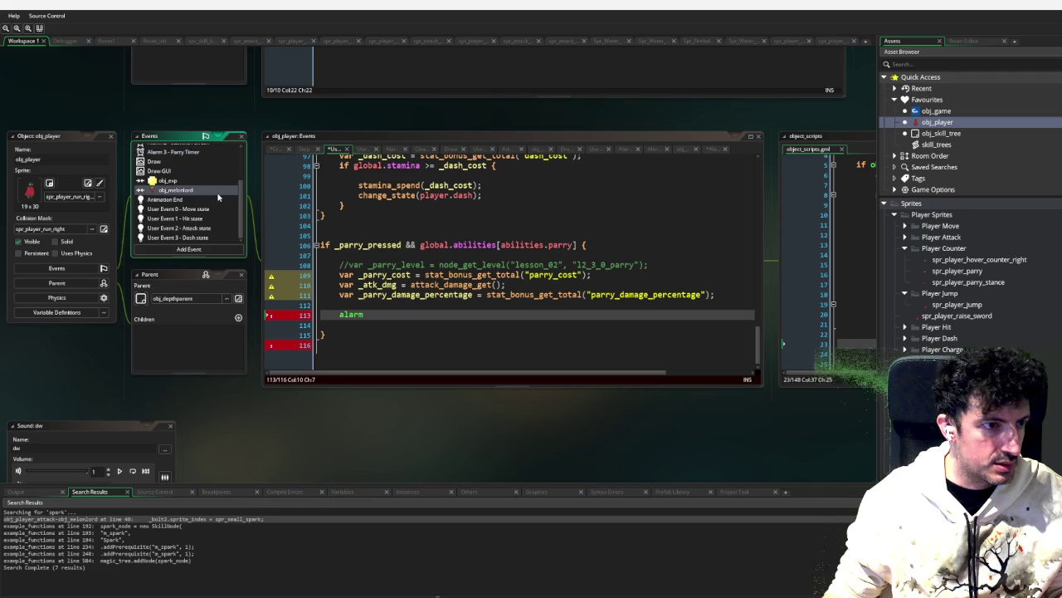
Step: Review the attack, dash and parry entries of the player enum in the Create event
{"action": "scroll", "coordinate": [218, 192], "scroll_direction": "up", "scroll_amount": 2}
{"action": "left_click", "coordinate": [180, 147]}
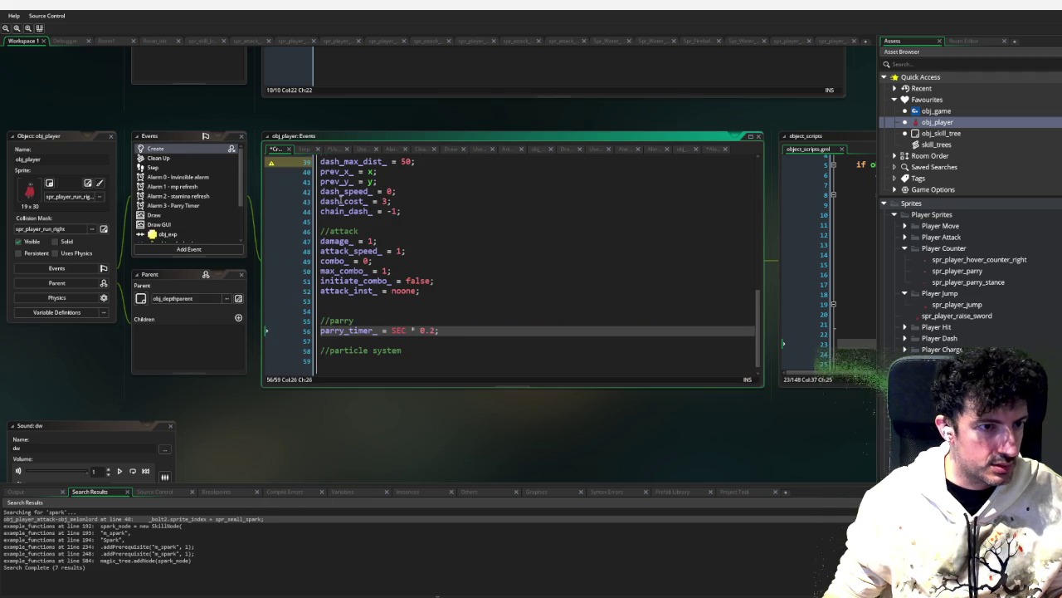
{"action": "scroll", "coordinate": [407, 205], "scroll_direction": "up", "scroll_amount": 6}
{"action": "scroll", "coordinate": [408, 205], "scroll_direction": "up", "scroll_amount": 3}
{"action": "left_click", "coordinate": [360, 180]}
{"action": "left_click", "coordinate": [355, 190]}
{"action": "left_click", "coordinate": [352, 200]}
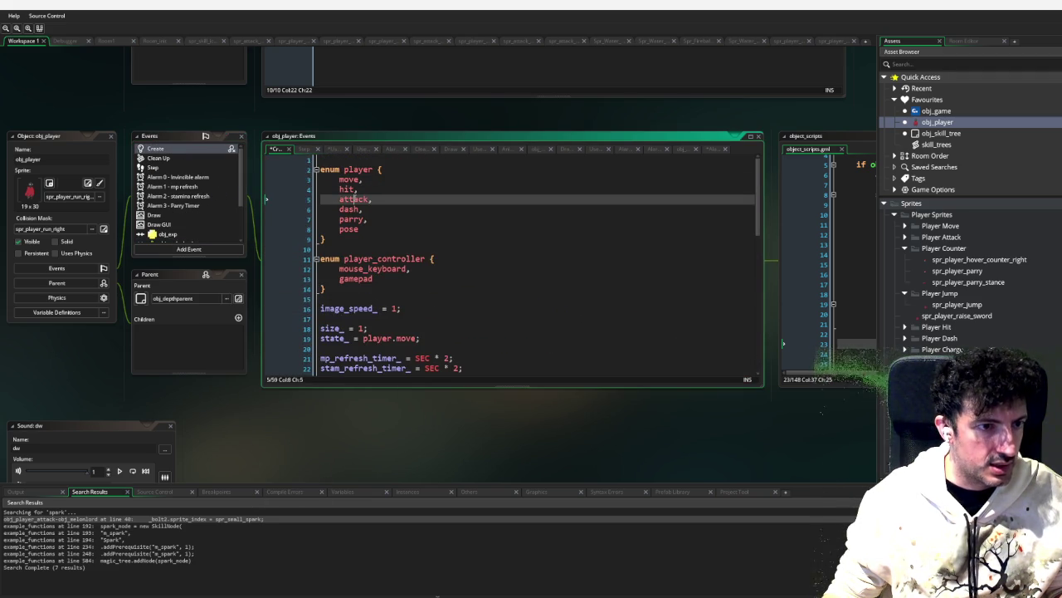
{"action": "left_click", "coordinate": [347, 210]}
{"action": "left_click", "coordinate": [349, 218]}
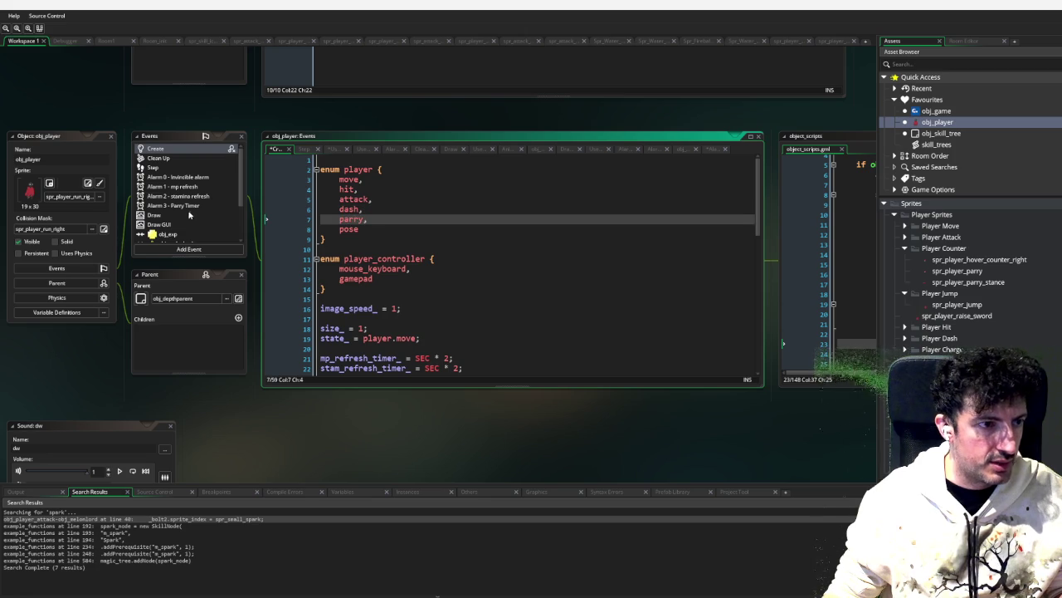
{"action": "scroll", "coordinate": [190, 214], "scroll_direction": "down", "scroll_amount": 3}
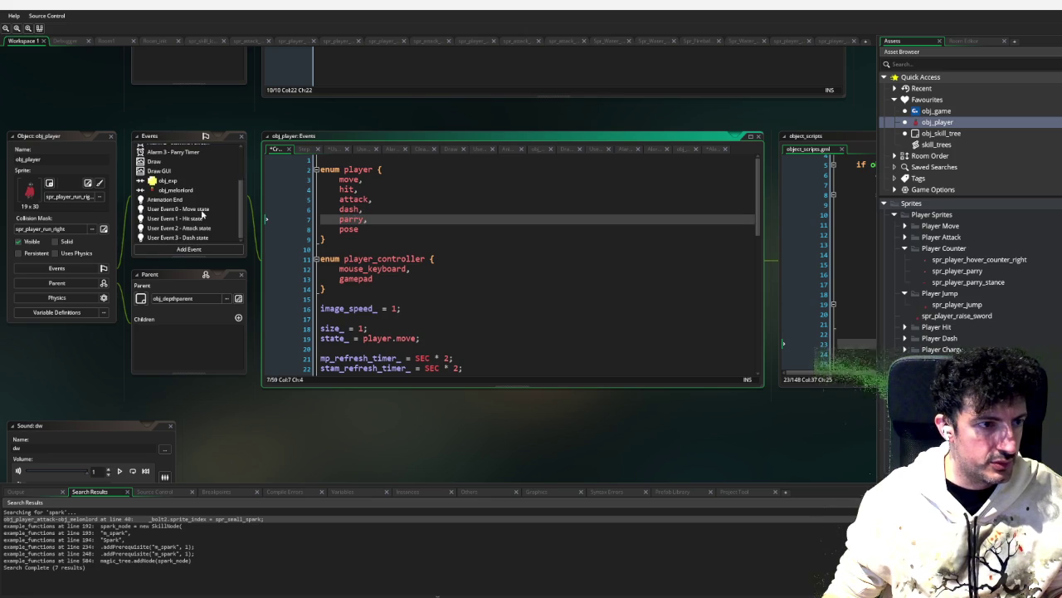
Step: Add a new User Event to obj_player via Add Event > Other > User Events
{"action": "left_click", "coordinate": [213, 249]}
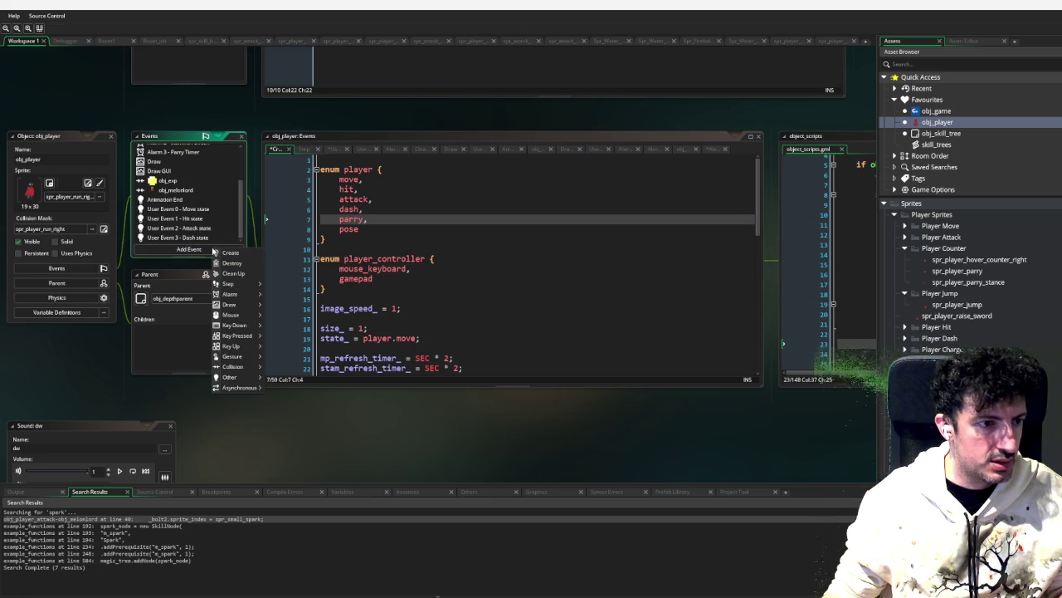
{"action": "mouse_move", "coordinate": [229, 379]}
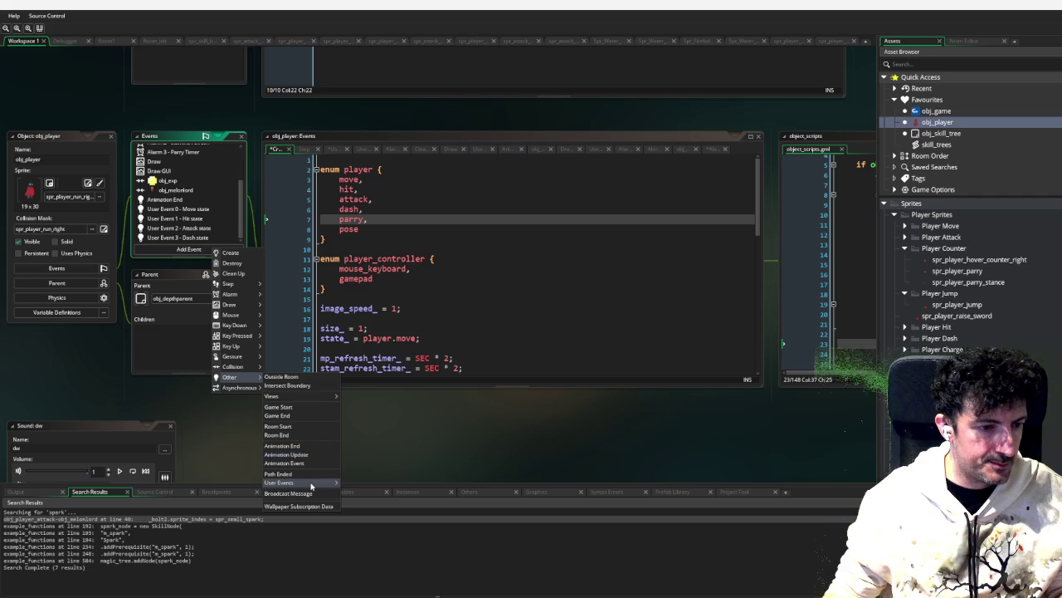
{"action": "mouse_move", "coordinate": [311, 483]}
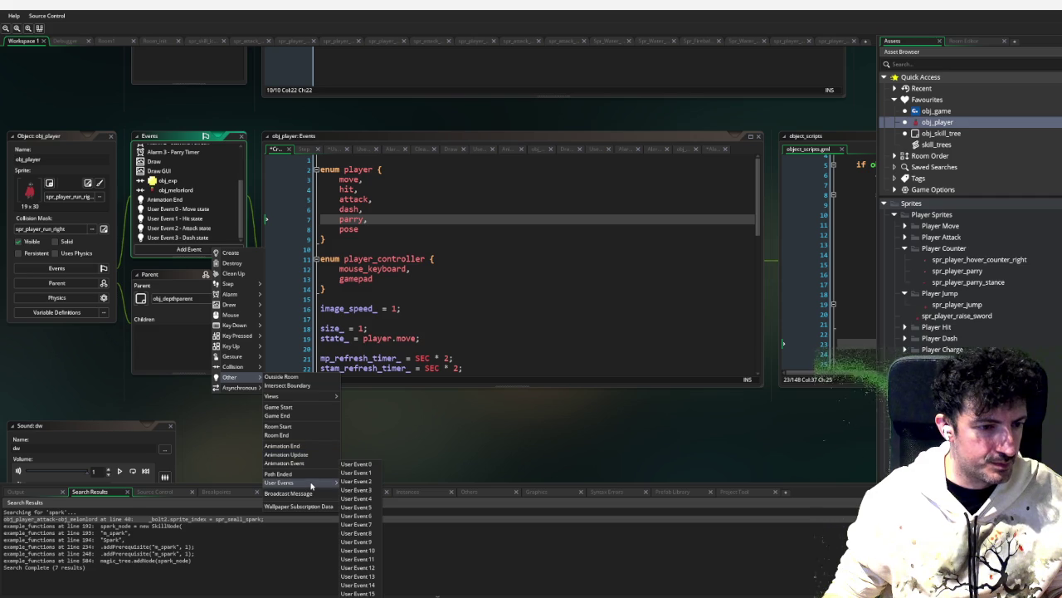
{"action": "left_click", "coordinate": [365, 499]}
Step: Give the new user event the description "Parry State"
{"action": "left_click_drag", "start_coordinate": [507, 221], "coordinate": [395, 160]}
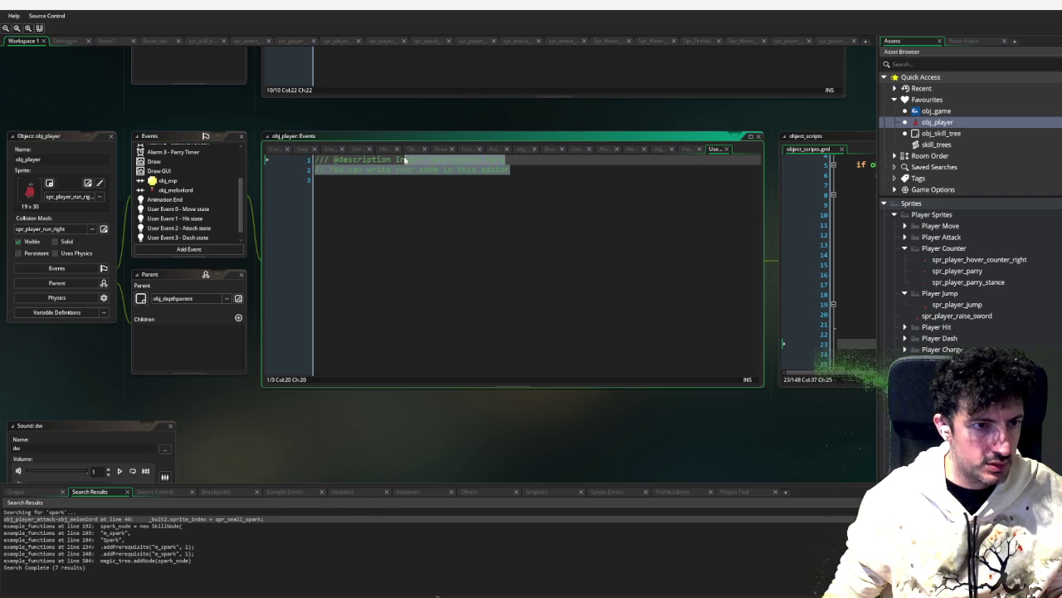
{"action": "type", "text": "Parry State"}
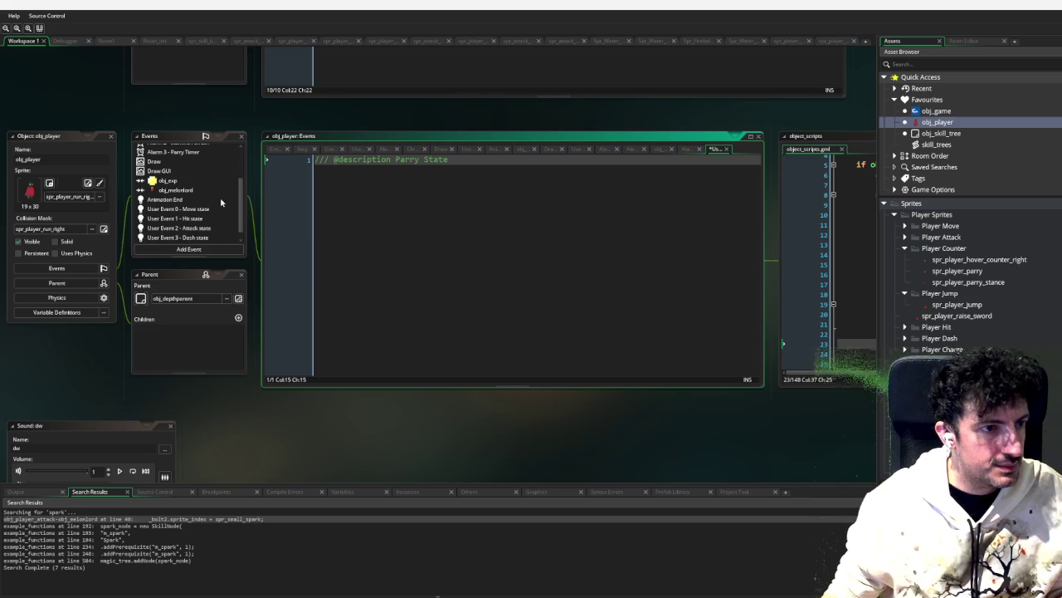
{"action": "scroll", "coordinate": [220, 201], "scroll_direction": "up", "scroll_amount": 3}
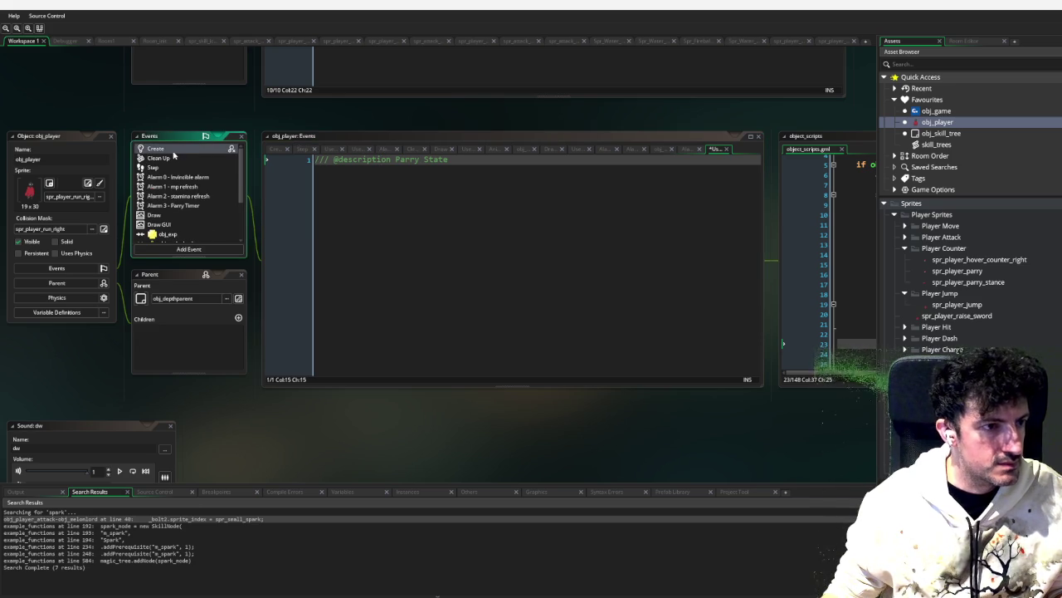
Step: Delete the Alarm 3 Parry Timer event and recreate it as Alarm 4 described "Parry Timer"
{"action": "left_click", "coordinate": [197, 206]}
{"action": "right_click", "coordinate": [199, 205]}
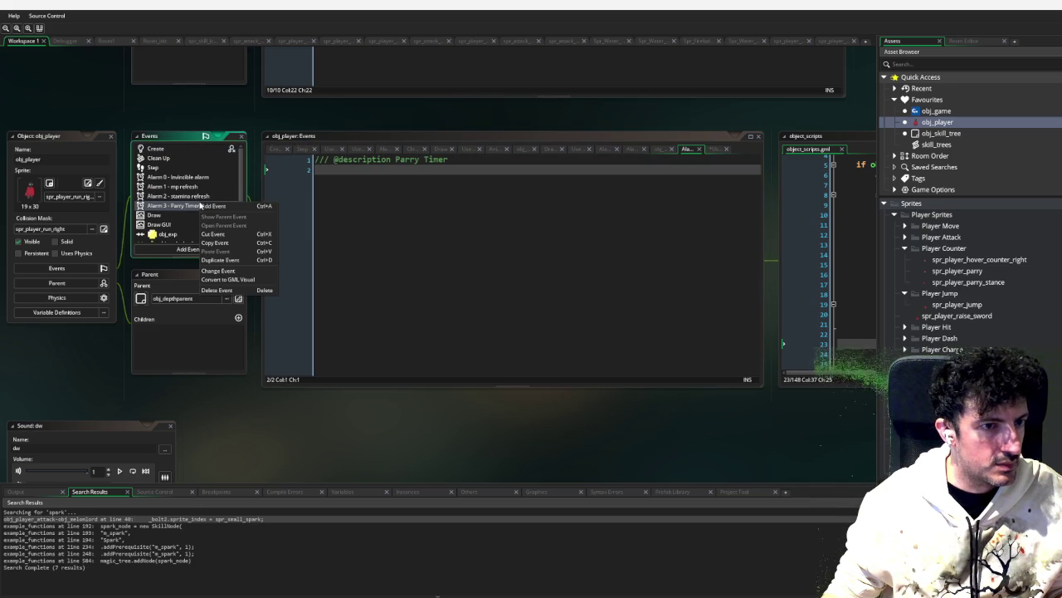
{"action": "left_click", "coordinate": [228, 291]}
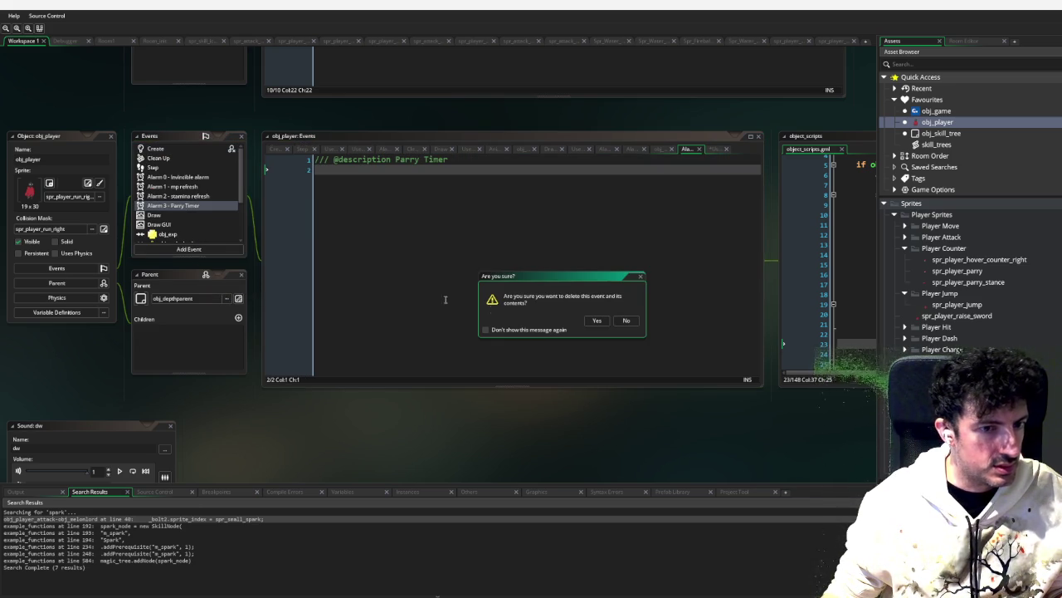
{"action": "left_click", "coordinate": [599, 319]}
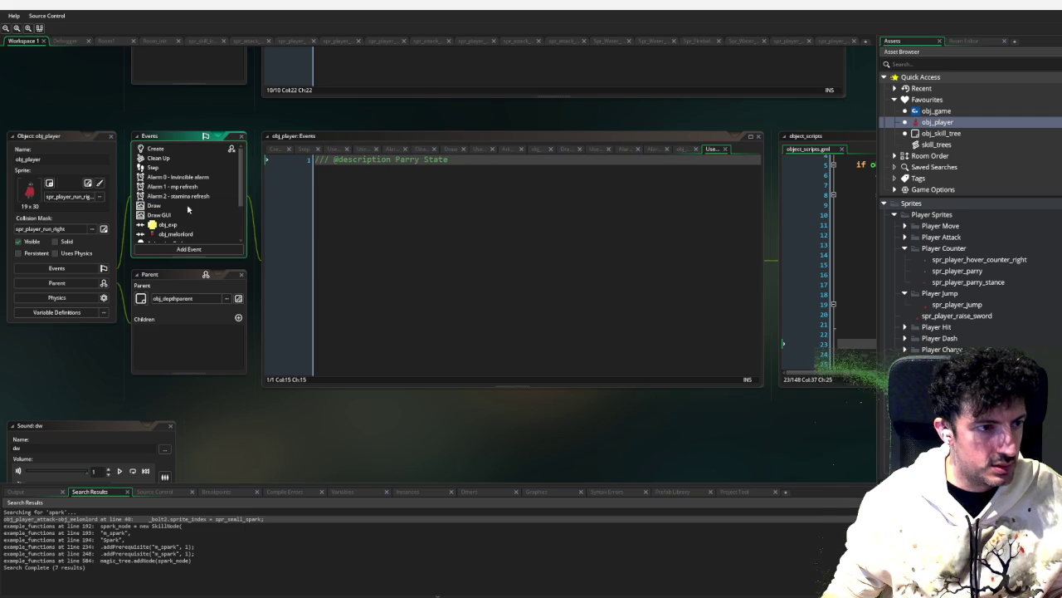
{"action": "left_click", "coordinate": [190, 249]}
{"action": "mouse_move", "coordinate": [226, 295]}
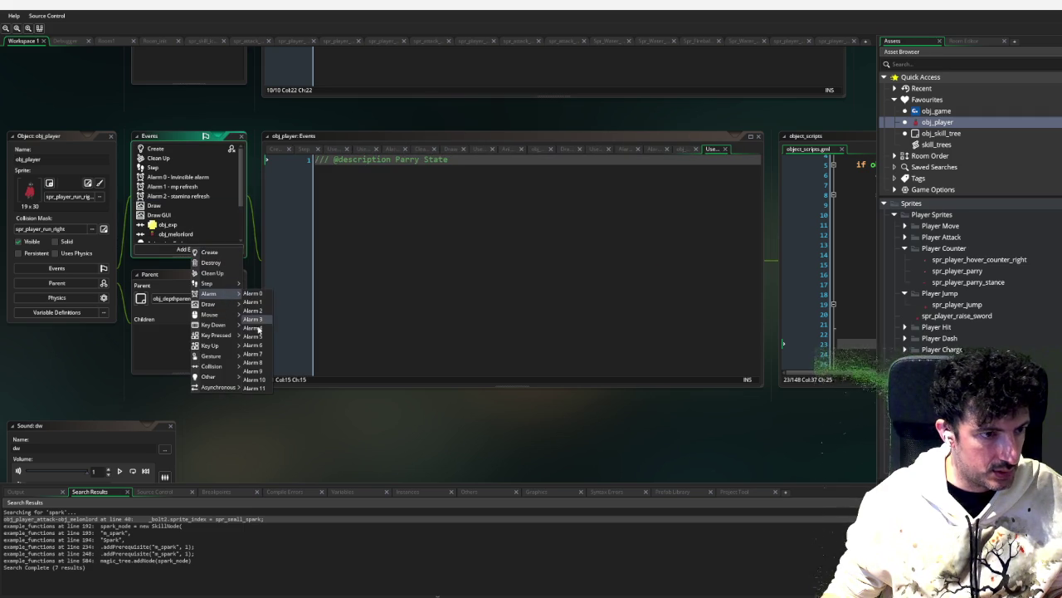
{"action": "left_click", "coordinate": [259, 330]}
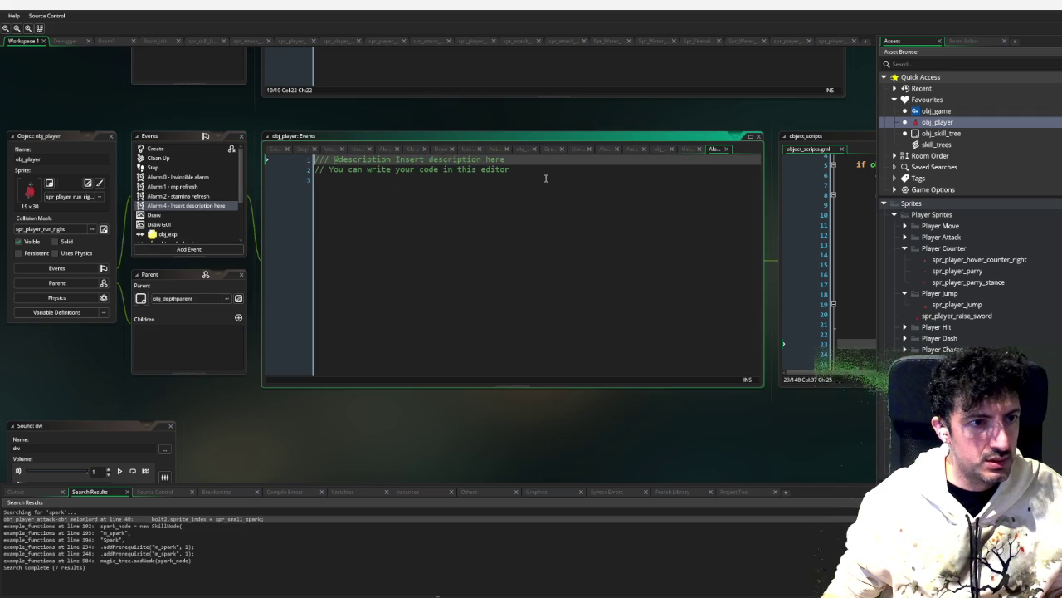
{"action": "left_click_drag", "start_coordinate": [511, 170], "coordinate": [333, 152]}
{"action": "type", "text": "/ @description P"}
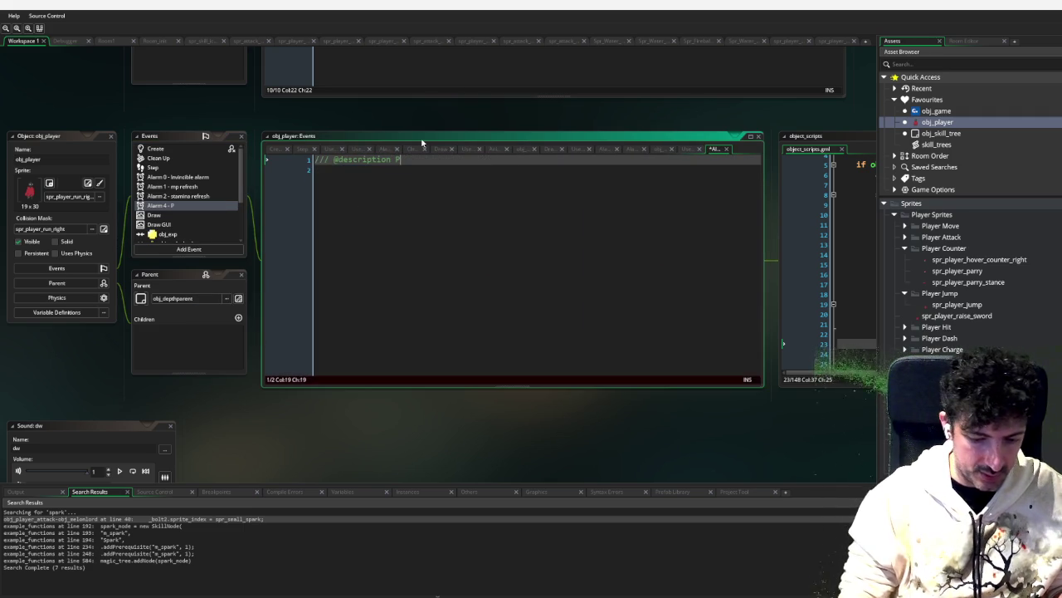
{"action": "type", "text": "arry Timer"}
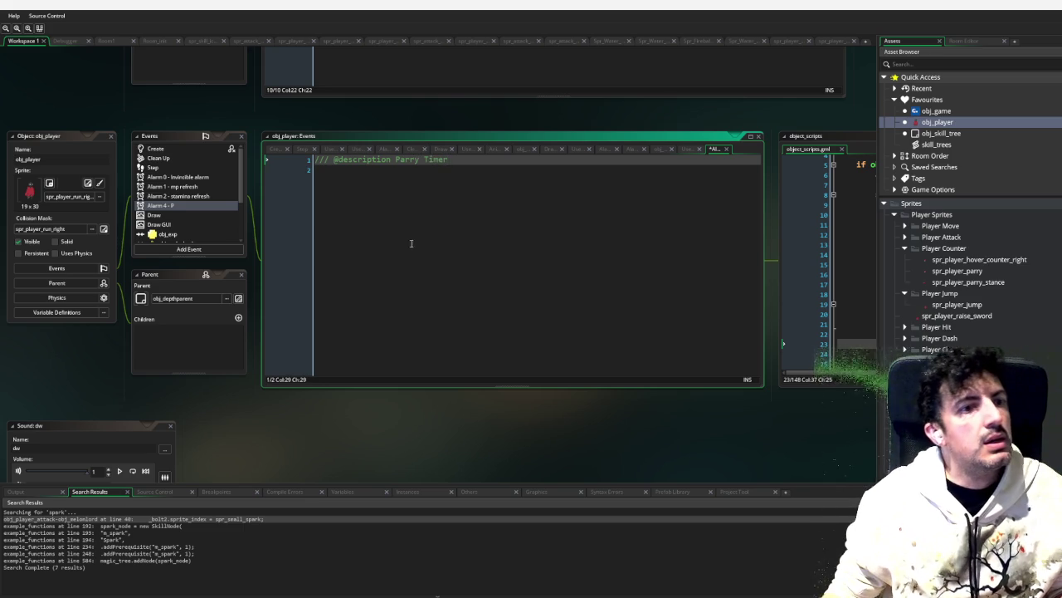
{"action": "left_click", "coordinate": [411, 202]}
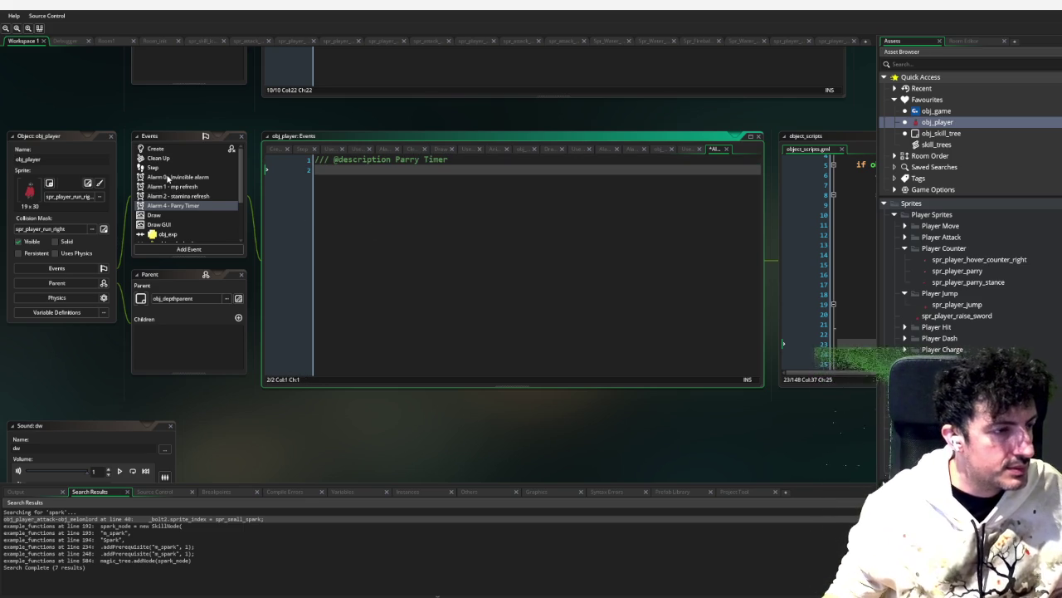
{"action": "scroll", "coordinate": [168, 178], "scroll_direction": "down", "scroll_amount": 3}
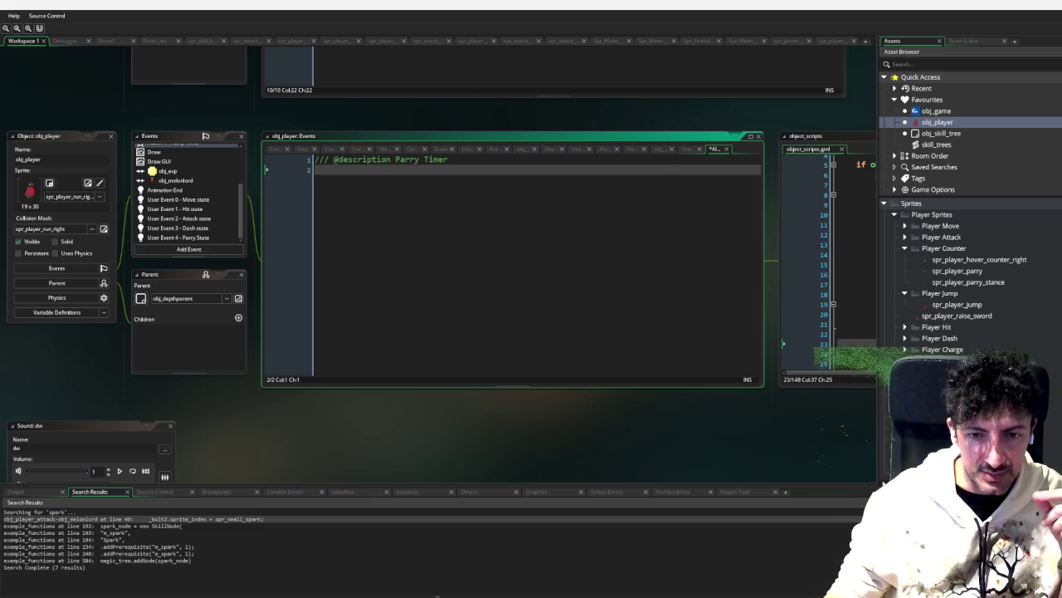
Step: Find the parry sprites in the asset browser and select spr_player_parry_stance
{"action": "left_click", "coordinate": [944, 65]}
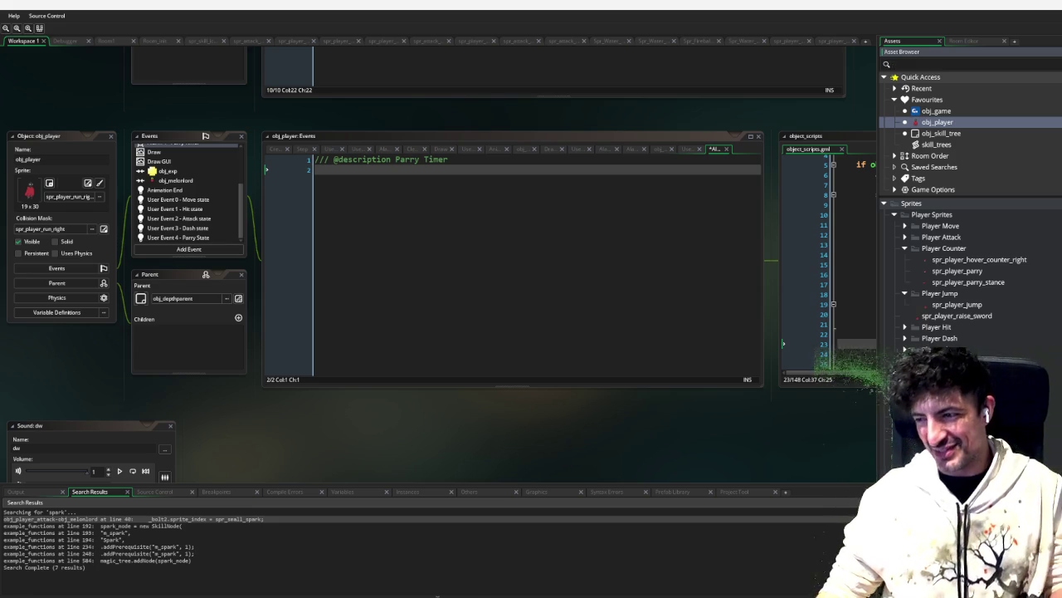
{"action": "left_click", "coordinate": [386, 280]}
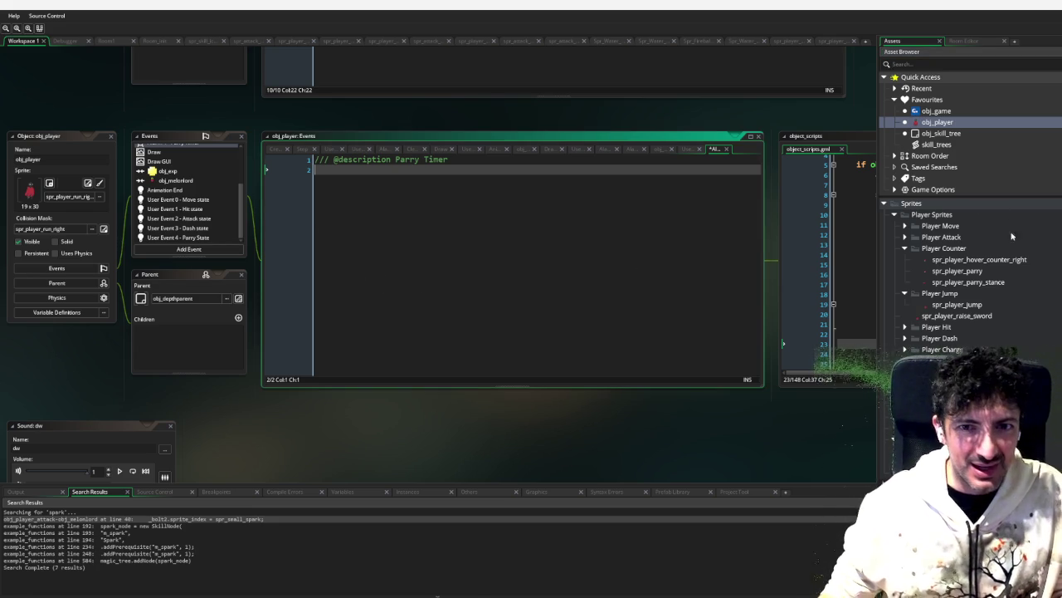
{"action": "left_click", "coordinate": [978, 272]}
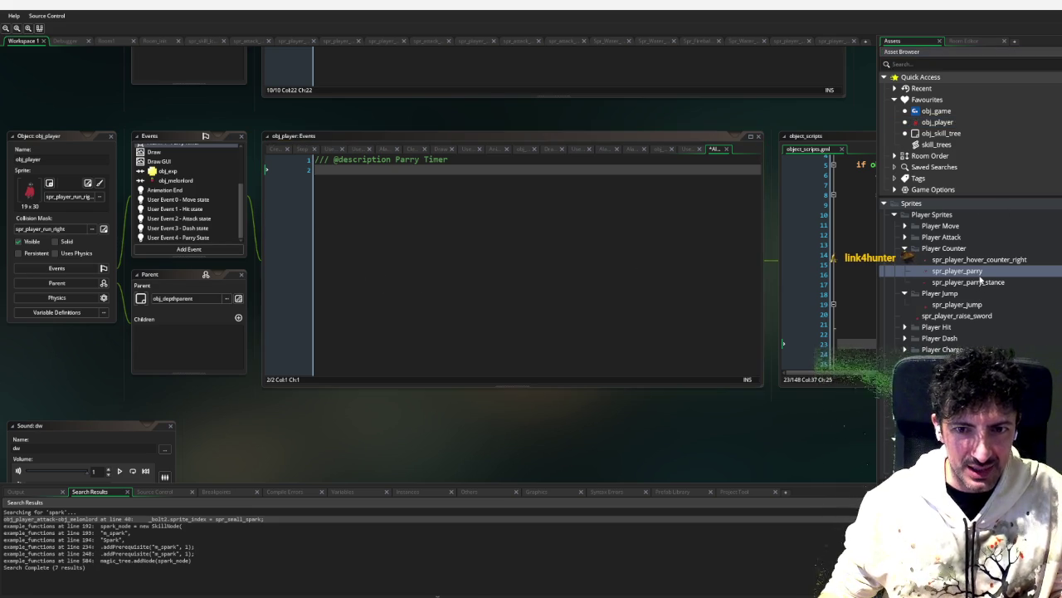
{"action": "left_click", "coordinate": [977, 283]}
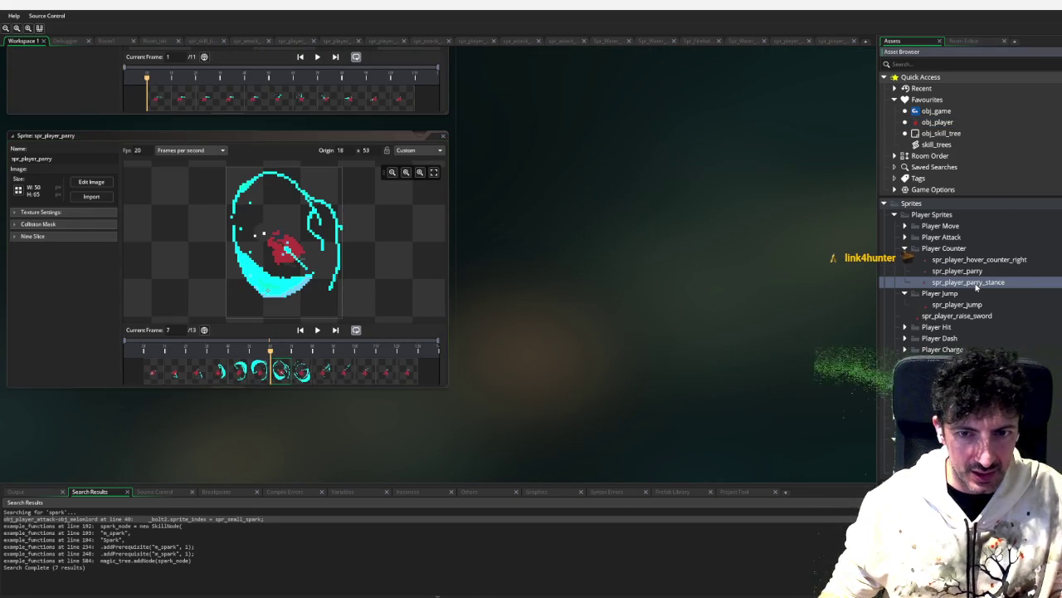
Step: Open spr_player_parry_stance, play its preview, and step through frames 1 to 6
{"action": "double_click", "coordinate": [977, 283]}
{"action": "left_click", "coordinate": [317, 329]}
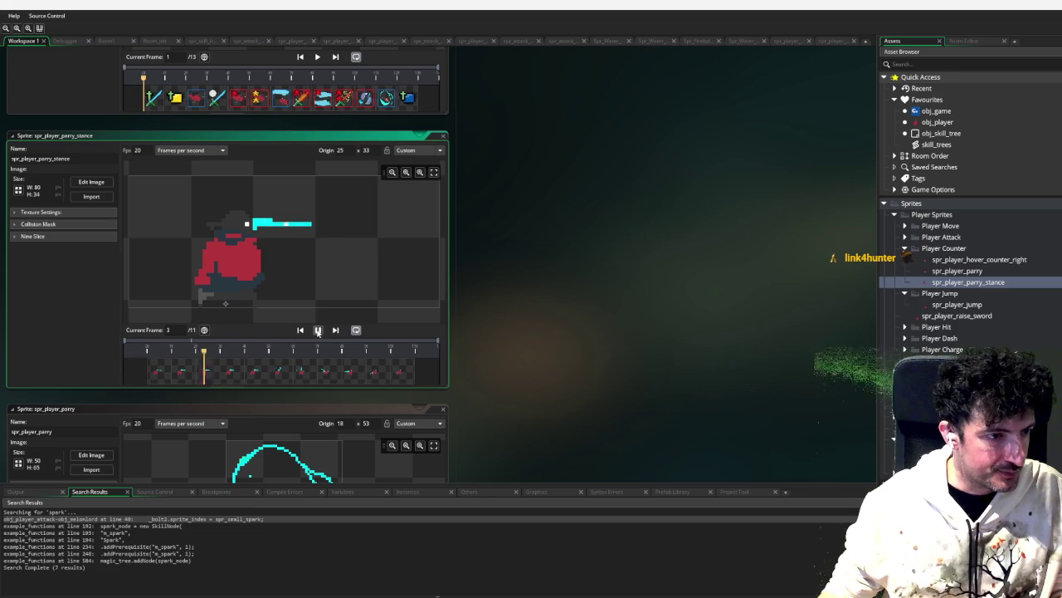
{"action": "left_click", "coordinate": [317, 331]}
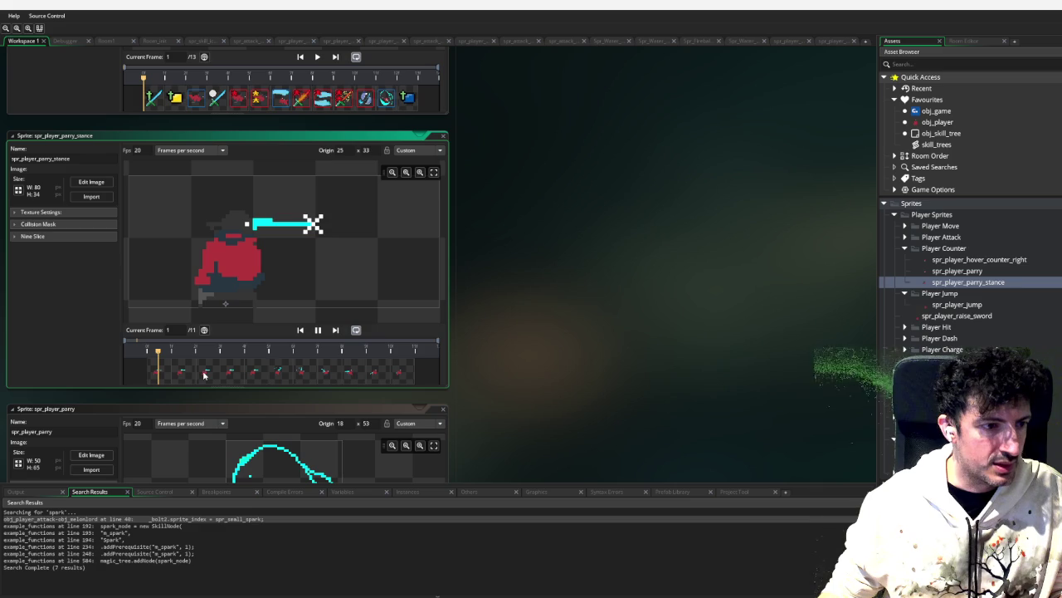
{"action": "left_click", "coordinate": [195, 374]}
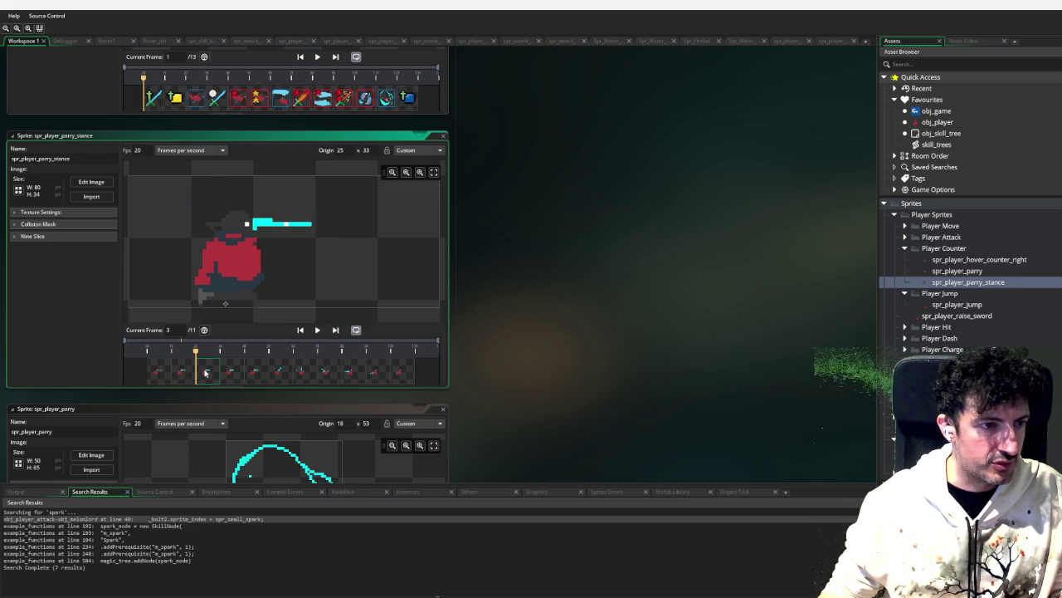
{"action": "left_click", "coordinate": [183, 375]}
{"action": "left_click", "coordinate": [170, 374]}
{"action": "left_click", "coordinate": [186, 375]}
{"action": "left_click", "coordinate": [216, 373]}
{"action": "left_click", "coordinate": [256, 374]}
{"action": "left_click", "coordinate": [238, 377]}
{"action": "left_click", "coordinate": [262, 377]}
{"action": "left_click", "coordinate": [282, 374]}
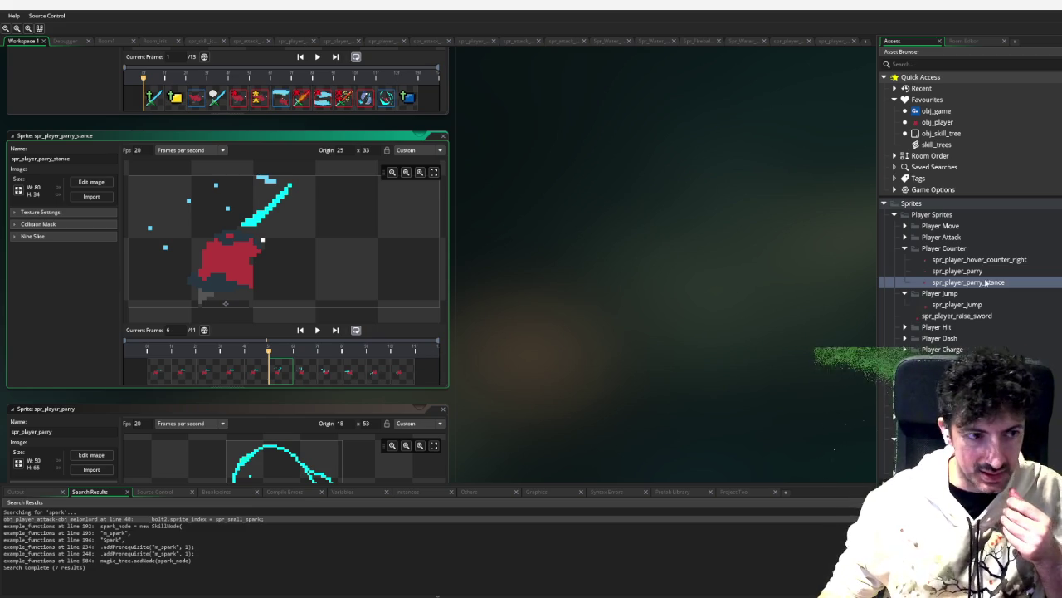
Step: Scroll the workspace back to obj_player's Parry Timer event code
{"action": "scroll", "coordinate": [985, 282], "scroll_direction": "down", "scroll_amount": 1}
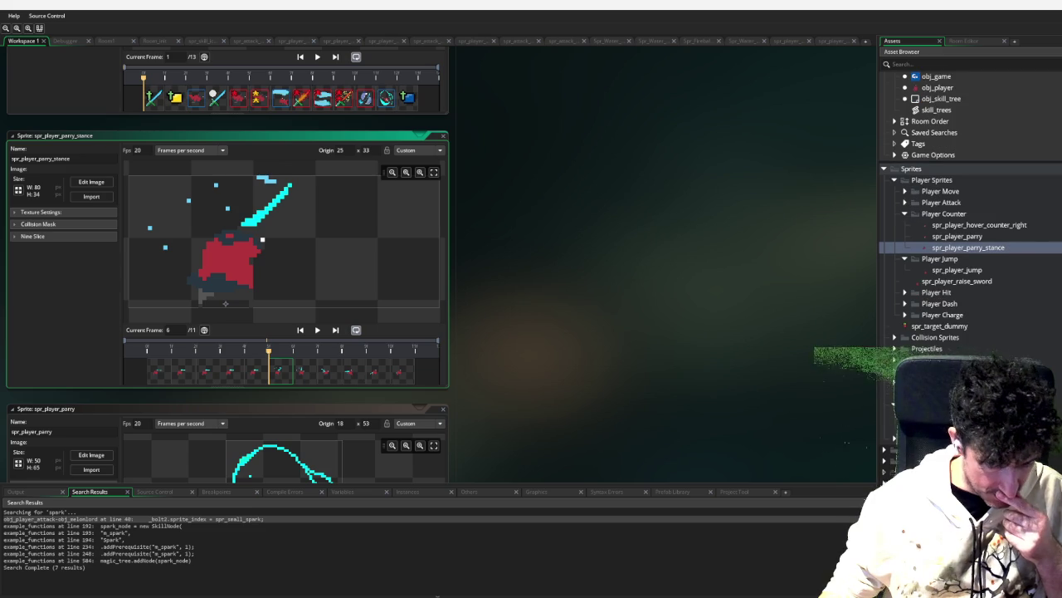
{"action": "scroll", "coordinate": [971, 207], "scroll_direction": "down", "scroll_amount": 5}
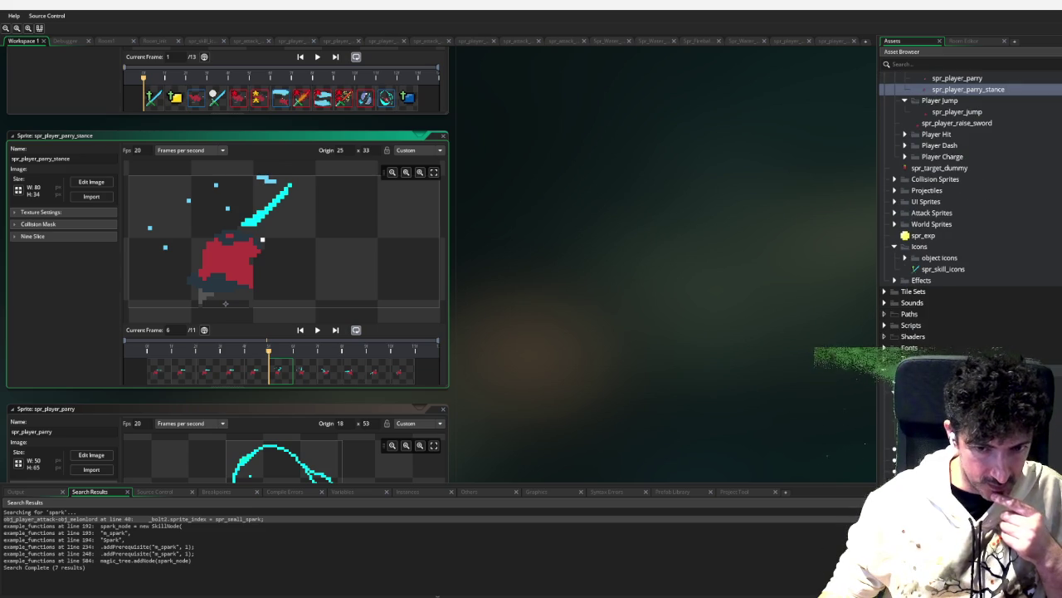
{"action": "scroll", "coordinate": [972, 208], "scroll_direction": "down", "scroll_amount": 1}
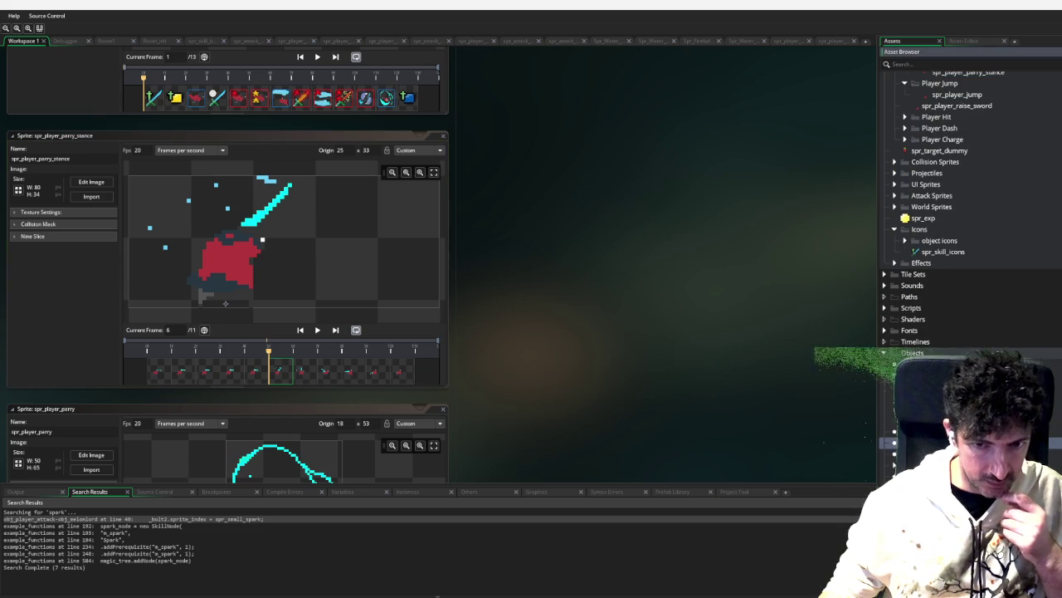
{"action": "scroll", "coordinate": [554, 293], "scroll_direction": "up", "scroll_amount": 5}
{"action": "scroll", "coordinate": [554, 293], "scroll_direction": "up", "scroll_amount": 1}
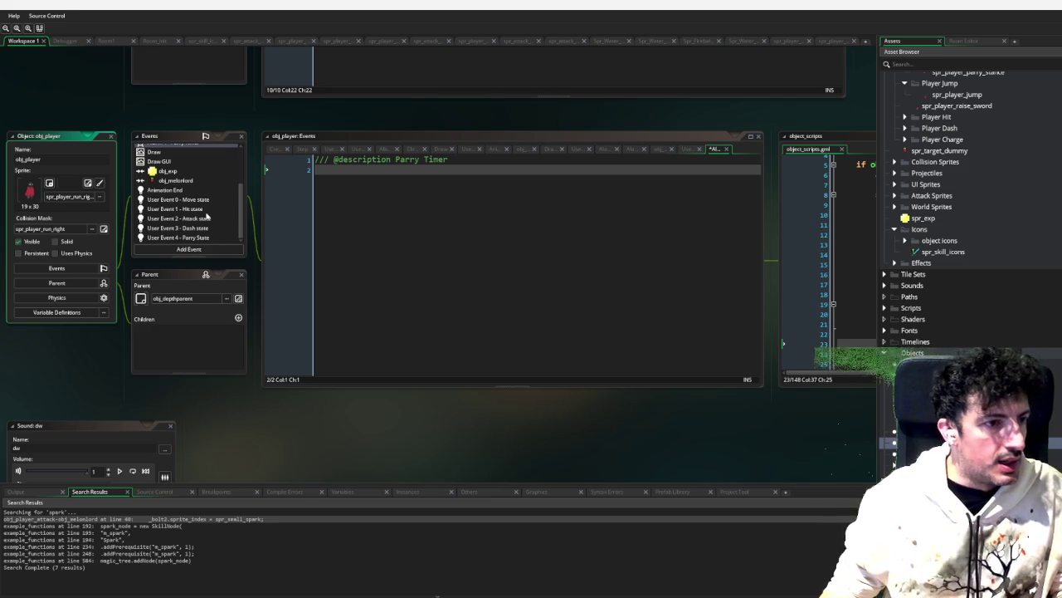
Step: In the Parry State user event, start a var _other line, then delete it
{"action": "left_click", "coordinate": [191, 238]}
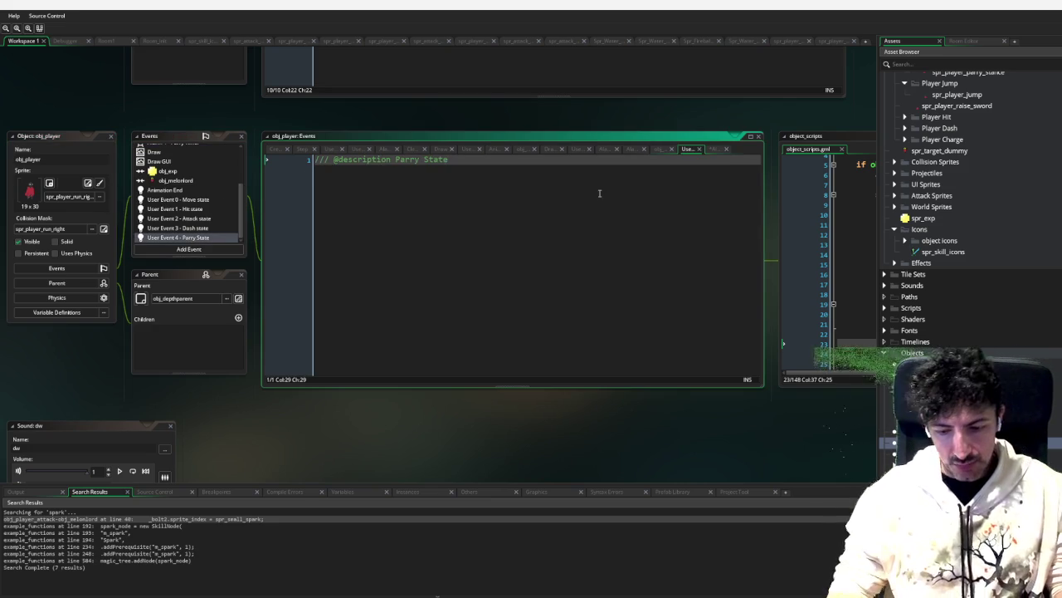
{"action": "key", "text": "Return"}
{"action": "key", "text": "Return"}
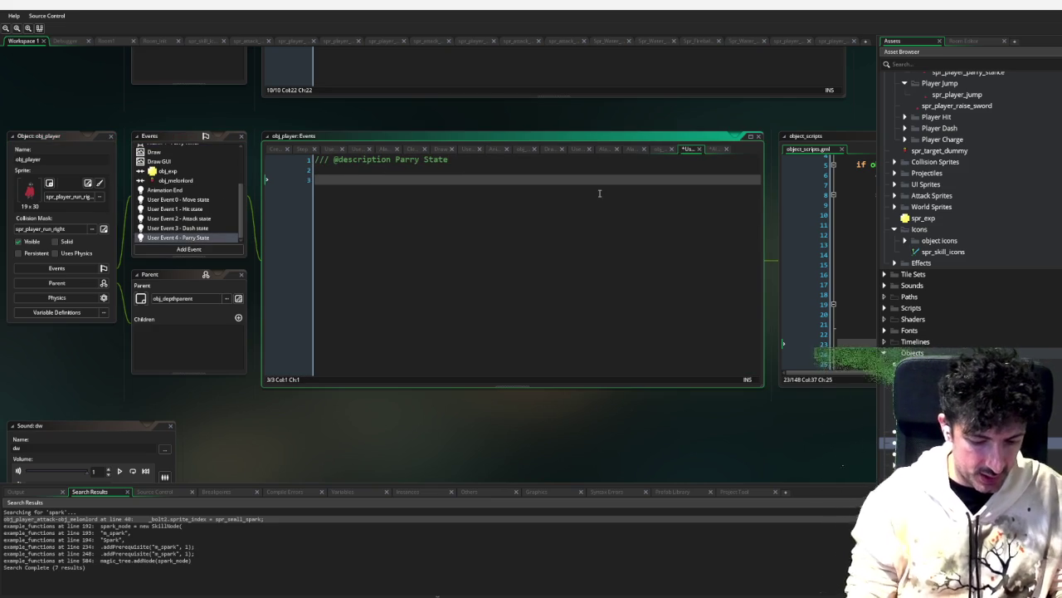
{"action": "type", "text": "var _"}
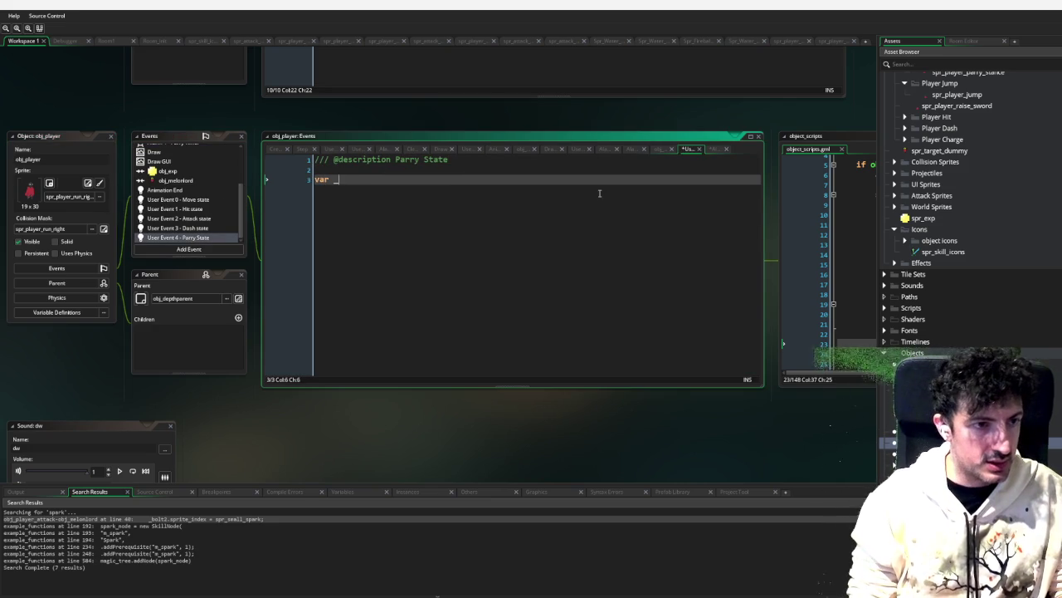
{"action": "type", "text": "other ="}
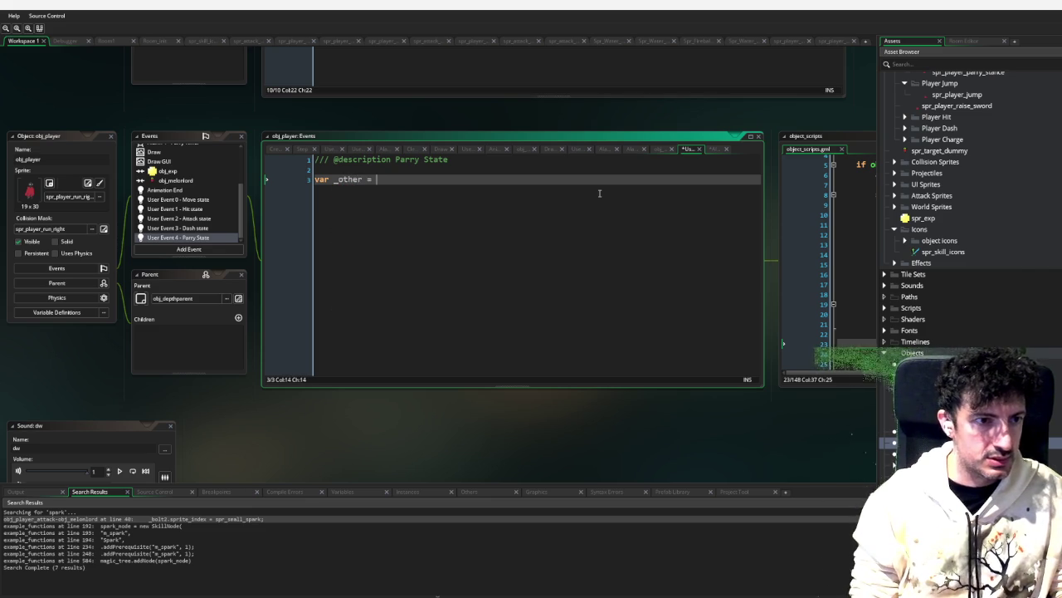
{"action": "key", "text": "BackSpace"}
{"action": "key", "text": "BackSpace"}
{"action": "key", "text": "BackSpace"}
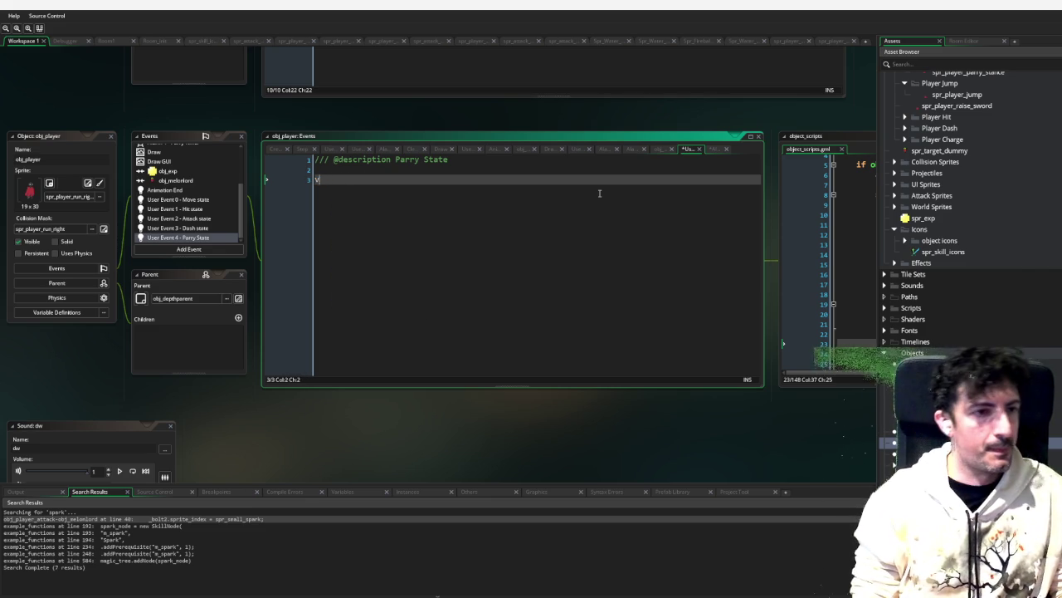
Step: Add a Collision event with obj_projectile_parent from Objects > Weapons
{"action": "left_click", "coordinate": [178, 238]}
{"action": "left_click", "coordinate": [177, 250]}
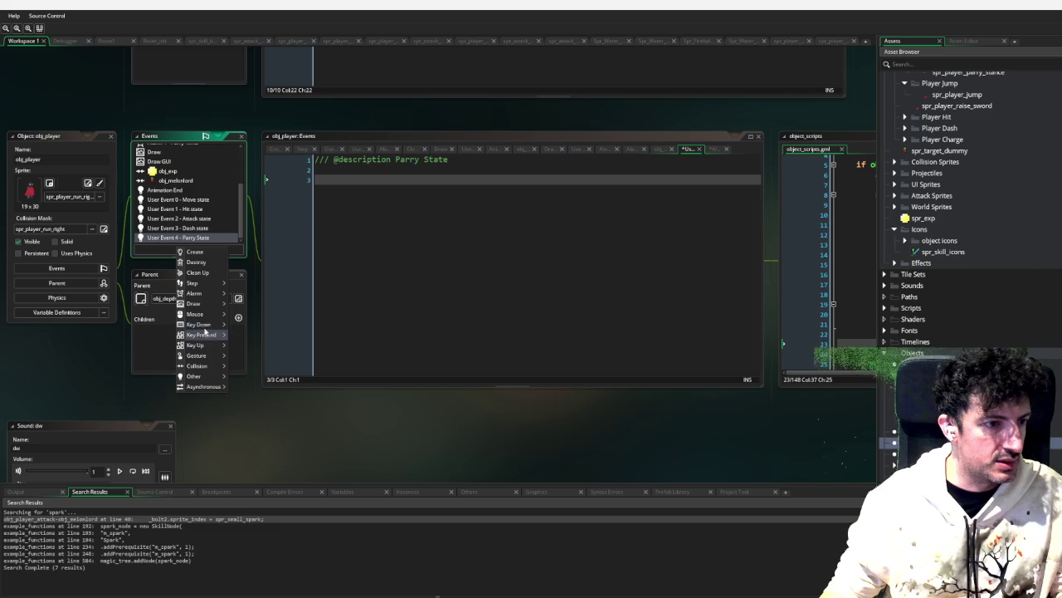
{"action": "mouse_move", "coordinate": [199, 365]}
{"action": "mouse_move", "coordinate": [256, 375]}
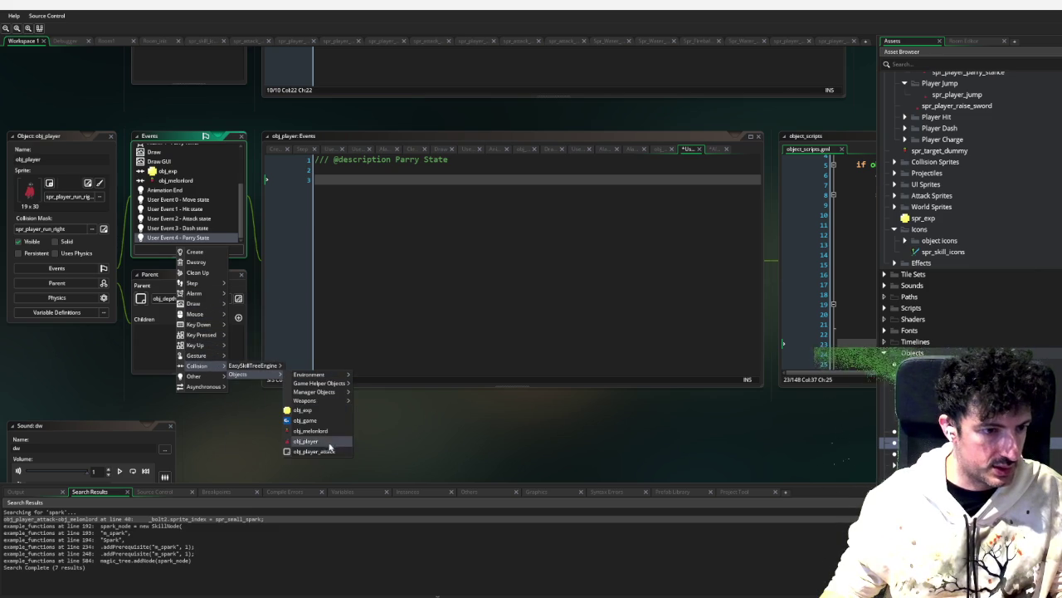
{"action": "mouse_move", "coordinate": [331, 394]}
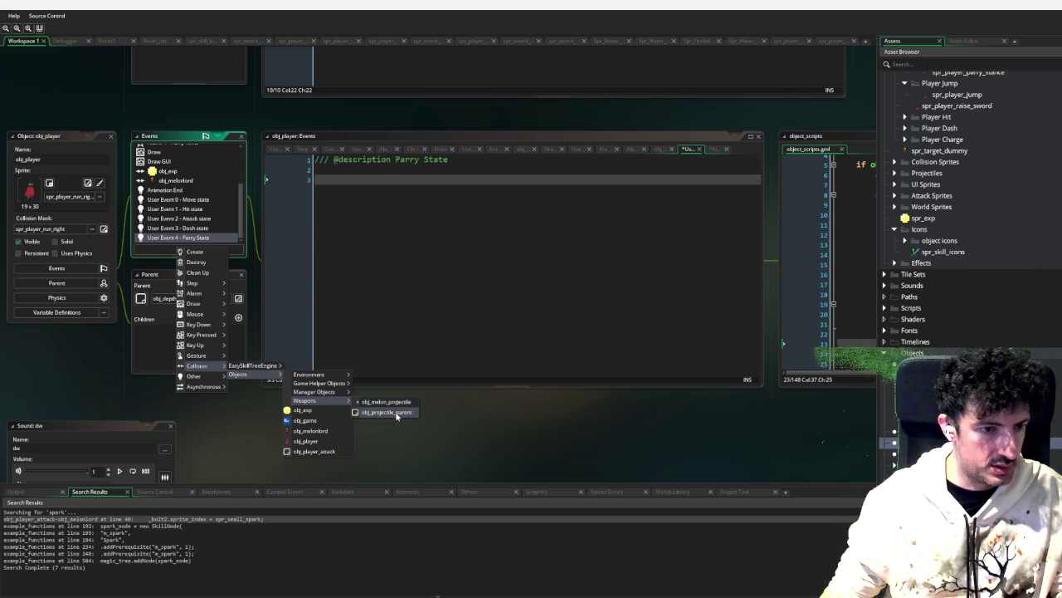
{"action": "left_click", "coordinate": [399, 412]}
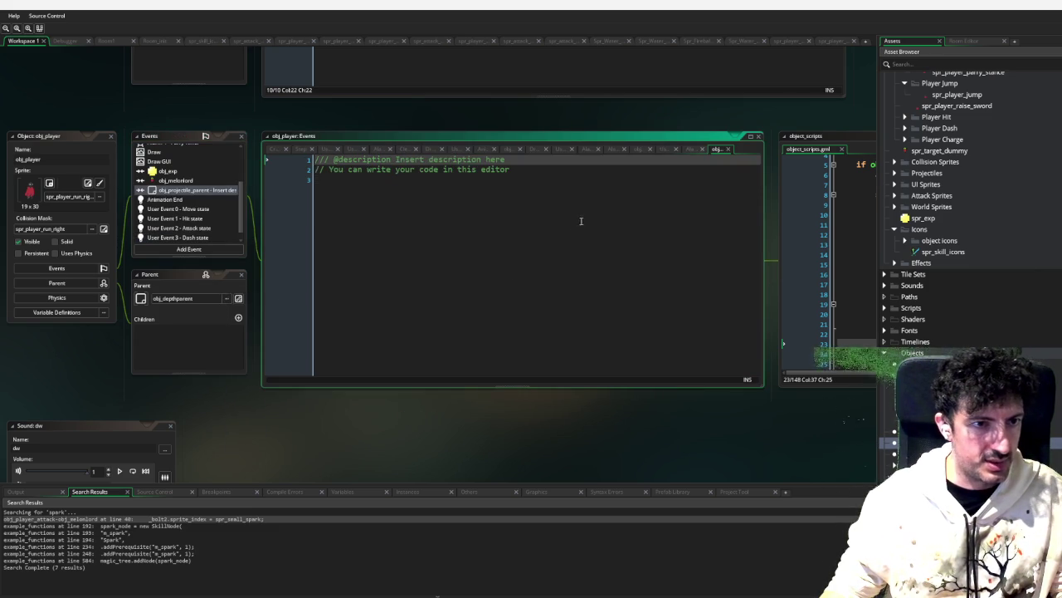
Step: Replace the template code with an empty if other.creator_ != self { } block
{"action": "key", "text": "ctrl+a"}
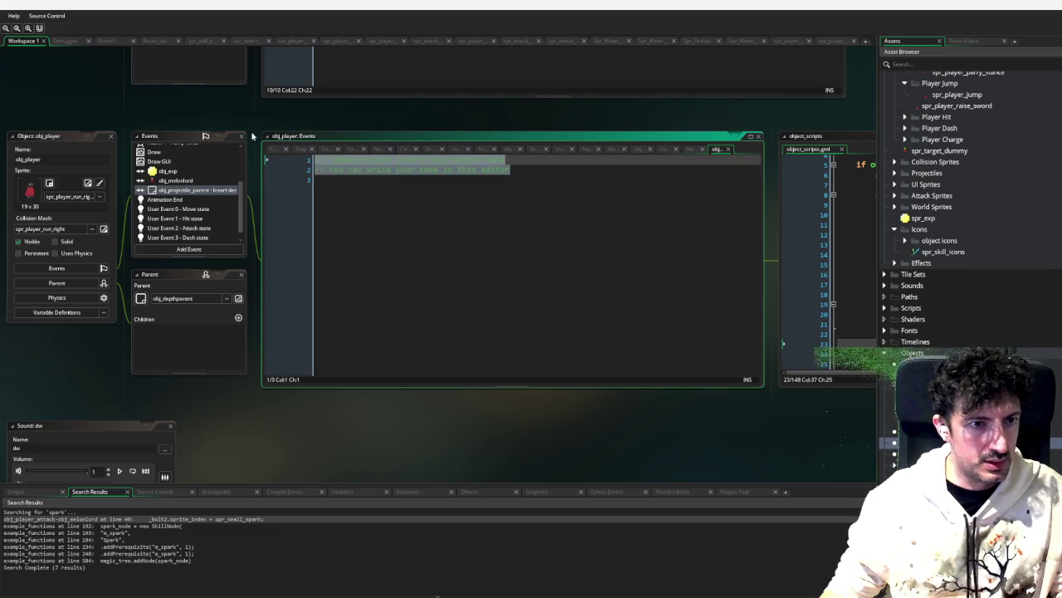
{"action": "key", "text": "BackSpace"}
{"action": "type", "text": "if other."}
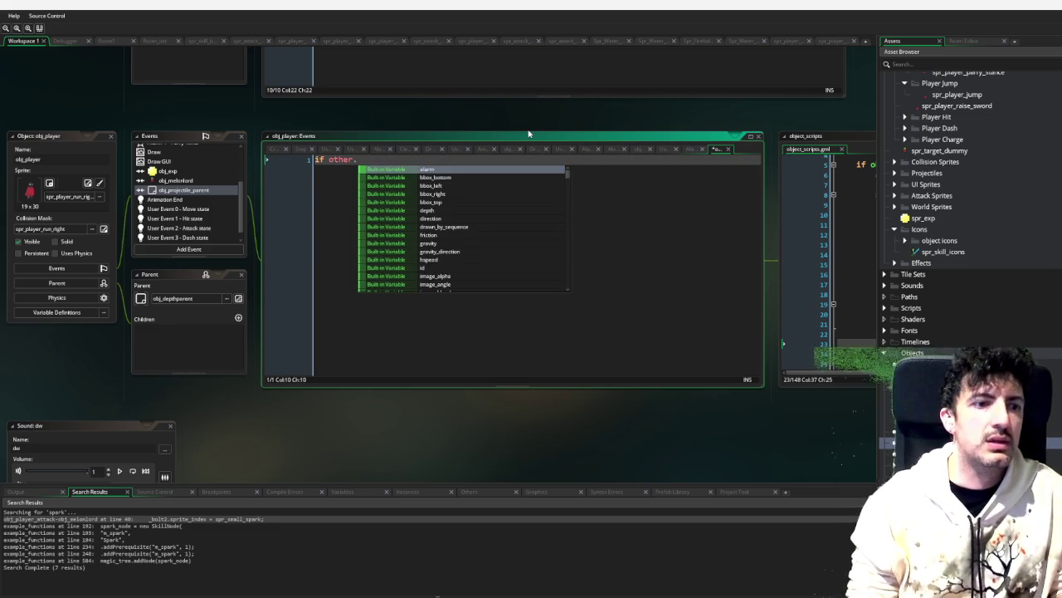
{"action": "type", "text": "creator"}
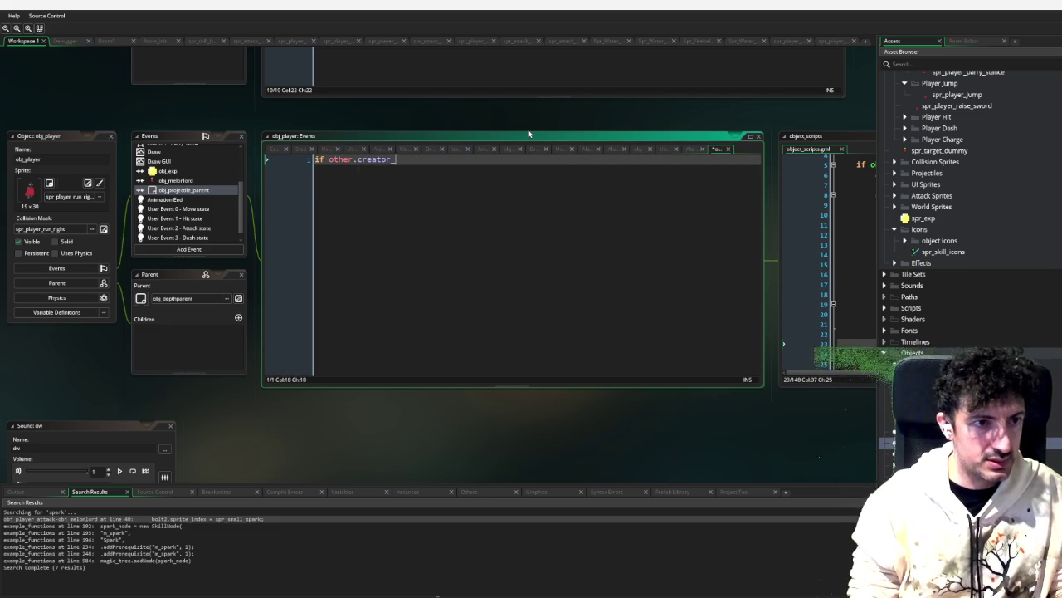
{"action": "type", "text": "_ != id"}
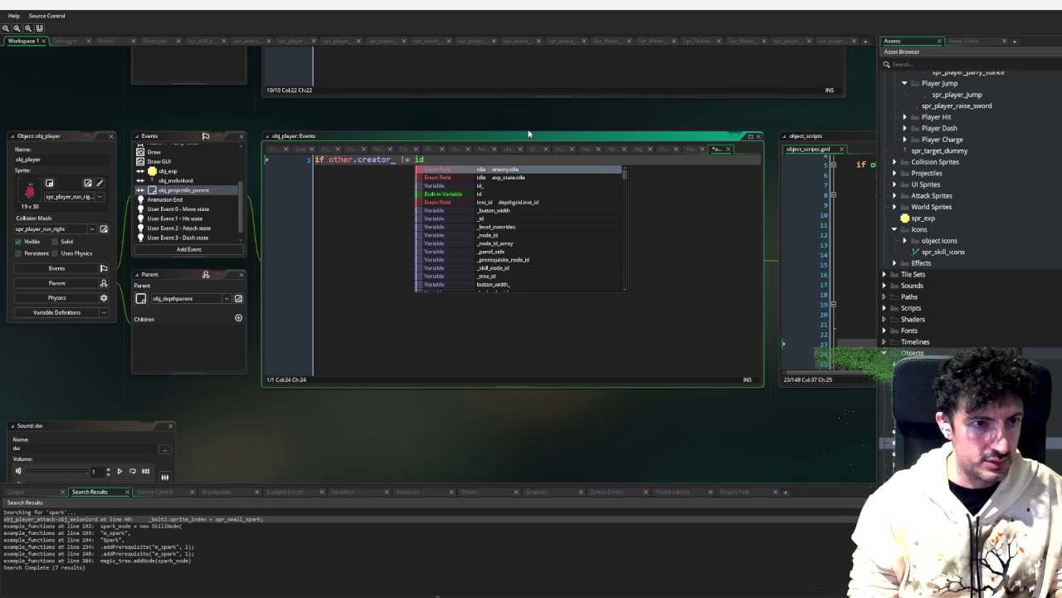
{"action": "key", "text": "BackSpace"}
{"action": "key", "text": "BackSpace"}
{"action": "type", "text": "sel"}
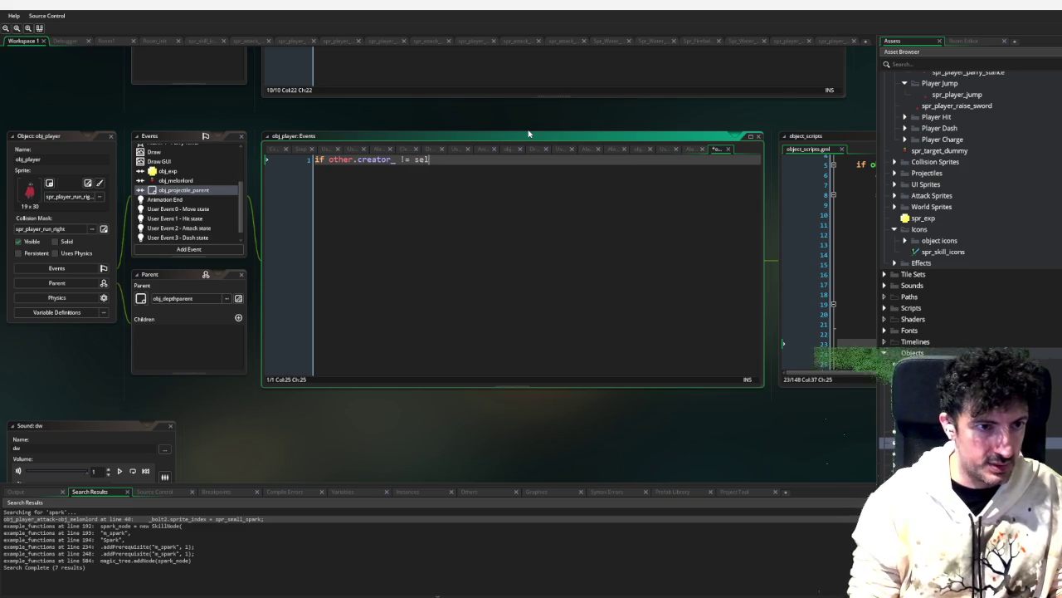
{"action": "type", "text": "f {"}
{"action": "key", "text": "Return"}
{"action": "key", "text": "Return"}
{"action": "key", "text": "Return"}
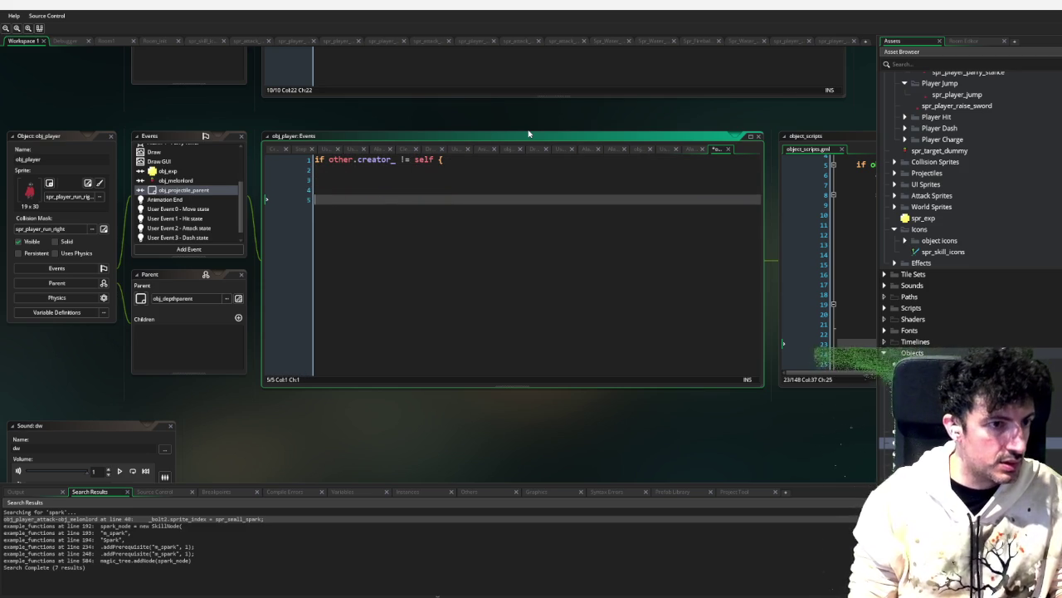
{"action": "type", "text": "}"}
{"action": "key", "text": "Up"}
{"action": "key", "text": "Up"}
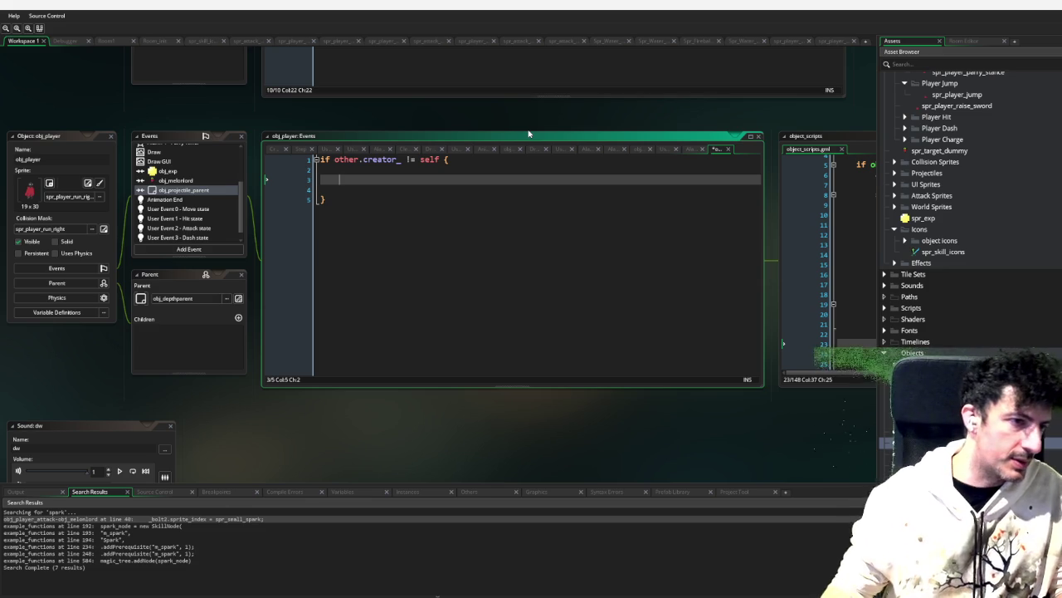
Step: Select the Parry State user event in obj_player's event list
{"action": "scroll", "coordinate": [230, 133], "scroll_direction": "down", "scroll_amount": 3}
{"action": "scroll", "coordinate": [215, 304], "scroll_direction": "up", "scroll_amount": 3}
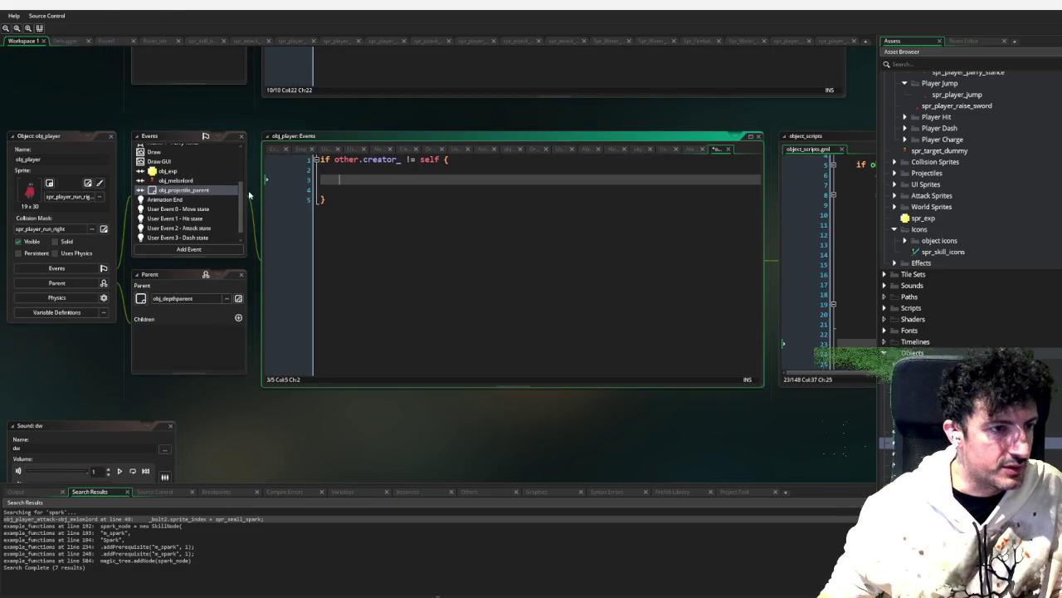
{"action": "left_click", "coordinate": [244, 209]}
{"action": "scroll", "coordinate": [240, 220], "scroll_direction": "down", "scroll_amount": 1}
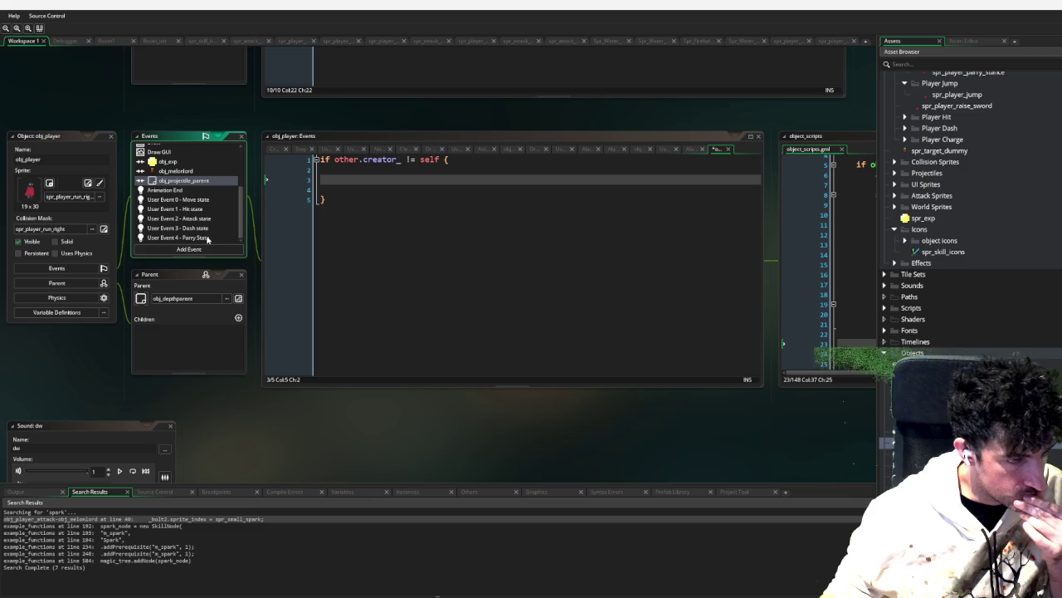
{"action": "left_click", "coordinate": [208, 238]}
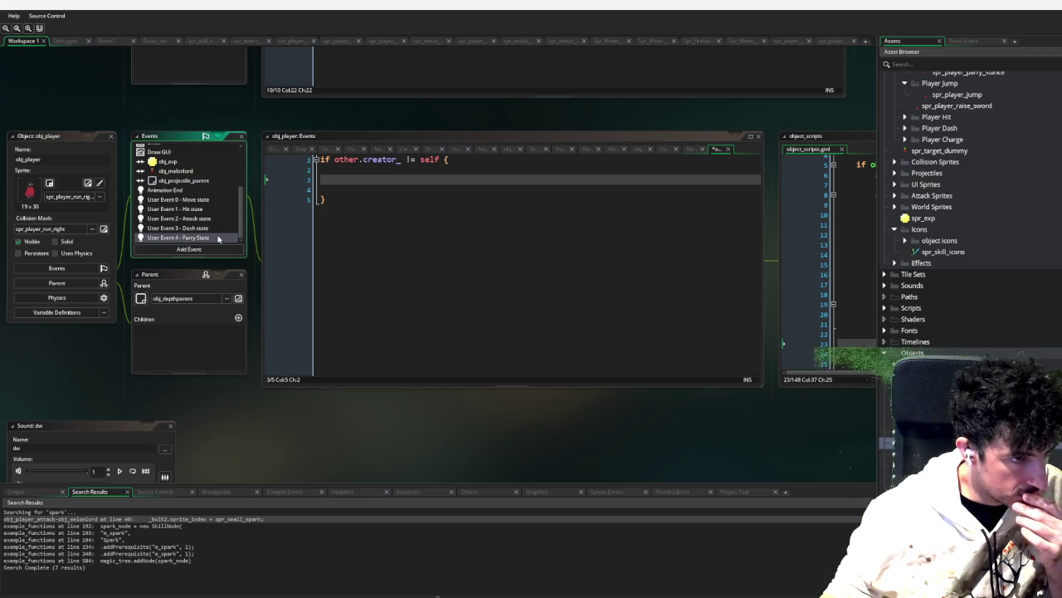
{"action": "scroll", "coordinate": [208, 173], "scroll_direction": "up", "scroll_amount": 5}
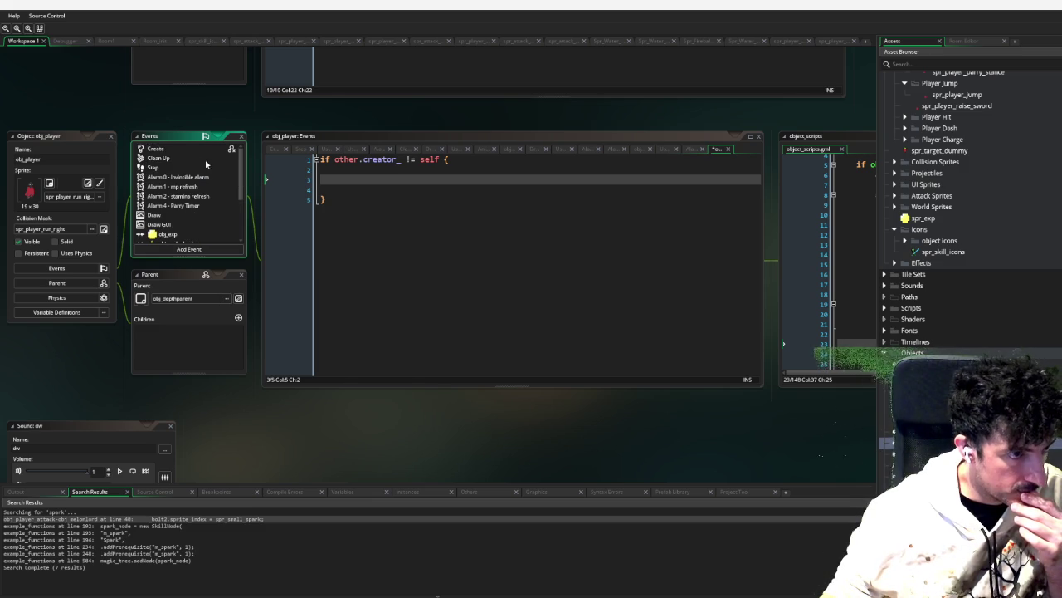
Step: In the Create event's //parry section, add parry_ = false; and perfect_parry_ = false;
{"action": "left_click", "coordinate": [188, 149]}
{"action": "scroll", "coordinate": [424, 296], "scroll_direction": "down", "scroll_amount": 13}
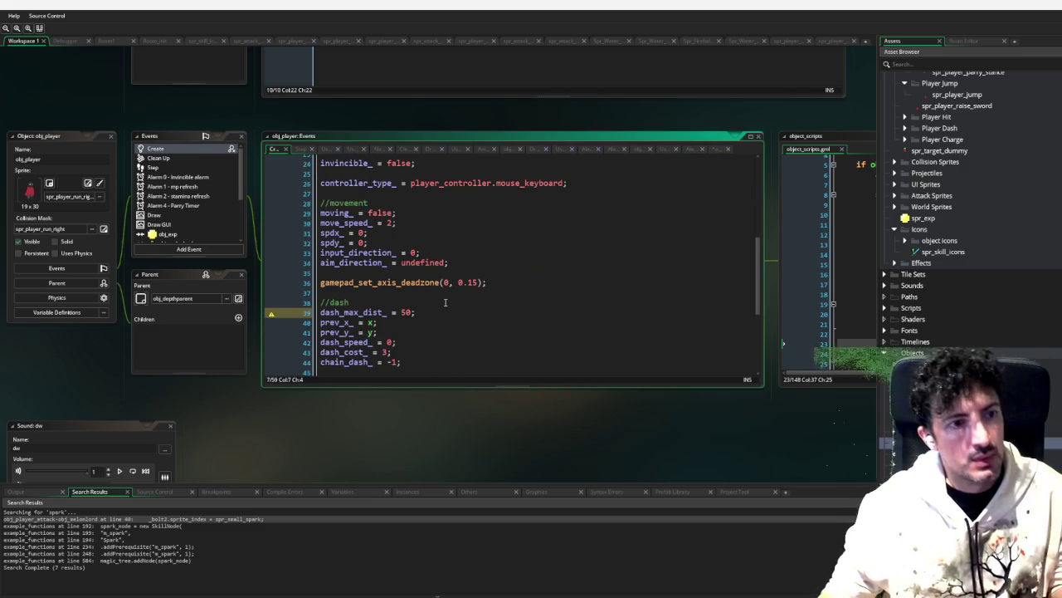
{"action": "left_click", "coordinate": [457, 320]}
{"action": "key", "text": "Return"}
{"action": "type", "text": "parr"}
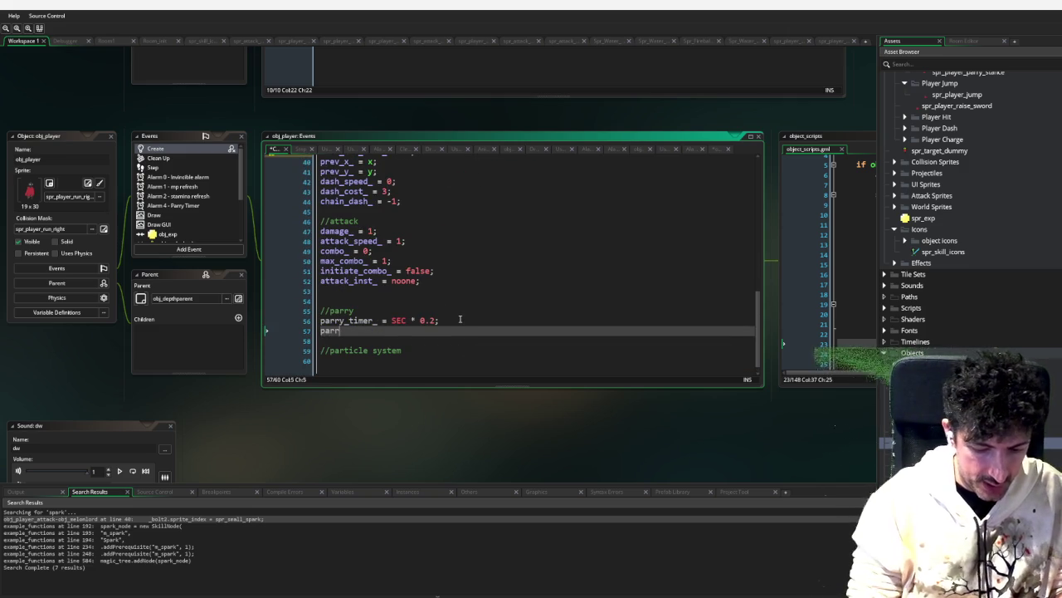
{"action": "type", "text": "y_ = false;"}
{"action": "key", "text": "Return"}
{"action": "type", "text": "perfect_parry_ = "}
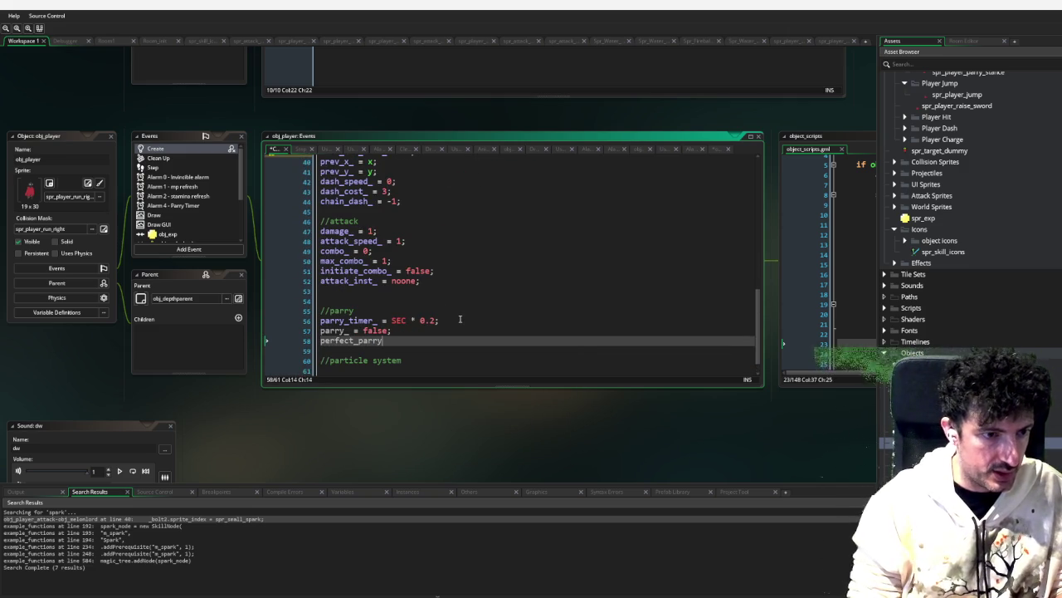
{"action": "type", "text": "false;"}
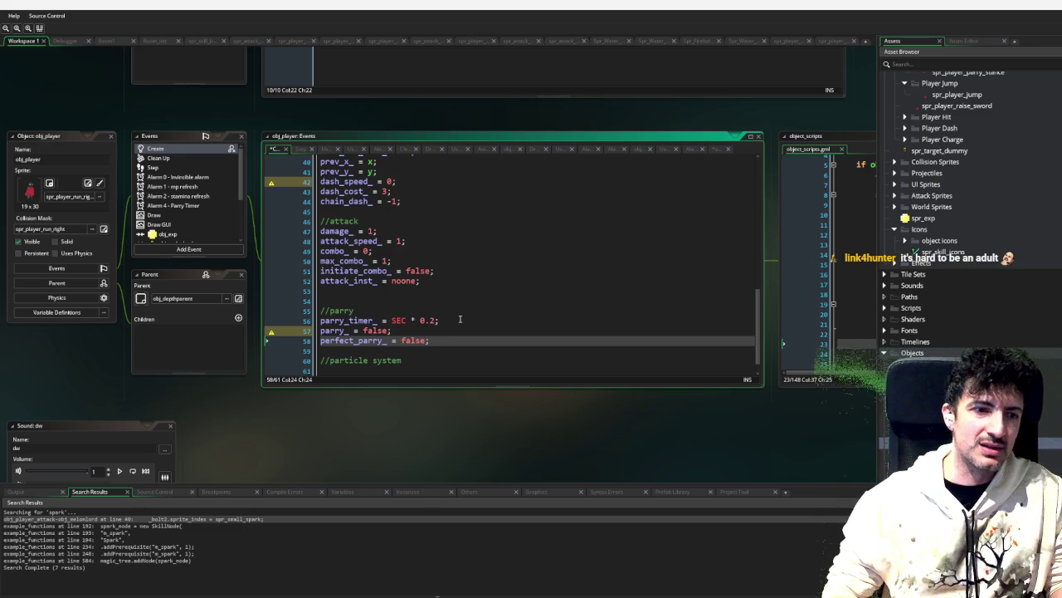
Step: Remove the parry_ and perfect_parry_ lines again, leaving only parry_timer_
{"action": "key", "text": "shift+Up"}
{"action": "key", "text": "shift+Up"}
{"action": "key", "text": "shift+End"}
{"action": "key", "text": "BackSpace"}
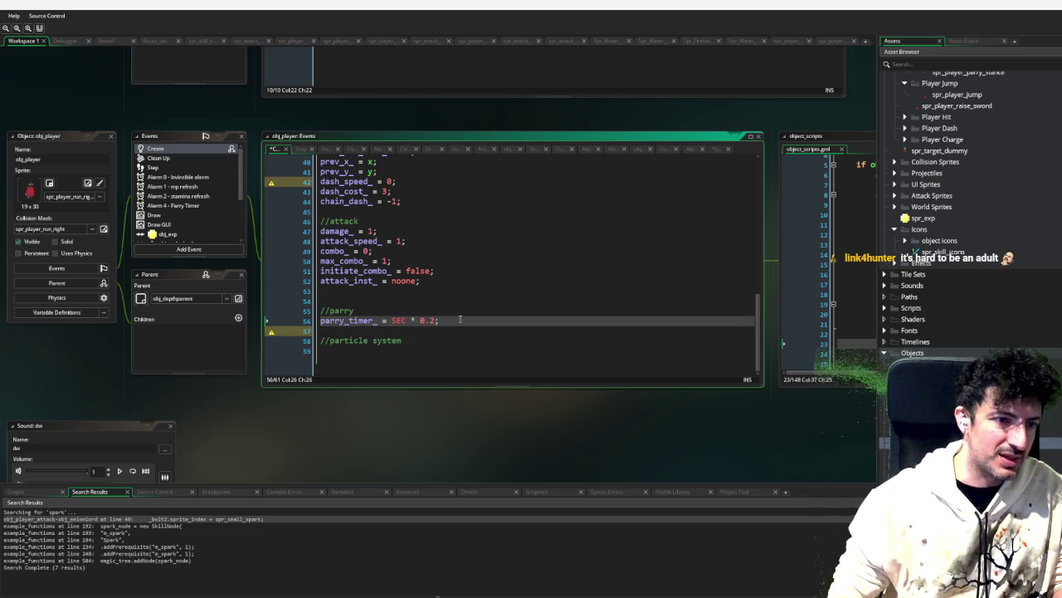
{"action": "scroll", "coordinate": [215, 186], "scroll_direction": "down", "scroll_amount": 5}
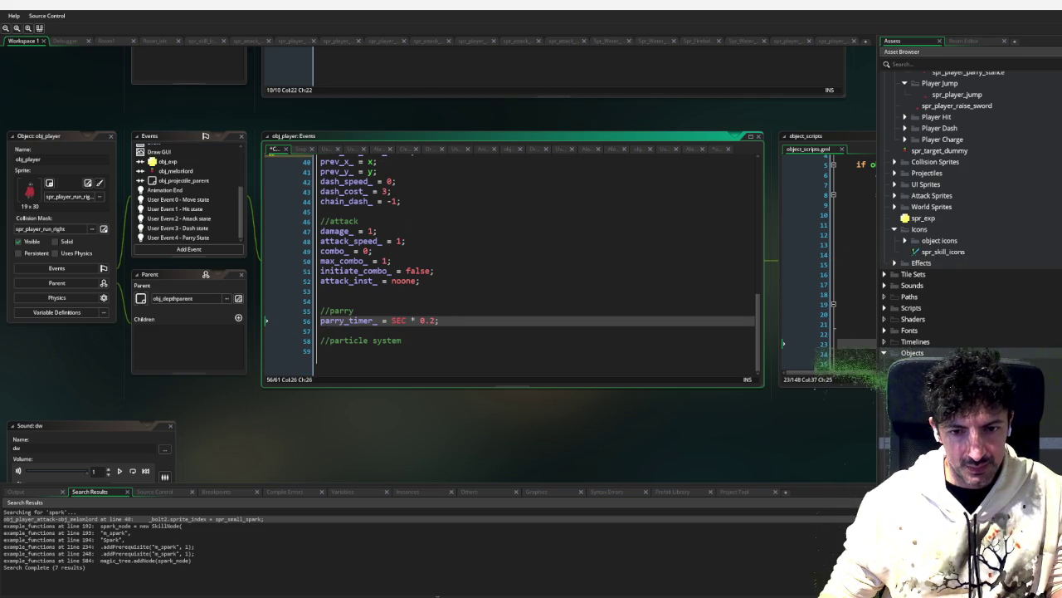
{"action": "scroll", "coordinate": [971, 195], "scroll_direction": "down", "scroll_amount": 1}
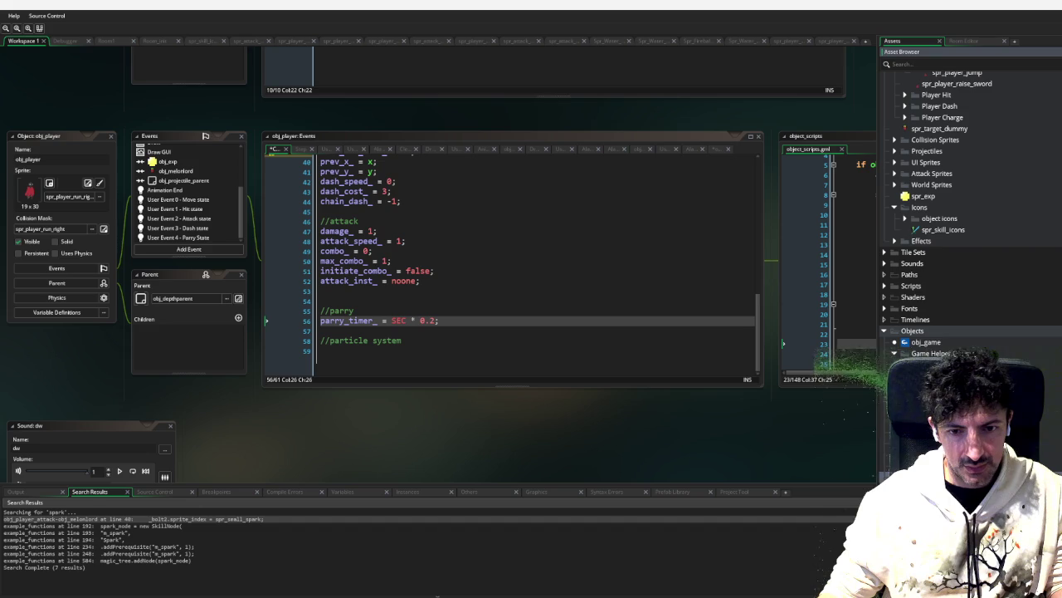
Step: Inside with other, add var _parry = state_ == player.parry && image_index < 5;
{"action": "scroll", "coordinate": [693, 293], "scroll_direction": "down", "scroll_amount": 5}
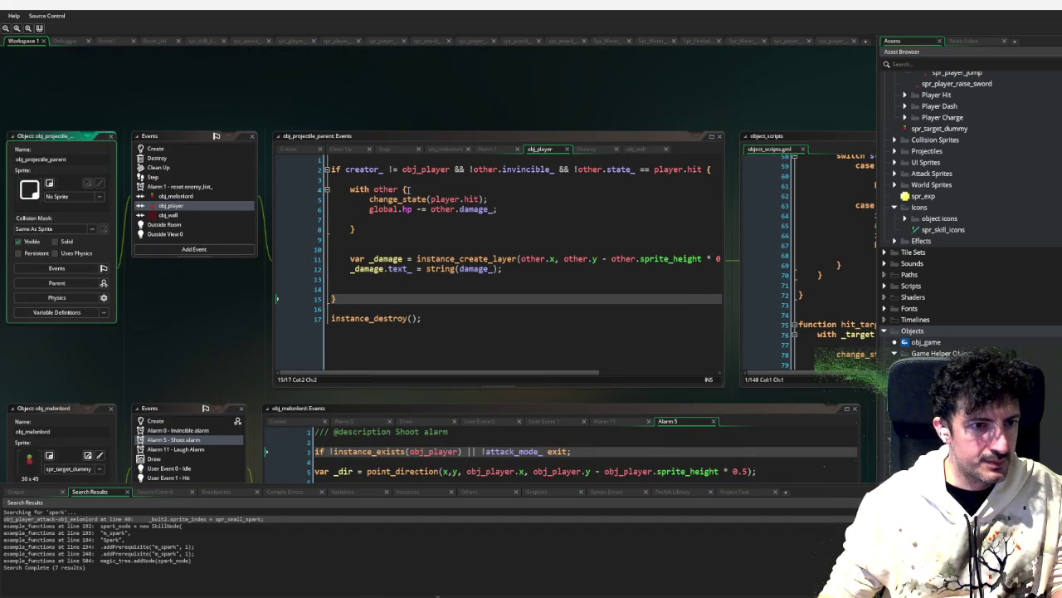
{"action": "left_click", "coordinate": [412, 189]}
{"action": "key", "text": "Return"}
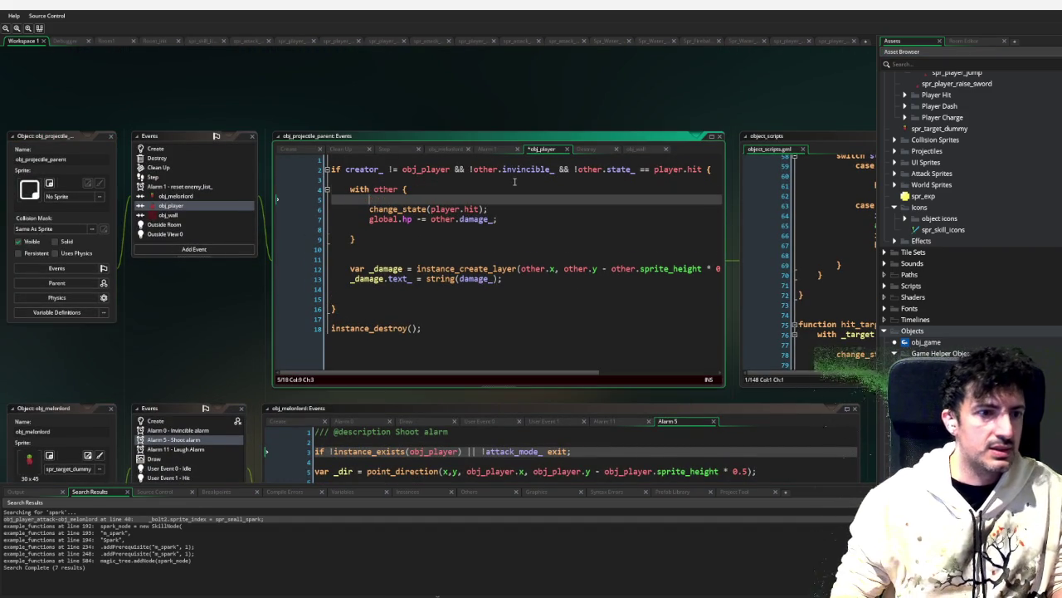
{"action": "key", "text": "Return"}
{"action": "key", "text": "Return"}
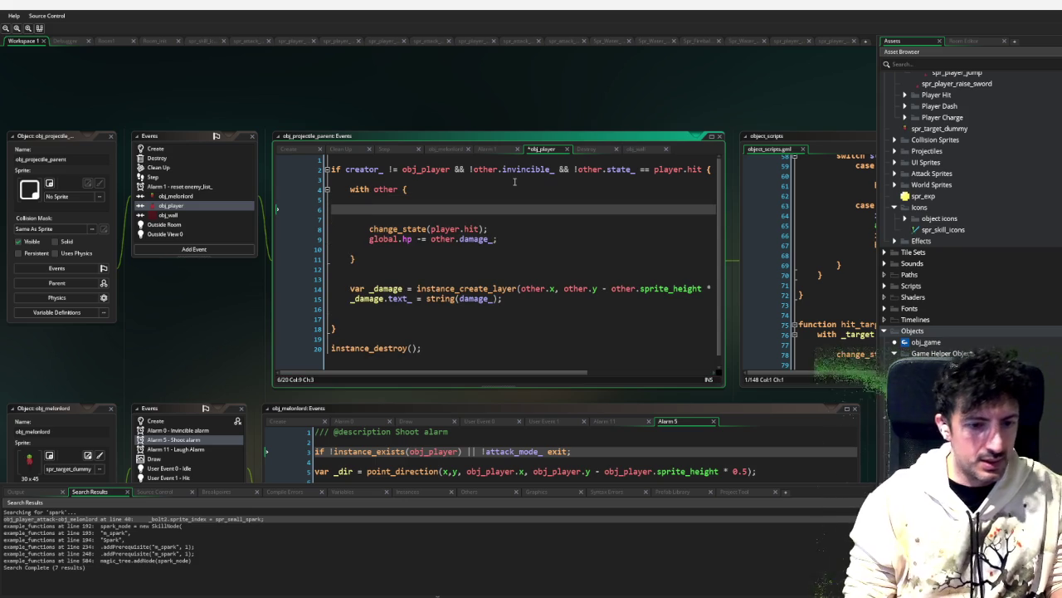
{"action": "type", "text": "if st"}
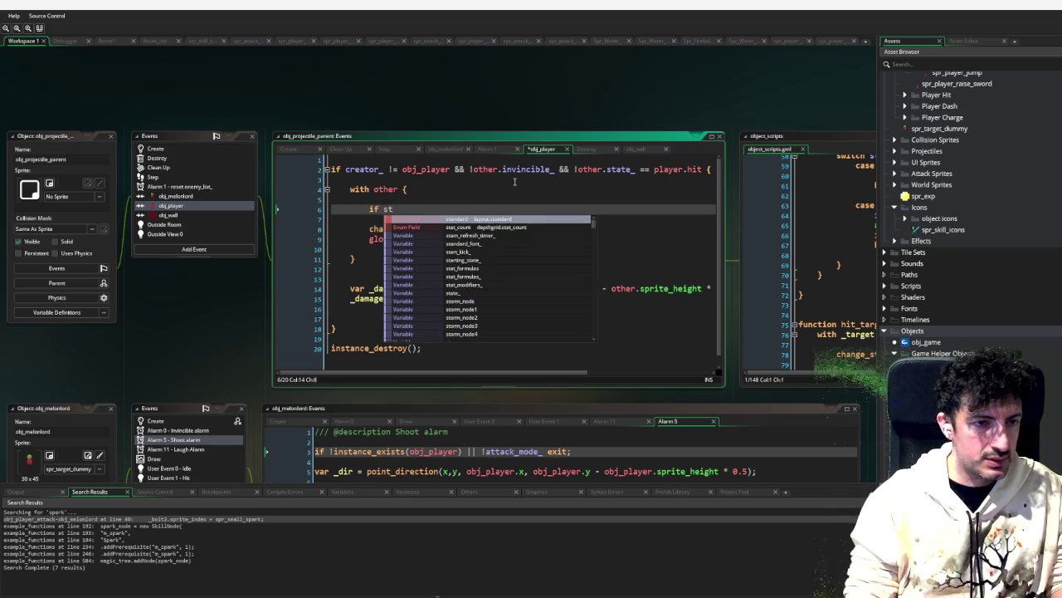
{"action": "key", "text": "BackSpace"}
{"action": "key", "text": "BackSpace"}
{"action": "key", "text": "BackSpace"}
{"action": "type", "text": "var _pa"}
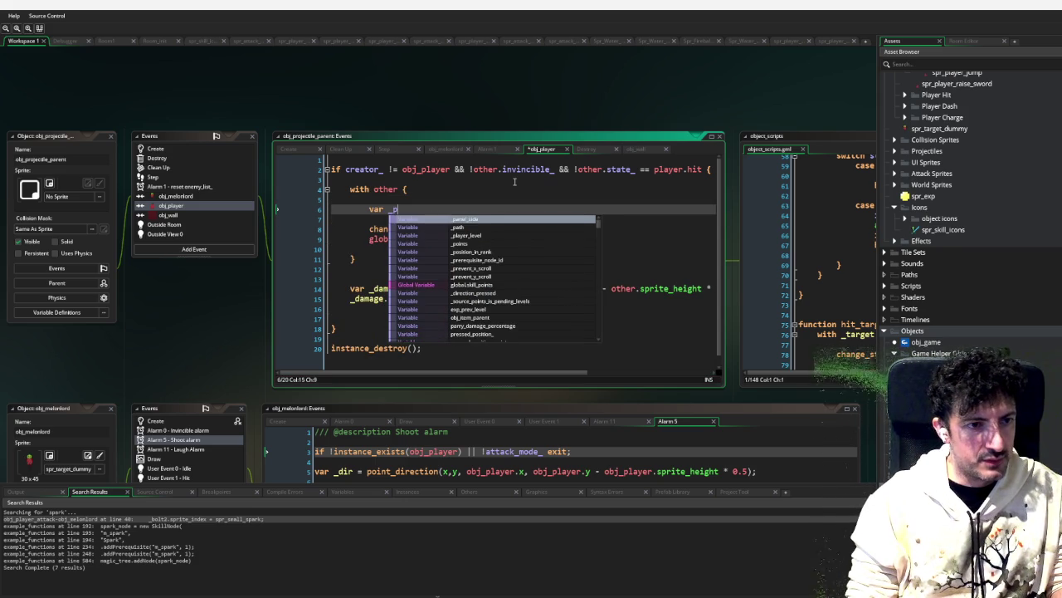
{"action": "type", "text": "rry"}
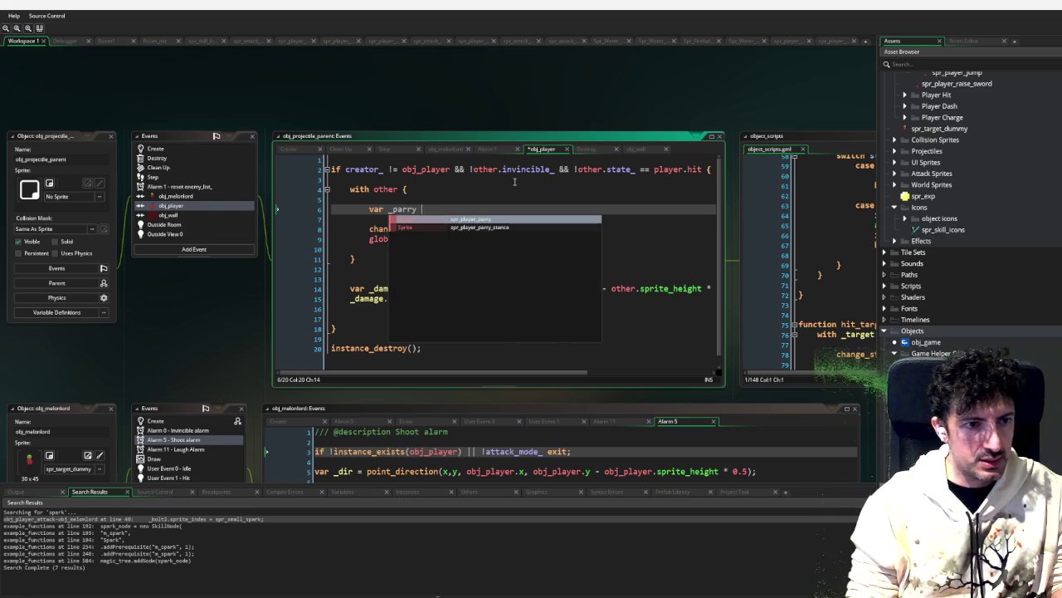
{"action": "type", "text": " = state_ == player.parry "}
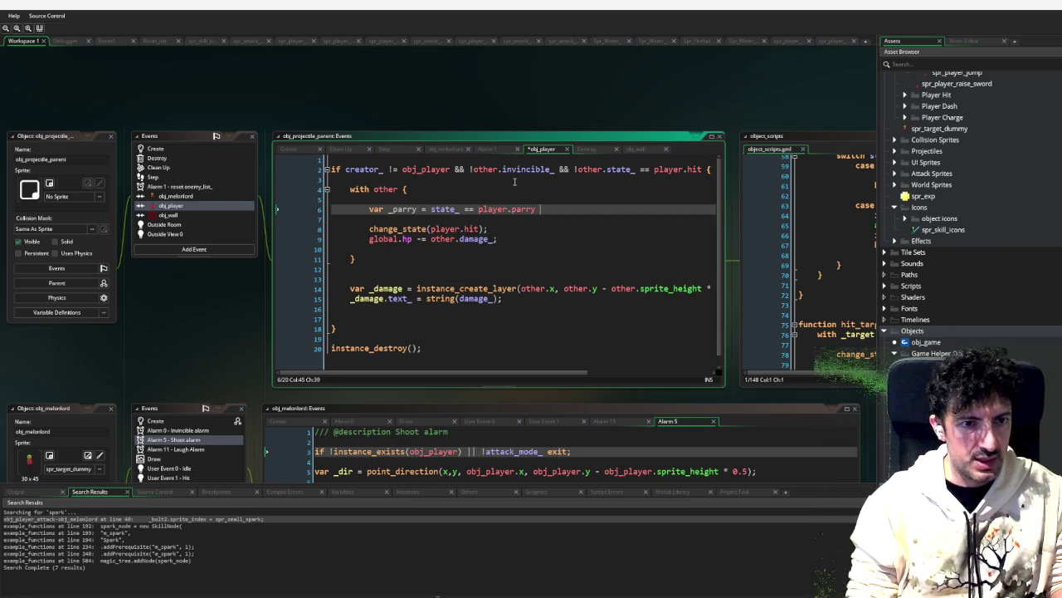
{"action": "type", "text": "&& "}
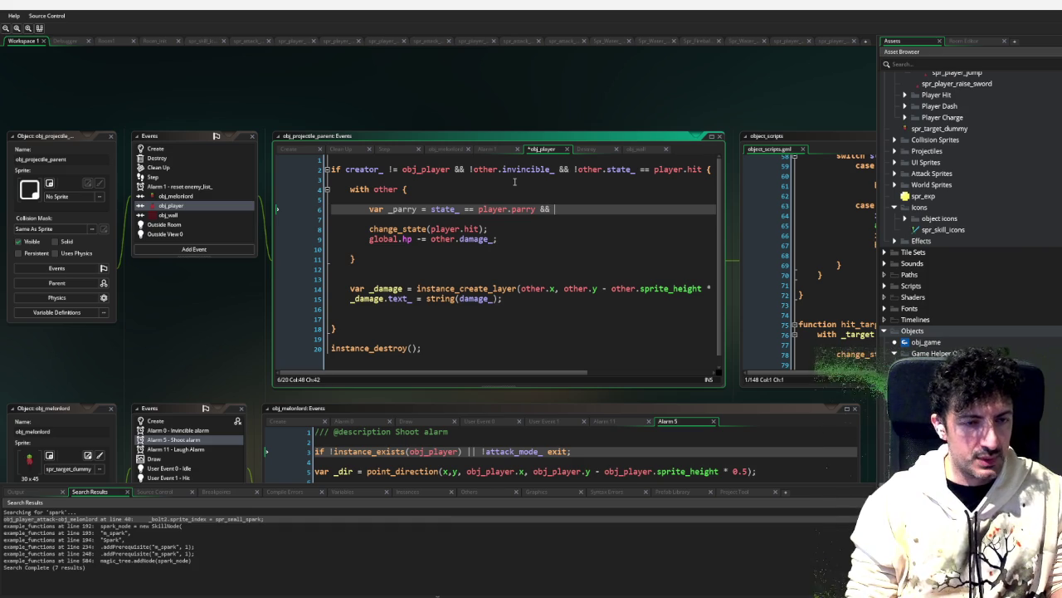
{"action": "type", "text": "ima"}
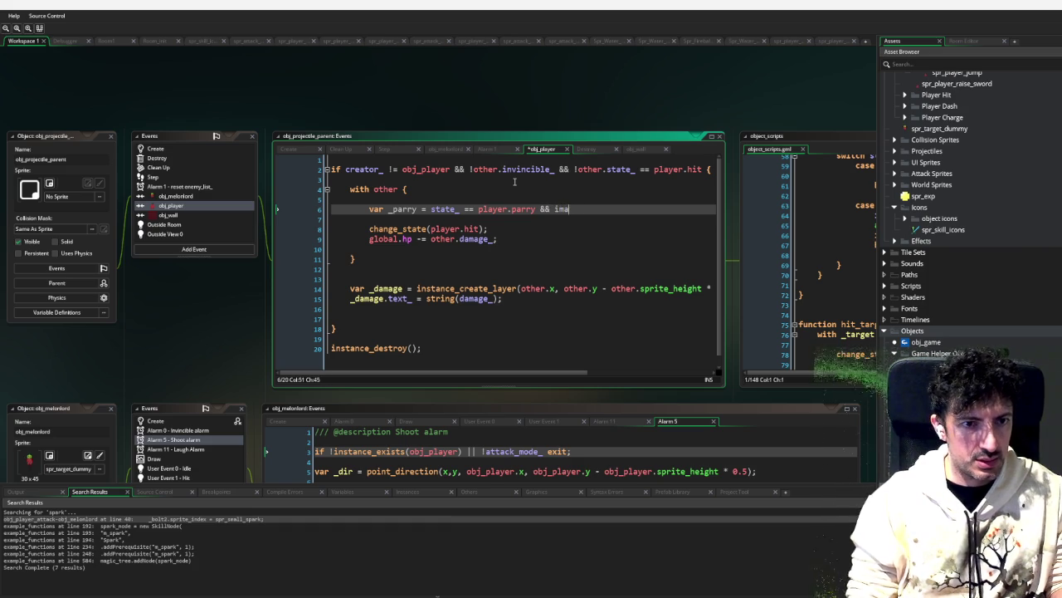
{"action": "type", "text": "ge_index <"}
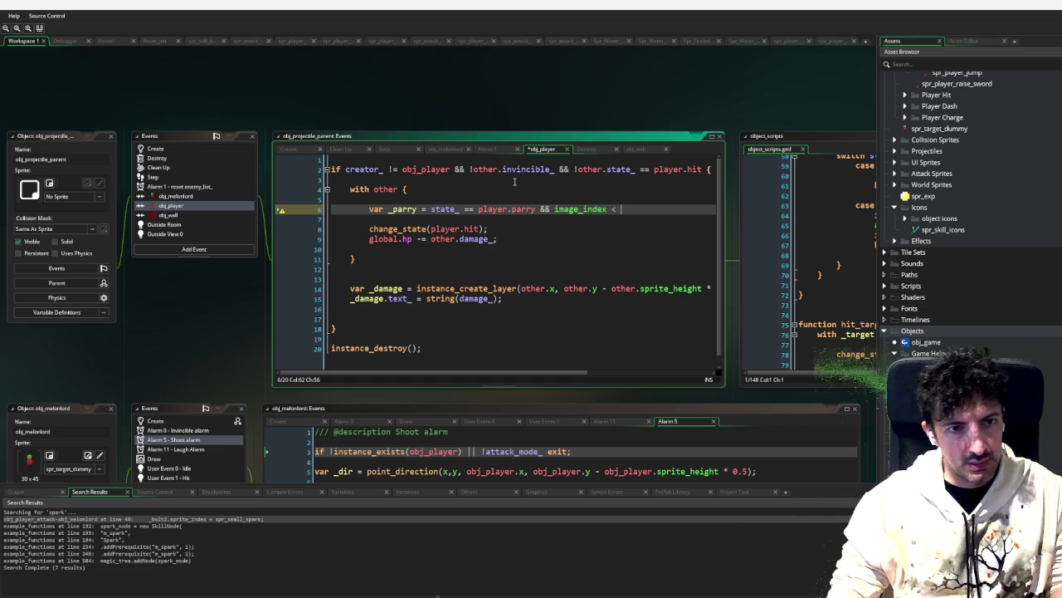
{"action": "type", "text": "5"}
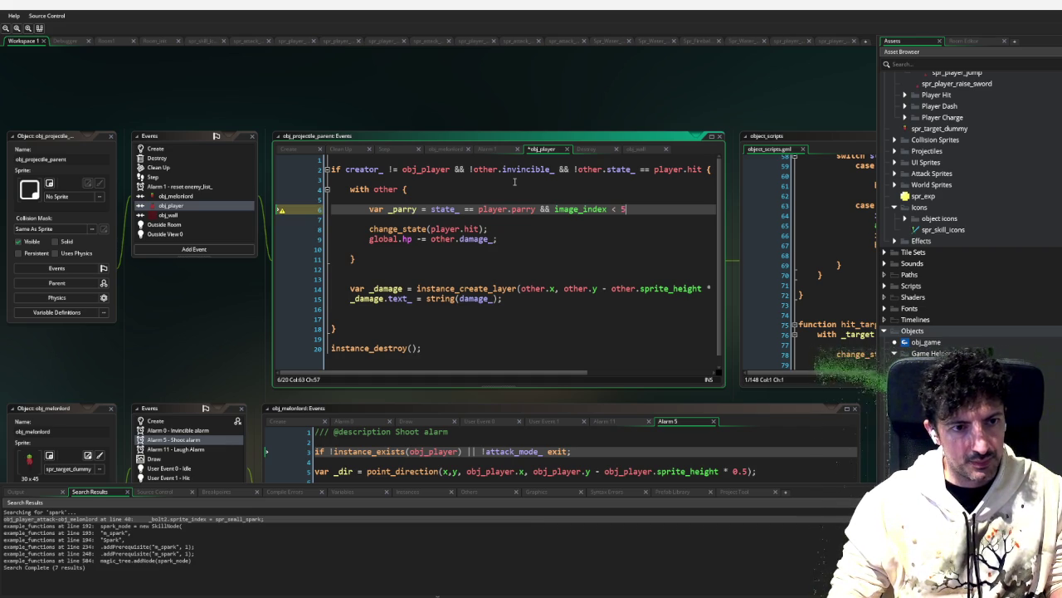
{"action": "type", "text": ";"}
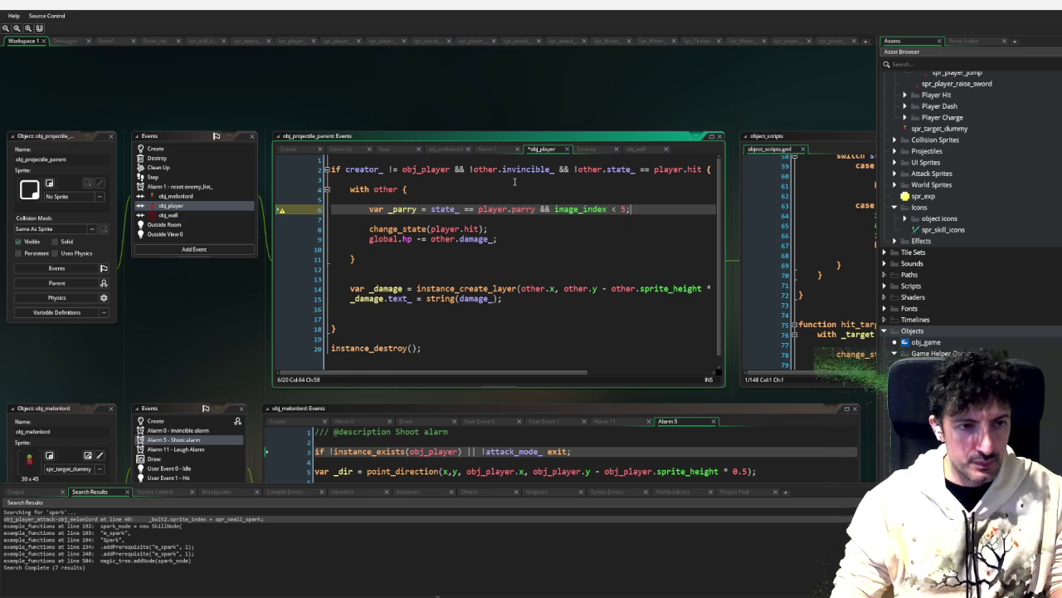
{"action": "key", "text": "Return"}
Step: Add var _perfect_parry checking player.parry state with image_index < 2
{"action": "type", "text": "var _perfect_"}
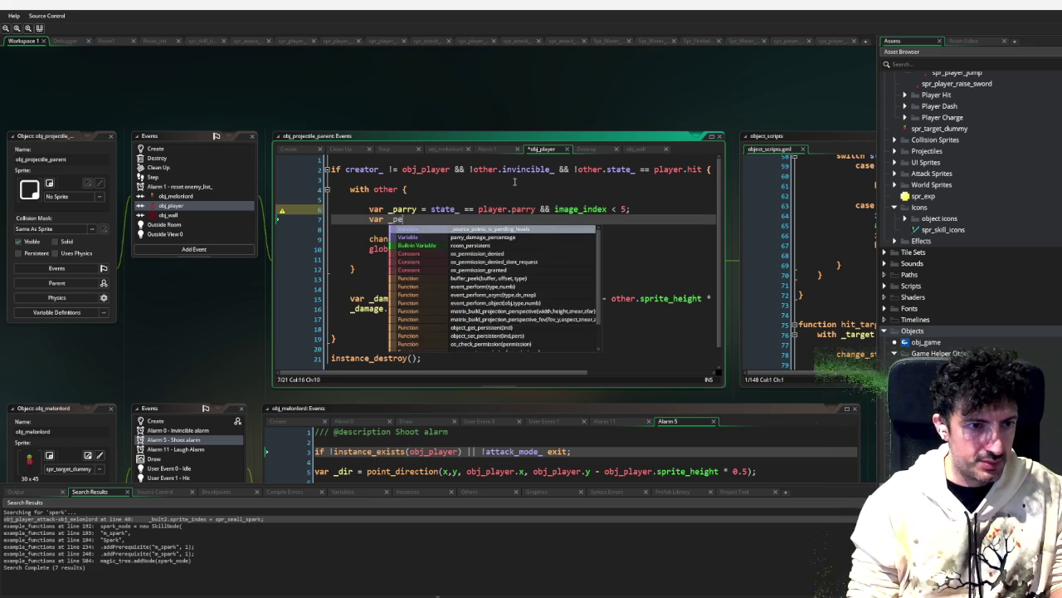
{"action": "type", "text": "par"}
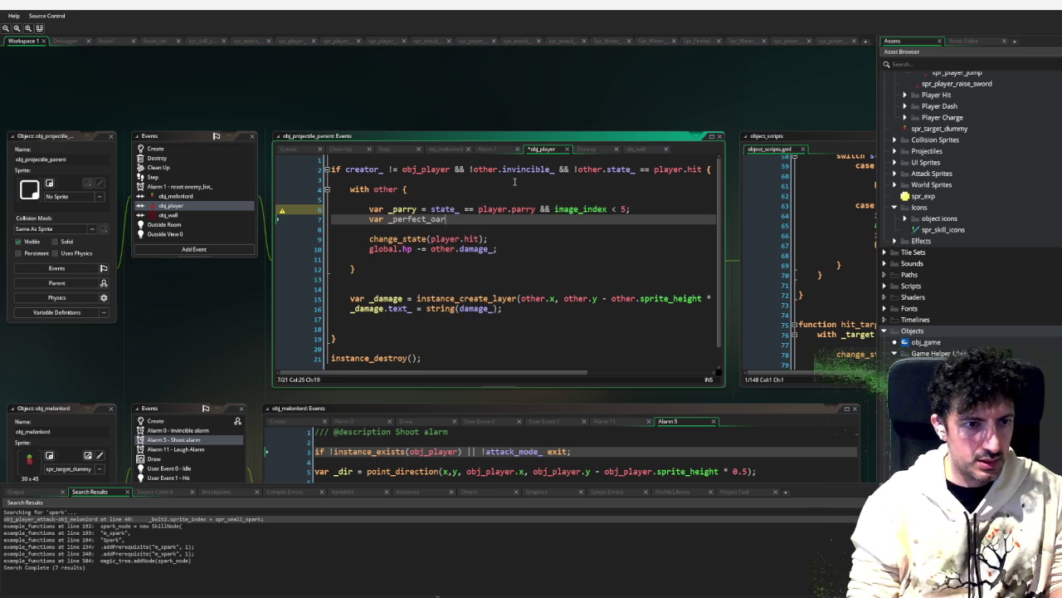
{"action": "type", "text": "ry =="}
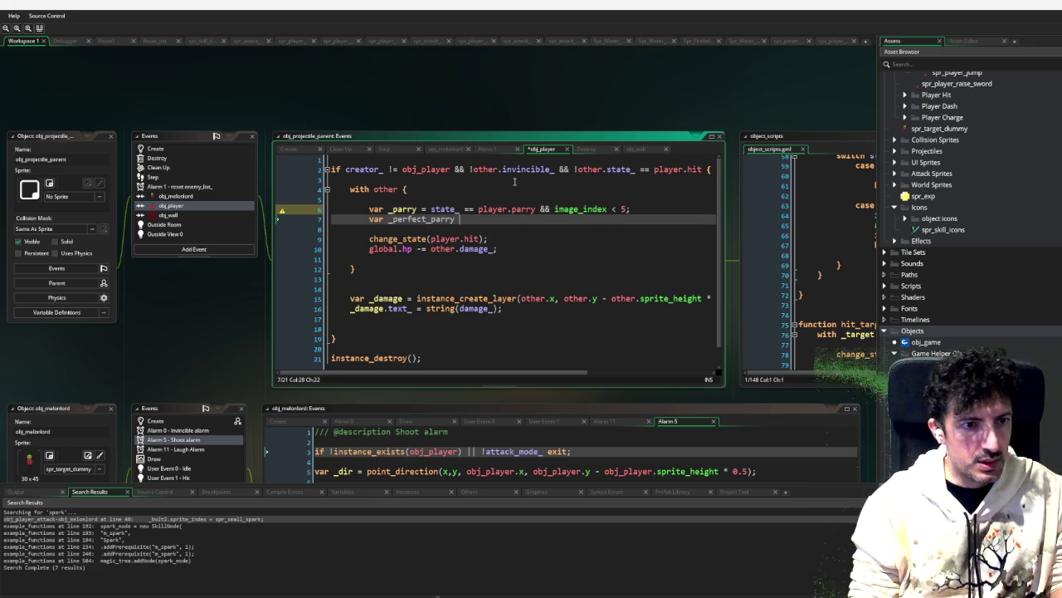
{"action": "key", "text": "BackSpace"}
{"action": "type", "text": "state_ p"}
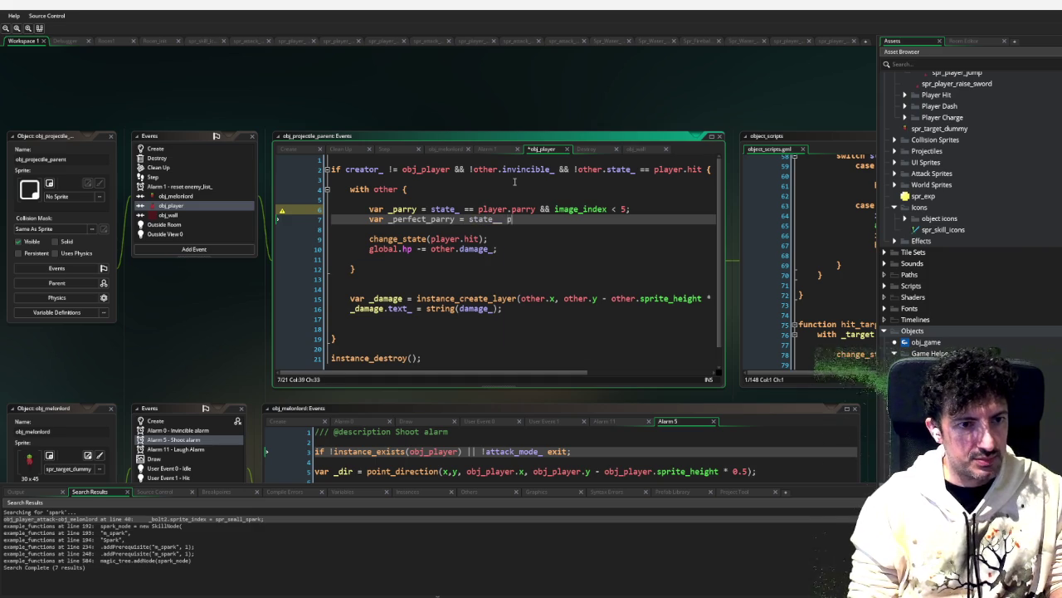
{"action": "type", "text": "layer.parry"}
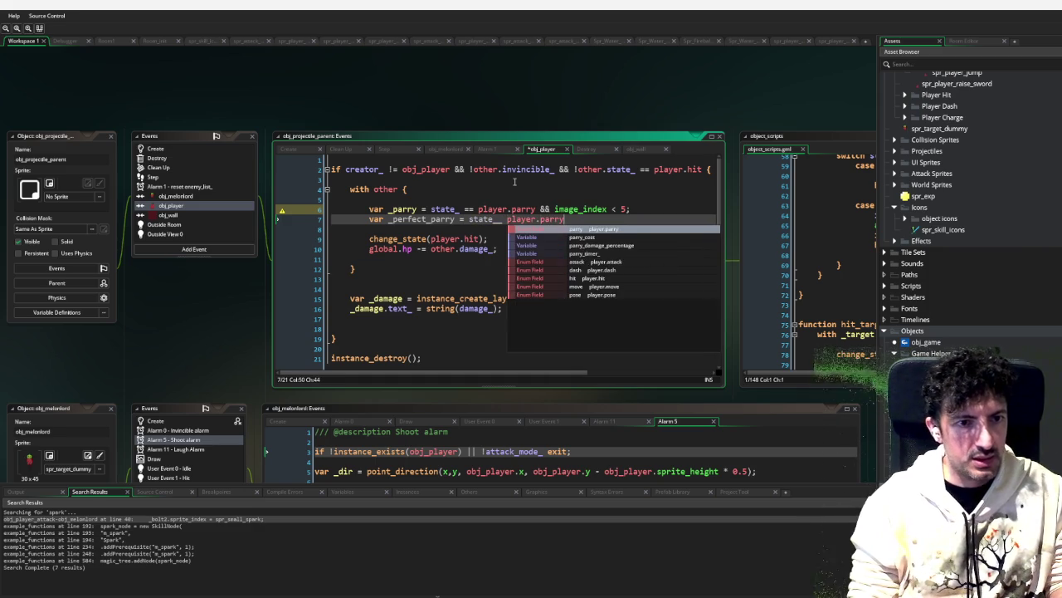
{"action": "type", "text": " && image_"}
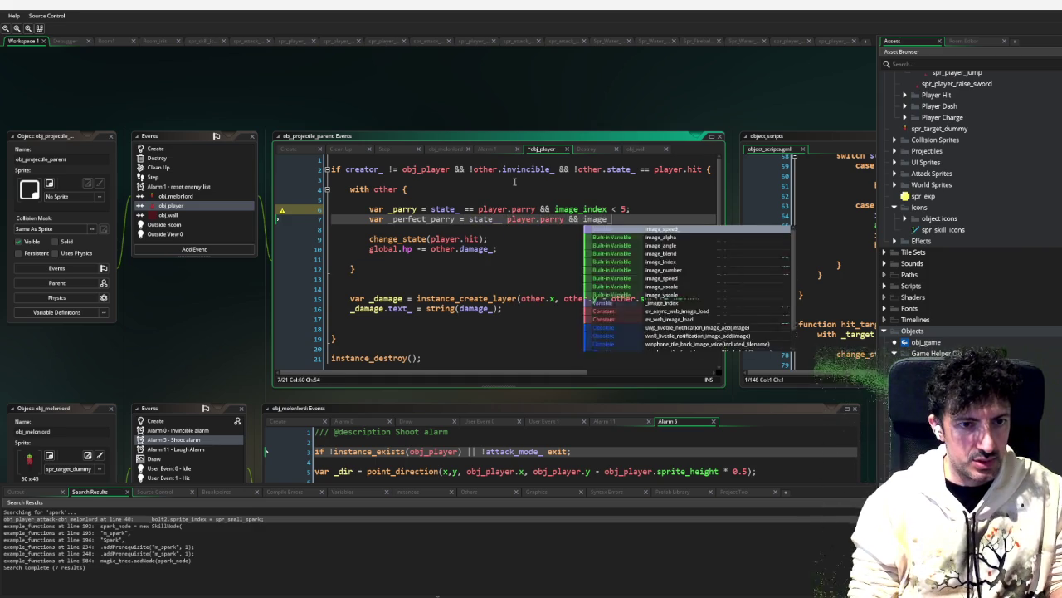
{"action": "type", "text": "index < 3"}
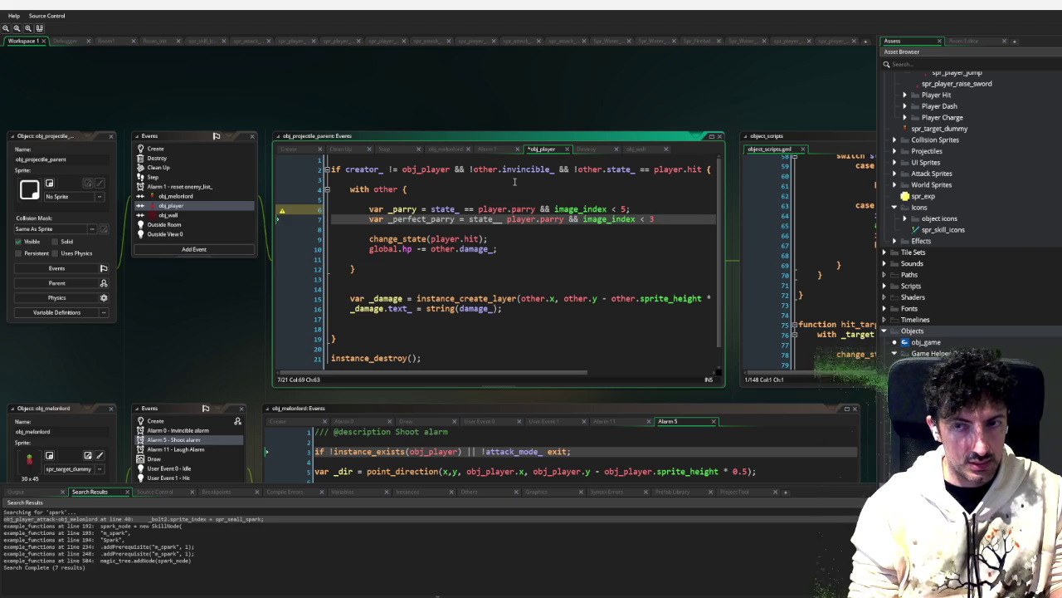
{"action": "key", "text": "BackSpace"}
{"action": "type", "text": "2;"}
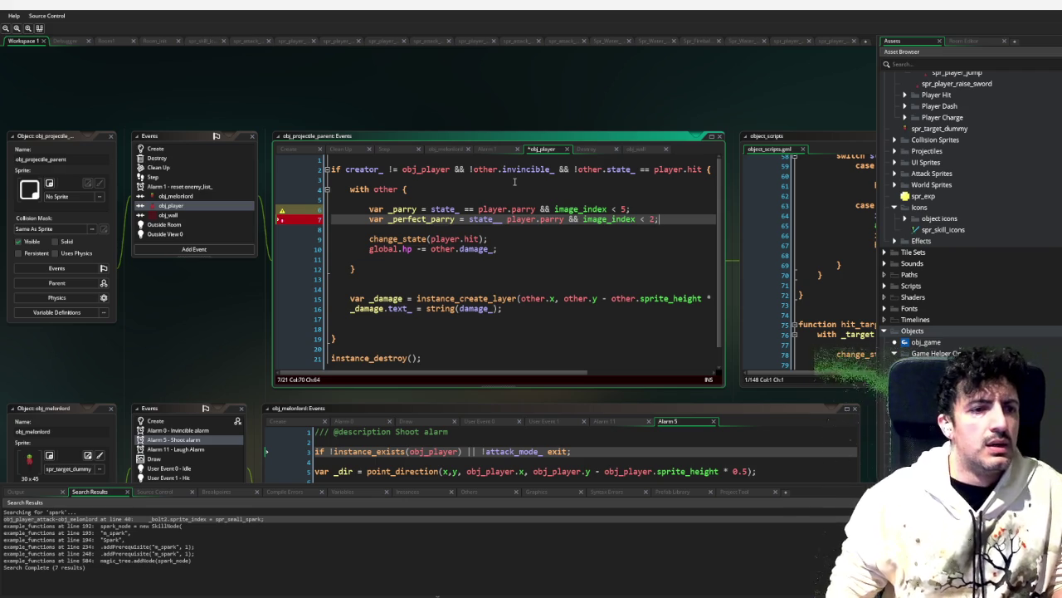
{"action": "key", "text": "Return"}
{"action": "key", "text": "Return"}
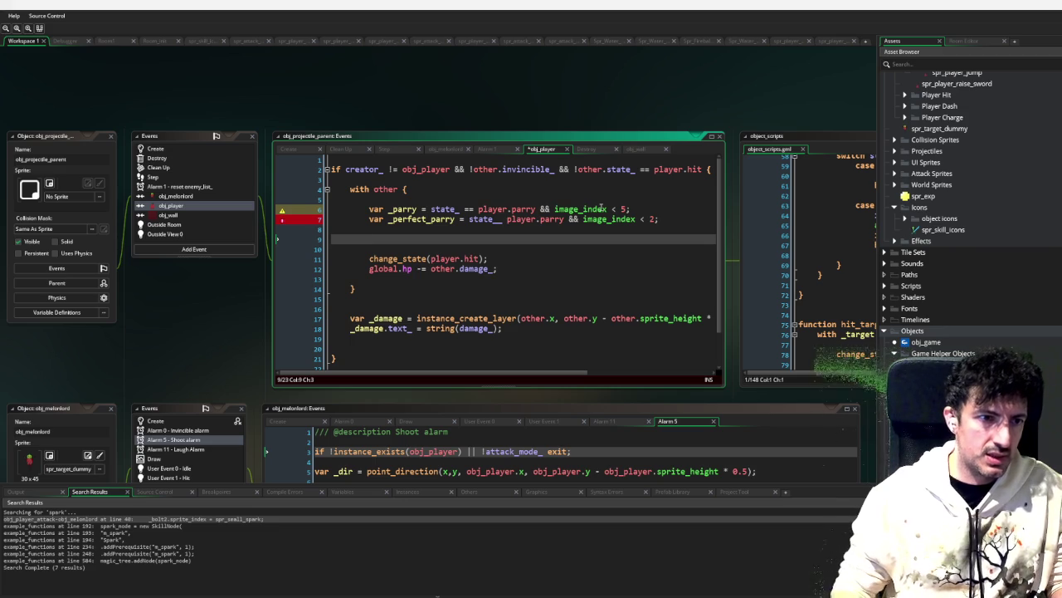
Step: Below the parry variables, add an empty indented 'if _parry { }' block above change_state(player.hit)
{"action": "type", "text": "if _parry"}
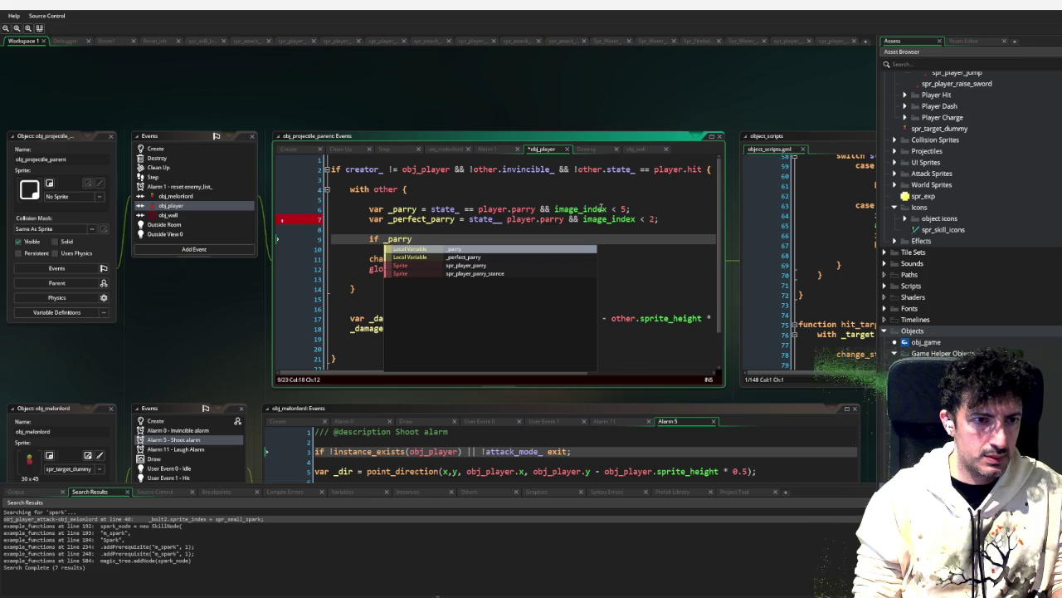
{"action": "key", "text": "BackSpace"}
{"action": "key", "text": "BackSpace"}
{"action": "key", "text": "BackSpace"}
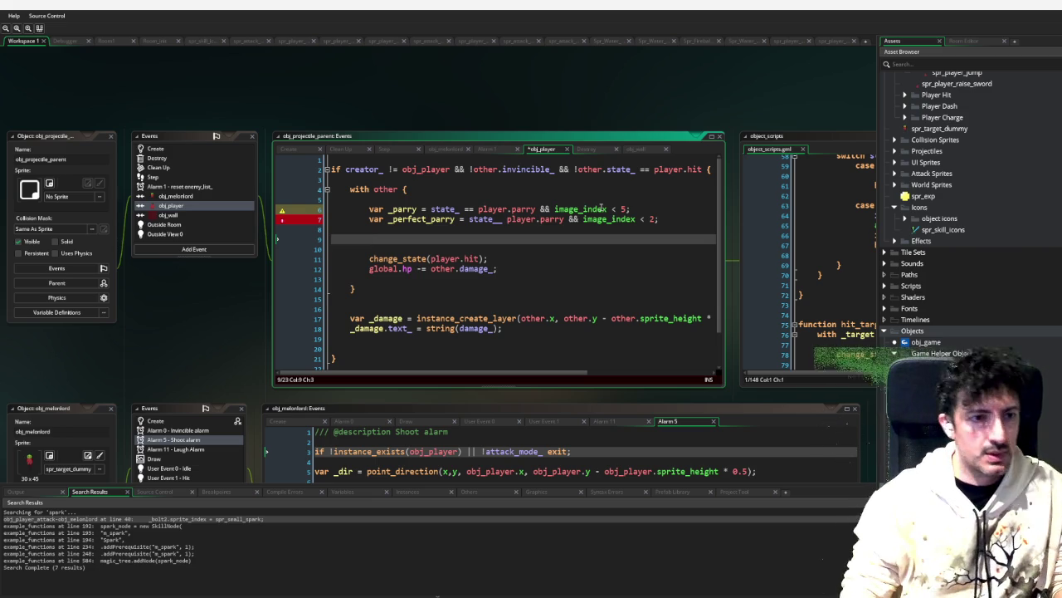
{"action": "type", "text": "if _par"}
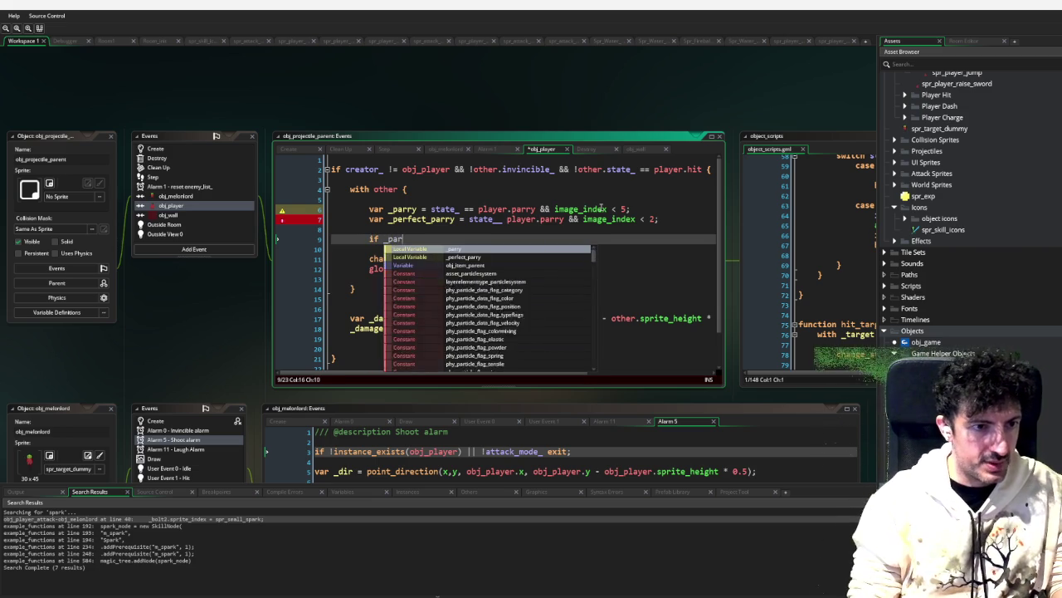
{"action": "type", "text": "ry {"}
{"action": "key", "text": "Return"}
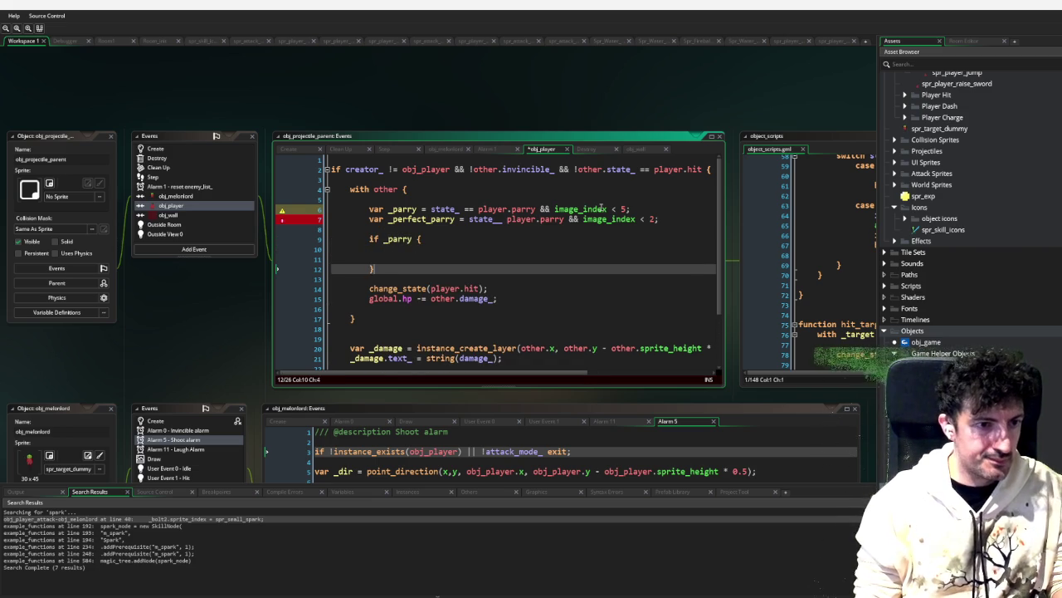
{"action": "key", "text": "Tab"}
{"action": "key", "text": "Return"}
{"action": "key", "text": "Up"}
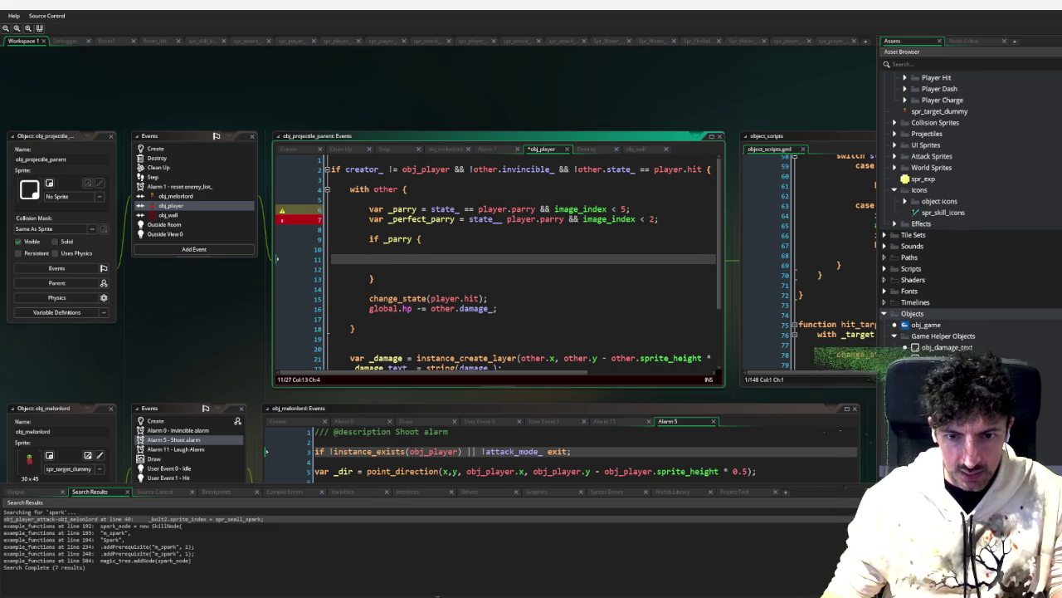
{"action": "scroll", "coordinate": [910, 205], "scroll_direction": "up", "scroll_amount": 7}
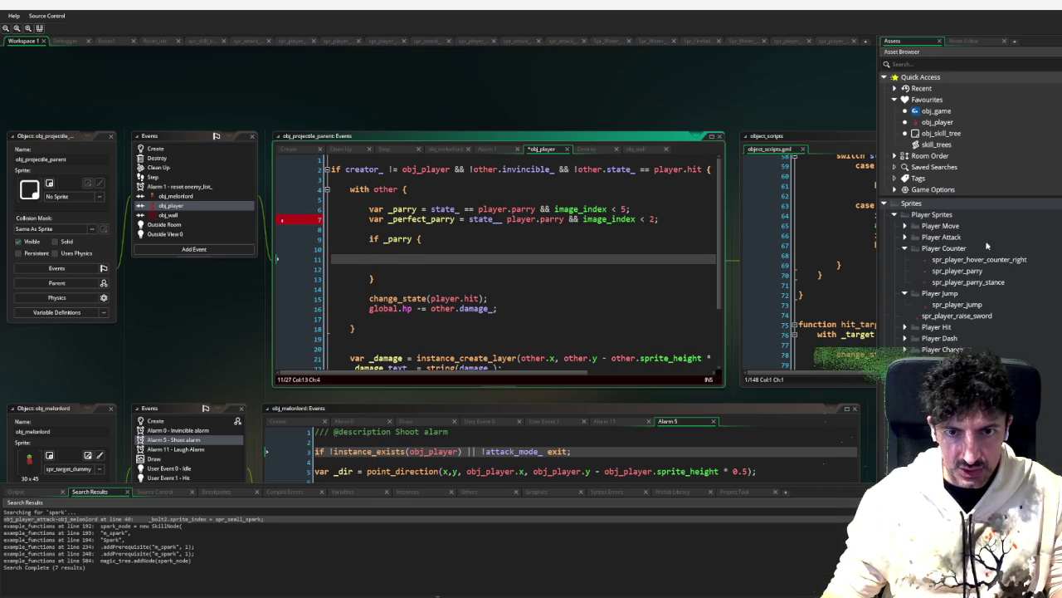
Step: Open the player_scripts script from the Scripts folder in the Asset Browser
{"action": "left_click", "coordinate": [885, 204]}
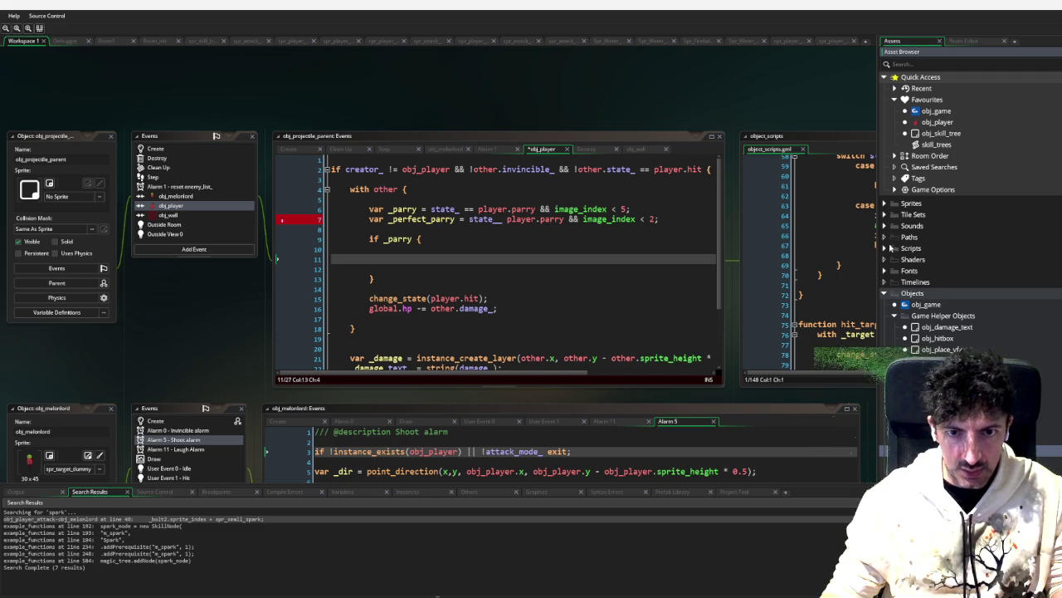
{"action": "left_click", "coordinate": [886, 249]}
{"action": "left_click", "coordinate": [947, 285]}
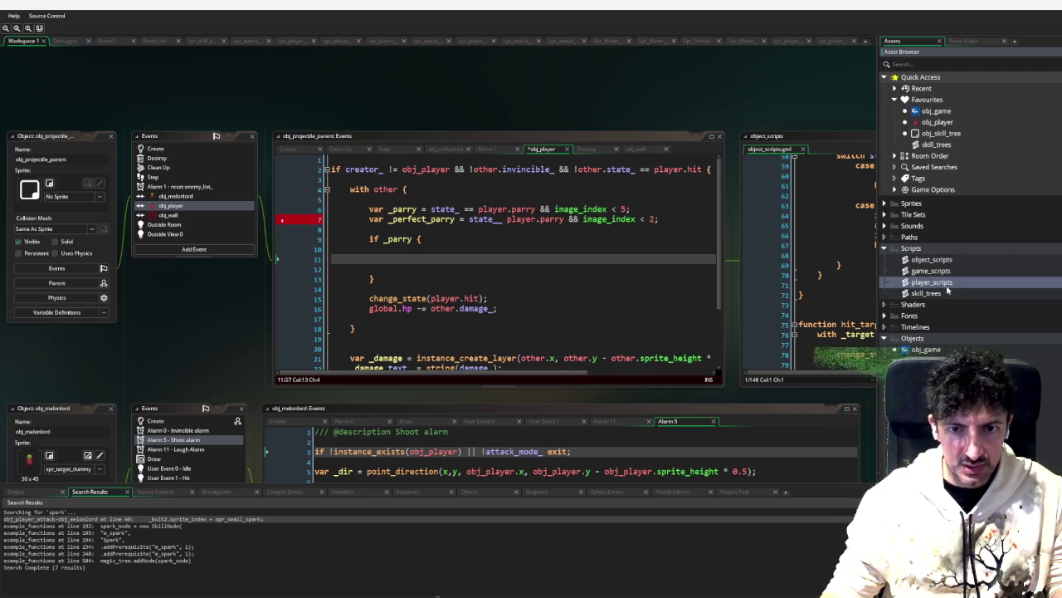
{"action": "double_click", "coordinate": [961, 286]}
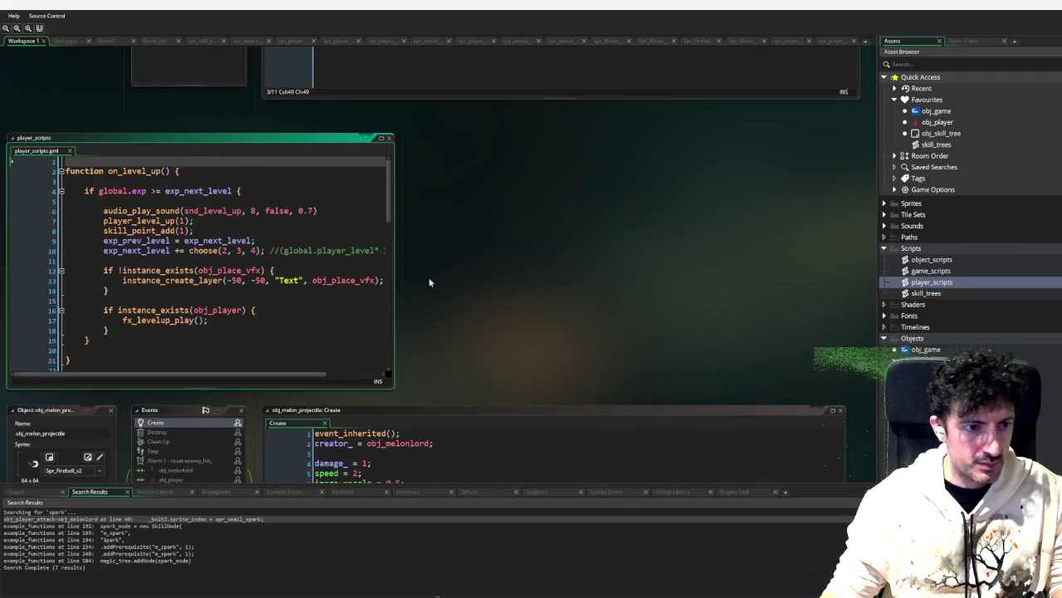
{"action": "scroll", "coordinate": [155, 323], "scroll_direction": "down", "scroll_amount": 15}
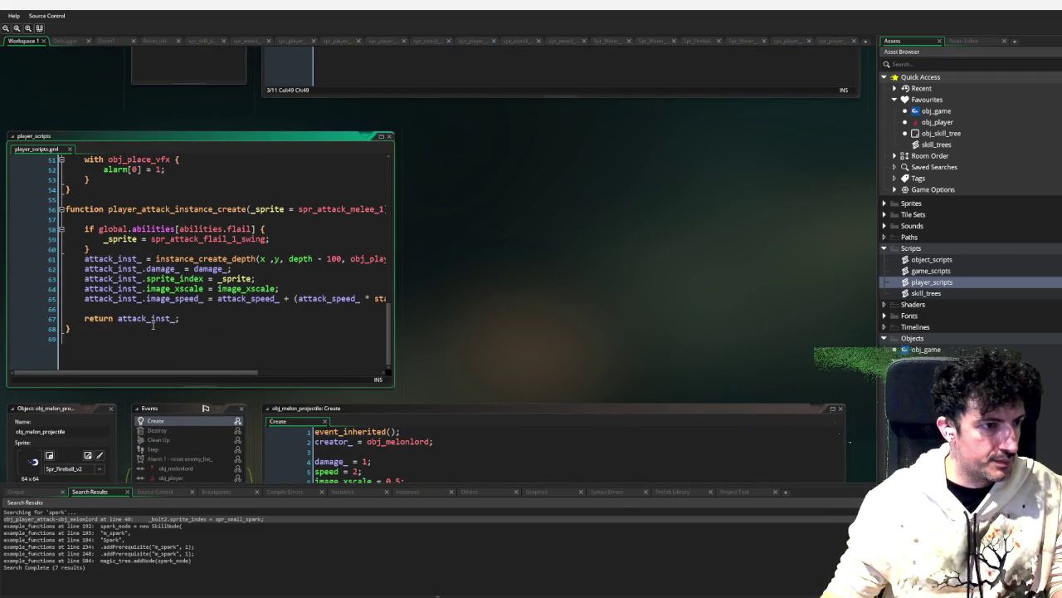
Step: After the last function, add an empty 'function parry_projectile(_perfect) { }'
{"action": "left_click", "coordinate": [181, 338]}
{"action": "key", "text": "Return"}
{"action": "type", "text": "function parry_projectile(_perec"}
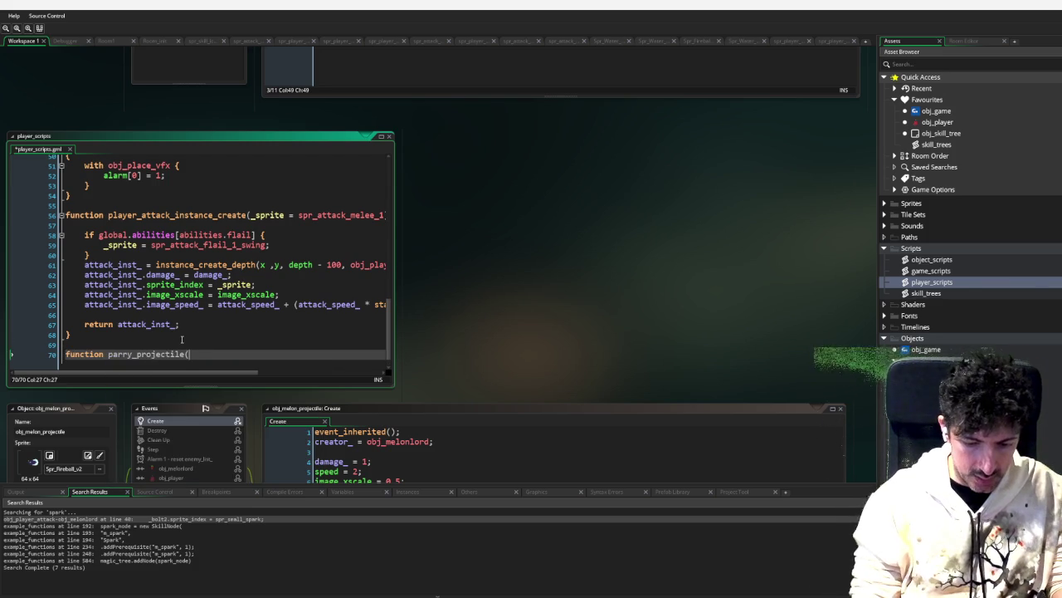
{"action": "key", "text": "BackSpace"}
{"action": "key", "text": "BackSpace"}
{"action": "type", "text": "fect) "}
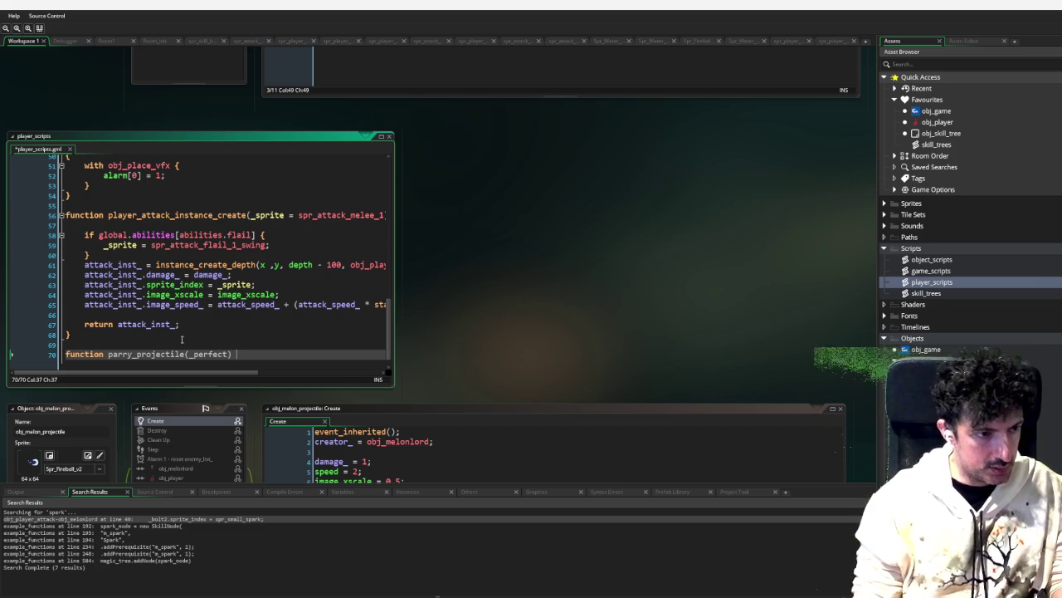
{"action": "type", "text": "{"}
{"action": "key", "text": "Return"}
{"action": "key", "text": "Return"}
{"action": "key", "text": "Up"}
{"action": "scroll", "coordinate": [500, 258], "scroll_direction": "down", "scroll_amount": 3}
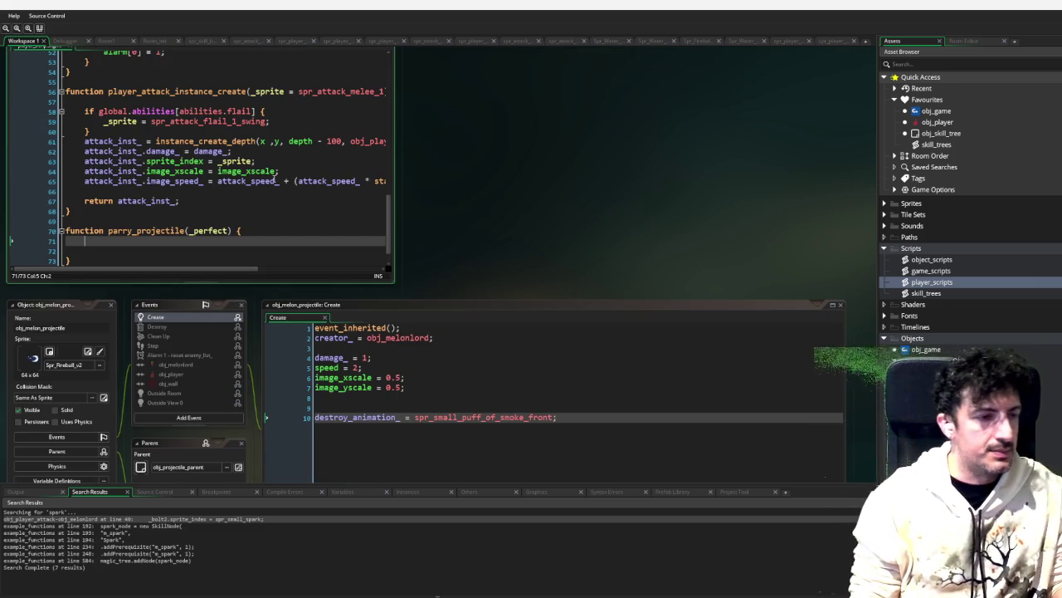
Step: Inside it, declare 'var _variance = random_range(-25, 25);'
{"action": "key", "text": "Return"}
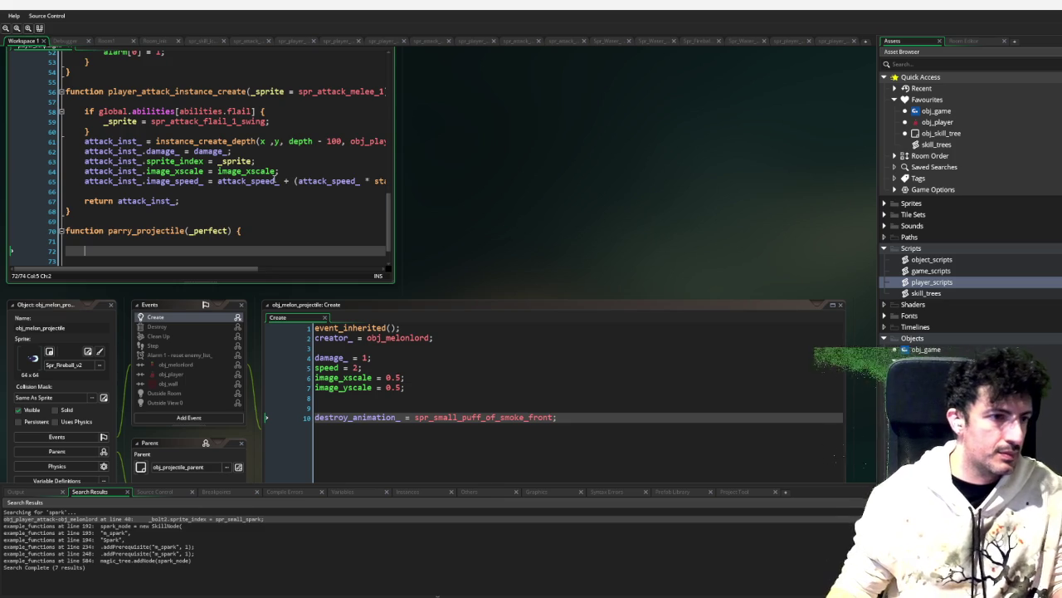
{"action": "scroll", "coordinate": [276, 180], "scroll_direction": "down", "scroll_amount": 1}
{"action": "type", "text": "var _"}
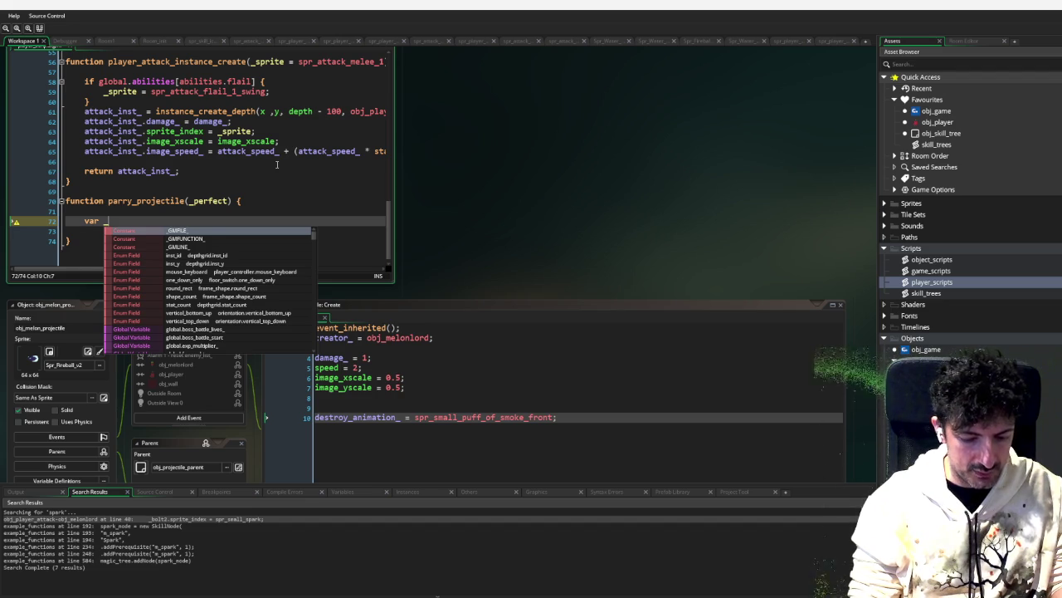
{"action": "type", "text": "variance = "}
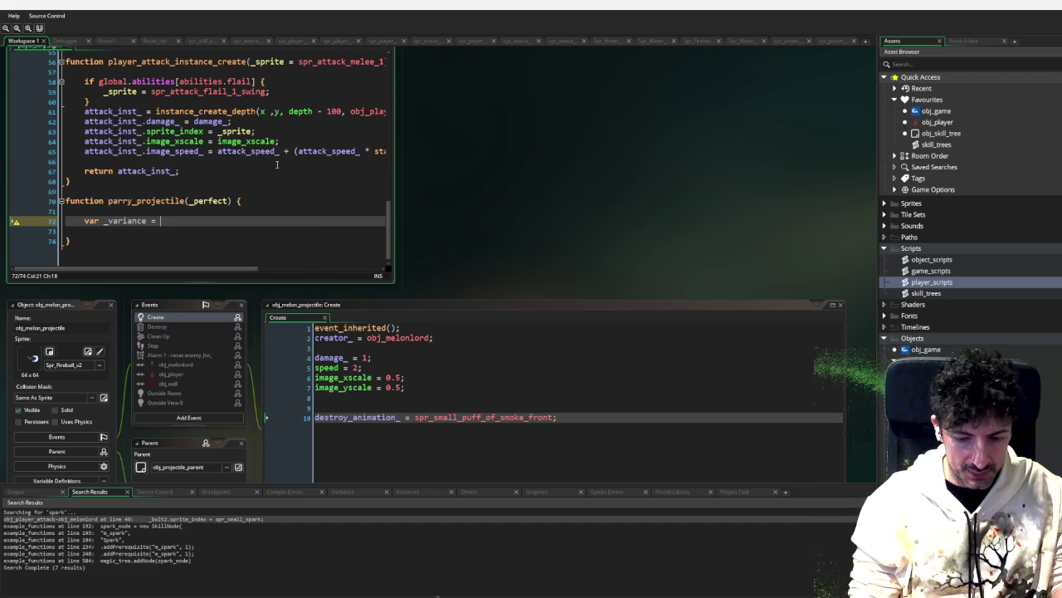
{"action": "type", "text": "rand"}
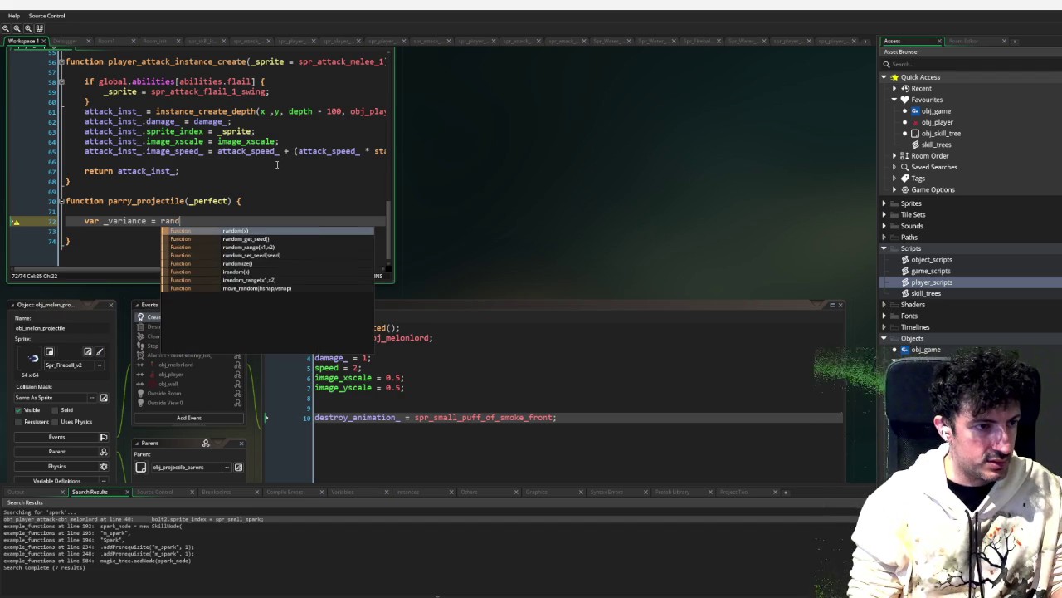
{"action": "type", "text": "om_range("}
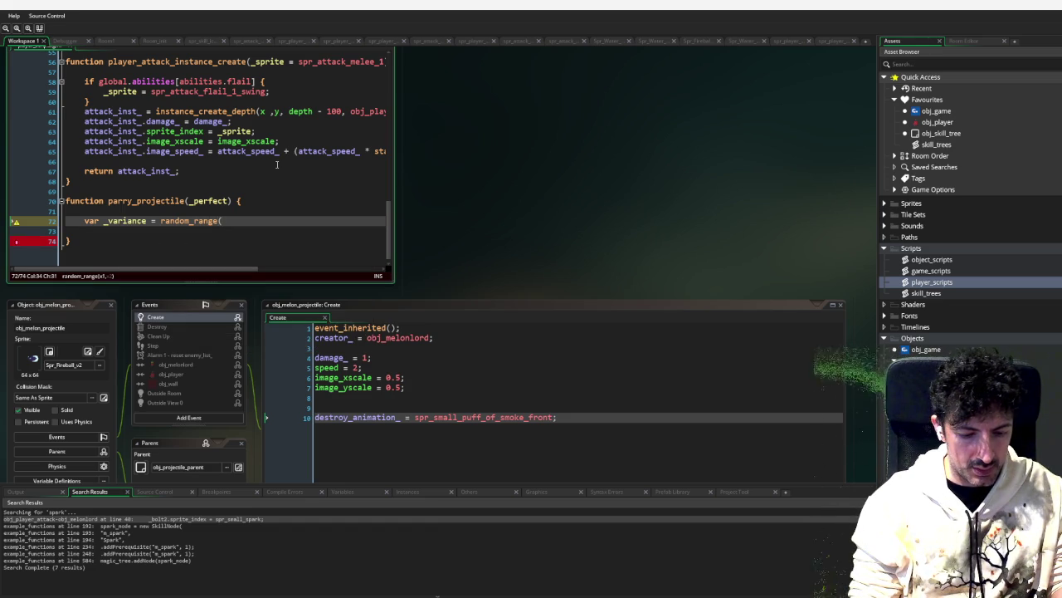
{"action": "type", "text": "2"}
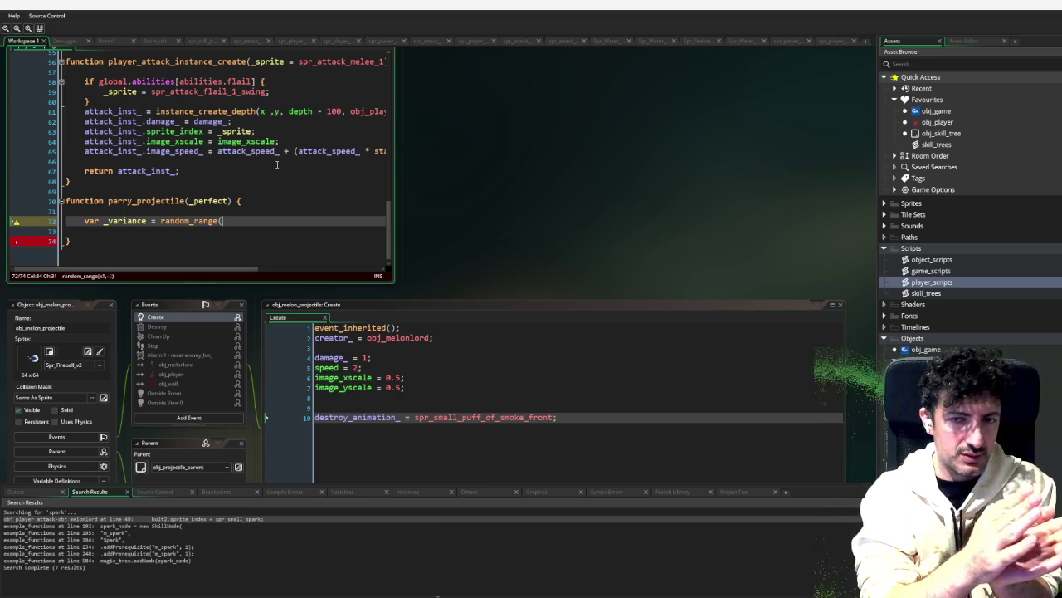
{"action": "type", "text": "25"}
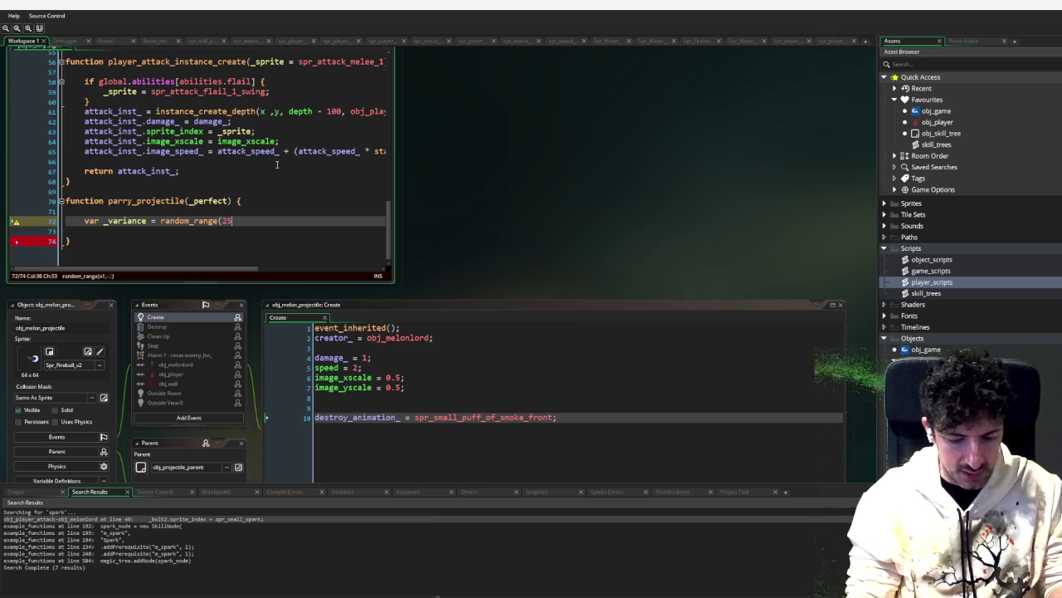
{"action": "key", "text": "BackSpace"}
{"action": "key", "text": "BackSpace"}
{"action": "type", "text": "-2"}
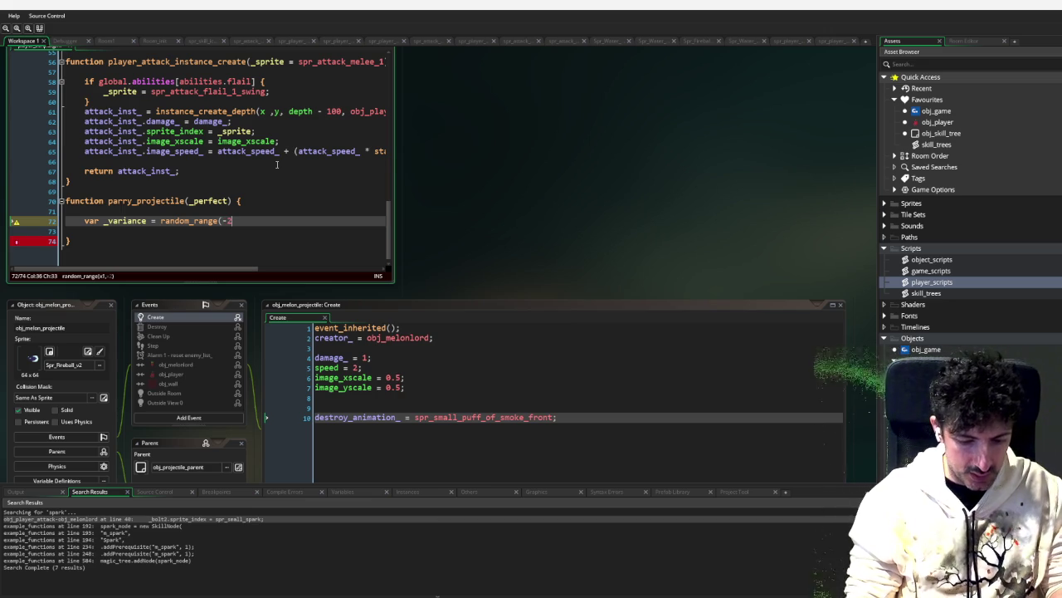
{"action": "type", "text": "5, 25"}
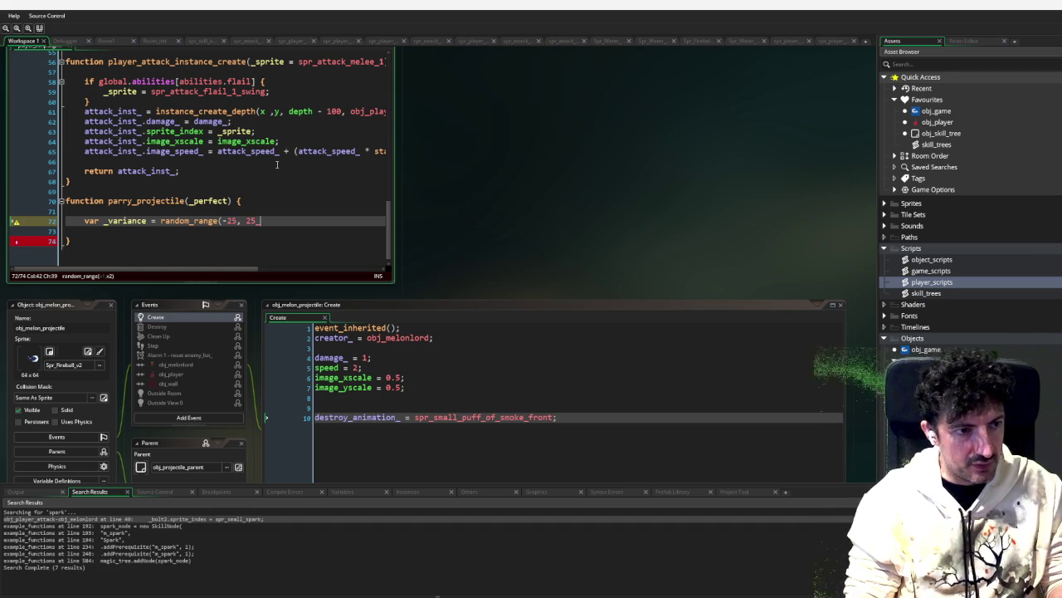
{"action": "type", "text": ") "}
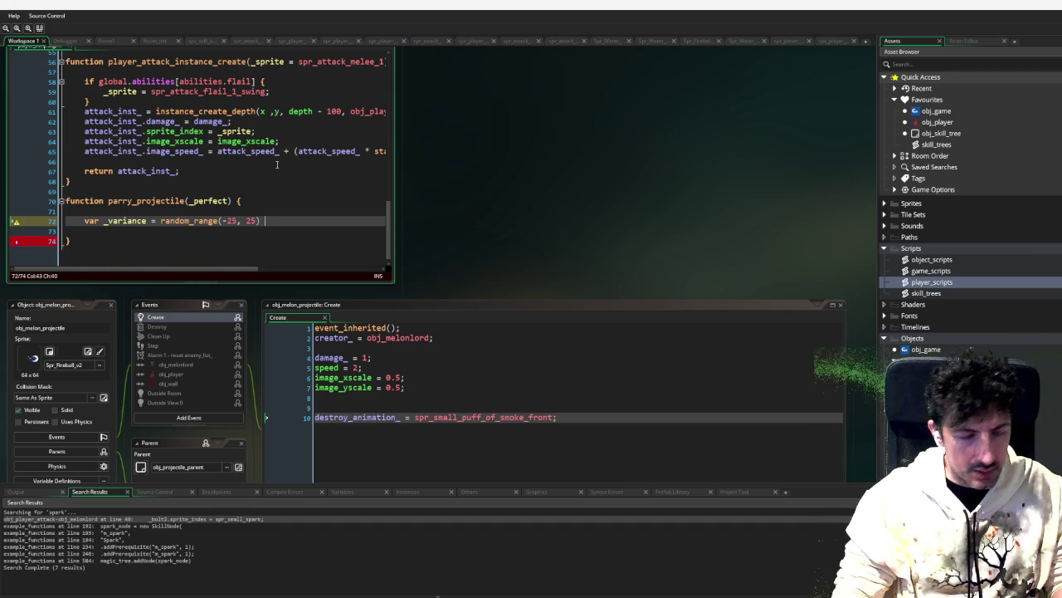
{"action": "type", "text": ";"}
Step: Add 'if _perfect _variance = 0;' so a perfect parry has no variance
{"action": "key", "text": "Return"}
{"action": "type", "text": "if"}
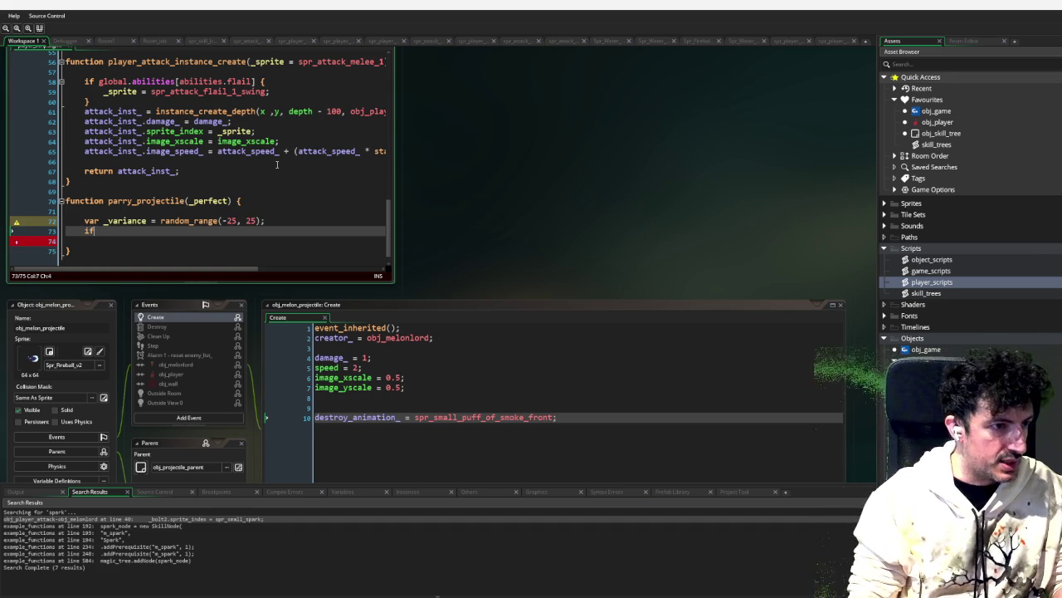
{"action": "type", "text": " _per"}
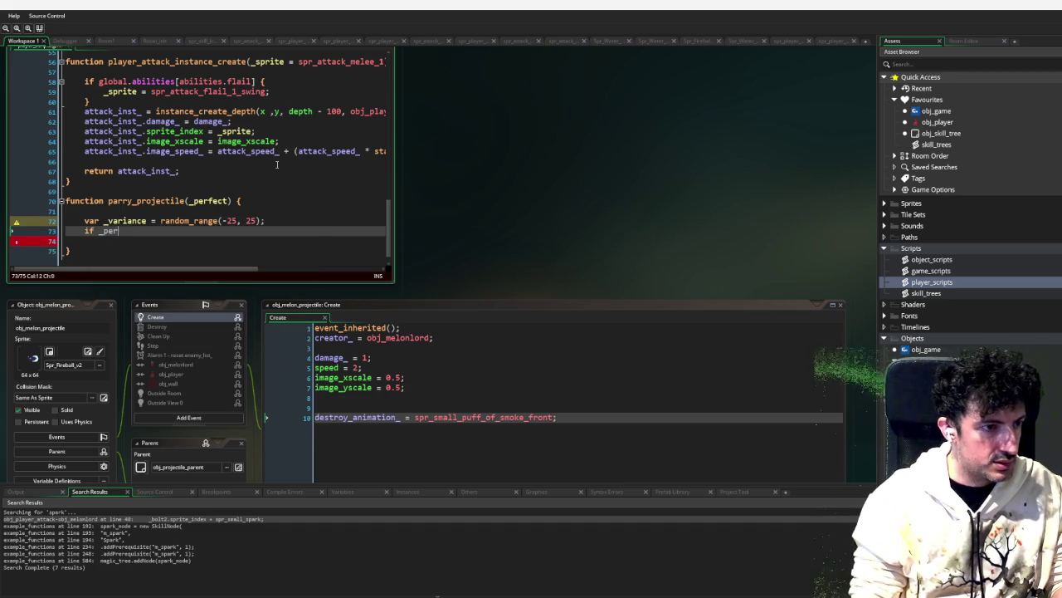
{"action": "type", "text": "fect _variance = 0;"}
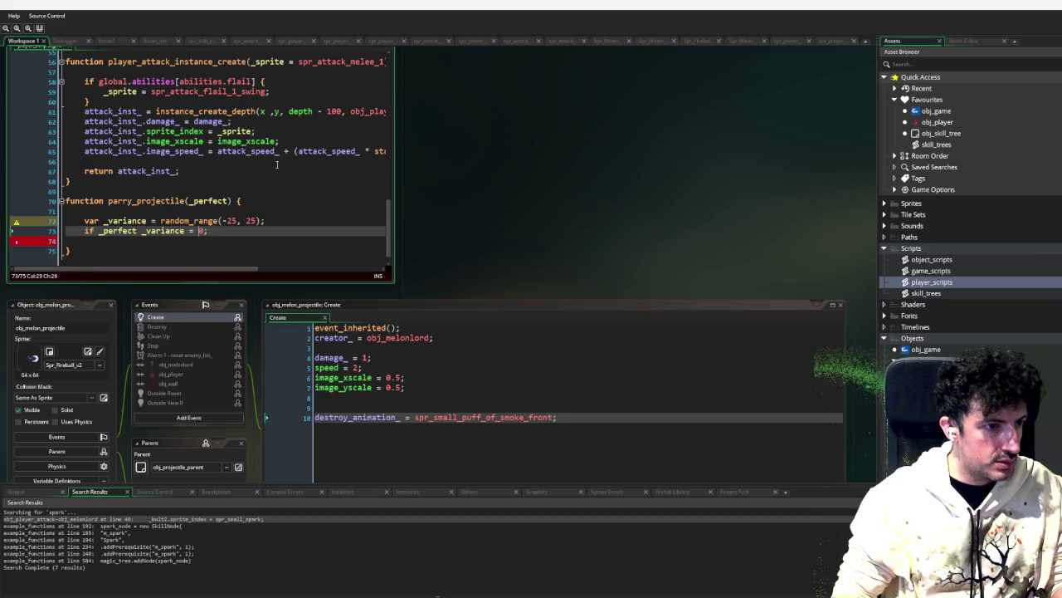
{"action": "type", "text": "{"}
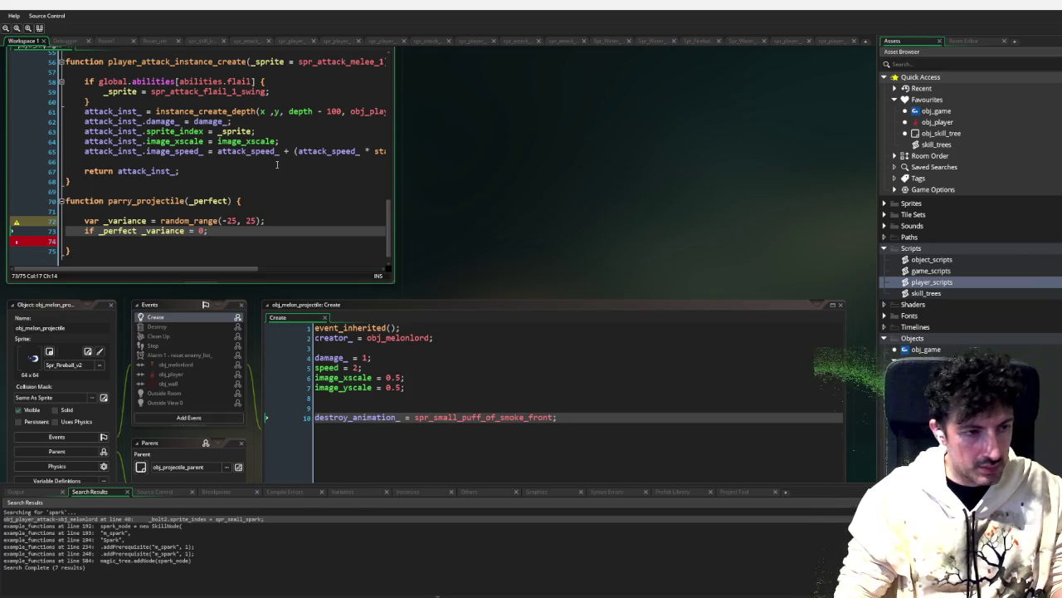
{"action": "type", "text": "}"}
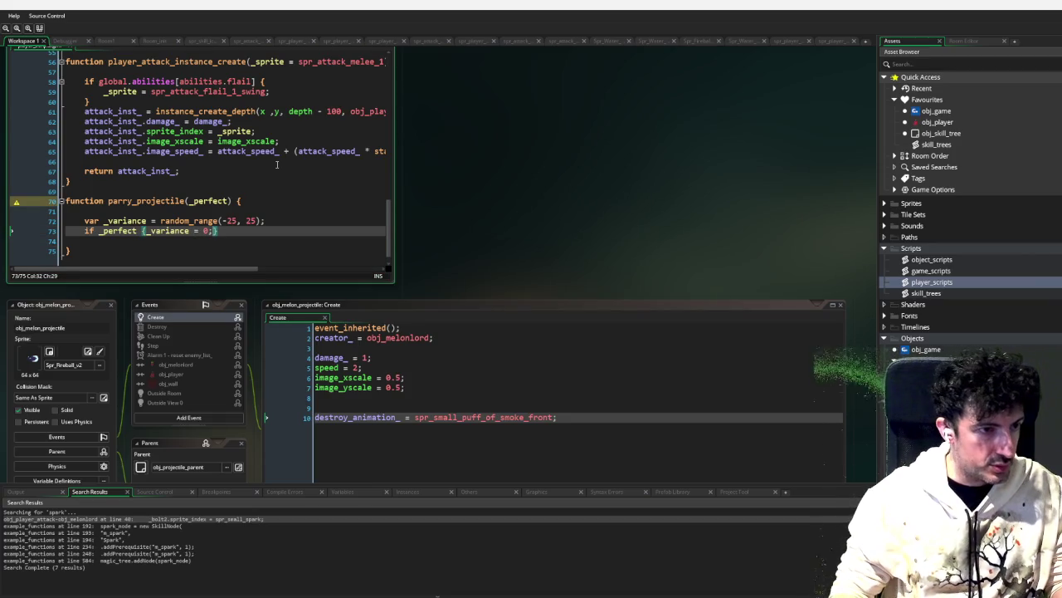
{"action": "key", "text": "Left"}
{"action": "key", "text": "Left"}
{"action": "key", "text": "Left"}
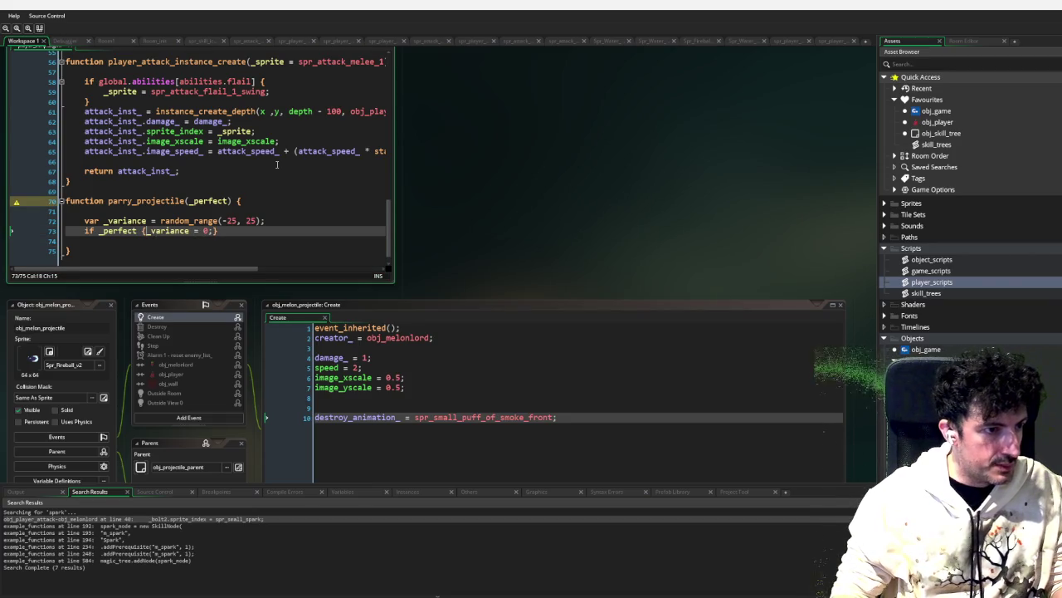
{"action": "key", "text": "Down"}
{"action": "key", "text": "Return"}
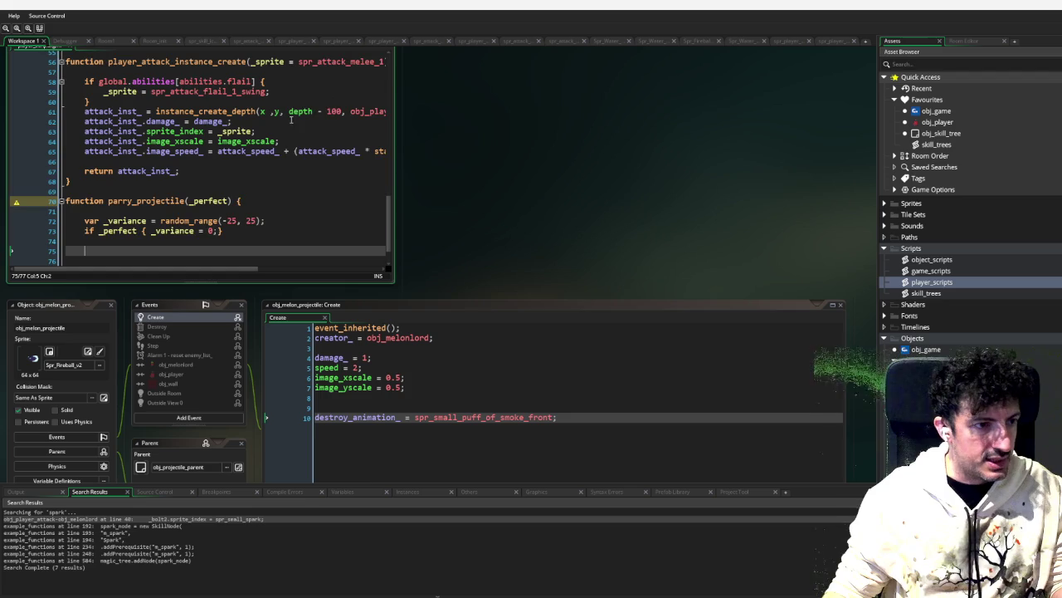
{"action": "scroll", "coordinate": [315, 111], "scroll_direction": "down", "scroll_amount": 1}
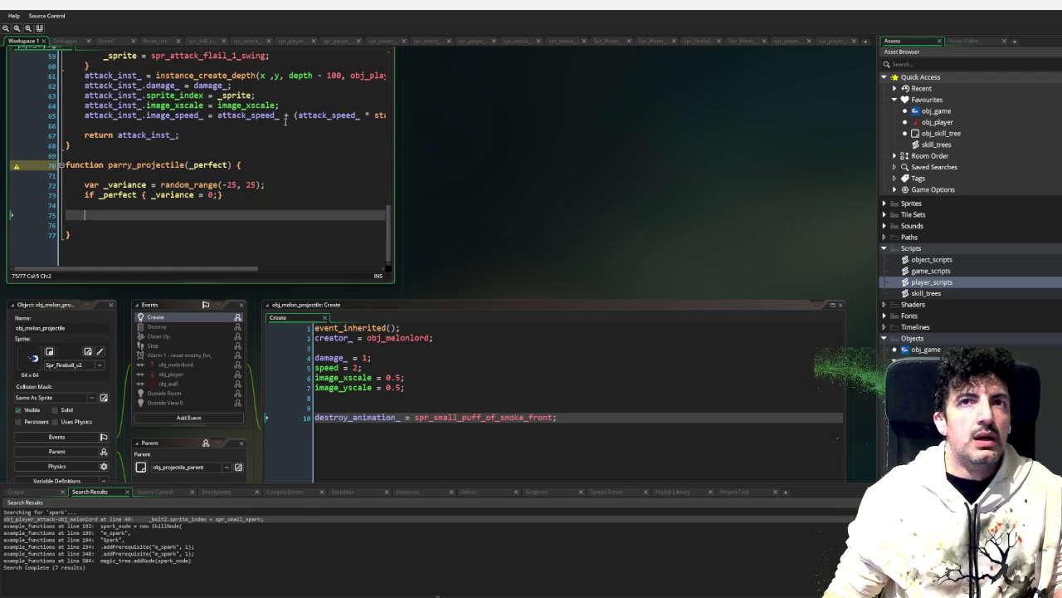
{"action": "left_click", "coordinate": [938, 428]}
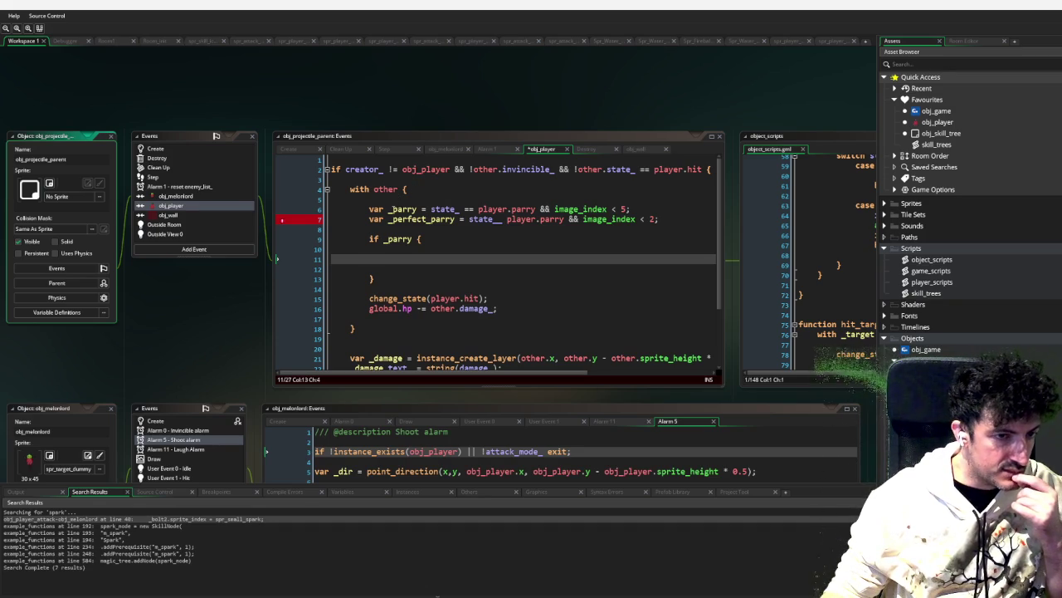
Step: Reopen player_scripts from the Asset Browser to bring the parry_projectile code back into view
{"action": "left_click", "coordinate": [943, 146]}
{"action": "double_click", "coordinate": [932, 283]}
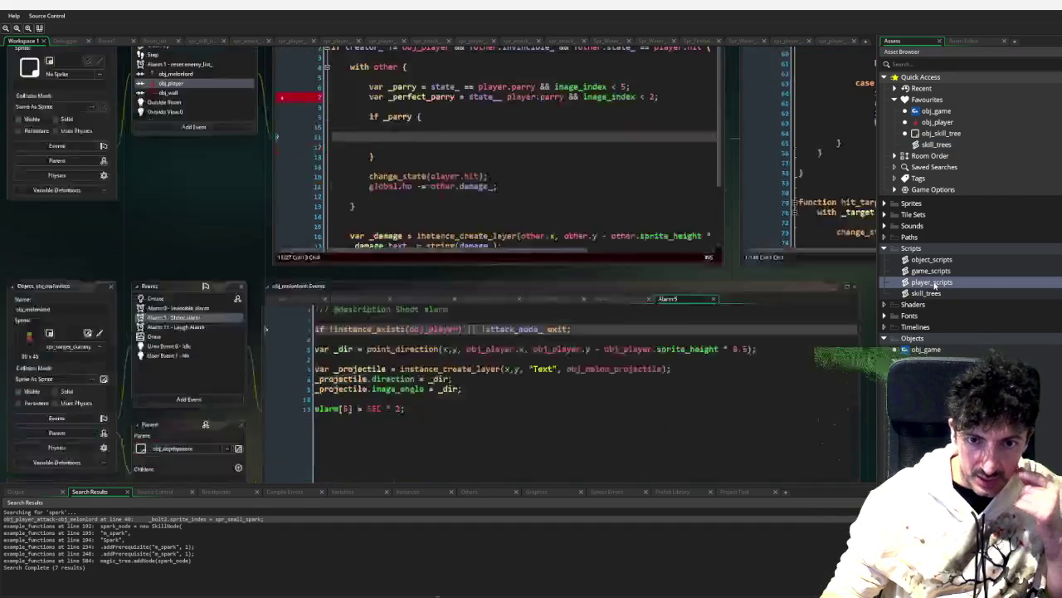
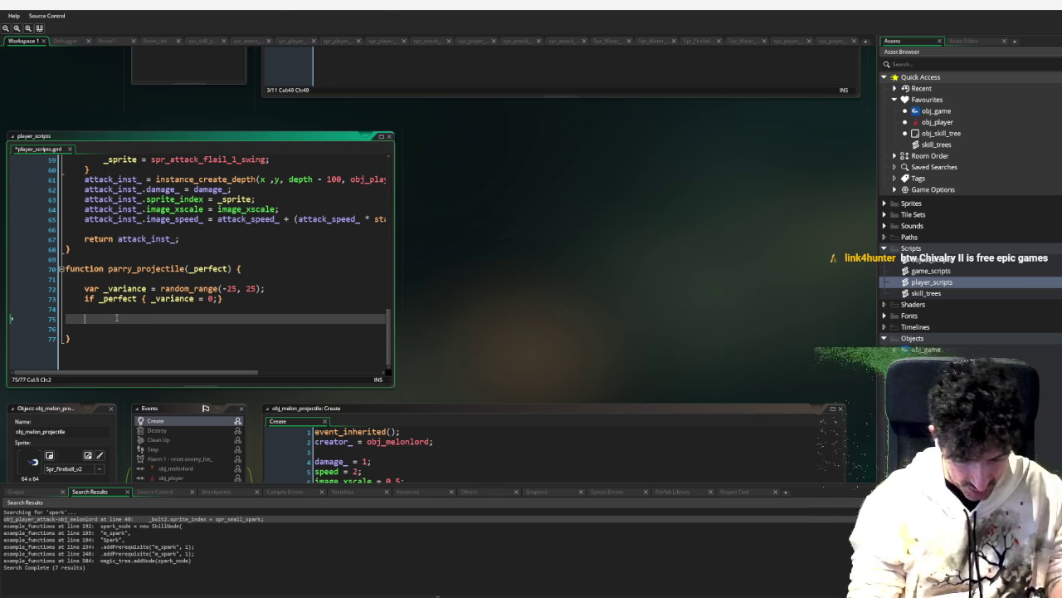
Step: Begin 'var _parry_direction = point_direction(' and add a _projectile parameter to parry_projectile
{"action": "type", "text": "var _parry"}
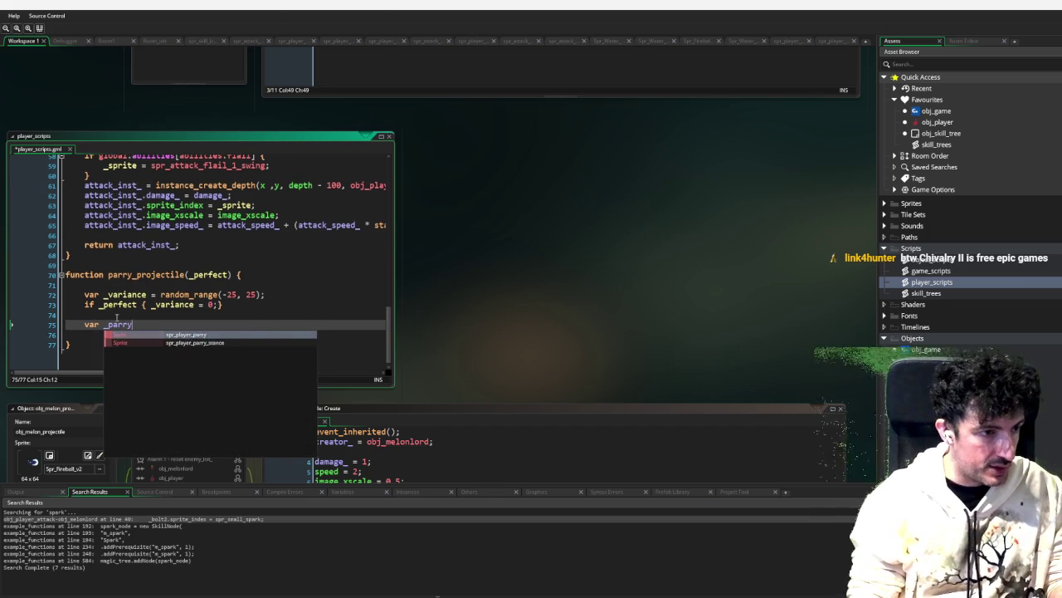
{"action": "type", "text": "_direction ="}
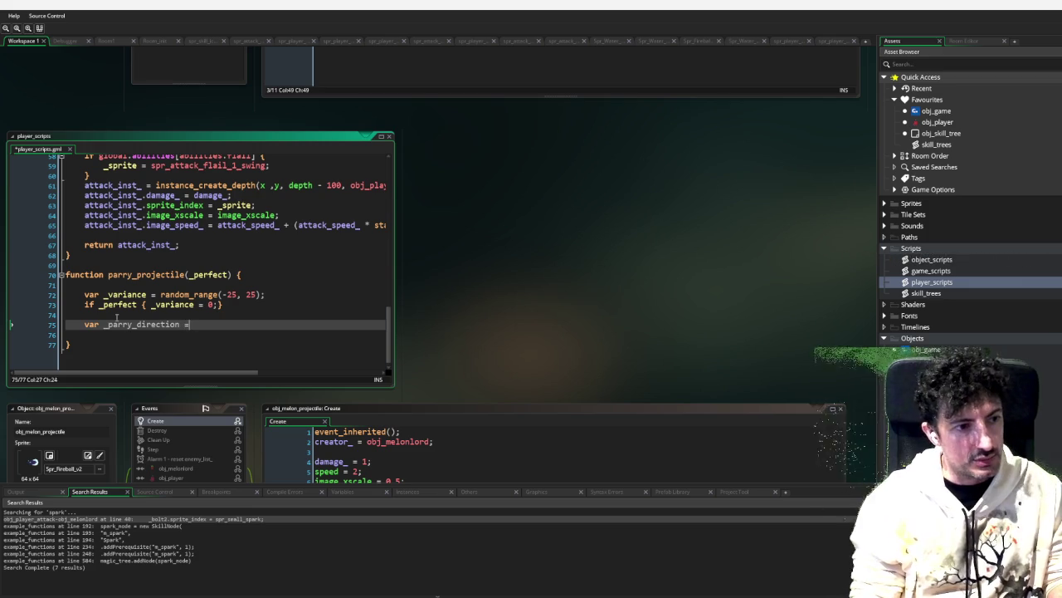
{"action": "type", "text": " point_di"}
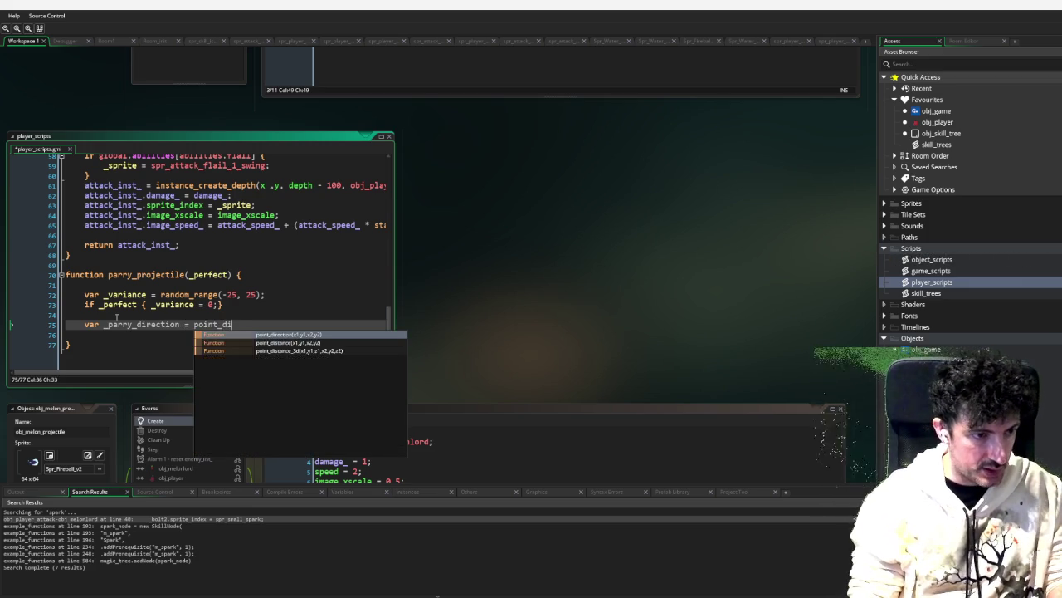
{"action": "type", "text": "rection(x,y"}
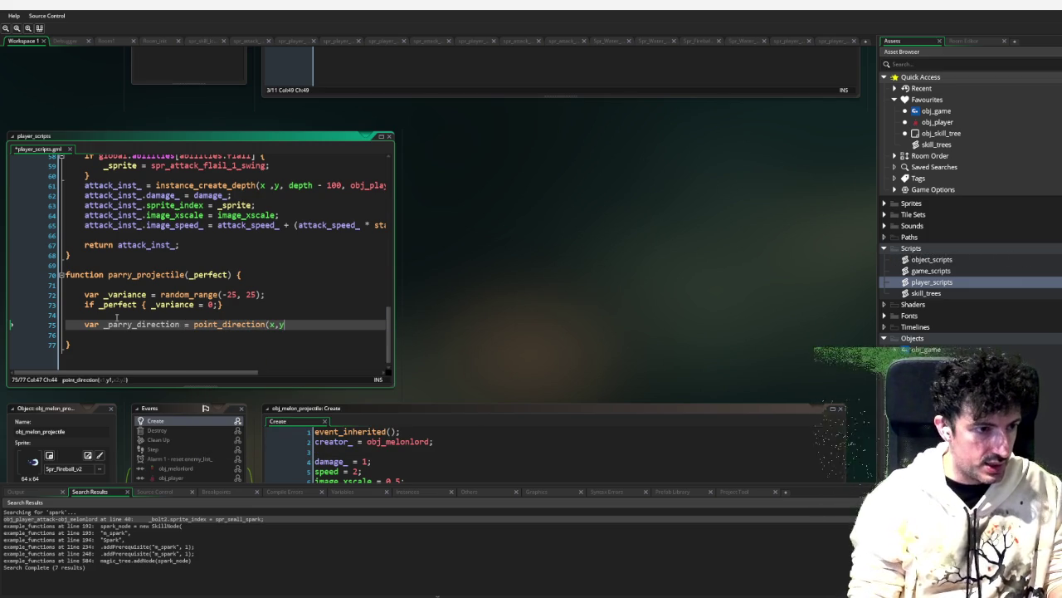
{"action": "key", "text": "BackSpace"}
{"action": "key", "text": "BackSpace"}
{"action": "key", "text": "BackSpace"}
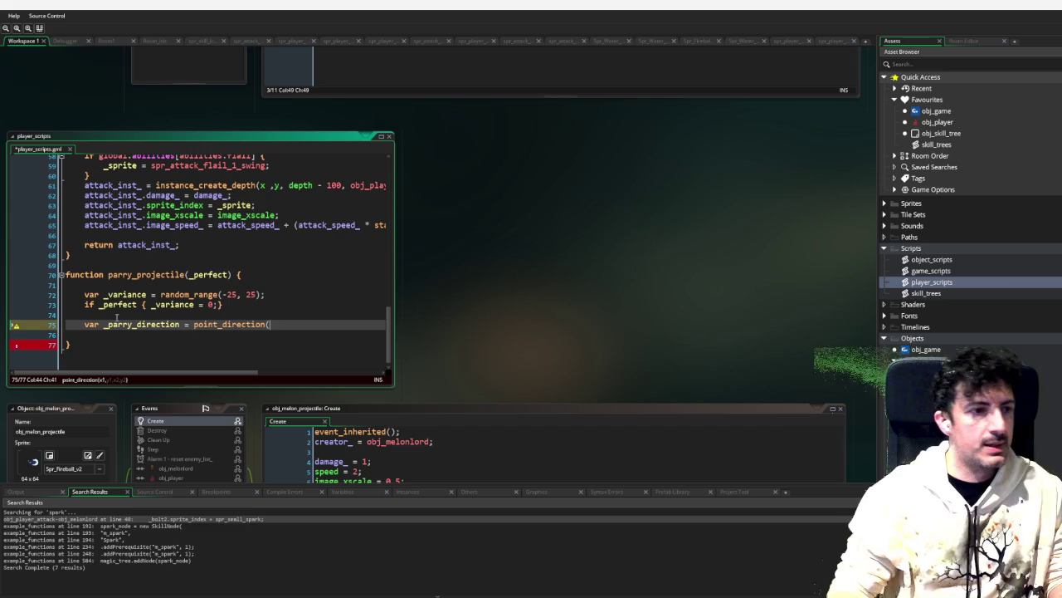
{"action": "left_click", "coordinate": [234, 274]}
{"action": "left_click", "coordinate": [230, 274]}
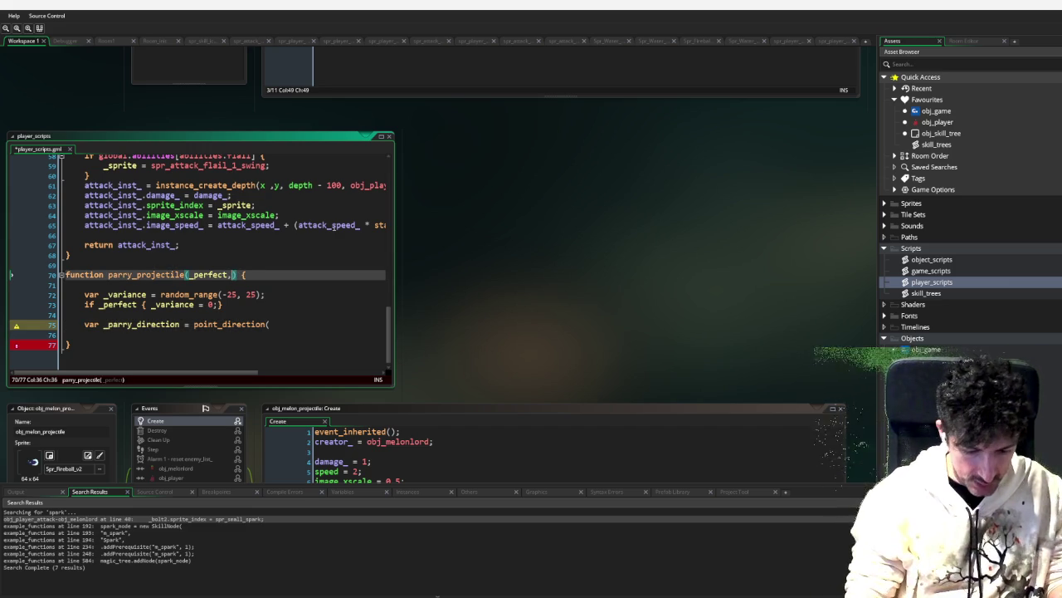
{"action": "type", "text": ", "}
{"action": "type", "text": "_proj"}
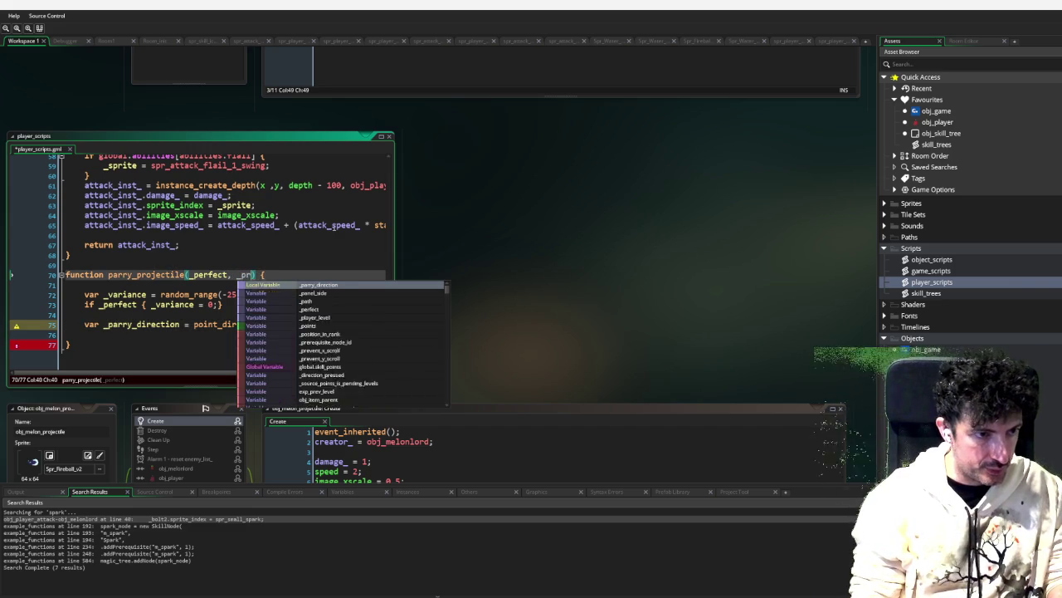
{"action": "type", "text": "ectile"}
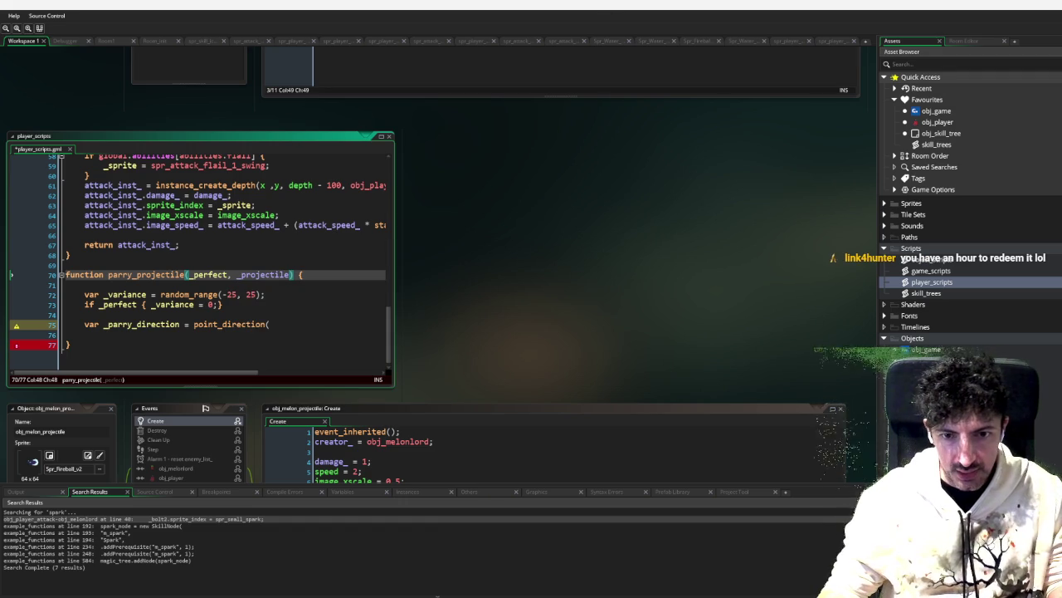
{"action": "scroll", "coordinate": [556, 359], "scroll_direction": "up", "scroll_amount": 5}
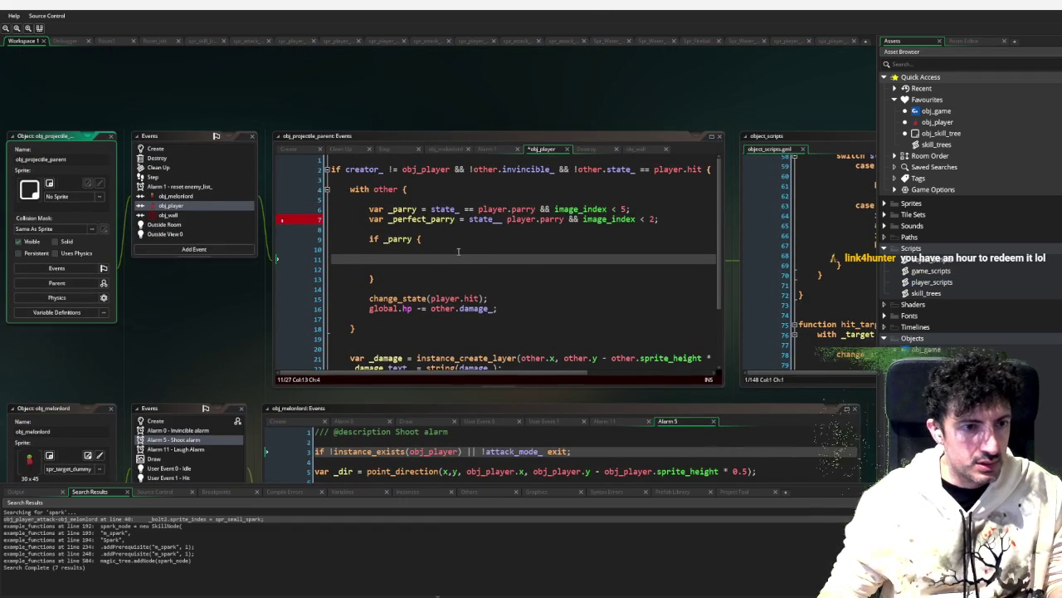
Step: Call parry_projectile(_perfect_parry, other); inside the parry branch
{"action": "left_click", "coordinate": [419, 254]}
{"action": "type", "text": "parry"}
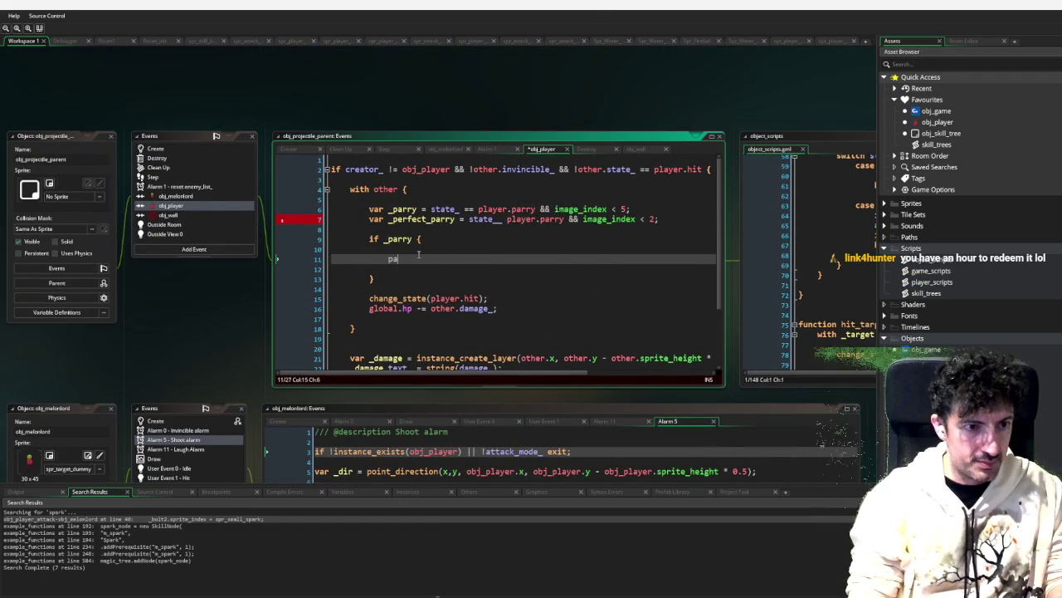
{"action": "key", "text": "Down"}
{"action": "key", "text": "Down"}
{"action": "key", "text": "Down"}
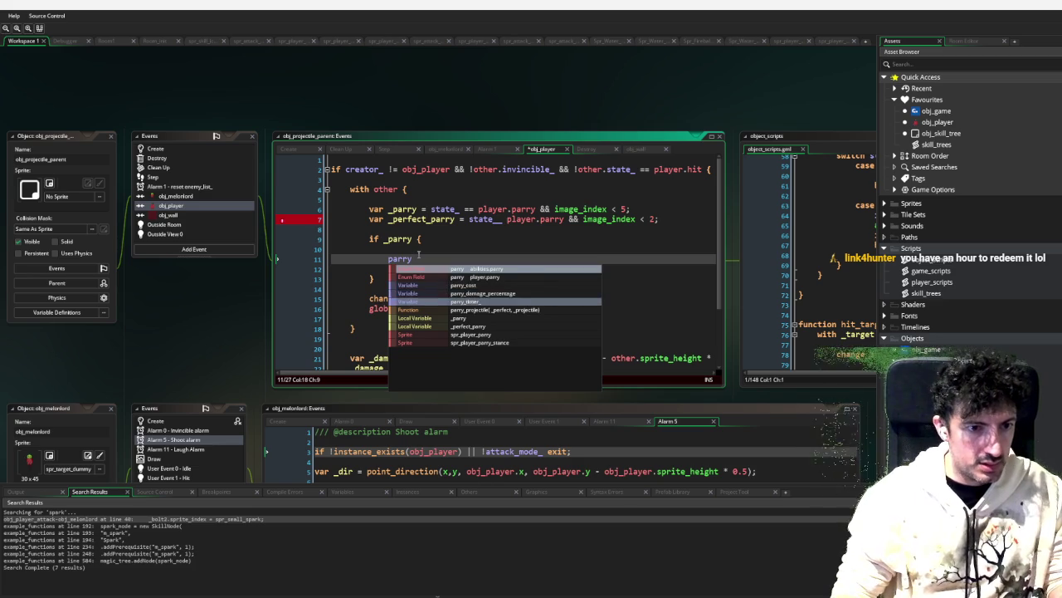
{"action": "key", "text": "Return"}
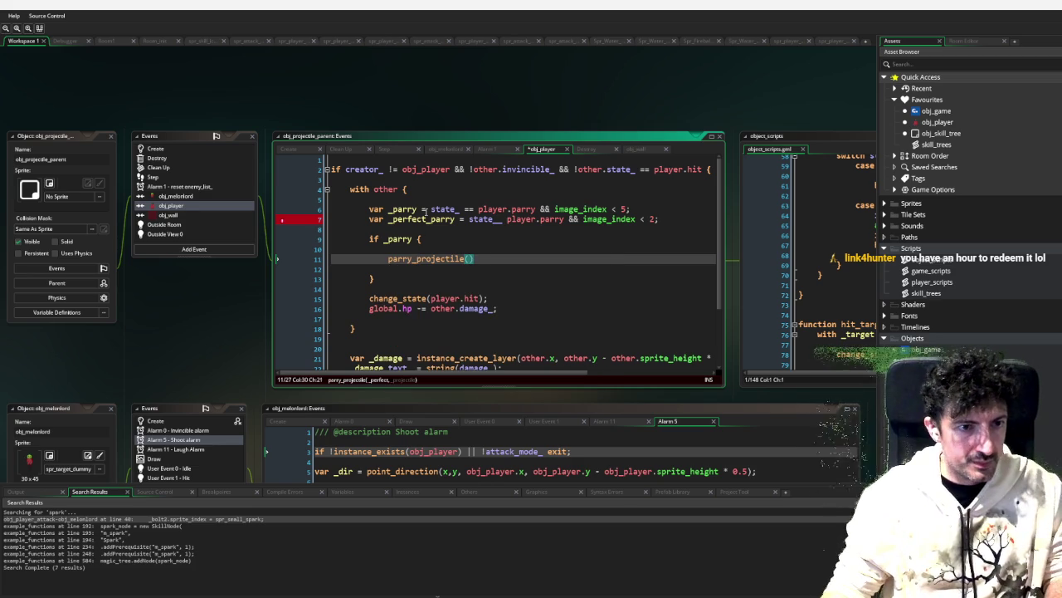
{"action": "key", "text": "Up"}
{"action": "key", "text": "Up"}
{"action": "key", "text": "Up"}
{"action": "key", "text": "Down"}
{"action": "key", "text": "Down"}
{"action": "key", "text": "Down"}
{"action": "type", "text": "_perfect_parry, other"}
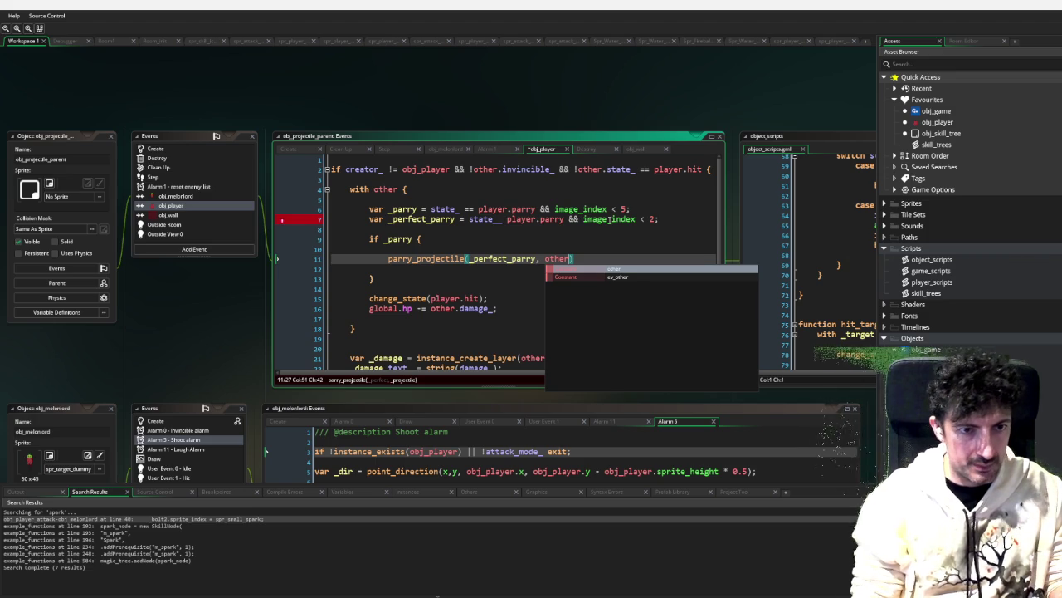
{"action": "type", "text": ");"}
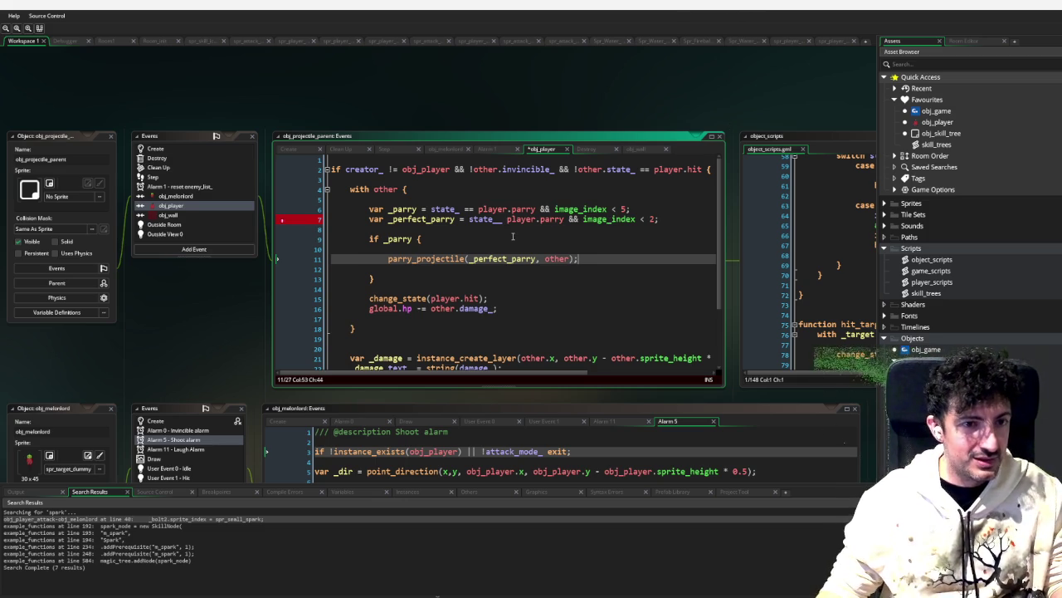
Step: Fix the perfect-parry check to state_ == player.parry, then open parry_projectile's definition
{"action": "left_click", "coordinate": [548, 231]}
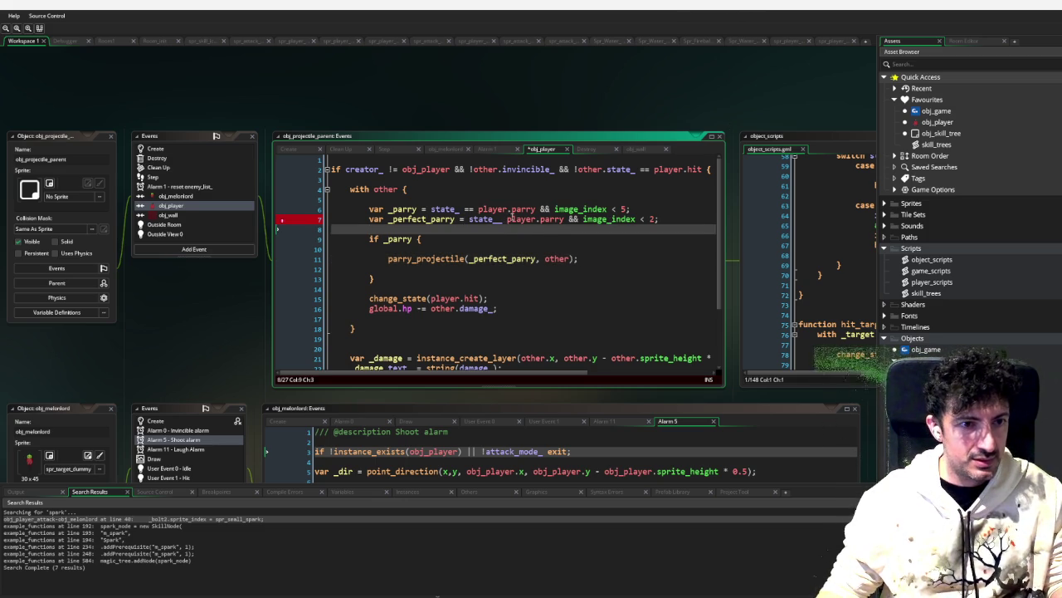
{"action": "left_click", "coordinate": [507, 219]}
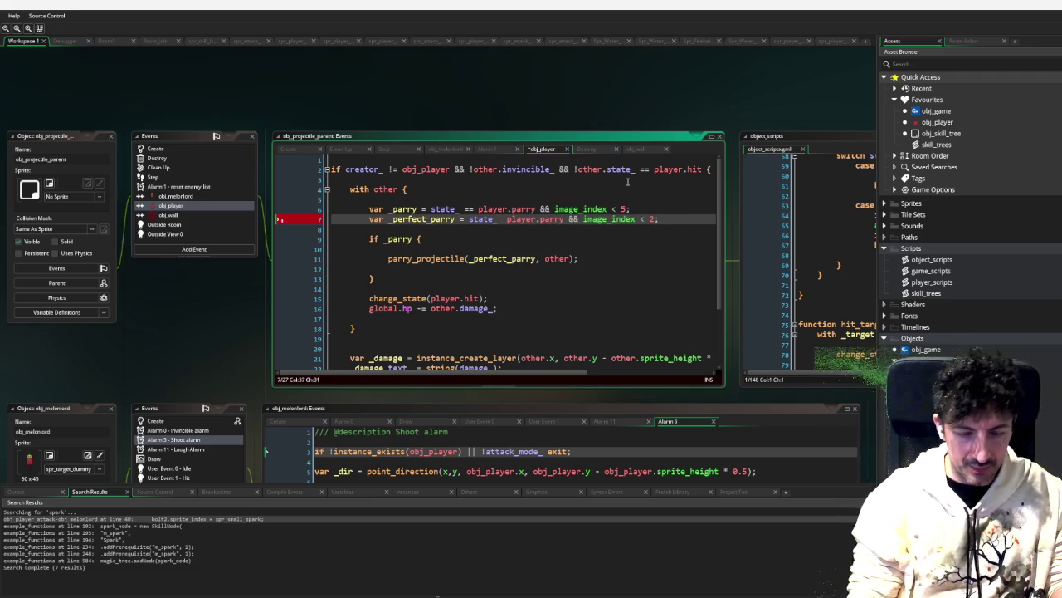
{"action": "type", "text": "=="}
{"action": "left_click", "coordinate": [576, 260]}
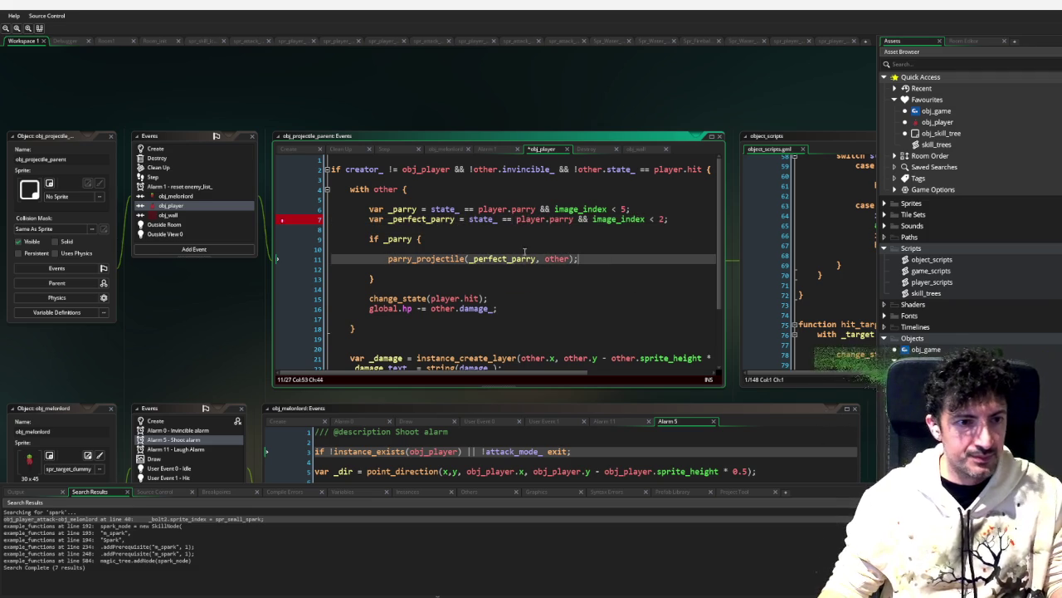
{"action": "middle_click", "coordinate": [454, 257]}
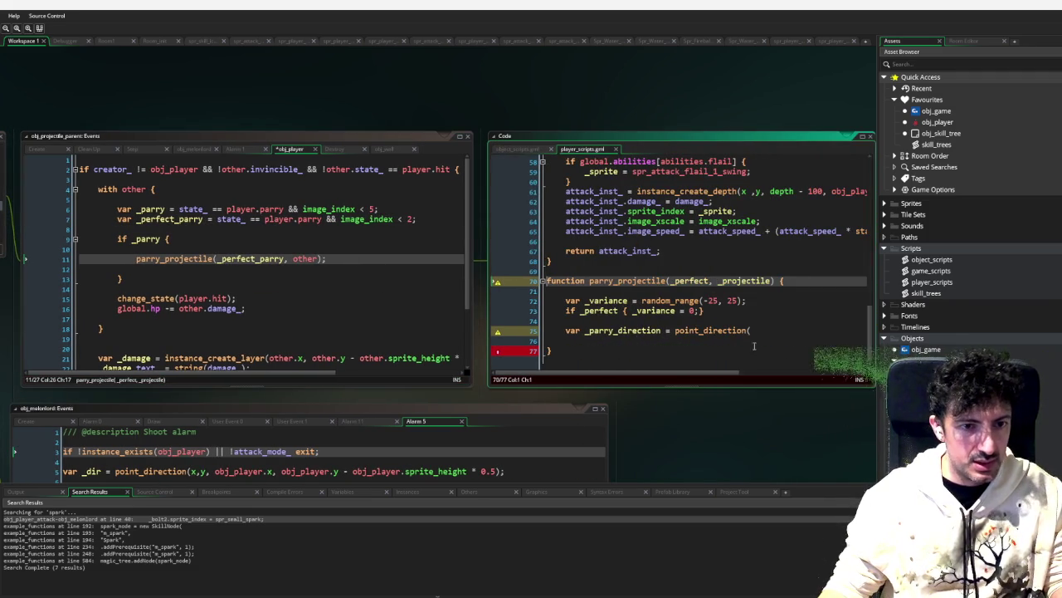
Step: Aim point_direction from _projectile.x, _projectile.y to obj_melonlord.x, obj_melonlord.y
{"action": "left_click", "coordinate": [761, 332]}
{"action": "type", "text": "_projectile"}
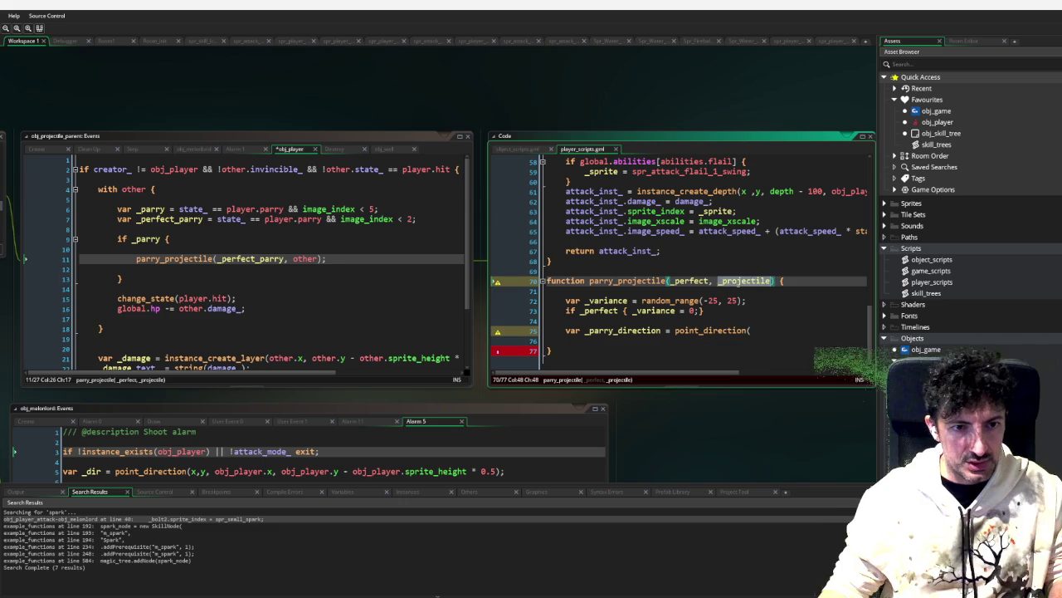
{"action": "type", "text": "."}
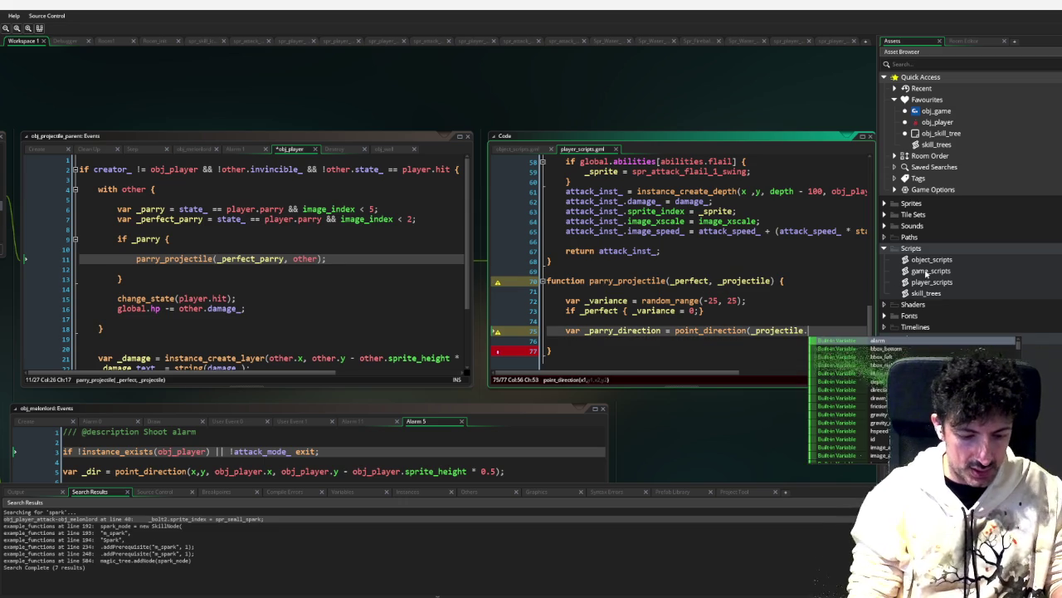
{"action": "type", "text": "x, _projectile.y,"}
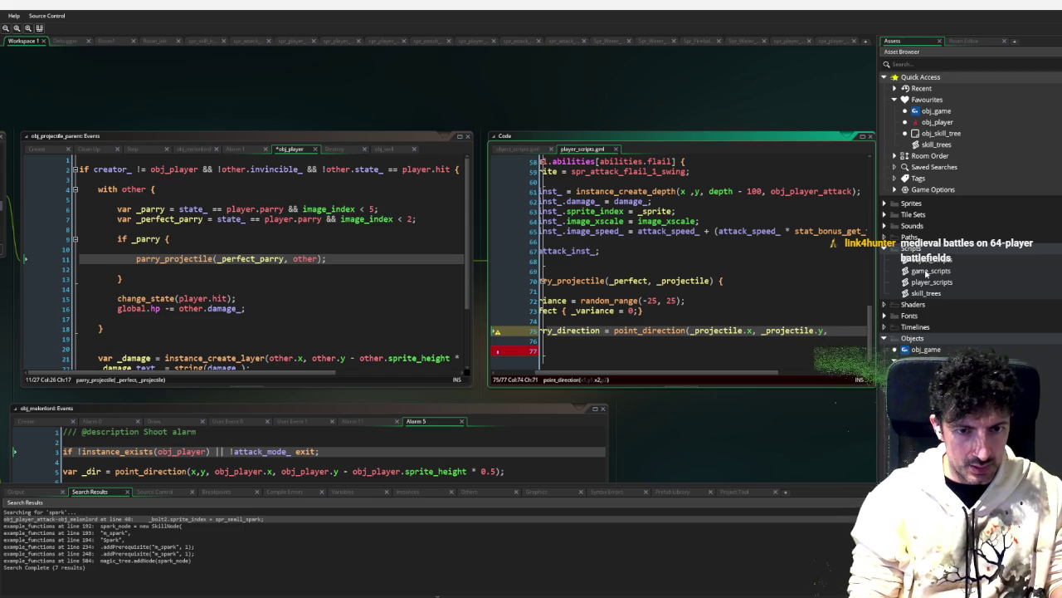
{"action": "type", "text": "bj_mel"}
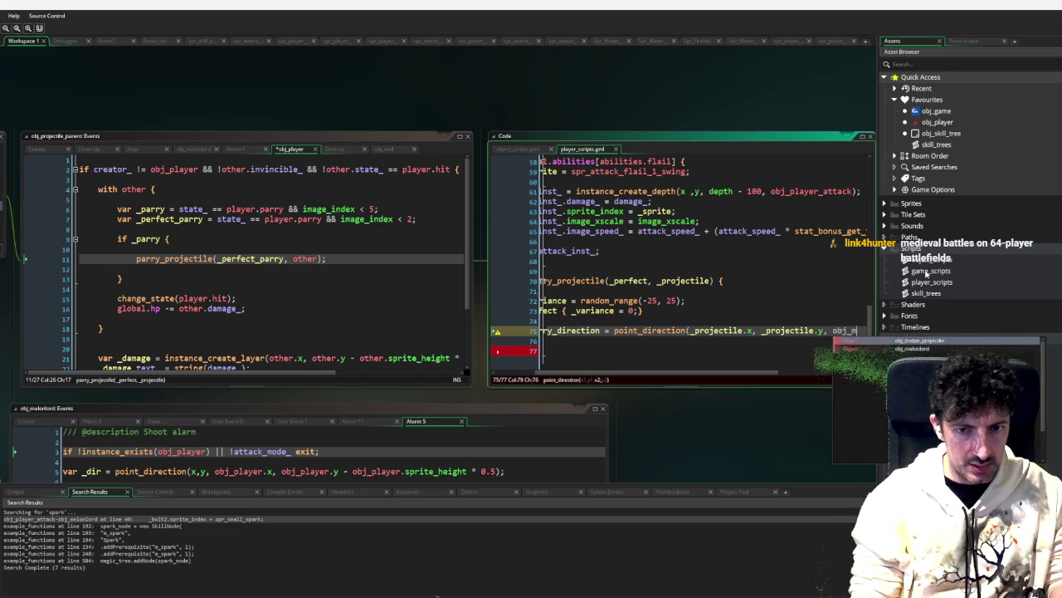
{"action": "key", "text": "Down"}
{"action": "key", "text": "Return"}
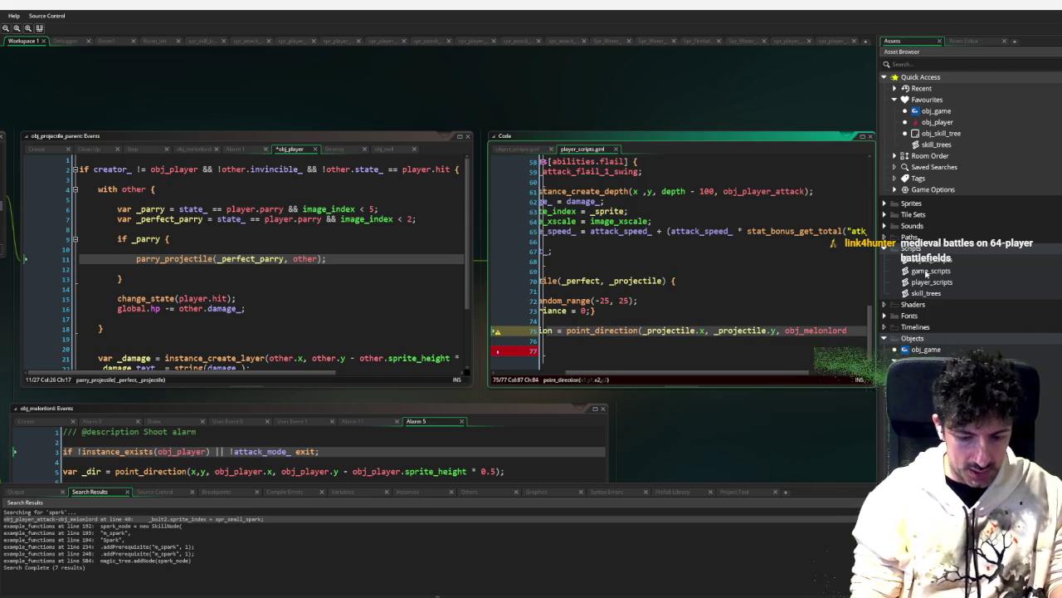
{"action": "type", "text": ".x, p"}
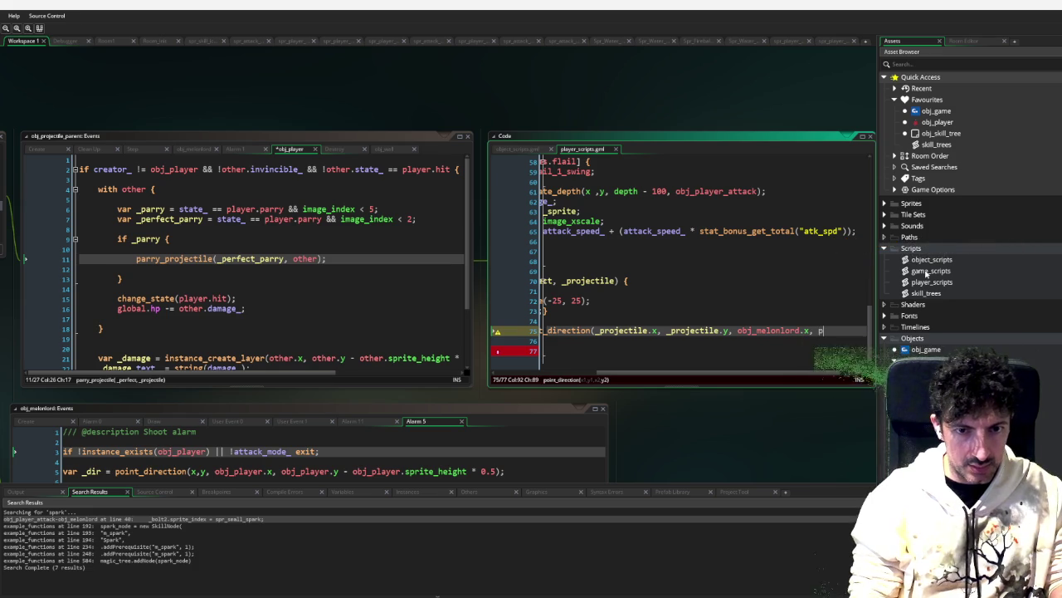
{"action": "key", "text": "BackSpace"}
{"action": "type", "text": "obj_mel"}
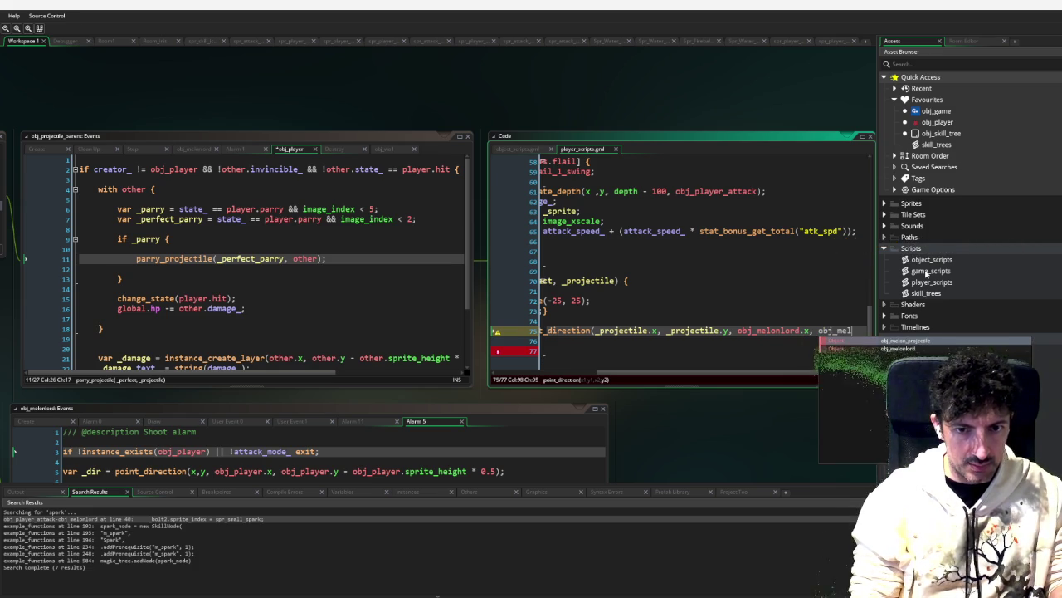
{"action": "key", "text": "Down"}
{"action": "key", "text": "Return"}
{"action": "type", "text": ".y"}
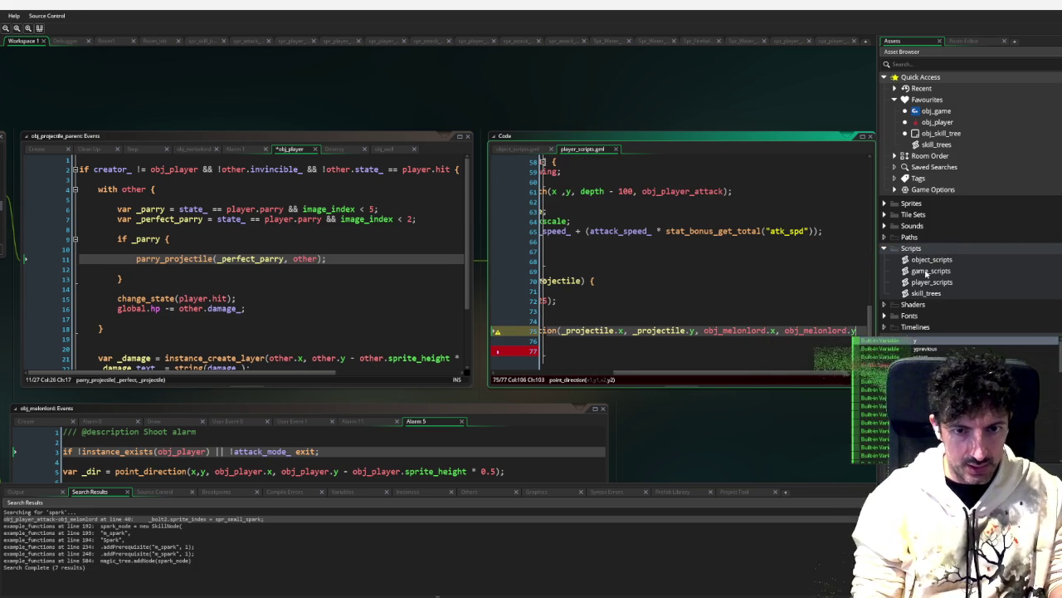
{"action": "type", "text": ");"}
{"action": "key", "text": "Return"}
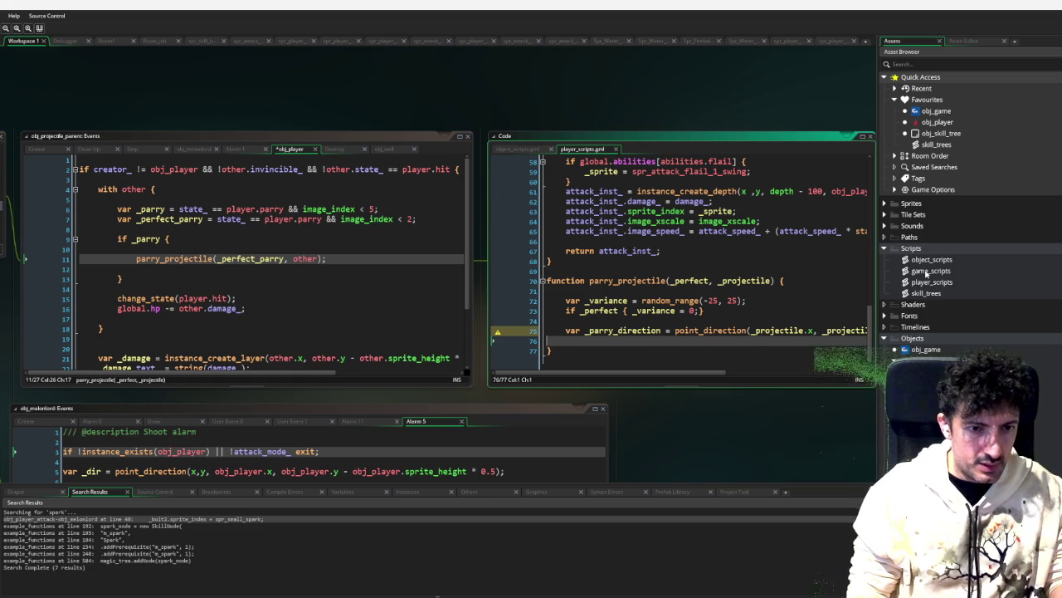
Step: Add _variance to the parry direction on line 75 and leave blank lines below
{"action": "key", "text": "Up"}
{"action": "key", "text": "End"}
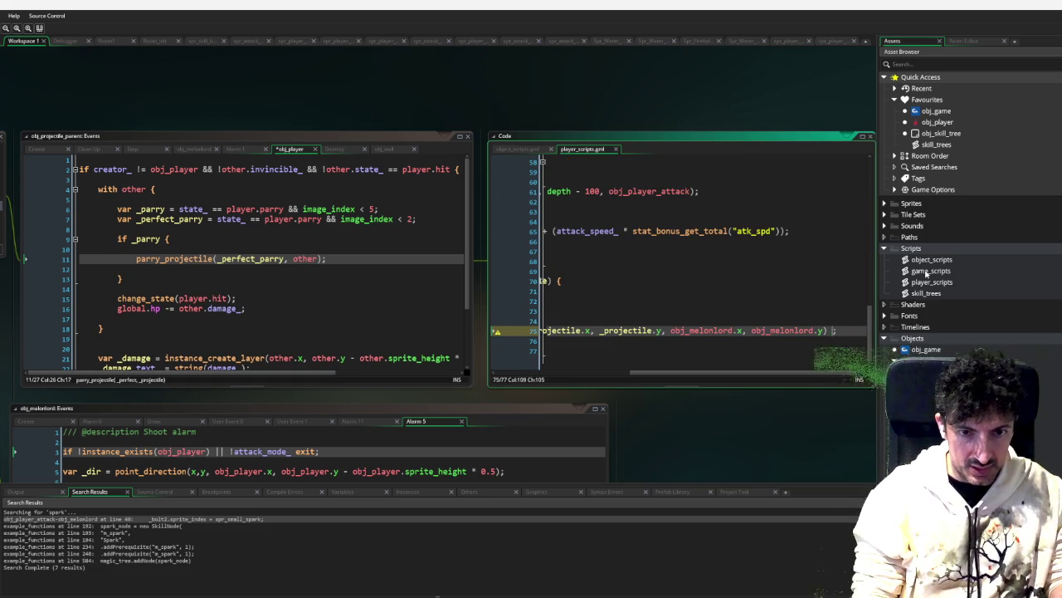
{"action": "type", "text": "variance;"}
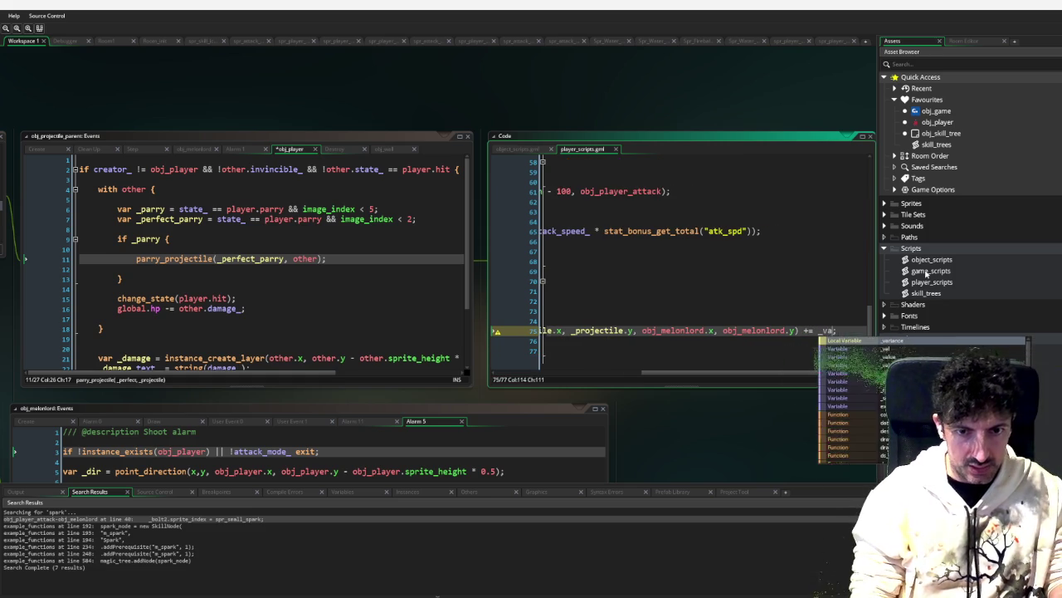
{"action": "key", "text": "Return"}
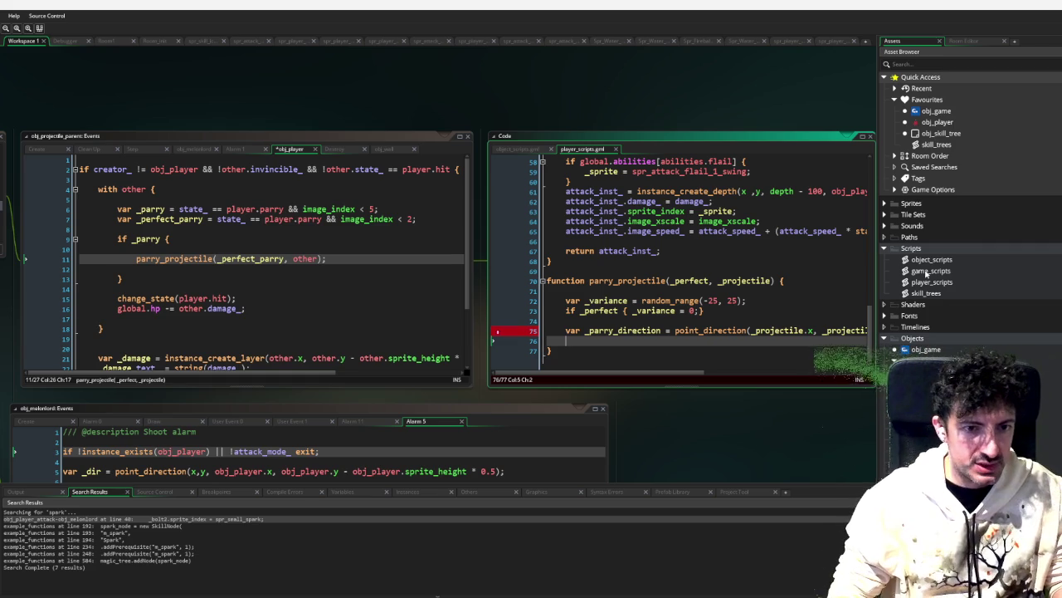
{"action": "key", "text": "Return"}
{"action": "key", "text": "Return"}
Step: Declare var _speed_multiplier = 2; above the perfect-parry check
{"action": "key", "text": "Up"}
{"action": "key", "text": "Up"}
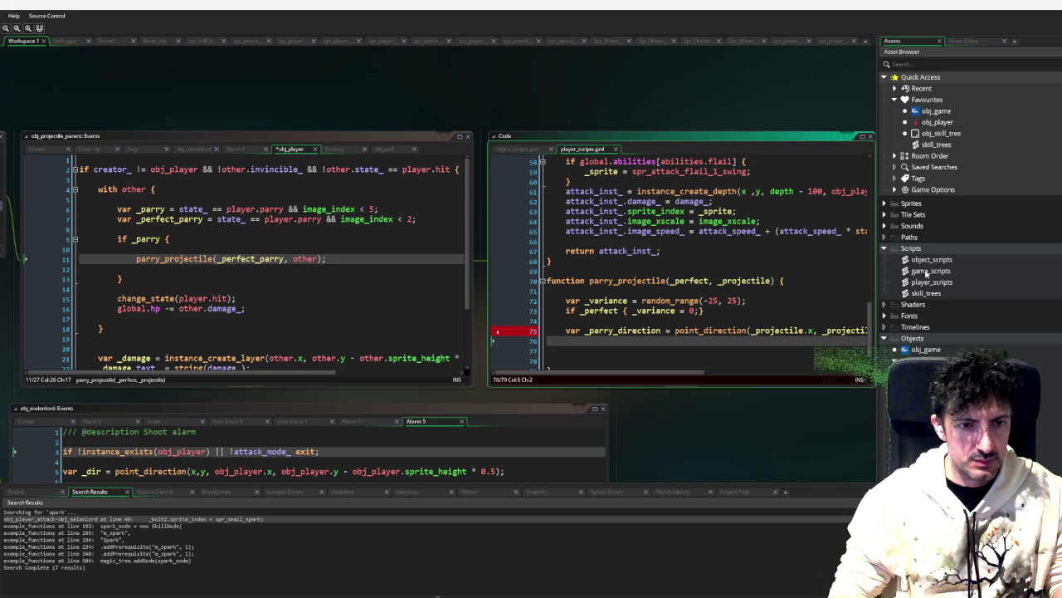
{"action": "key", "text": "Up"}
{"action": "key", "text": "Up"}
{"action": "key", "text": "Return"}
{"action": "key", "text": "Up"}
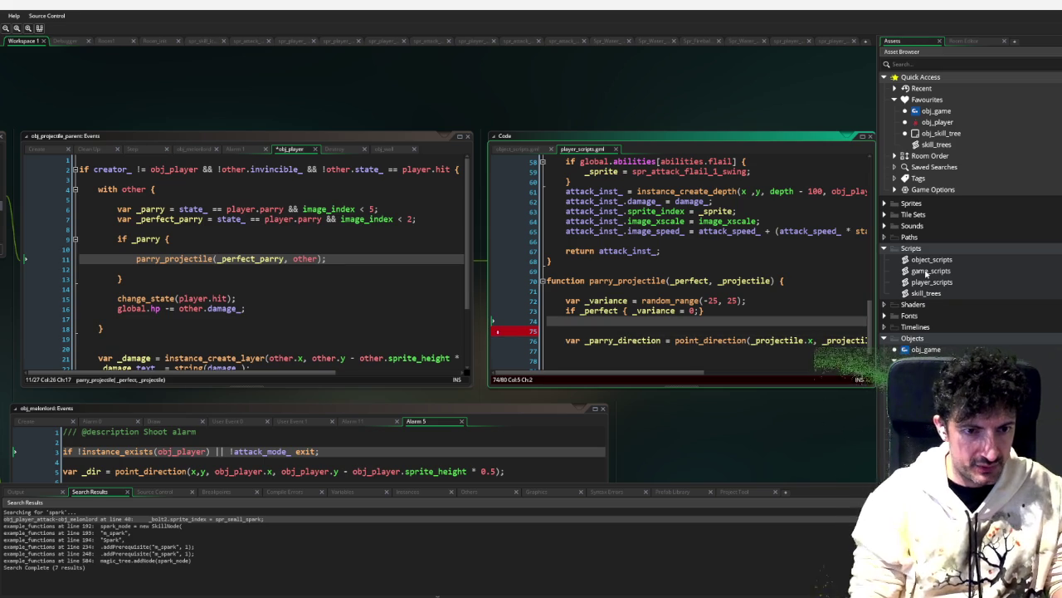
{"action": "key", "text": "Up"}
{"action": "key", "text": "Return"}
{"action": "key", "text": "Up"}
{"action": "type", "text": "var _speed"}
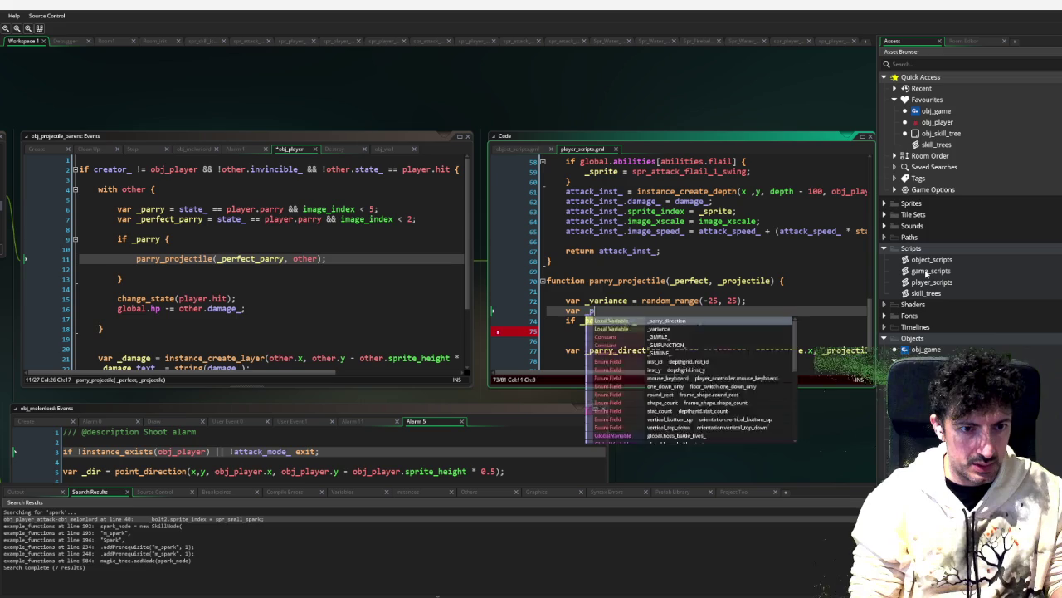
{"action": "type", "text": "_mu"}
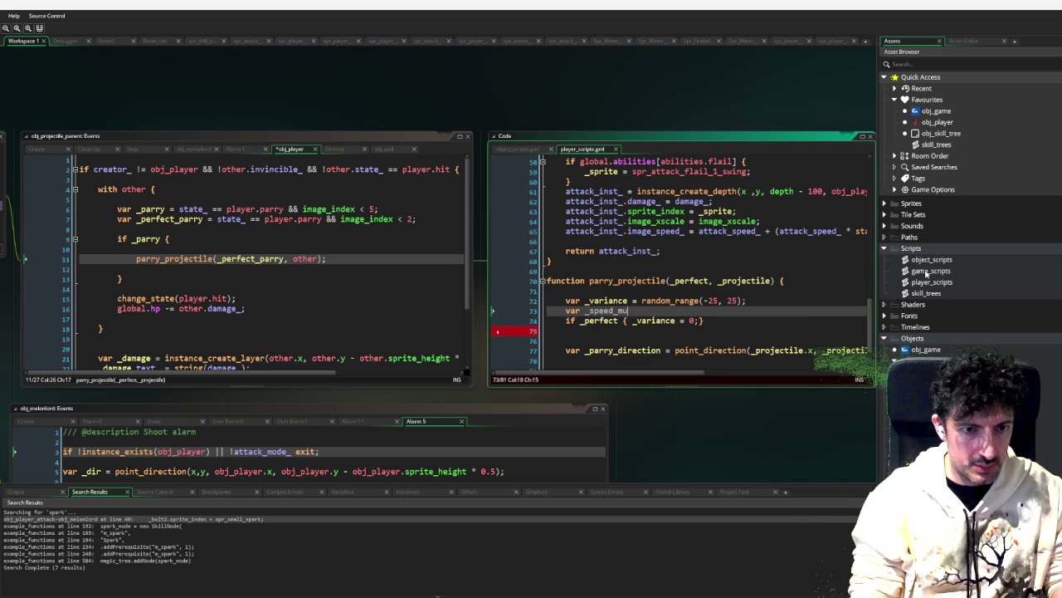
{"action": "type", "text": "ltiplier = 2"}
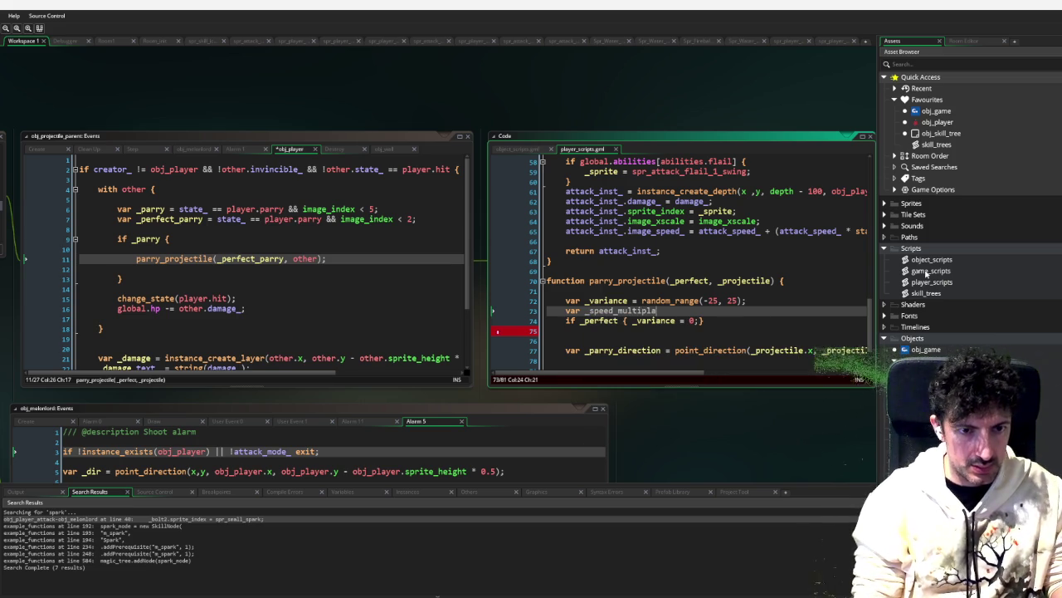
{"action": "type", "text": ";"}
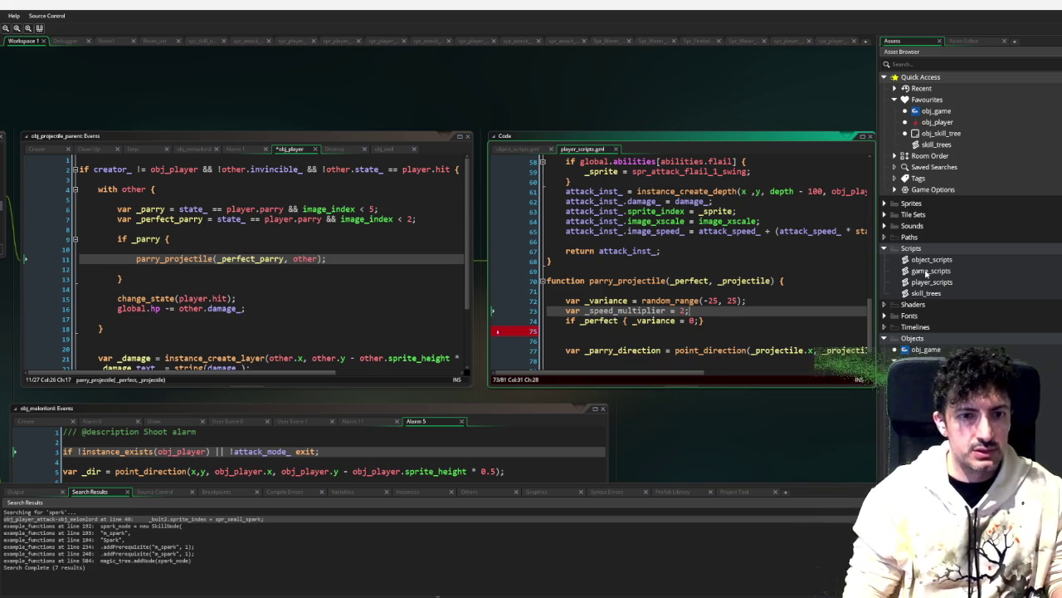
{"action": "key", "text": "Down"}
Step: Expand the if _perfect check into a block that also sets _speed_multiplier = 4
{"action": "key", "text": "Return"}
{"action": "key", "text": "End"}
{"action": "key", "text": "Left"}
{"action": "key", "text": "Return"}
{"action": "key", "text": "Return"}
{"action": "key", "text": "Up"}
{"action": "key", "text": "Up"}
{"action": "key", "text": "Up"}
{"action": "key", "text": "Up"}
{"action": "key", "text": "ctrl+shift+Right"}
{"action": "key", "text": "ctrl+c"}
{"action": "key", "text": "Down"}
{"action": "key", "text": "Down"}
{"action": "key", "text": "Down"}
{"action": "key", "text": "ctrl+v"}
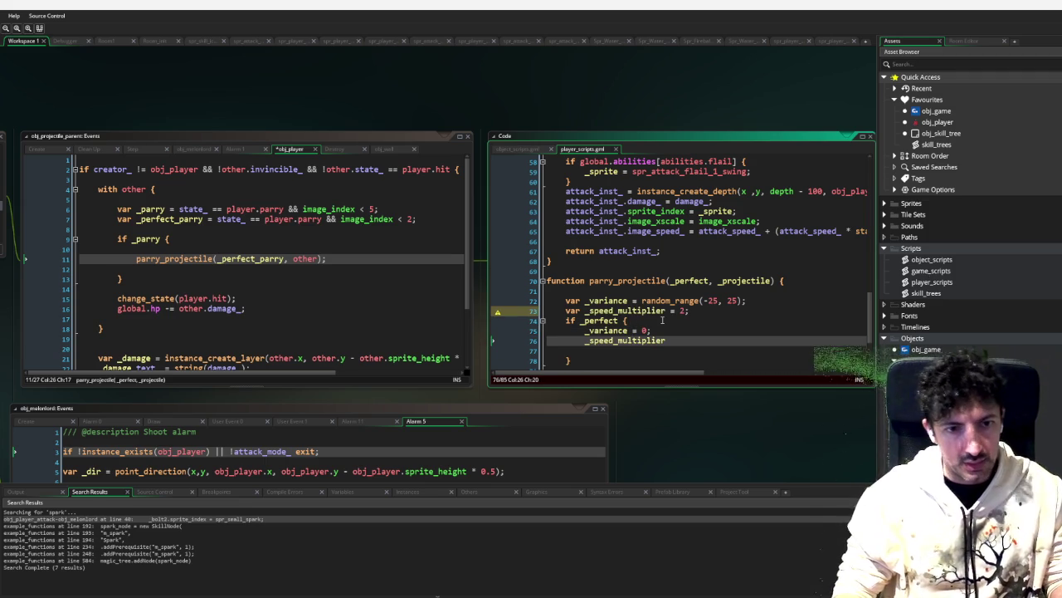
{"action": "type", "text": " = 4;"}
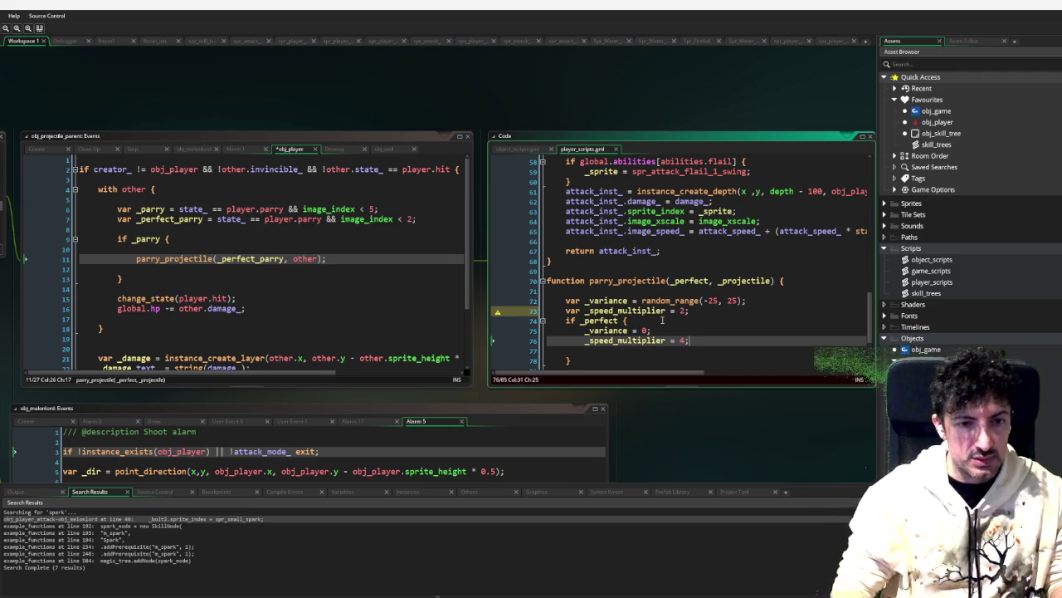
Step: Remove the extra blank line inside the perfect-parry block
{"action": "scroll", "coordinate": [655, 316], "scroll_direction": "down", "scroll_amount": 2}
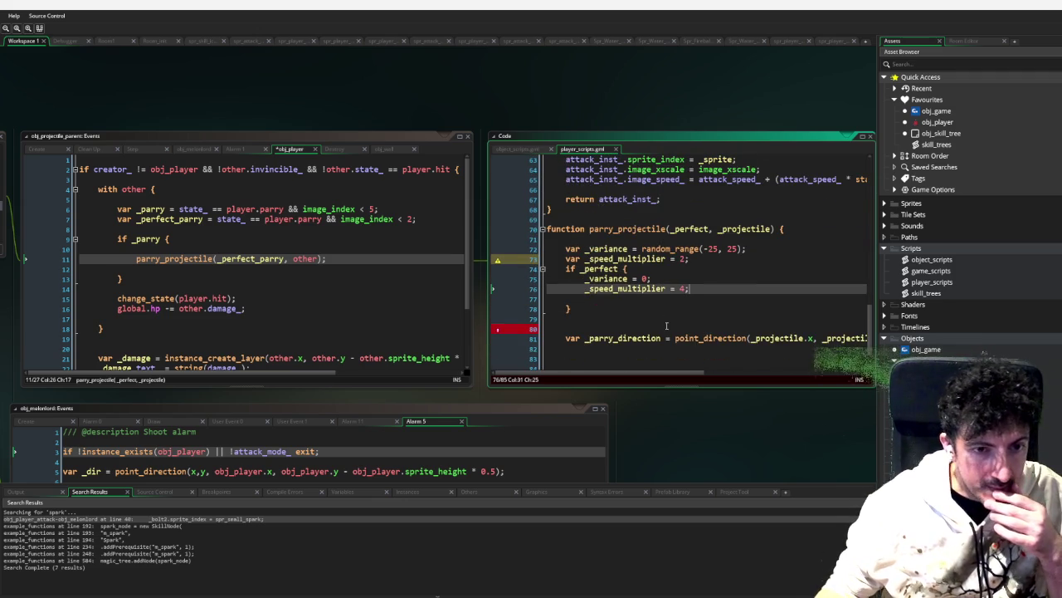
{"action": "left_click", "coordinate": [620, 306]}
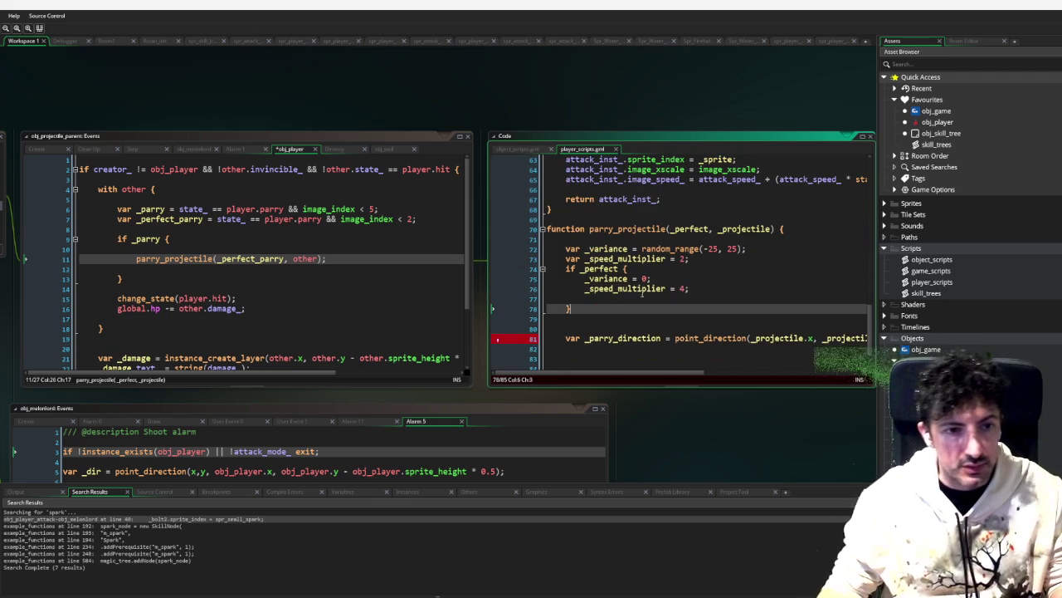
{"action": "key", "text": "Up"}
{"action": "key", "text": "BackSpace"}
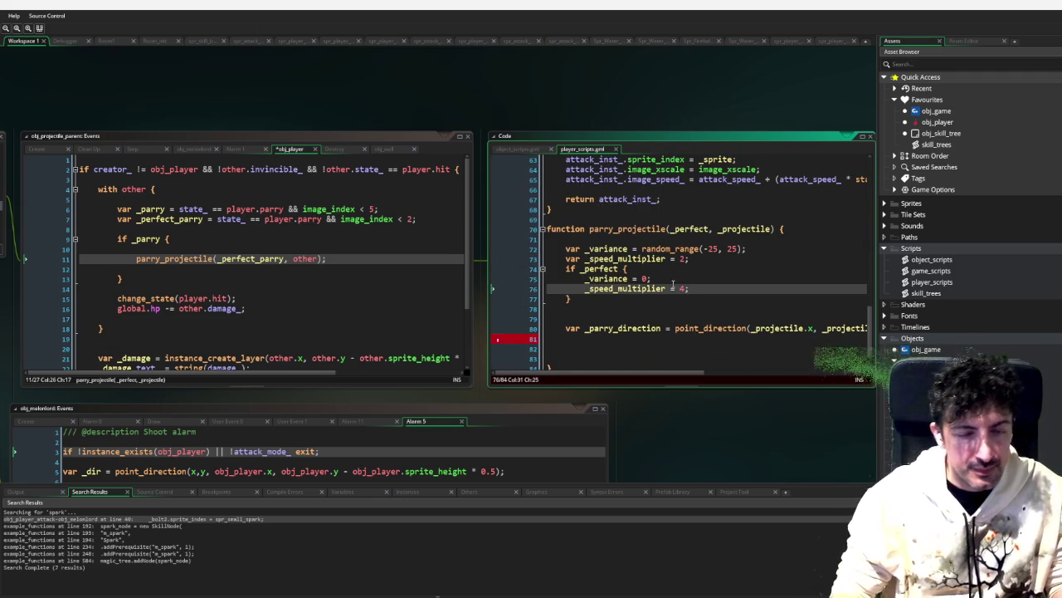
{"action": "key", "text": "Down"}
{"action": "key", "text": "Down"}
{"action": "key", "text": "Down"}
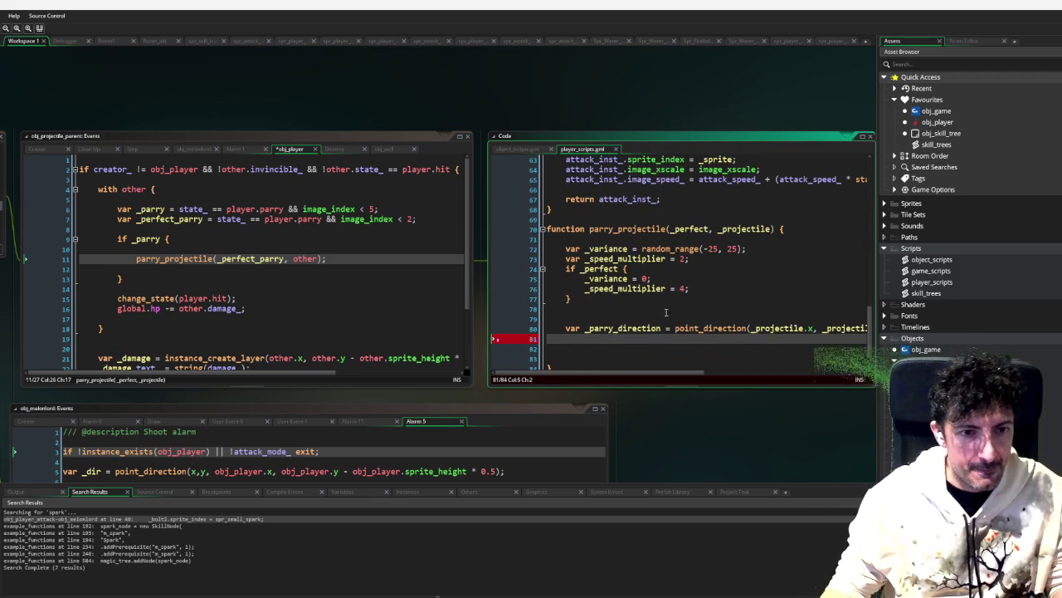
{"action": "scroll", "coordinate": [671, 282], "scroll_direction": "down", "scroll_amount": 1}
{"action": "scroll", "coordinate": [852, 370], "scroll_direction": "right", "scroll_amount": 5}
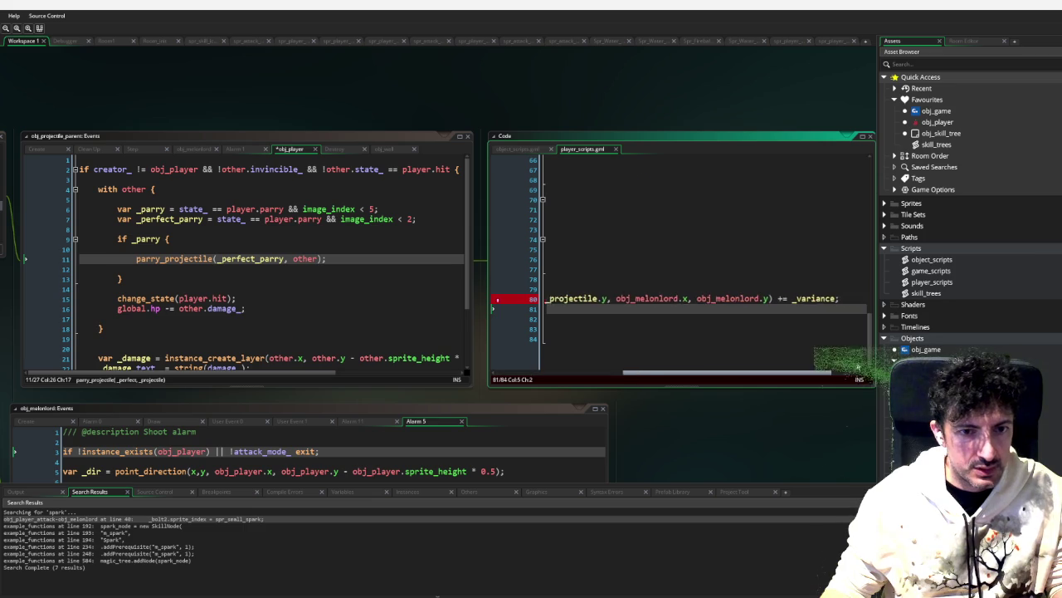
{"action": "scroll", "coordinate": [664, 371], "scroll_direction": "left", "scroll_amount": 10}
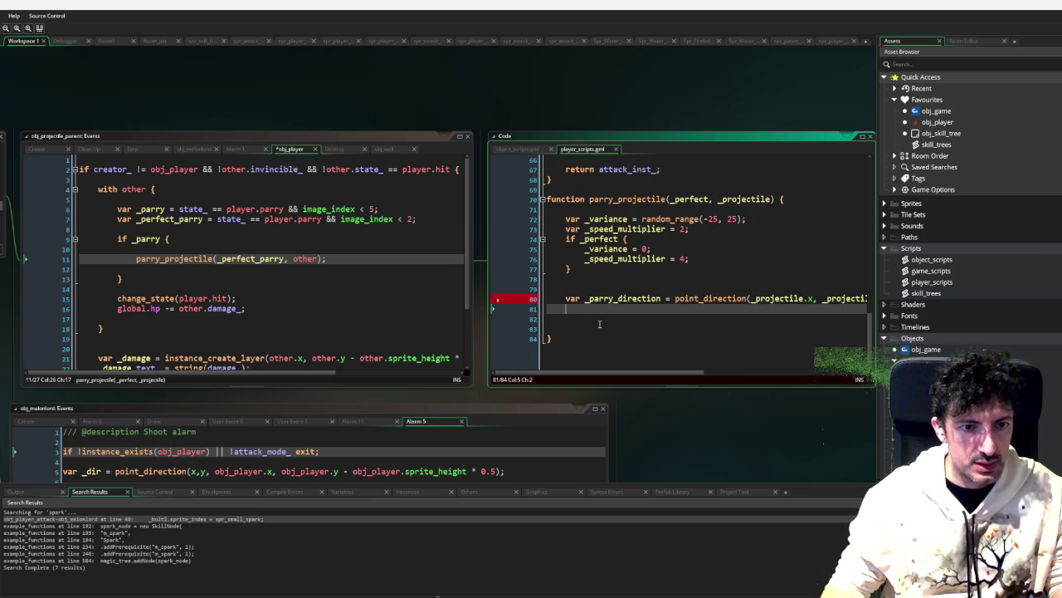
Step: Set _projectile.direction = _parry_direction; after the direction calculation
{"action": "key", "text": "Return"}
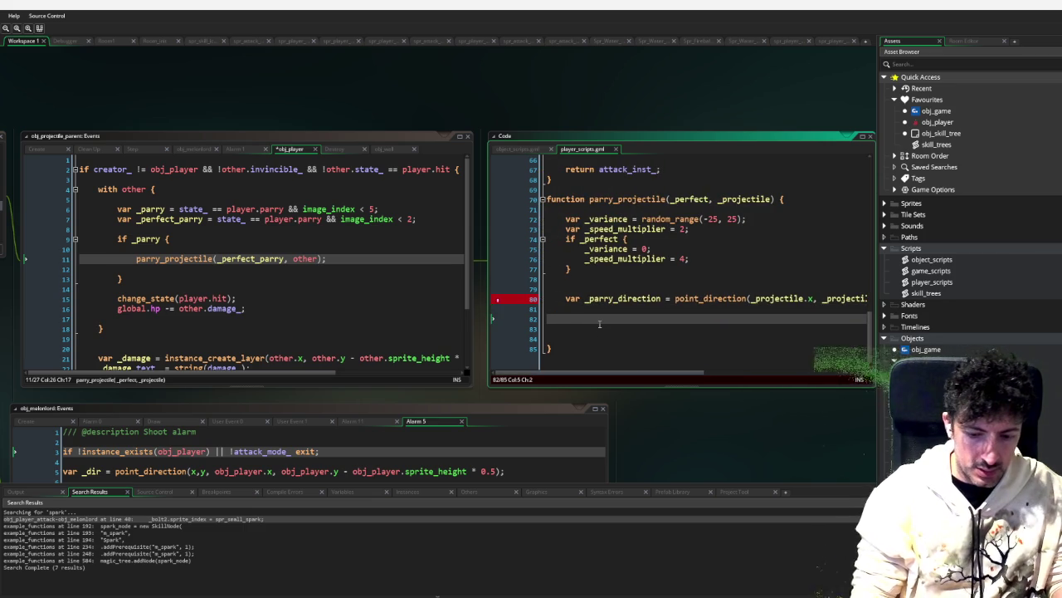
{"action": "type", "text": "_proj"}
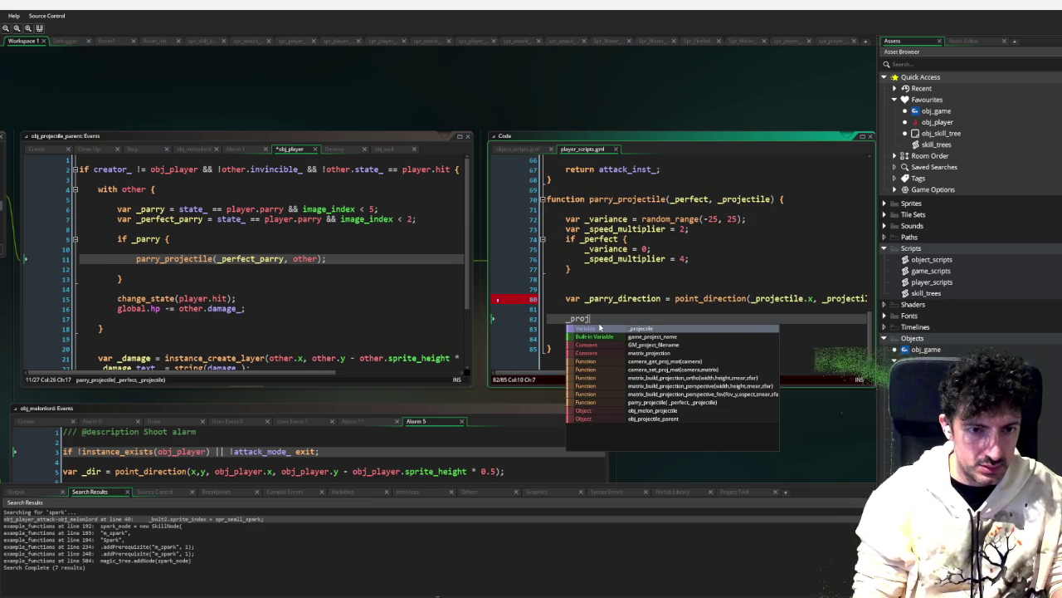
{"action": "key", "text": "Return"}
{"action": "type", "text": ".direction = _"}
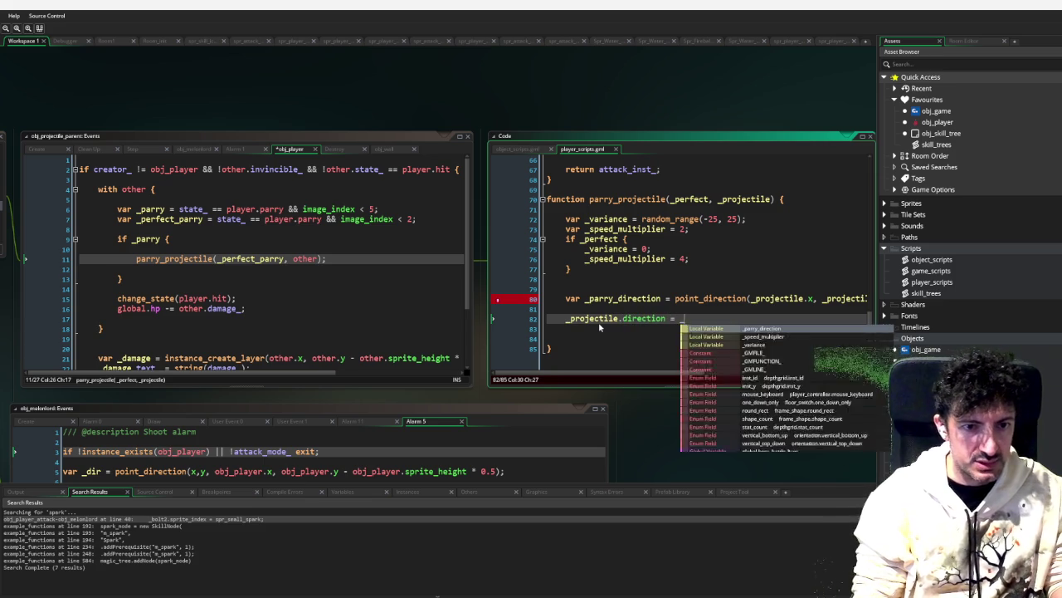
{"action": "type", "text": "par"}
{"action": "key", "text": "Return"}
{"action": "type", "text": ";"}
{"action": "key", "text": "Return"}
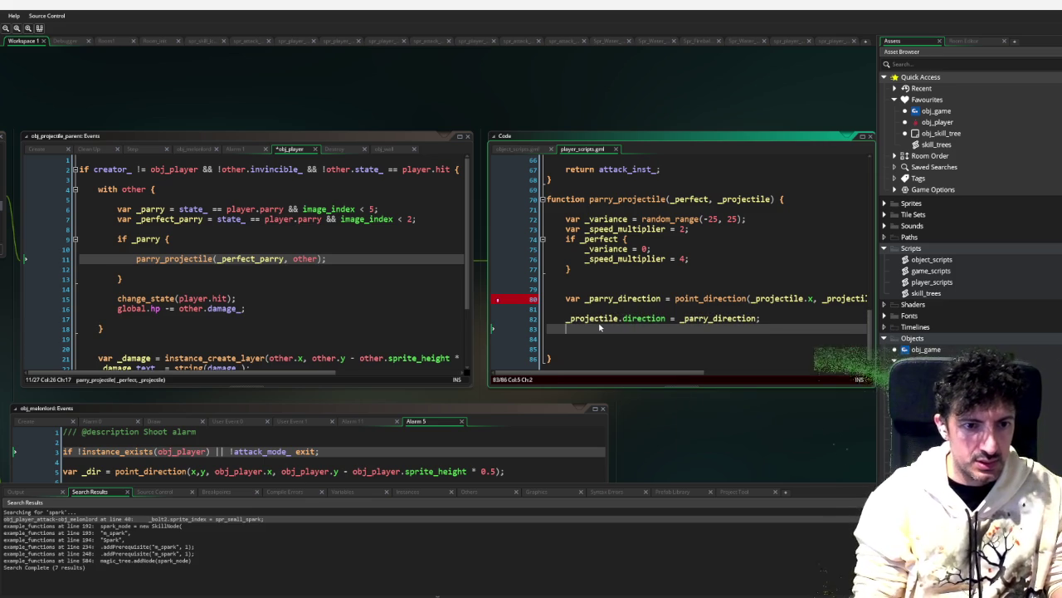
Step: Multiply _projectile.speed by _speed_multiplier
{"action": "type", "text": "_pr"}
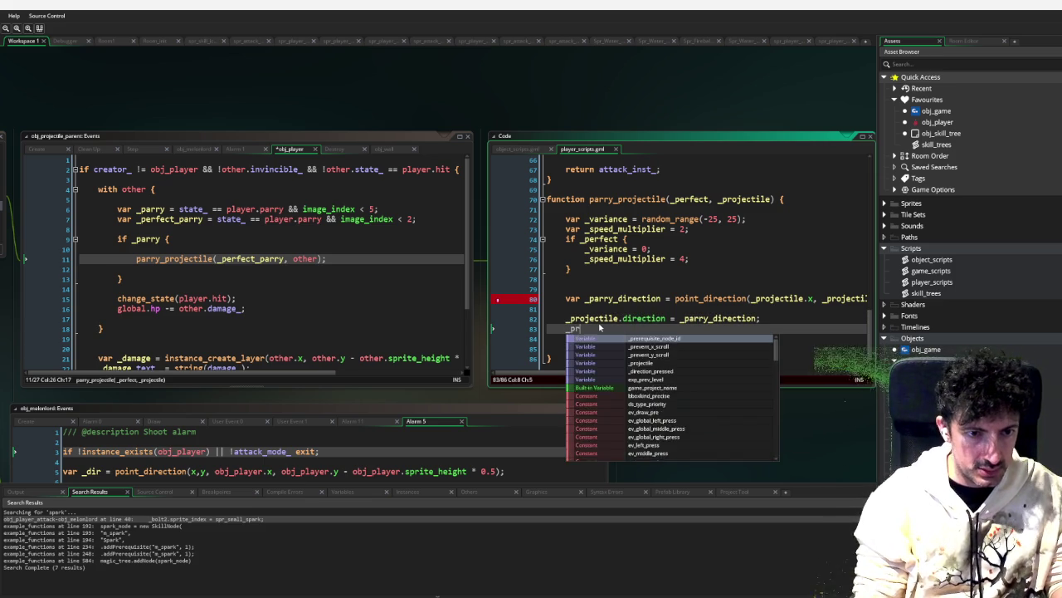
{"action": "type", "text": "oke"}
{"action": "key", "text": "BackSpace"}
{"action": "key", "text": "BackSpace"}
{"action": "type", "text": "je"}
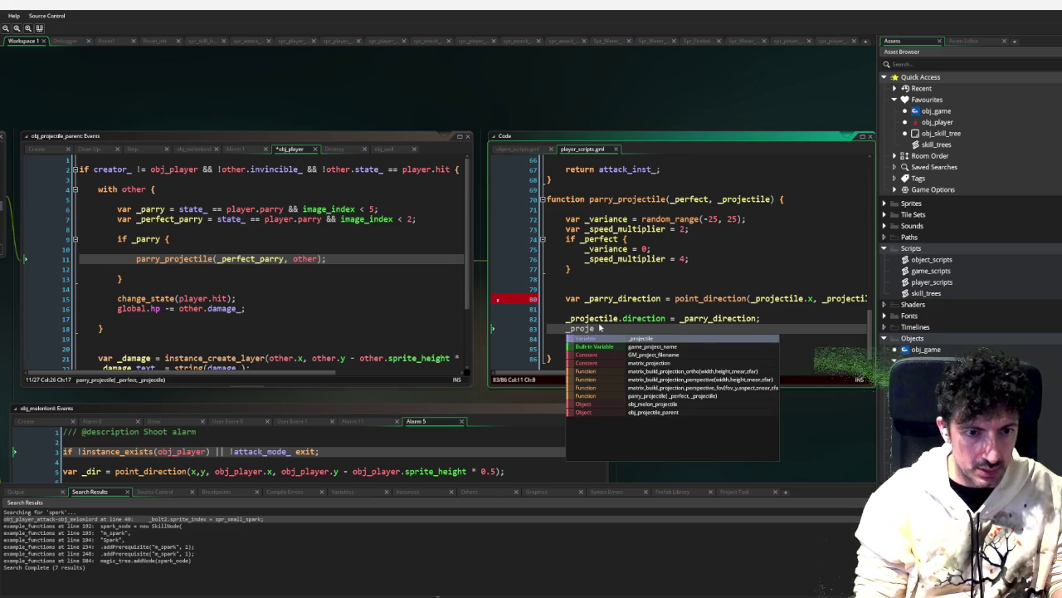
{"action": "key", "text": "Return"}
{"action": "type", "text": ","}
{"action": "key", "text": "BackSpace"}
{"action": "type", "text": ".spe"}
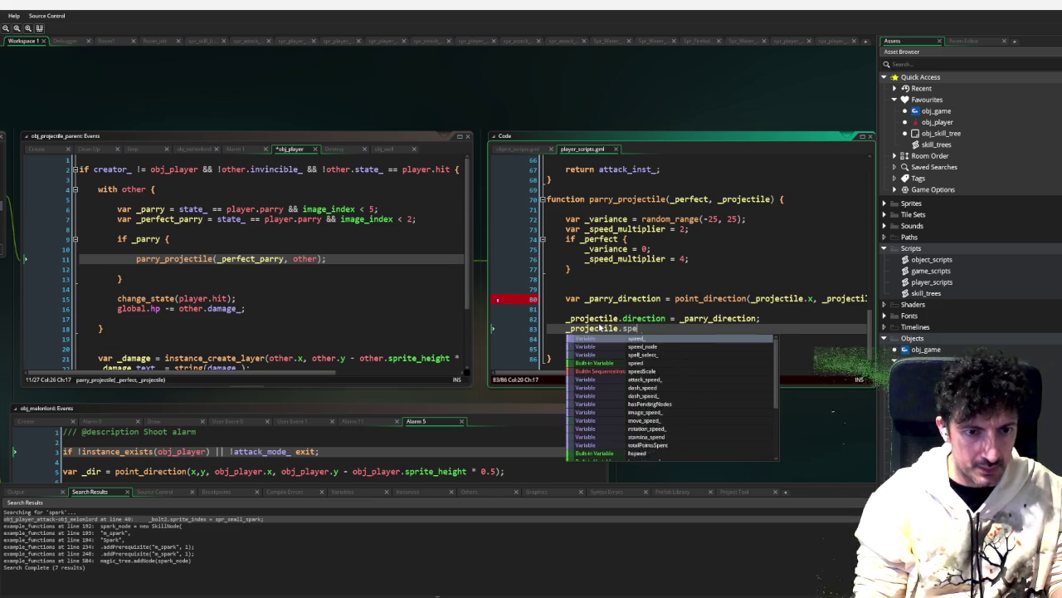
{"action": "type", "text": "ed = _"}
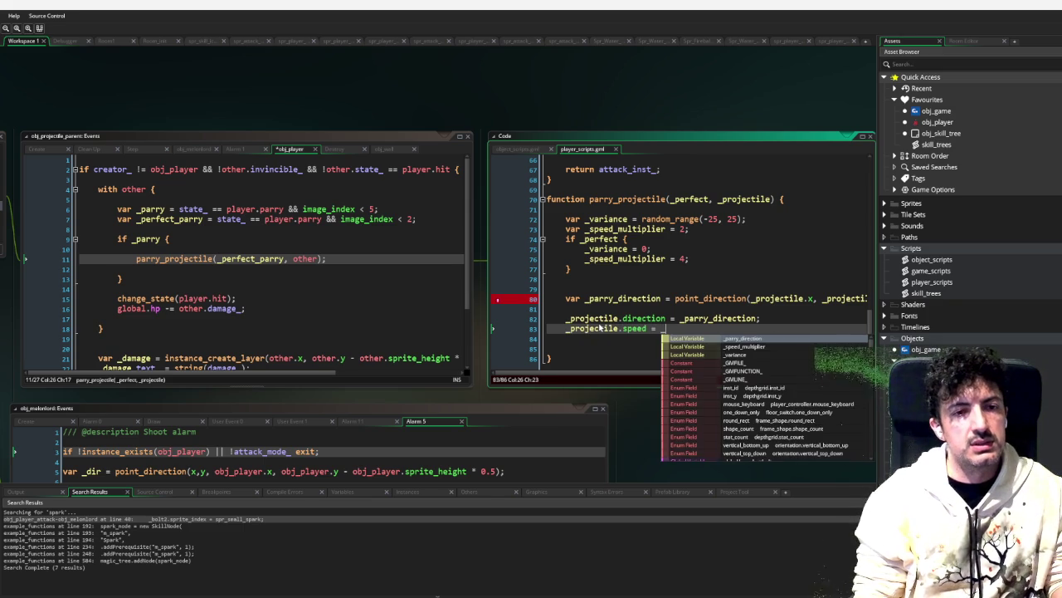
{"action": "key", "text": "BackSpace"}
{"action": "key", "text": "BackSpace"}
{"action": "key", "text": "BackSpace"}
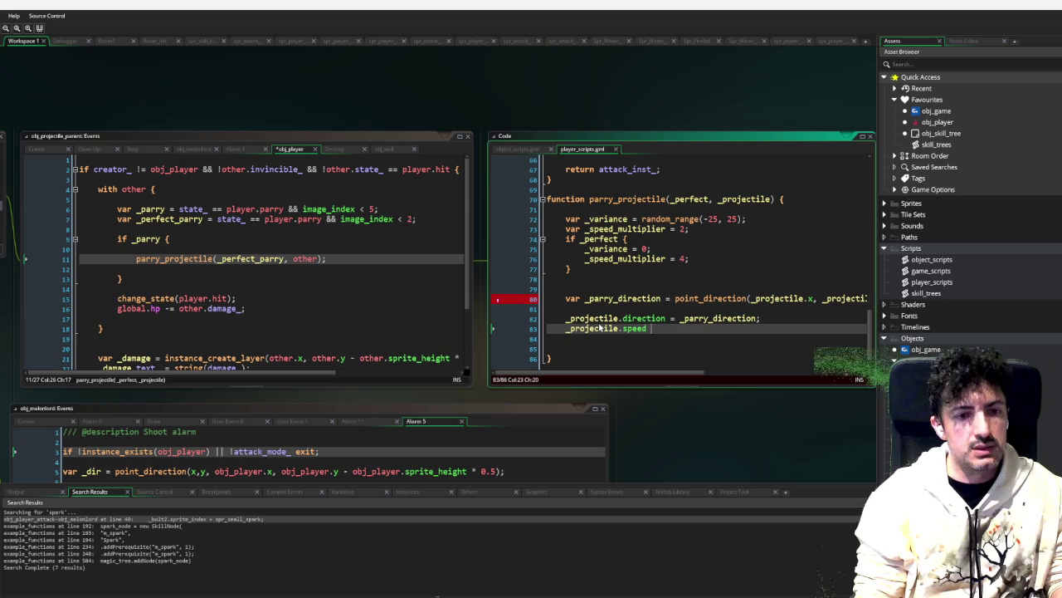
{"action": "type", "text": "*=_speed_multiplier;"}
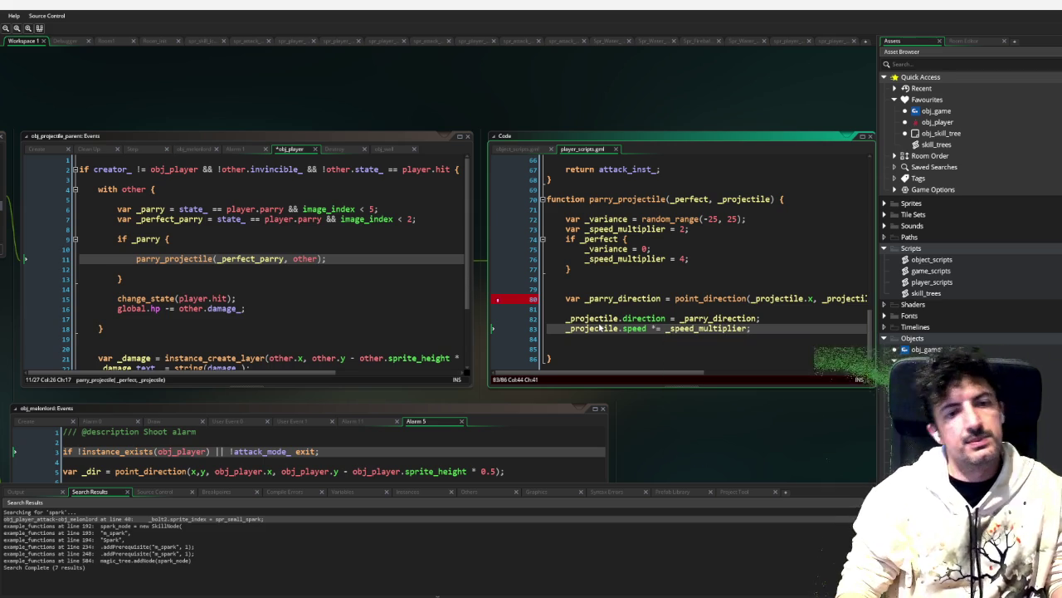
Step: Add a line setting the projectile's creator_ to obj_player
{"action": "key", "text": "Return"}
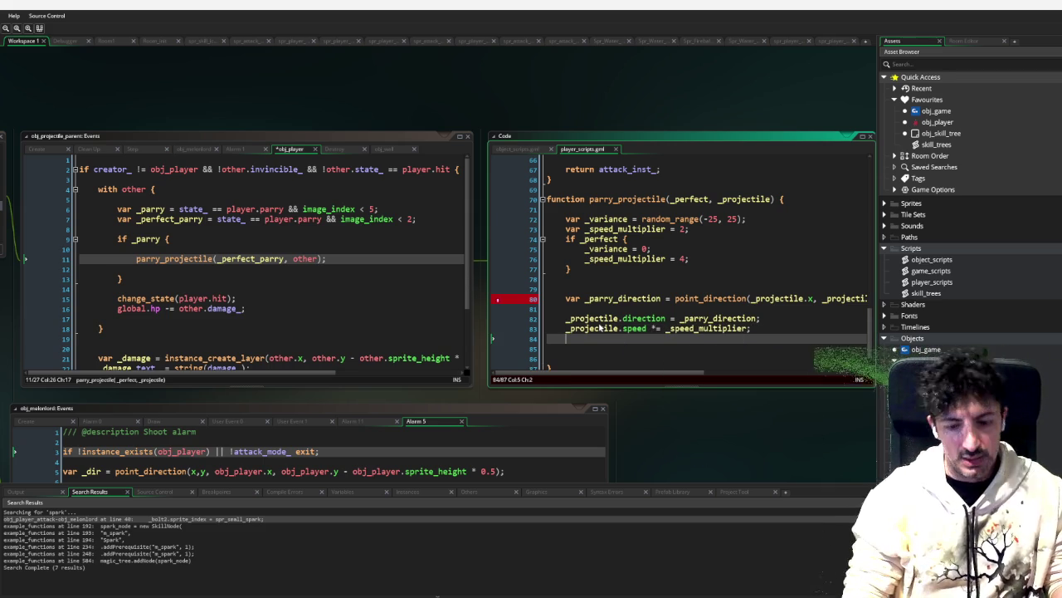
{"action": "type", "text": "_projectil."}
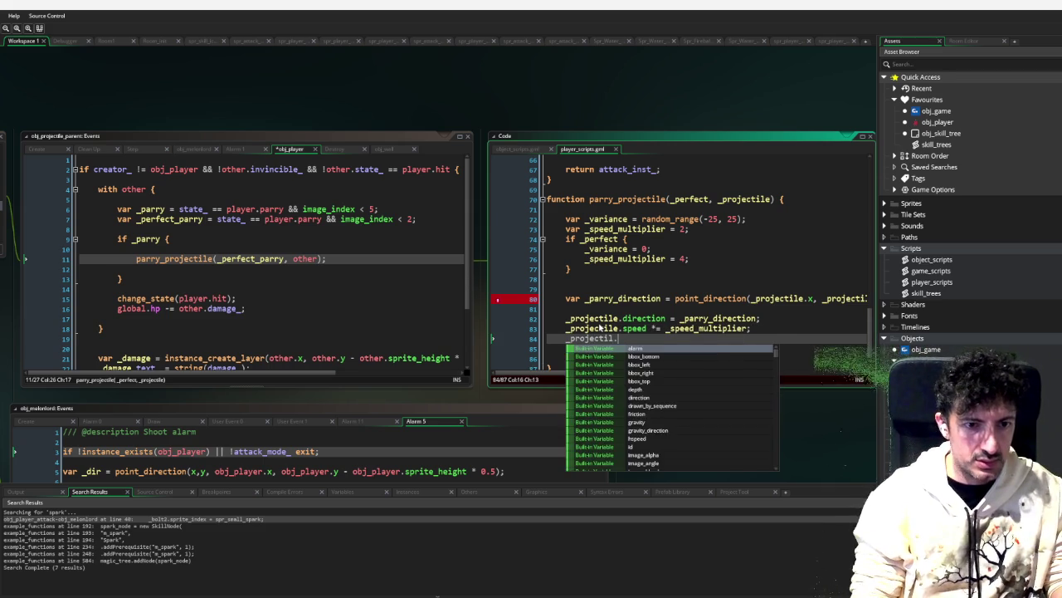
{"action": "type", "text": "creato"}
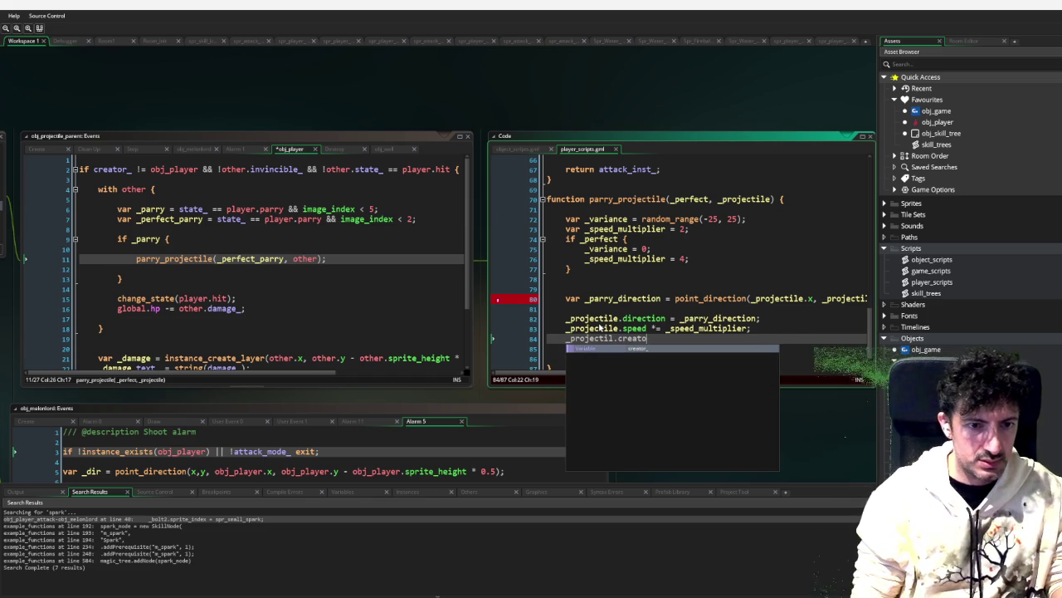
{"action": "type", "text": "r_ = "}
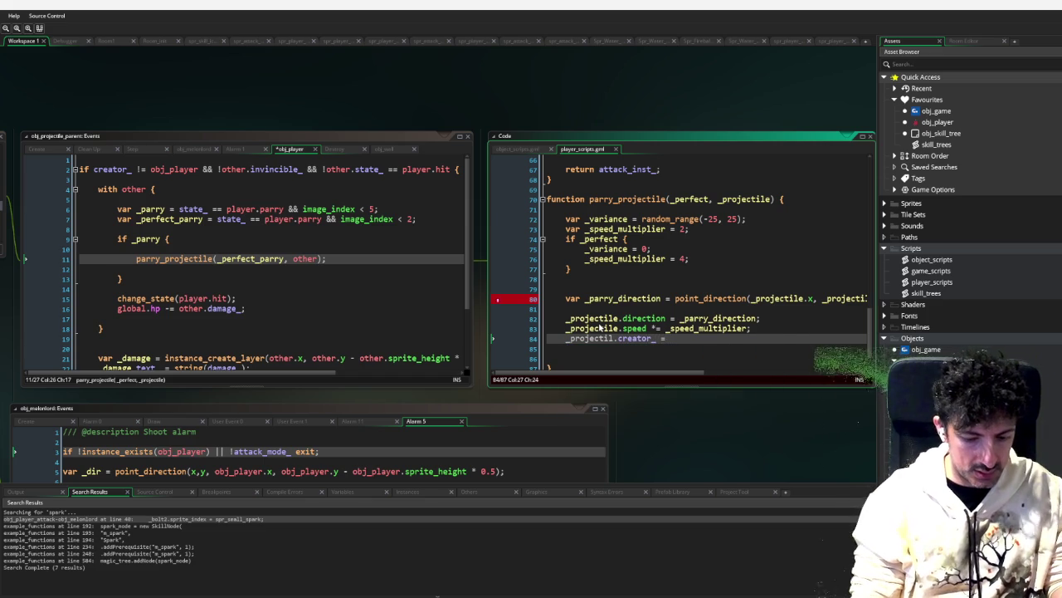
{"action": "type", "text": "obj_player;"}
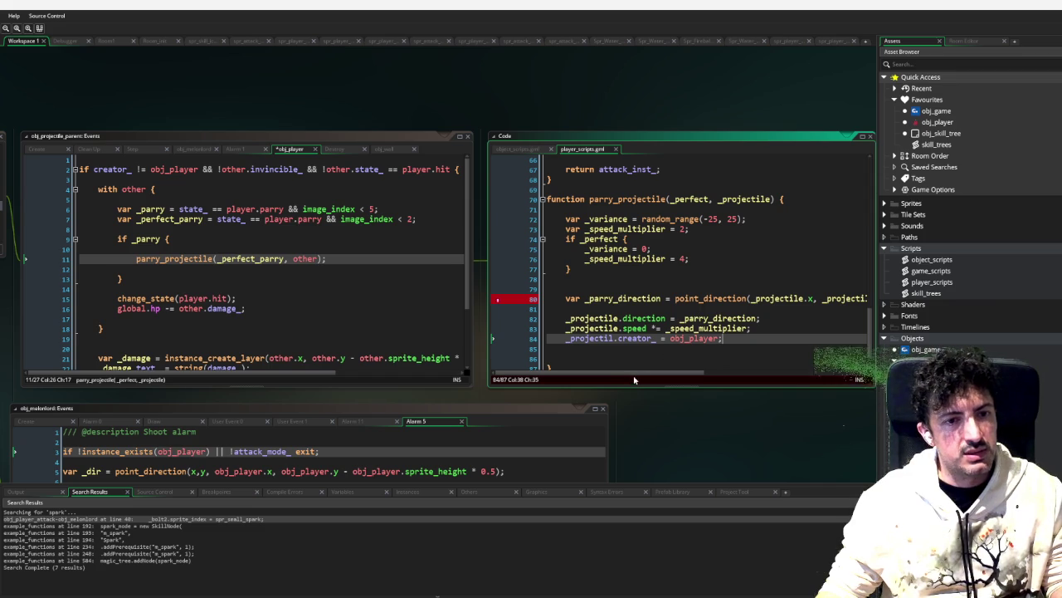
{"action": "left_click_drag", "start_coordinate": [662, 376], "coordinate": [820, 375]}
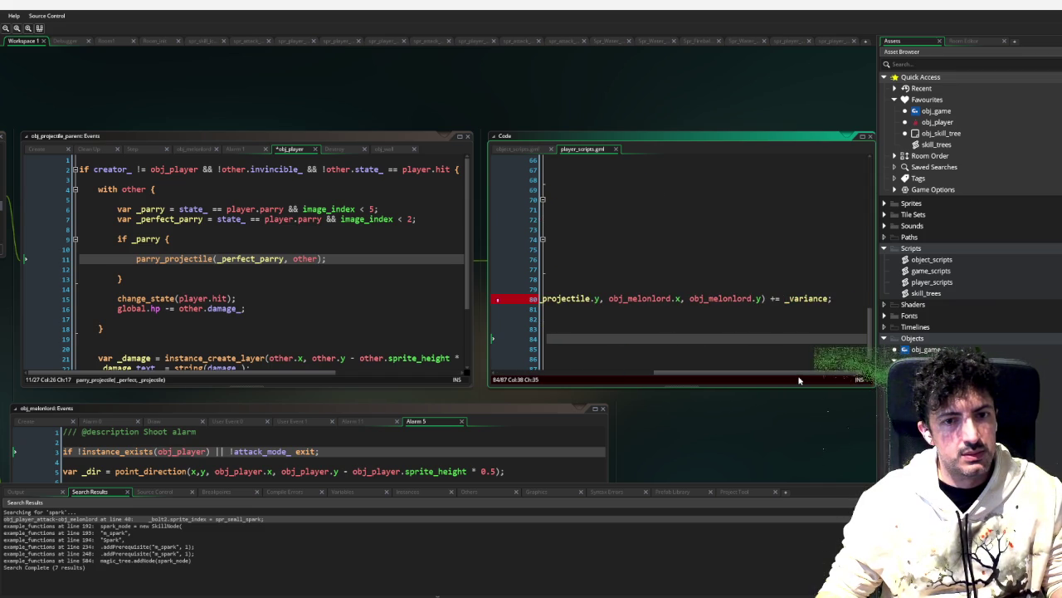
Step: Make line 80 add _variance and correct _projectil to _projectile on line 84
{"action": "left_click", "coordinate": [784, 299]}
{"action": "key", "text": "BackSpace"}
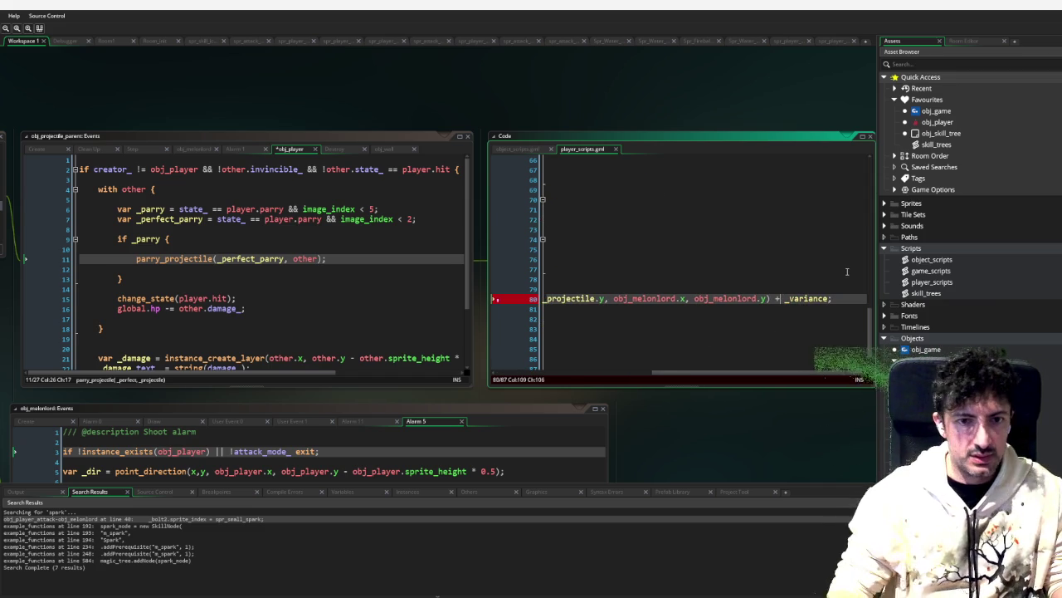
{"action": "left_click", "coordinate": [609, 374]}
{"action": "left_click", "coordinate": [611, 358]}
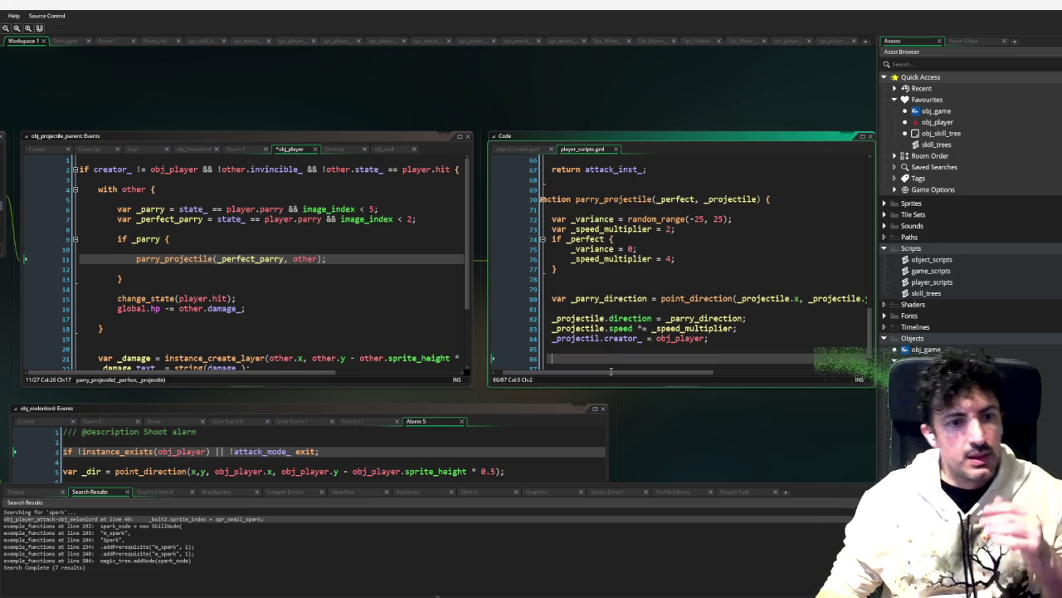
{"action": "left_click", "coordinate": [587, 338]}
{"action": "type", "text": "e"}
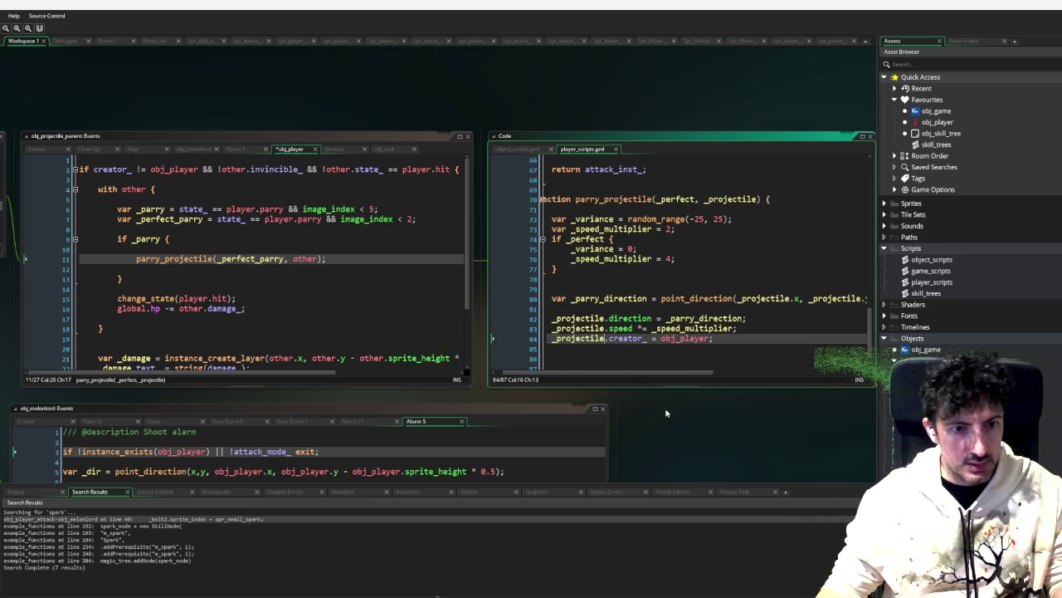
{"action": "key", "text": "End"}
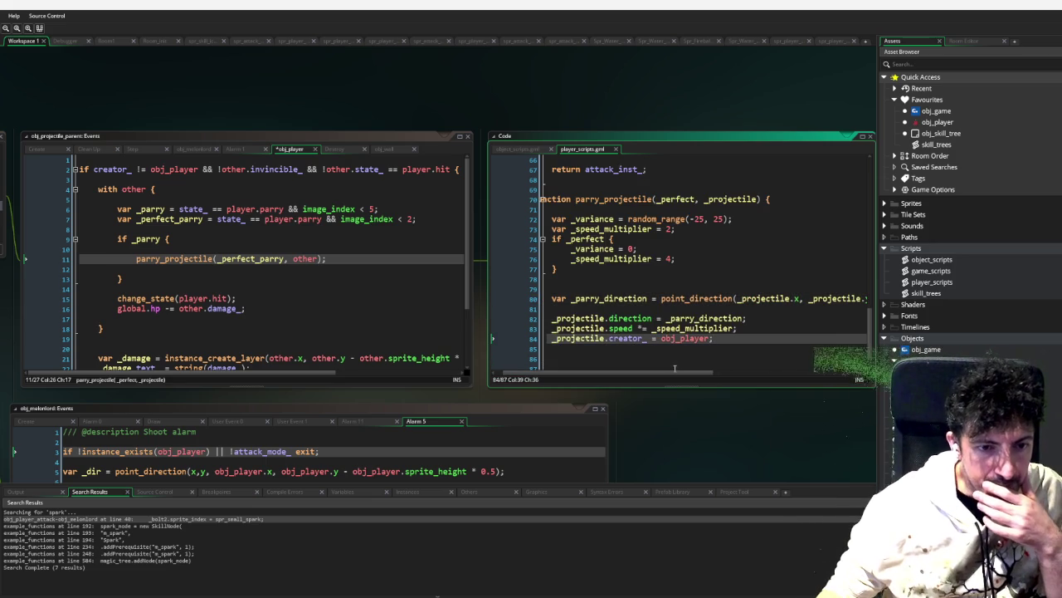
{"action": "scroll", "coordinate": [670, 373], "scroll_direction": "left", "scroll_amount": 2}
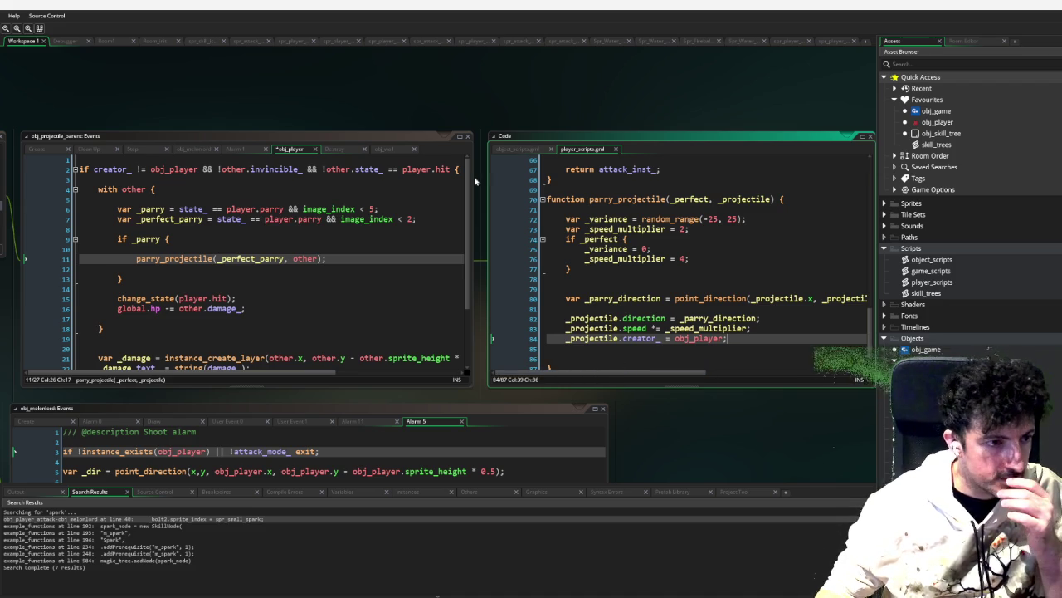
Step: Delete the blank line above the parry_projectile call in the projectile collision code
{"action": "left_click", "coordinate": [201, 286]}
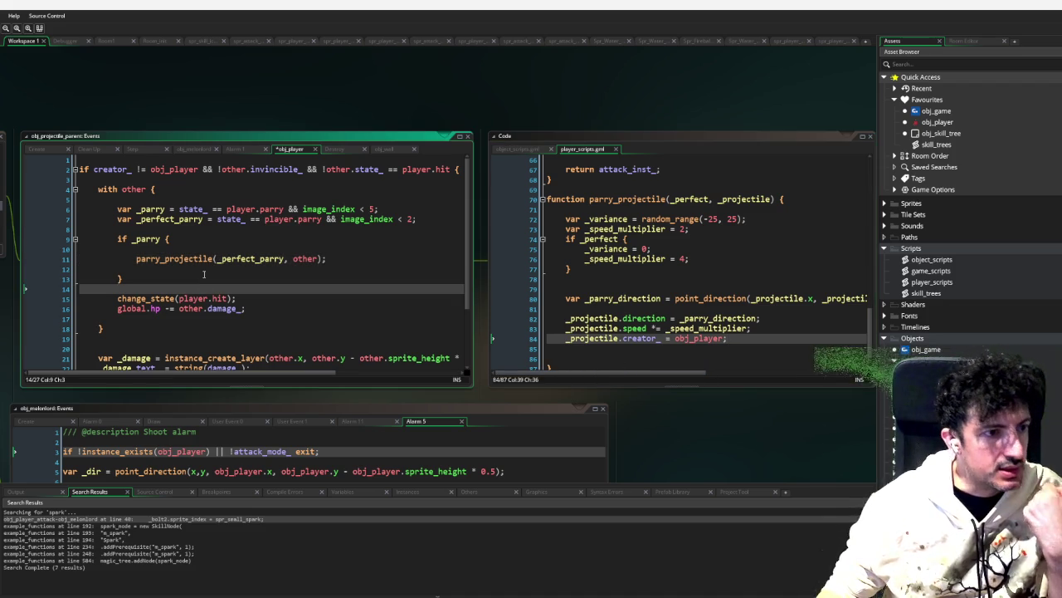
{"action": "left_click", "coordinate": [109, 260]}
{"action": "left_click", "coordinate": [112, 250]}
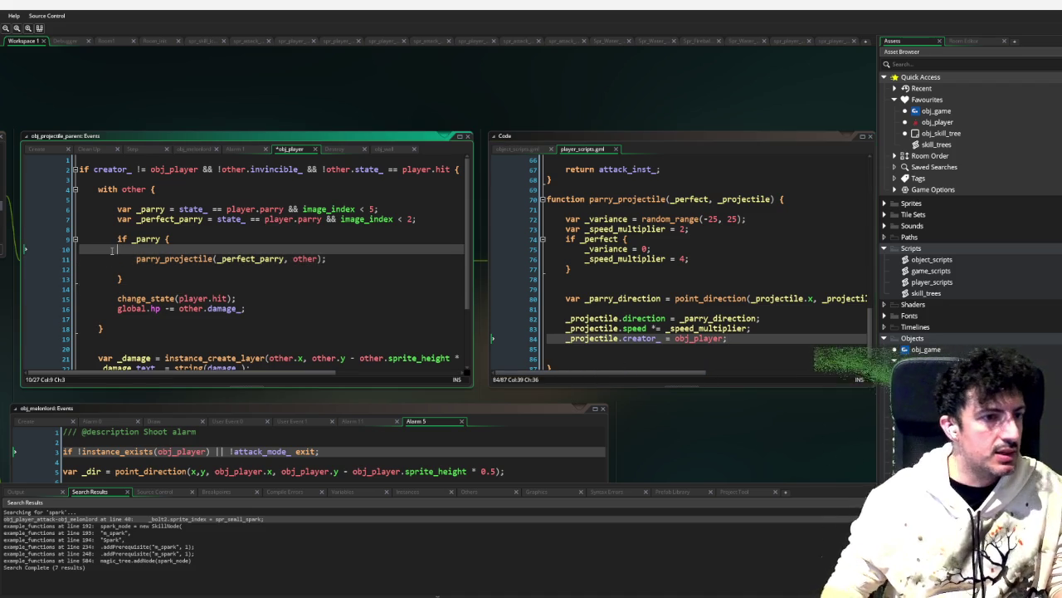
{"action": "key", "text": "BackSpace"}
{"action": "key", "text": "Down"}
{"action": "key", "text": "Down"}
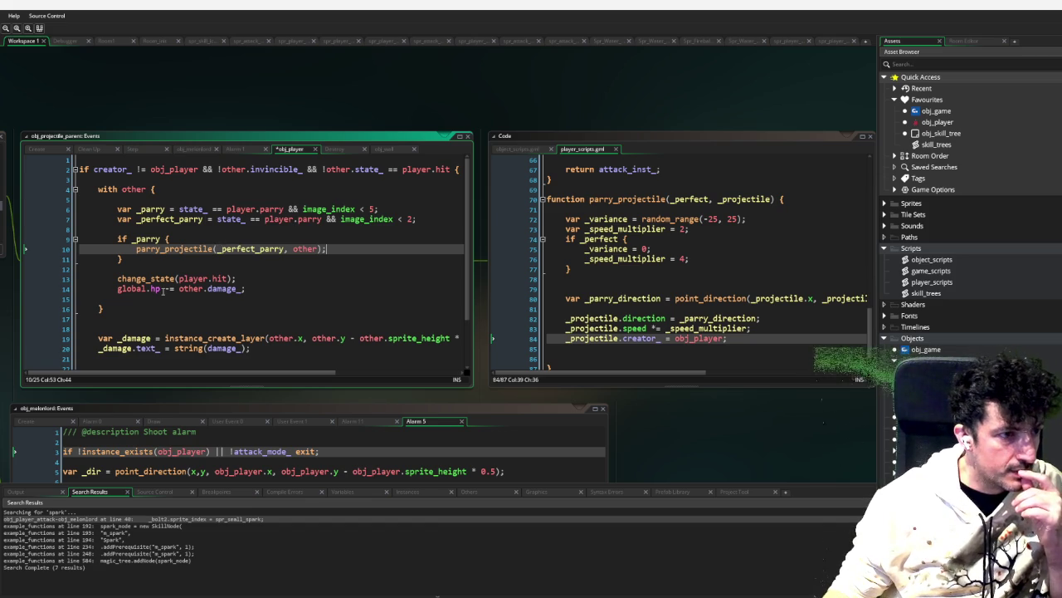
Step: Add an '} else {' branch after the parry block
{"action": "left_click", "coordinate": [154, 259]}
{"action": "type", "text": "e"}
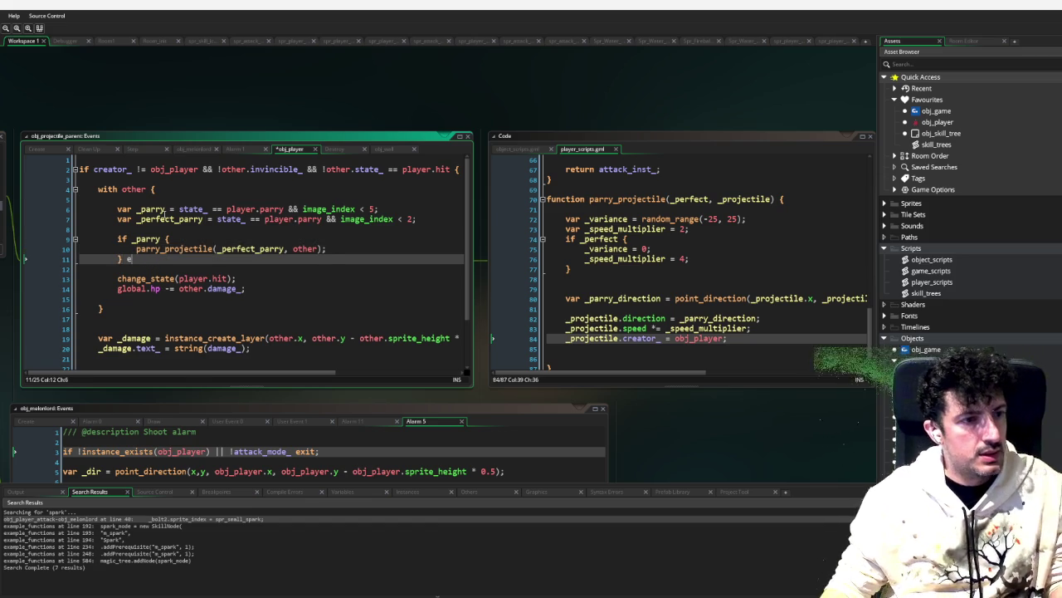
{"action": "key", "text": "Escape"}
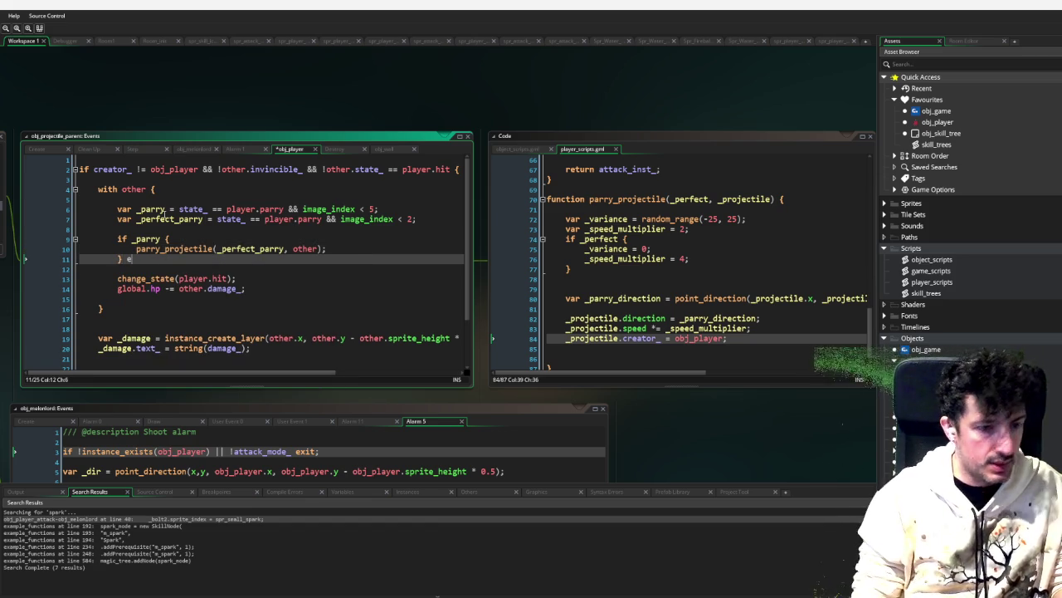
{"action": "type", "text": "lse {"}
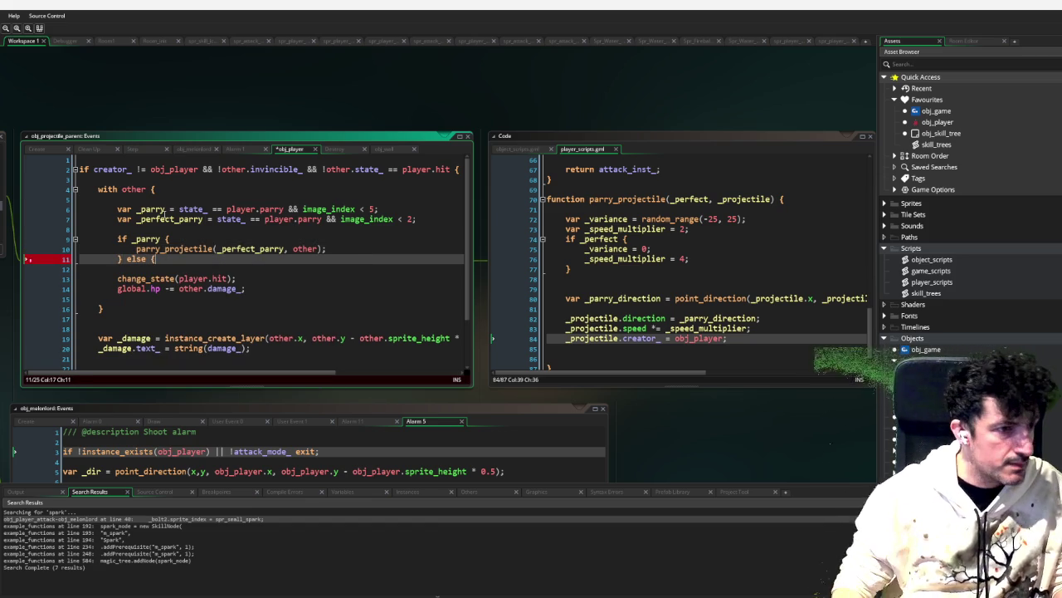
{"action": "key", "text": "Down"}
{"action": "key", "text": "Down"}
Step: Indent the player.hit and hp-loss lines into the else branch and close it with a brace
{"action": "key", "text": "Tab"}
{"action": "key", "text": "Down"}
{"action": "key", "text": "Tab"}
{"action": "key", "text": "End"}
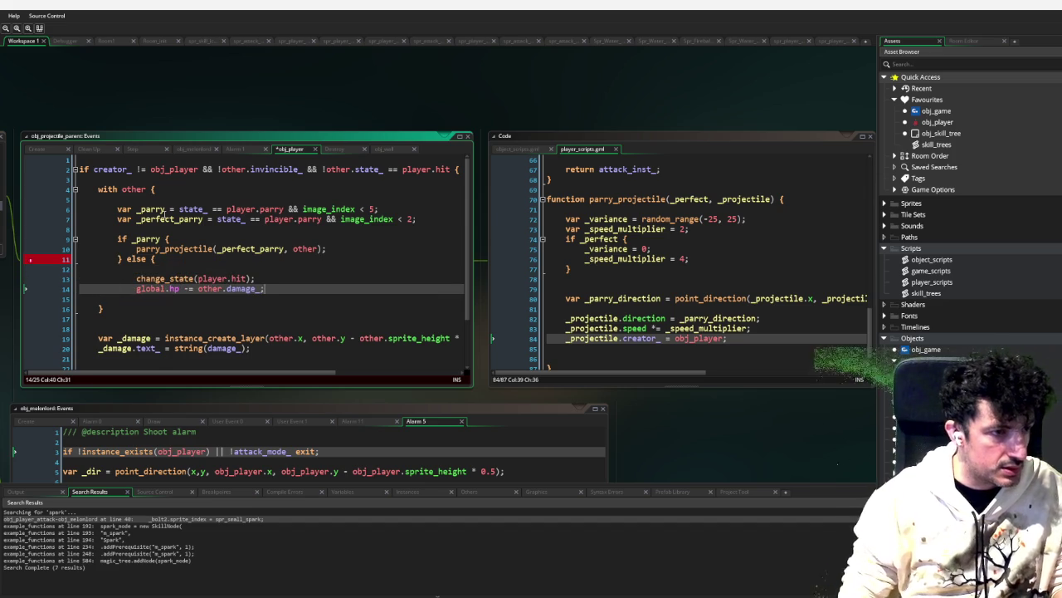
{"action": "key", "text": "Return"}
{"action": "type", "text": "{"}
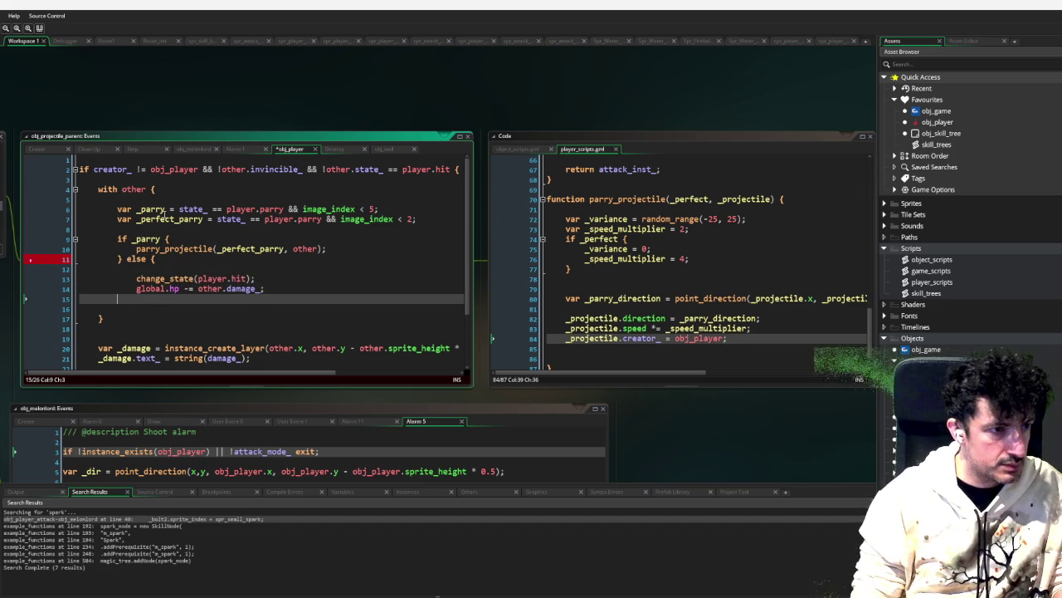
{"action": "key", "text": "BackSpace"}
{"action": "type", "text": "}"}
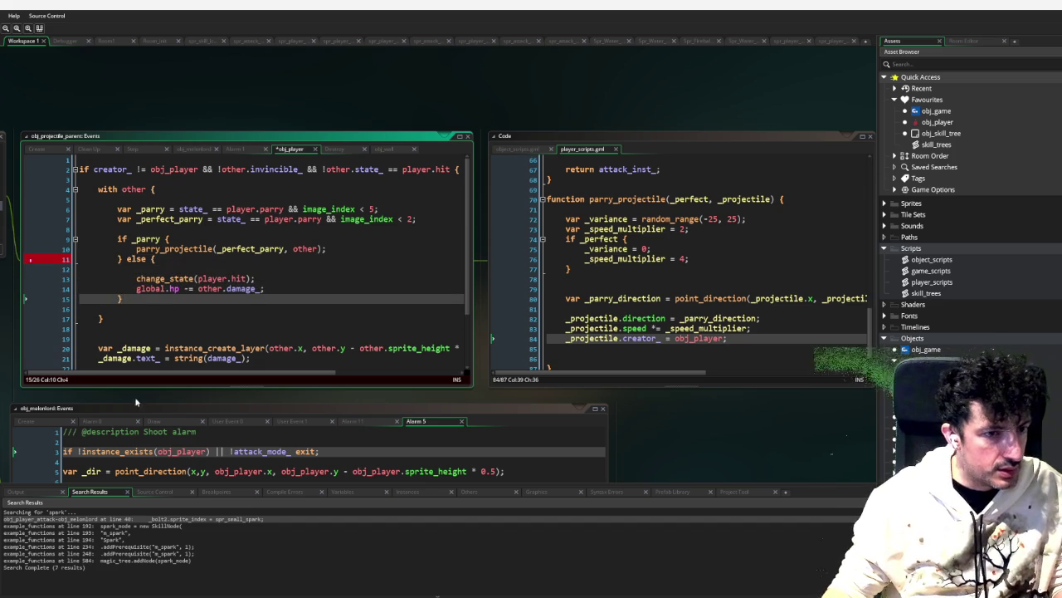
{"action": "scroll", "coordinate": [232, 223], "scroll_direction": "down", "scroll_amount": 2}
{"action": "key", "text": "Down"}
{"action": "key", "text": "Down"}
{"action": "scroll", "coordinate": [258, 228], "scroll_direction": "down", "scroll_amount": 2}
Step: Move the damage text lines and instance_destroy() into the else block with proper indentation
{"action": "left_click_drag", "start_coordinate": [271, 199], "coordinate": [91, 179]}
{"action": "key", "text": "BackSpace"}
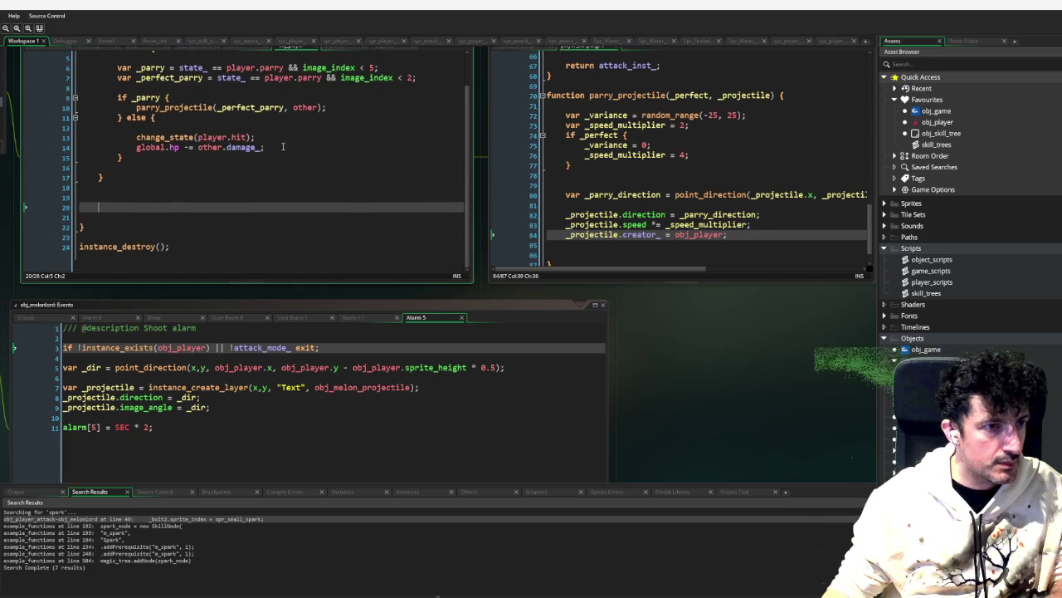
{"action": "key", "text": "ctrl+z"}
{"action": "key", "text": "ctrl+z"}
{"action": "key", "text": "ctrl+z"}
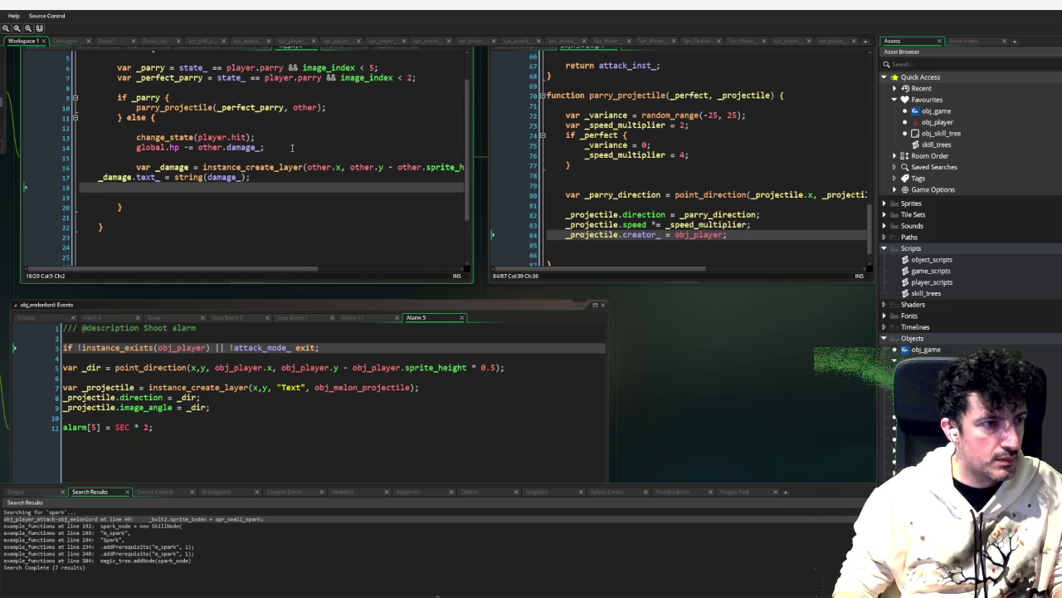
{"action": "scroll", "coordinate": [174, 189], "scroll_direction": "down", "scroll_amount": 1}
{"action": "key", "text": "ctrl+z"}
{"action": "key", "text": "ctrl+z"}
{"action": "key", "text": "ctrl+z"}
{"action": "key", "text": "ctrl+y"}
{"action": "key", "text": "ctrl+y"}
{"action": "key", "text": "Home"}
{"action": "key", "text": "Tab"}
{"action": "key", "text": "Tab"}
{"action": "key", "text": "Tab"}
{"action": "key", "text": "Up"}
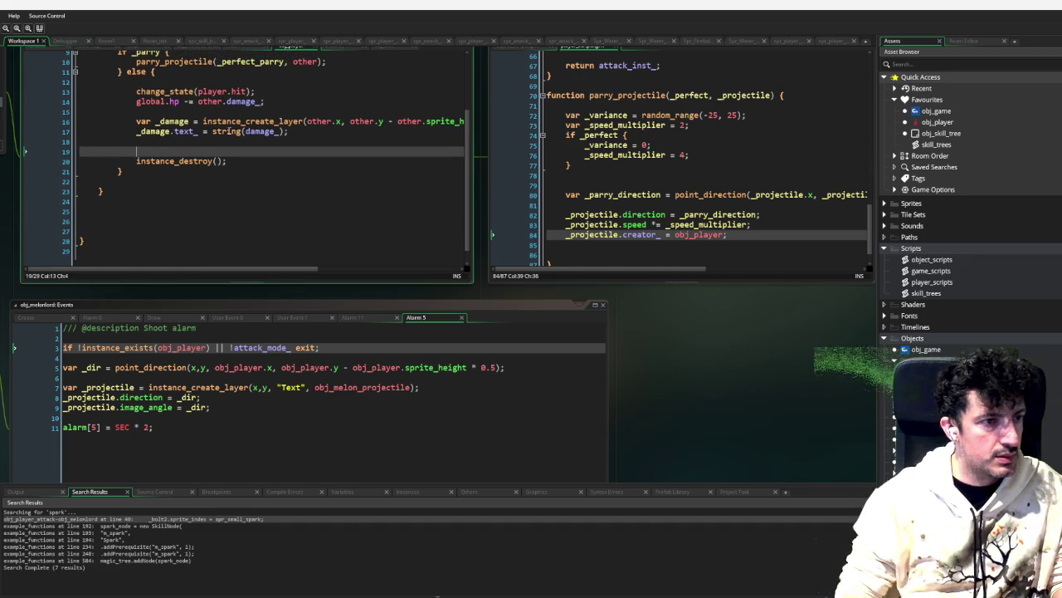
{"action": "key", "text": "Delete"}
{"action": "key", "text": "End"}
{"action": "key", "text": "Return"}
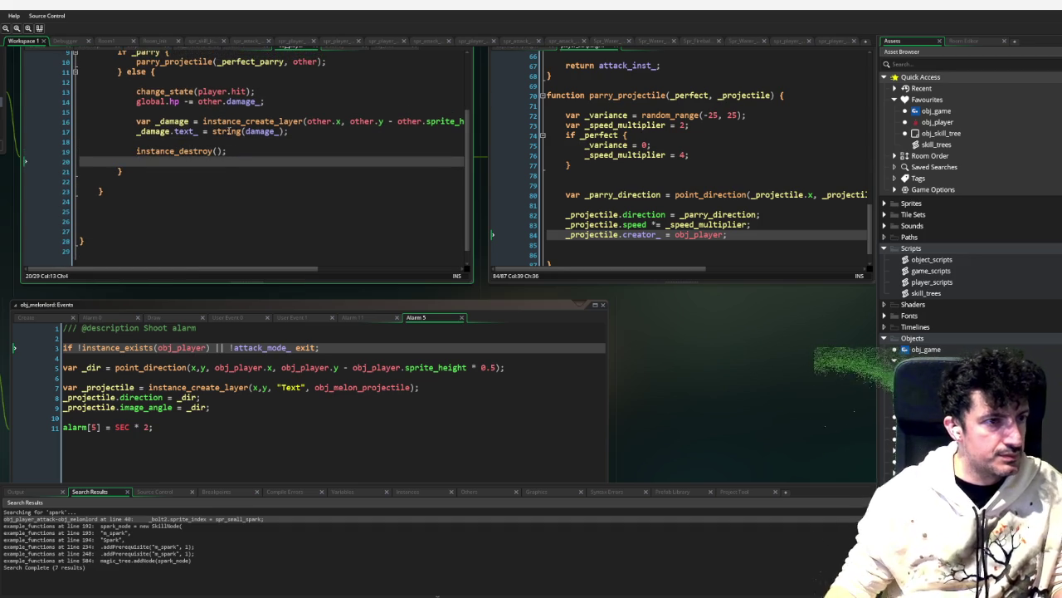
{"action": "scroll", "coordinate": [229, 130], "scroll_direction": "up", "scroll_amount": 3}
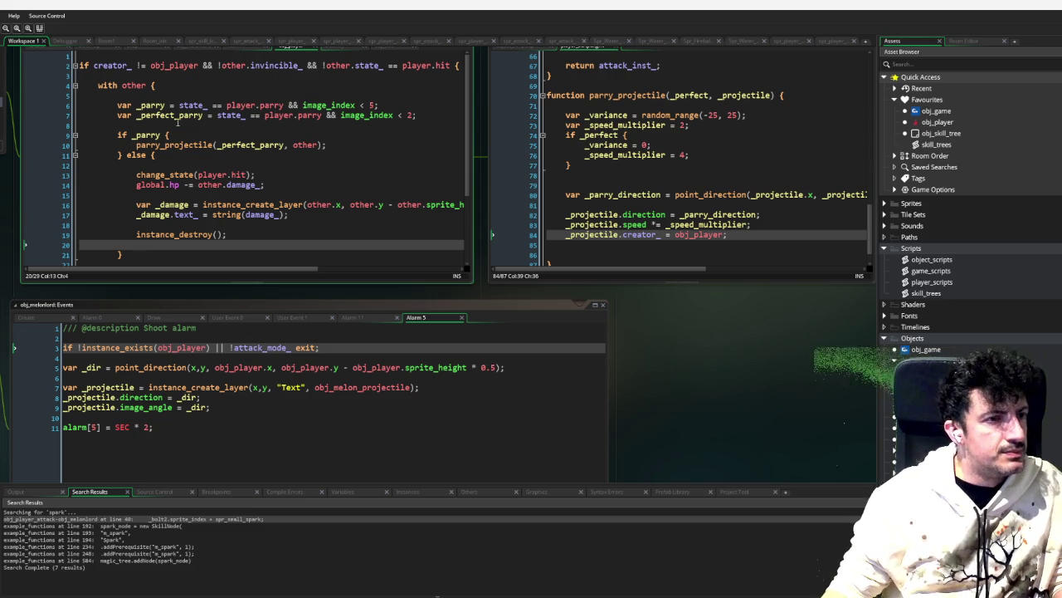
Step: Rename _parry to _parried in its declaration and in the if condition
{"action": "left_click", "coordinate": [168, 106]}
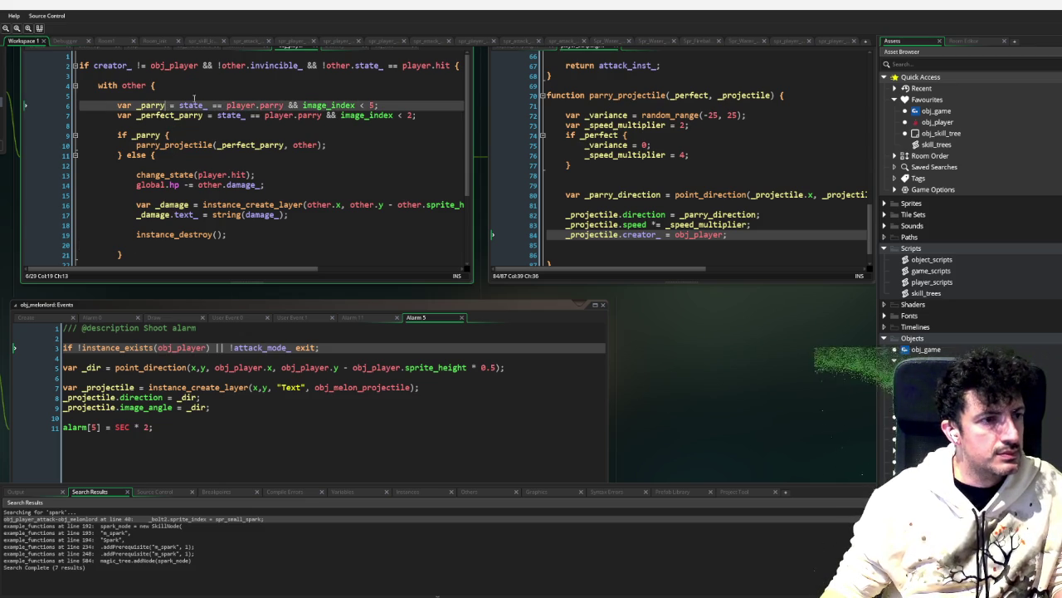
{"action": "key", "text": "BackSpace"}
{"action": "type", "text": "ied"}
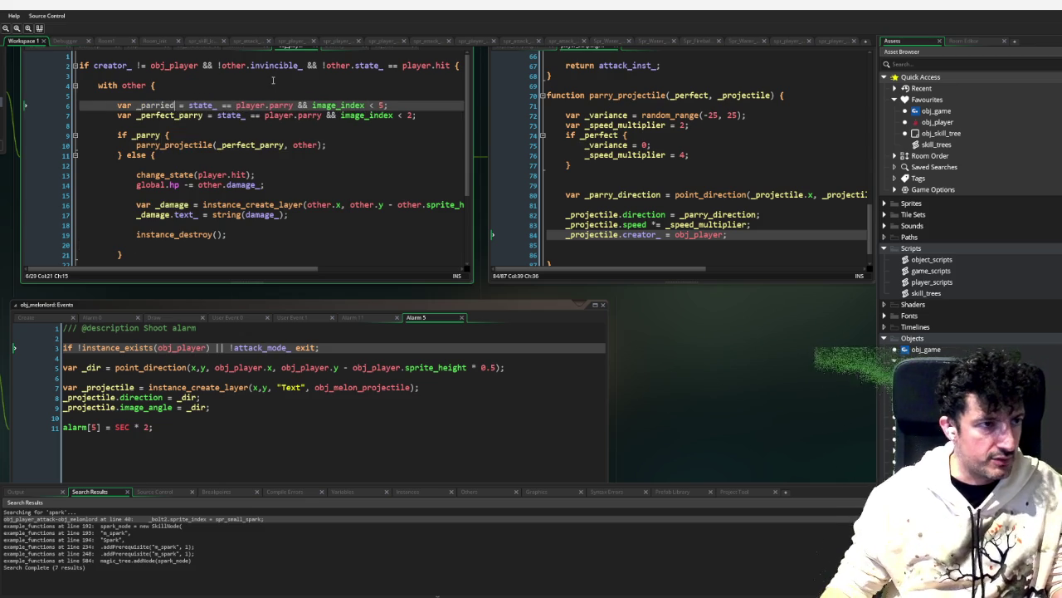
{"action": "double_click", "coordinate": [158, 106]}
{"action": "key", "text": "ctrl+c"}
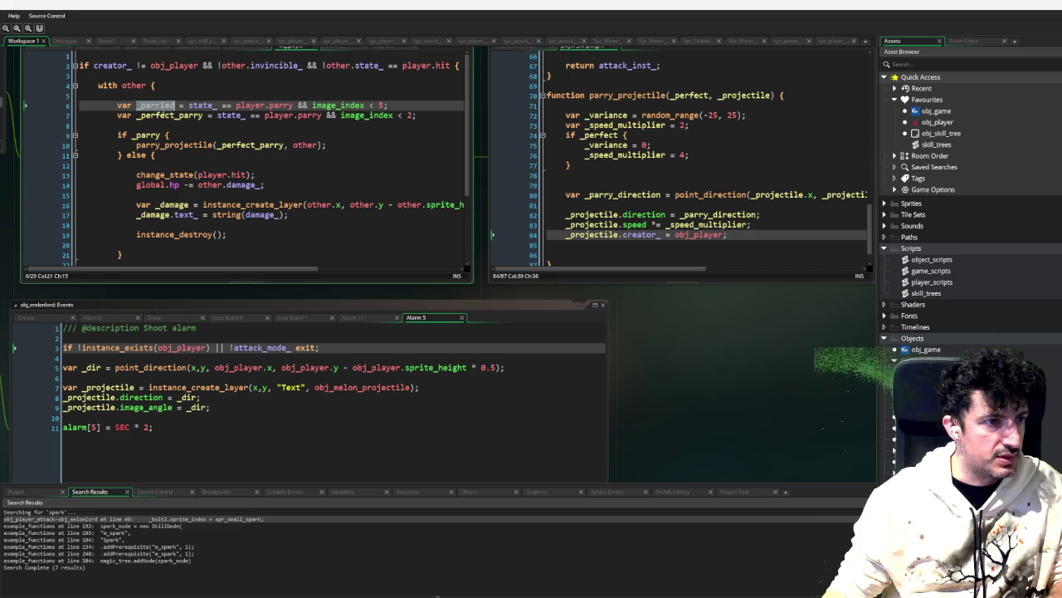
{"action": "double_click", "coordinate": [154, 134]}
{"action": "key", "text": "ctrl+v"}
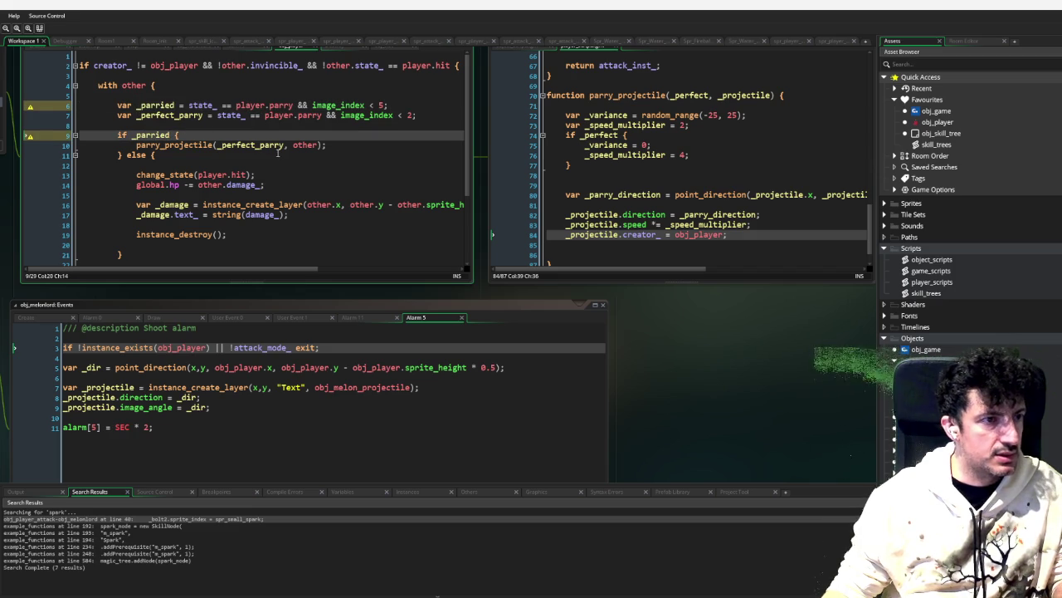
{"action": "left_click", "coordinate": [278, 177]}
{"action": "scroll", "coordinate": [274, 181], "scroll_direction": "down", "scroll_amount": 3}
{"action": "scroll", "coordinate": [274, 181], "scroll_direction": "up", "scroll_amount": 3}
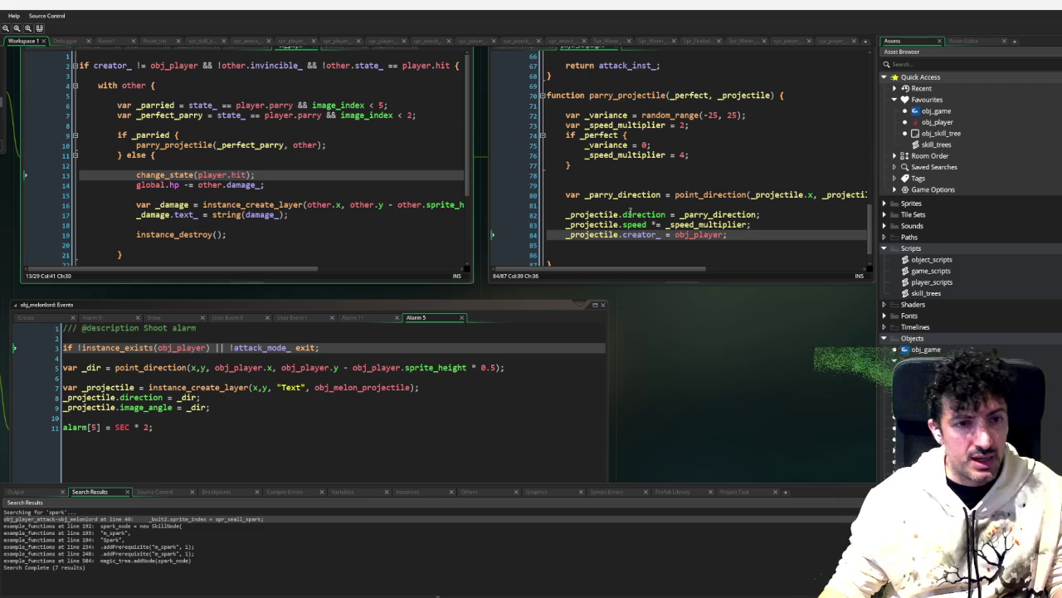
{"action": "left_click", "coordinate": [734, 244]}
Step: End parry_projectile with image_index = 0; and sprite_index = spr_player_parry;
{"action": "key", "text": "Return"}
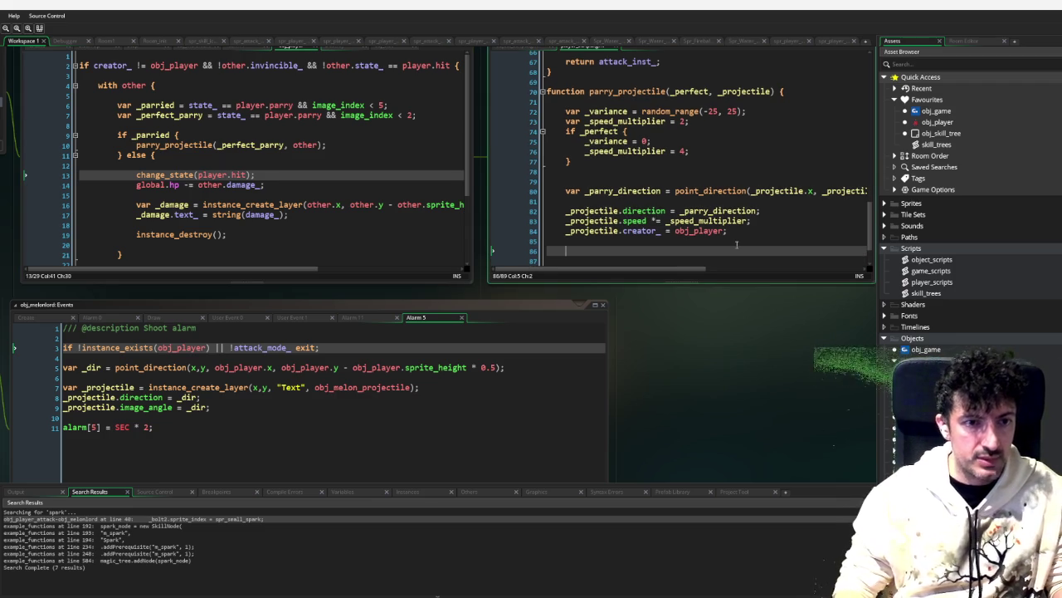
{"action": "scroll", "coordinate": [658, 86], "scroll_direction": "down", "scroll_amount": 1}
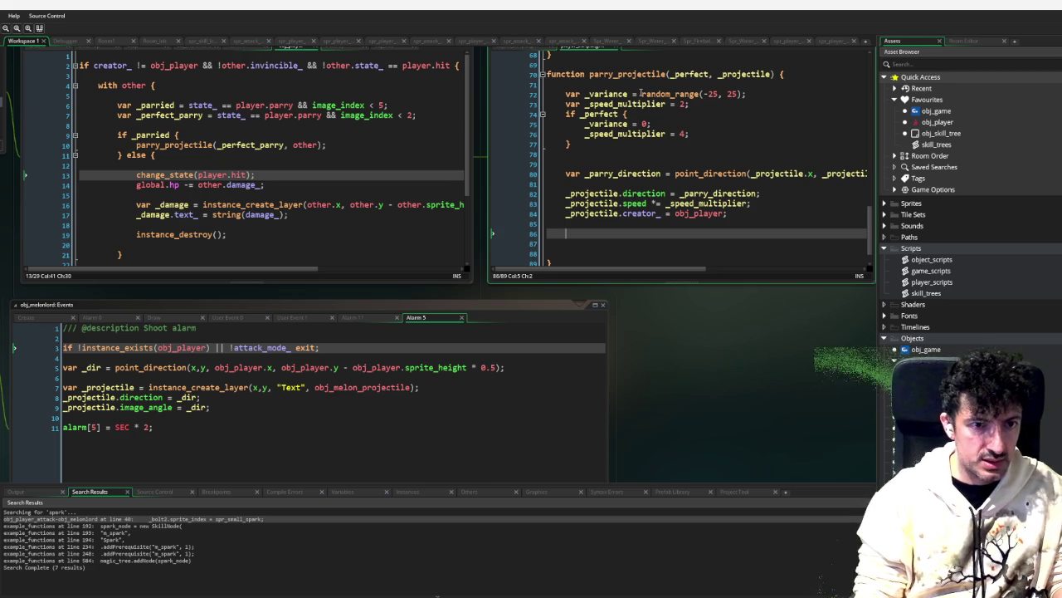
{"action": "type", "text": "image_index = 0;"}
{"action": "key", "text": "Return"}
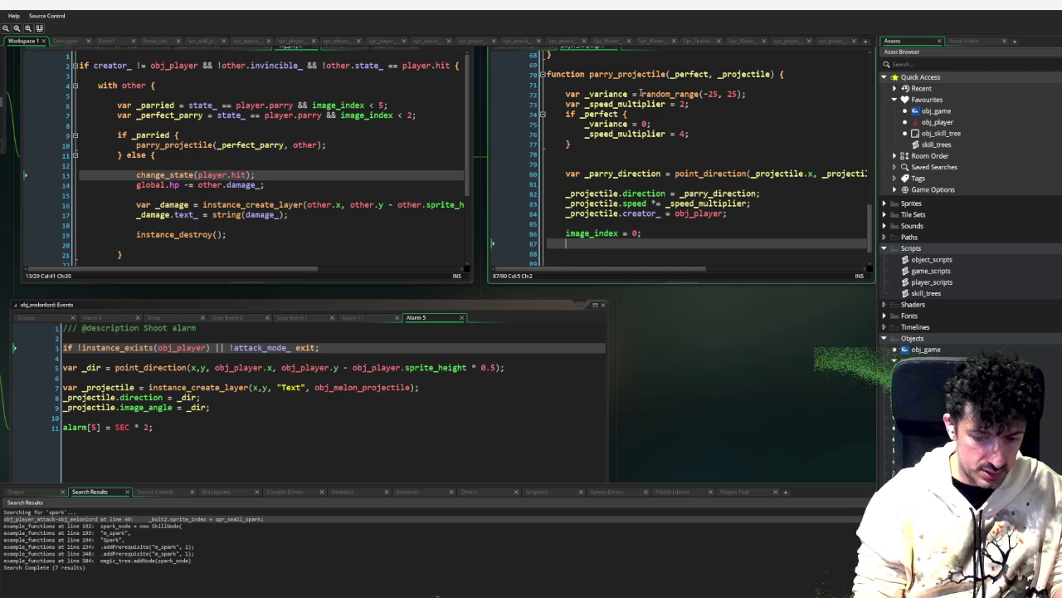
{"action": "type", "text": "ispr"}
{"action": "key", "text": "BackSpace"}
{"action": "key", "text": "BackSpace"}
{"action": "key", "text": "BackSpace"}
{"action": "type", "text": "sprite_index =- "}
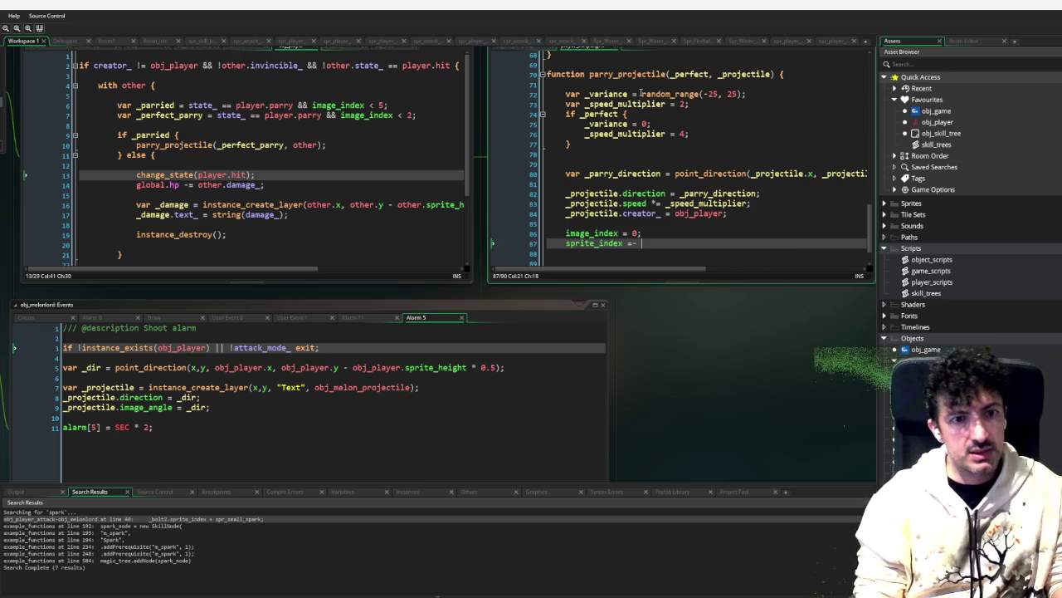
{"action": "type", "text": "spr"}
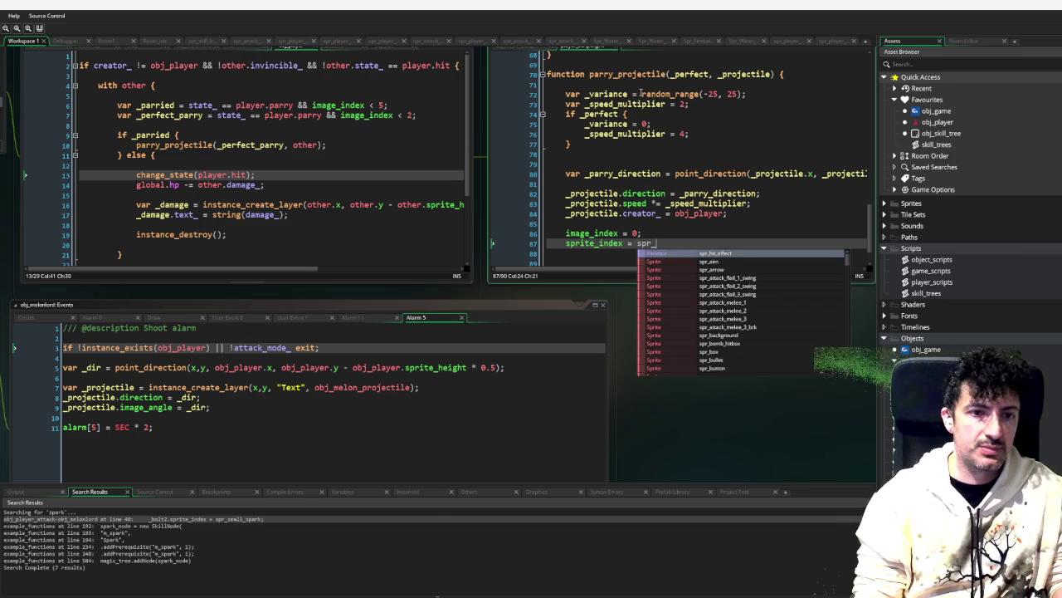
{"action": "type", "text": "_player_par"}
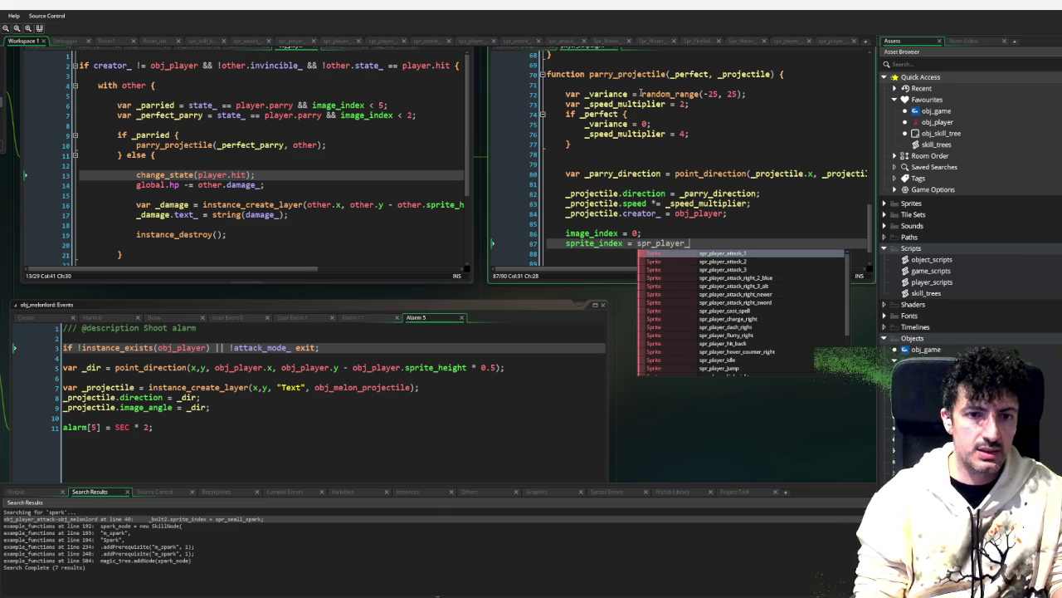
{"action": "key", "text": "Return"}
{"action": "type", "text": ";"}
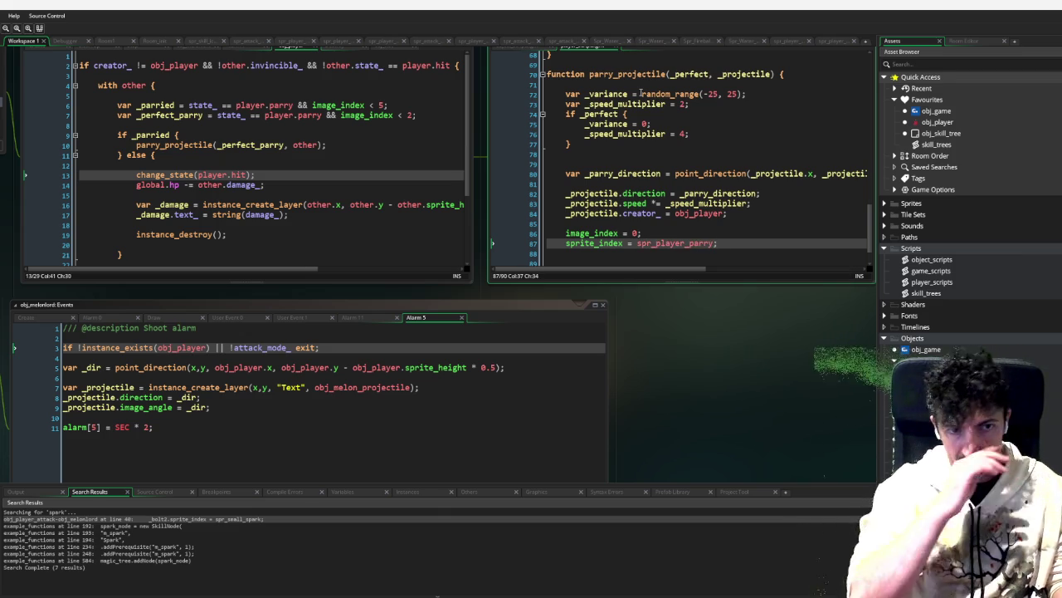
{"action": "left_click", "coordinate": [887, 429]}
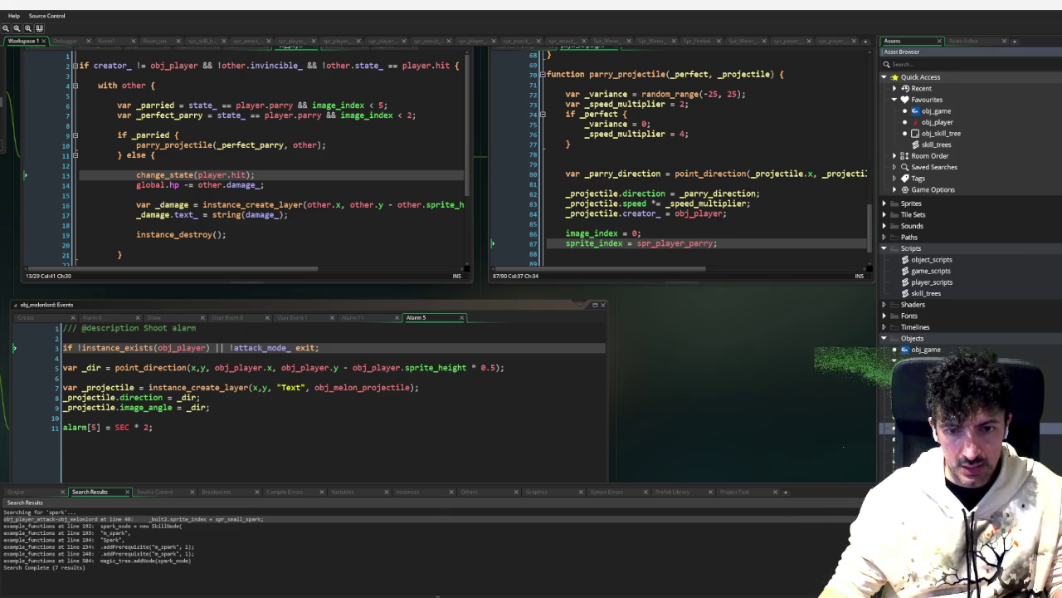
Step: In obj_player's User Event 0 move-state code, delete the stray word 'alarm' on line 113
{"action": "double_click", "coordinate": [887, 428]}
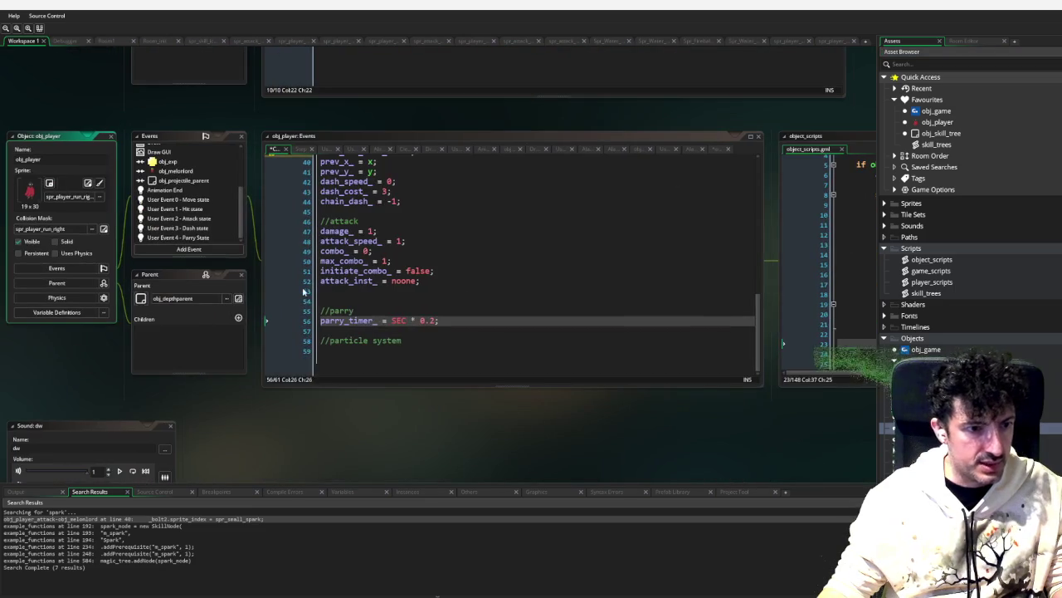
{"action": "scroll", "coordinate": [173, 165], "scroll_direction": "up", "scroll_amount": 5}
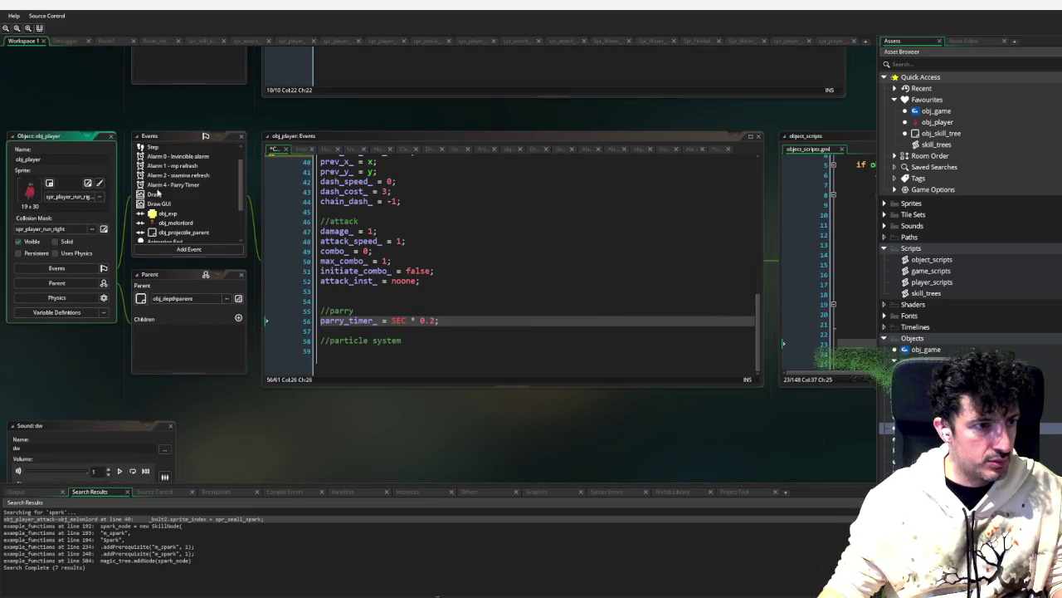
{"action": "left_click", "coordinate": [168, 165]}
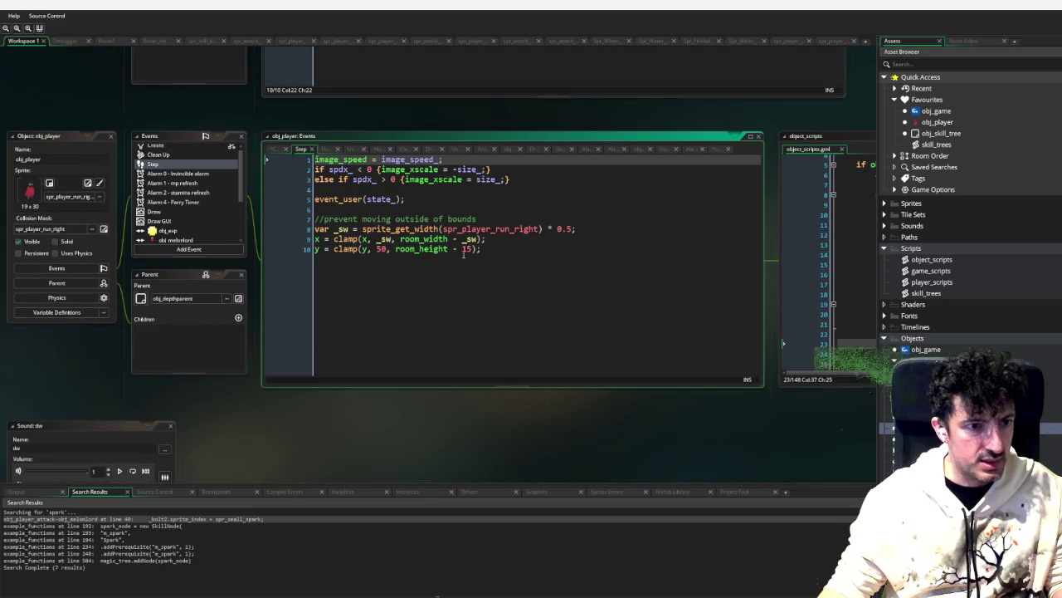
{"action": "scroll", "coordinate": [198, 187], "scroll_direction": "down", "scroll_amount": 5}
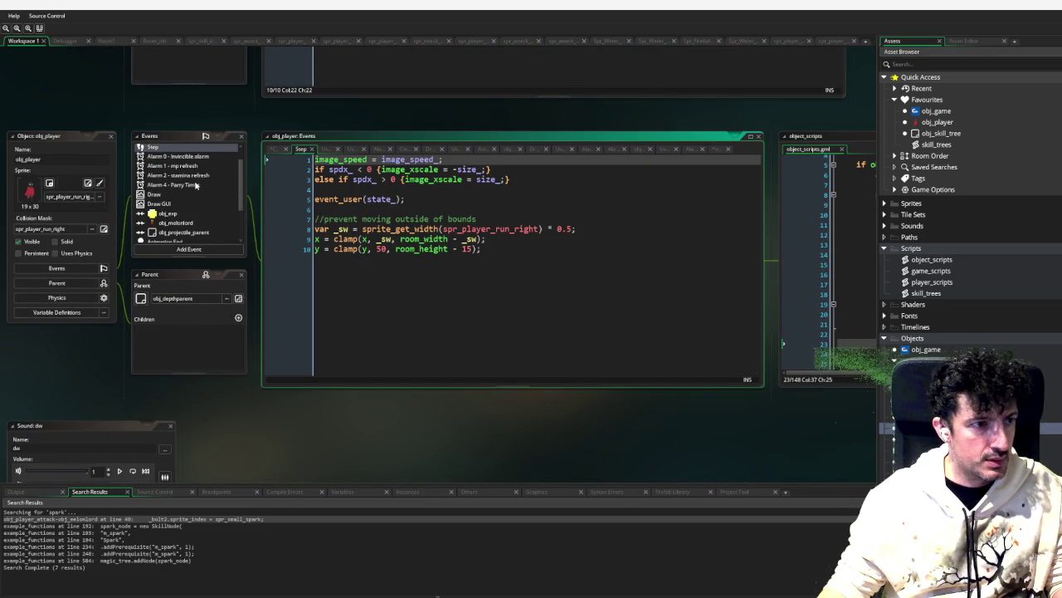
{"action": "left_click", "coordinate": [200, 201]}
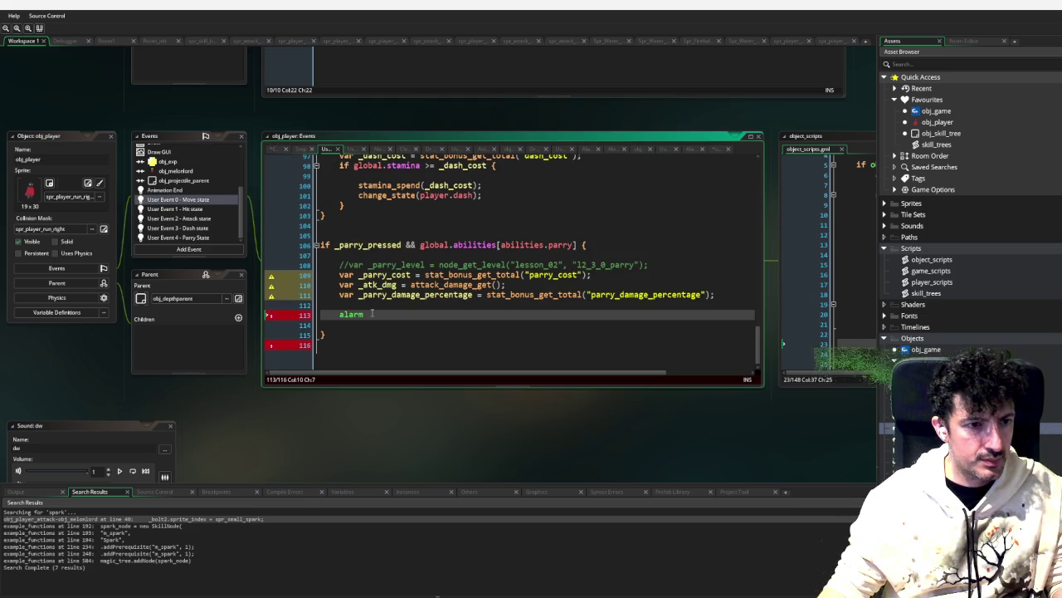
{"action": "left_click_drag", "start_coordinate": [373, 314], "coordinate": [334, 317]}
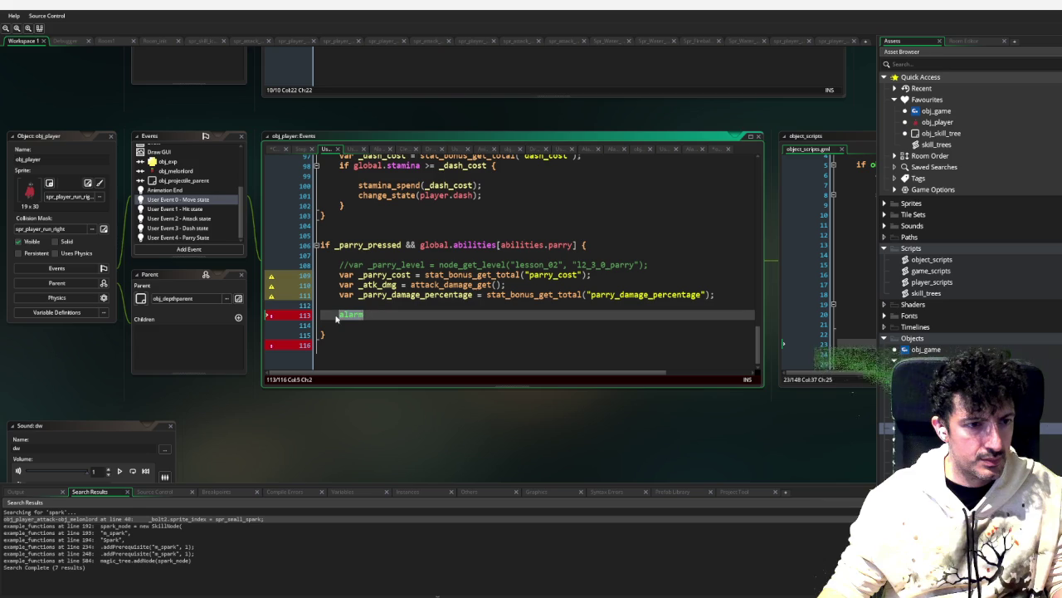
{"action": "key", "text": "BackSpace"}
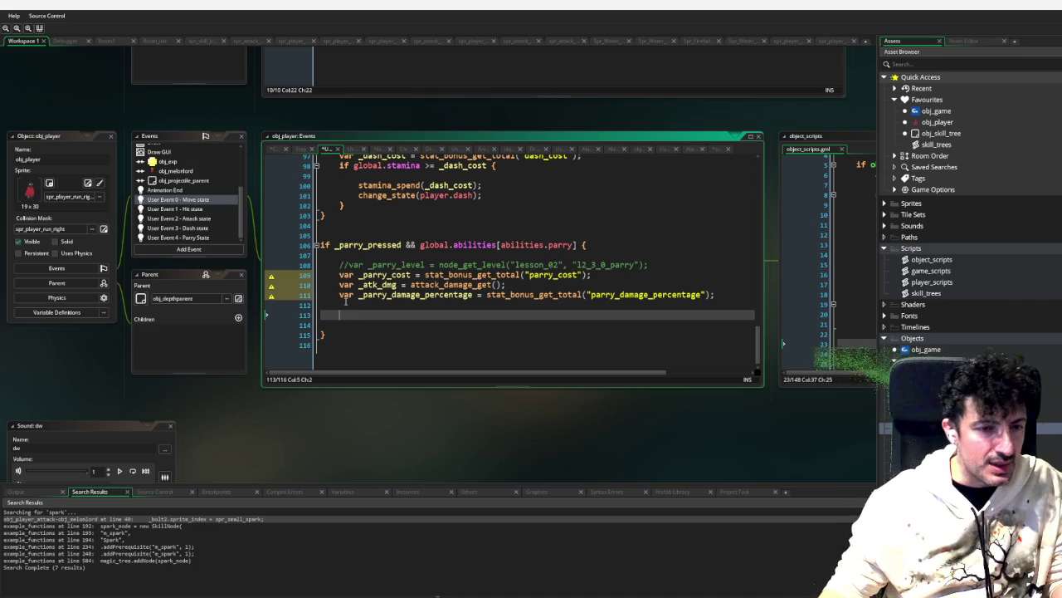
Step: Cut the _parry_damage_percentage line out of obj_player's move-state parry branch
{"action": "key", "text": "Up"}
{"action": "key", "text": "shift+Up"}
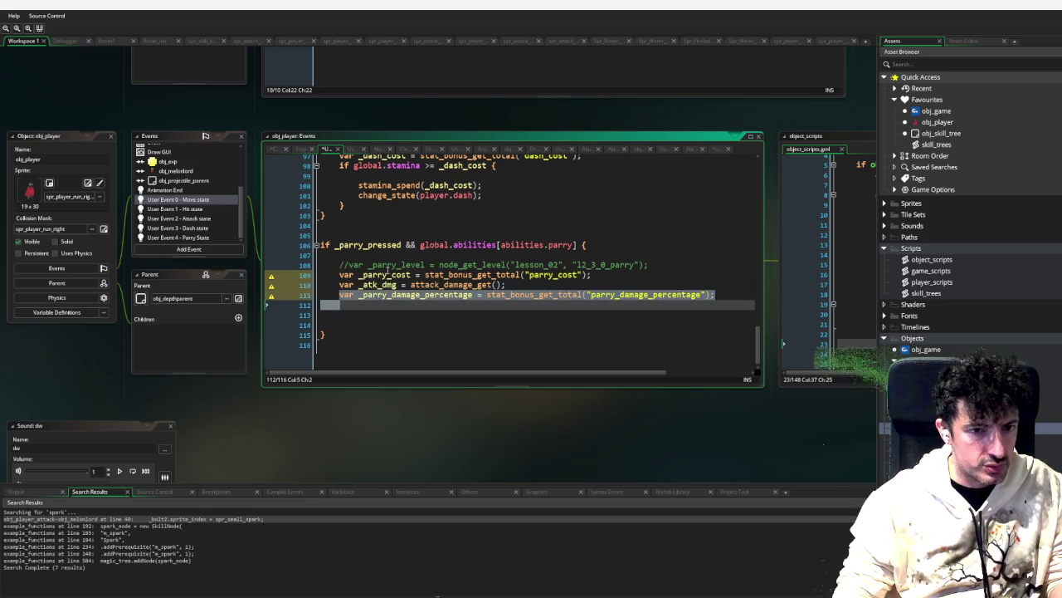
{"action": "key", "text": "Down"}
{"action": "key", "text": "shift+Up"}
{"action": "key", "text": "ctrl+c"}
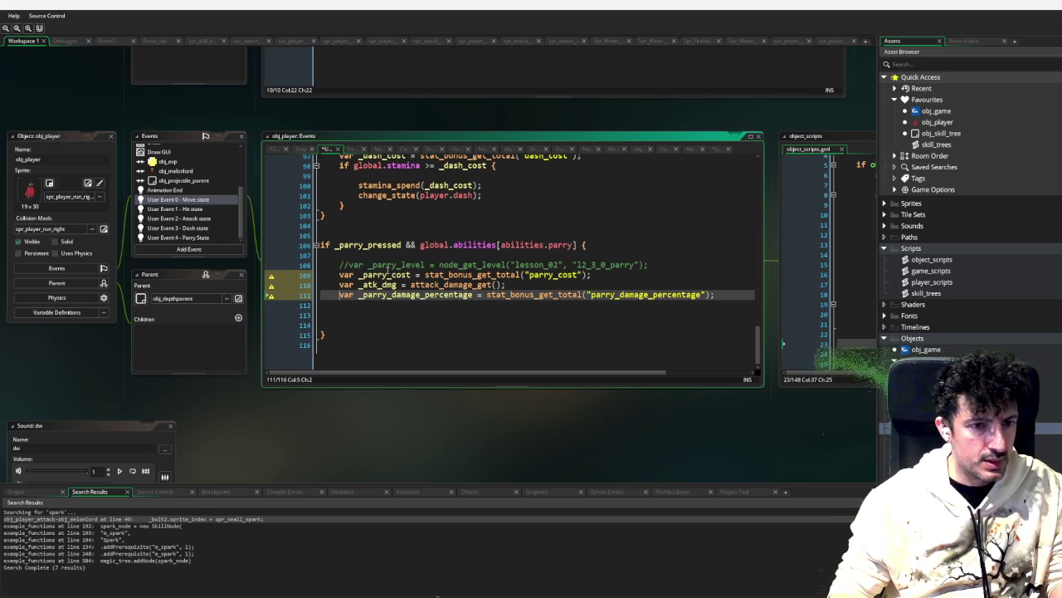
{"action": "key", "text": "Delete"}
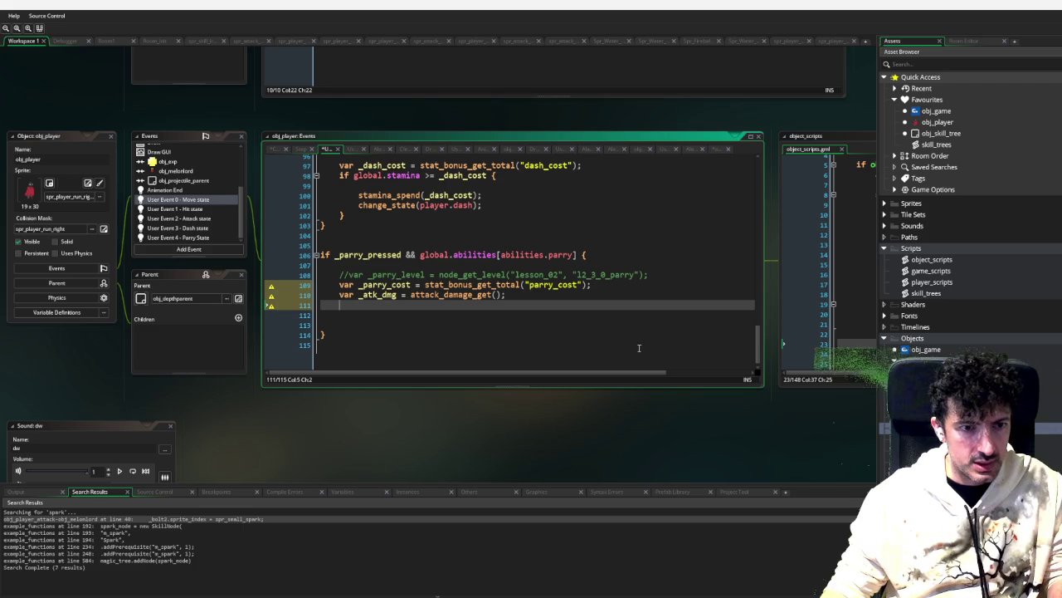
Step: Paste the _parry_damage_percentage line into parry_projectile in player_scripts, after line 84
{"action": "mouse_move", "coordinate": [649, 410]}
{"action": "left_mouse_down"}
{"action": "mouse_move", "coordinate": [432, 410]}
{"action": "mouse_move", "coordinate": [592, 405]}
{"action": "mouse_move", "coordinate": [570, 365]}
{"action": "left_mouse_up"}
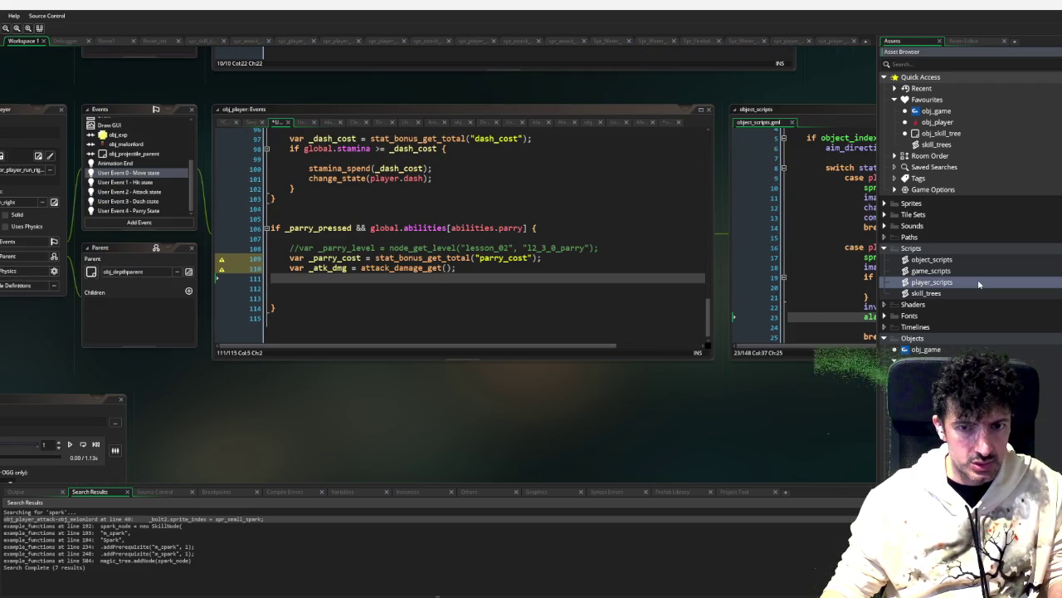
{"action": "double_click", "coordinate": [918, 282]}
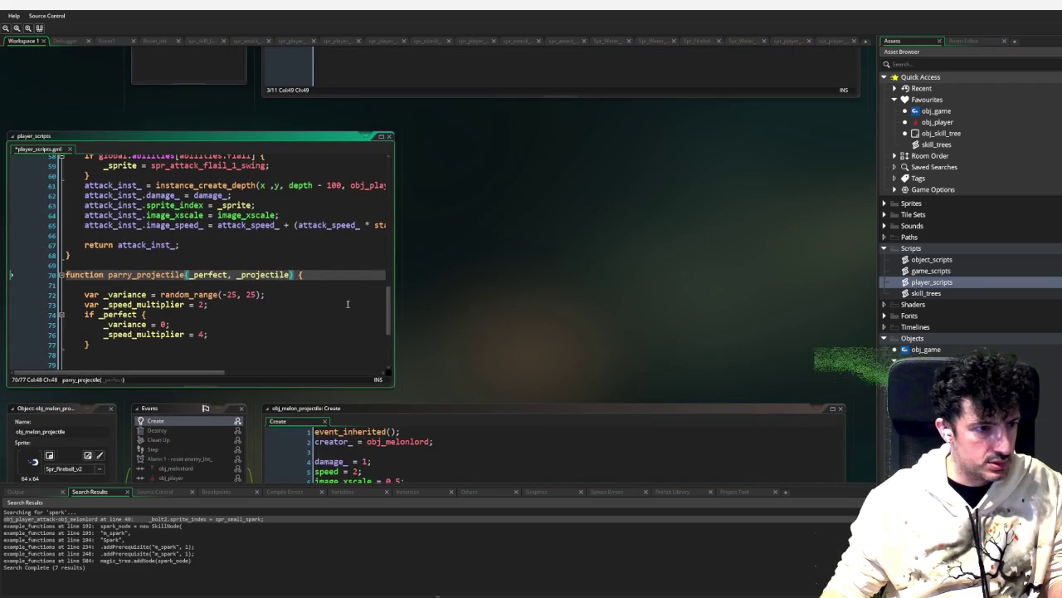
{"action": "left_click", "coordinate": [332, 324]}
{"action": "scroll", "coordinate": [290, 312], "scroll_direction": "down", "scroll_amount": 4}
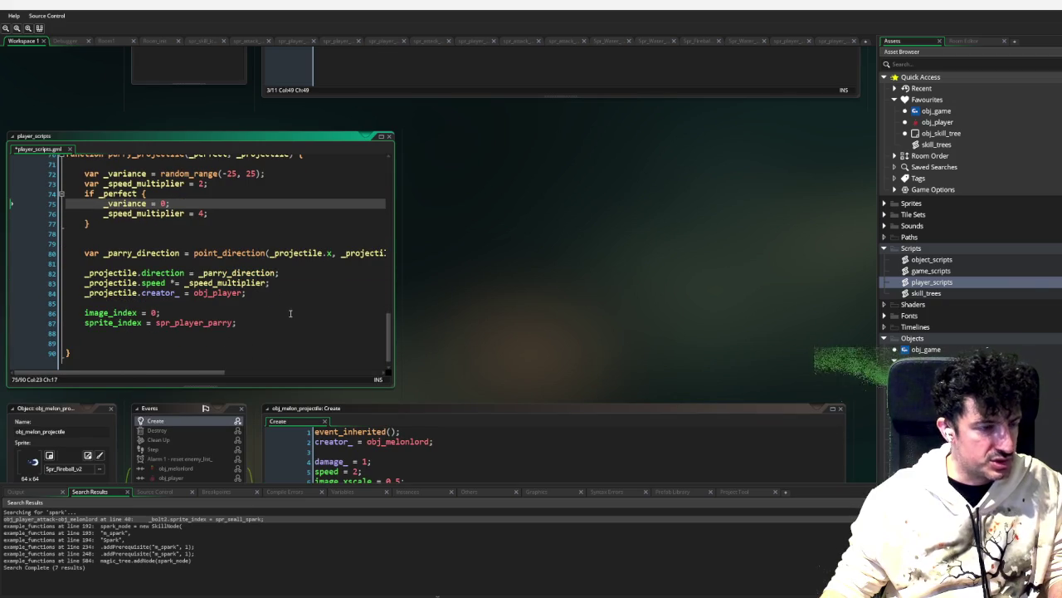
{"action": "left_click", "coordinate": [272, 301]}
{"action": "key", "text": "Return"}
{"action": "key", "text": "Return"}
{"action": "key", "text": "ctrl+v"}
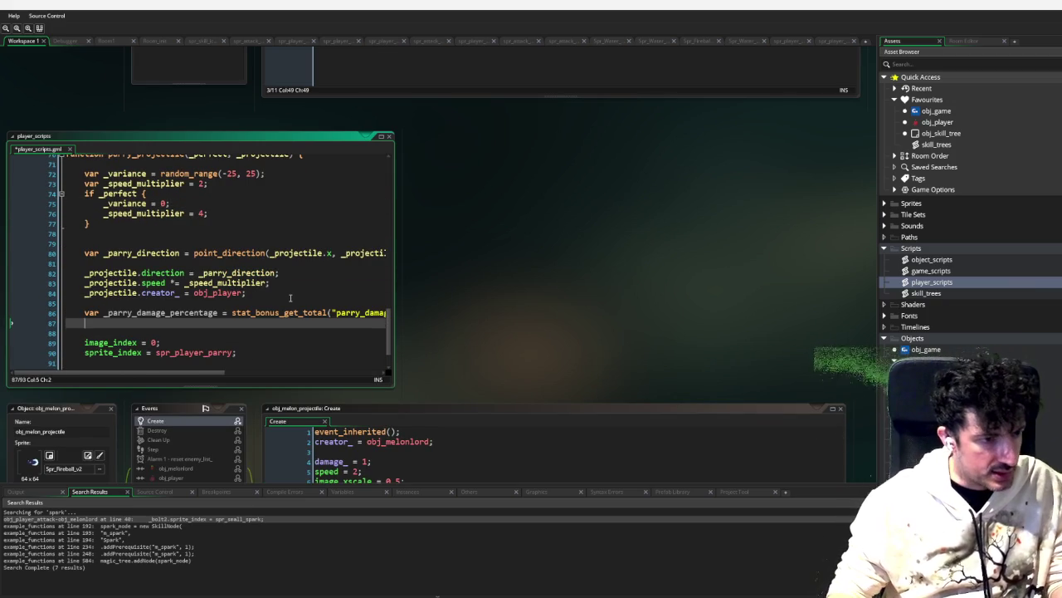
{"action": "key", "text": "Up"}
{"action": "key", "text": "Up"}
{"action": "key", "text": "Return"}
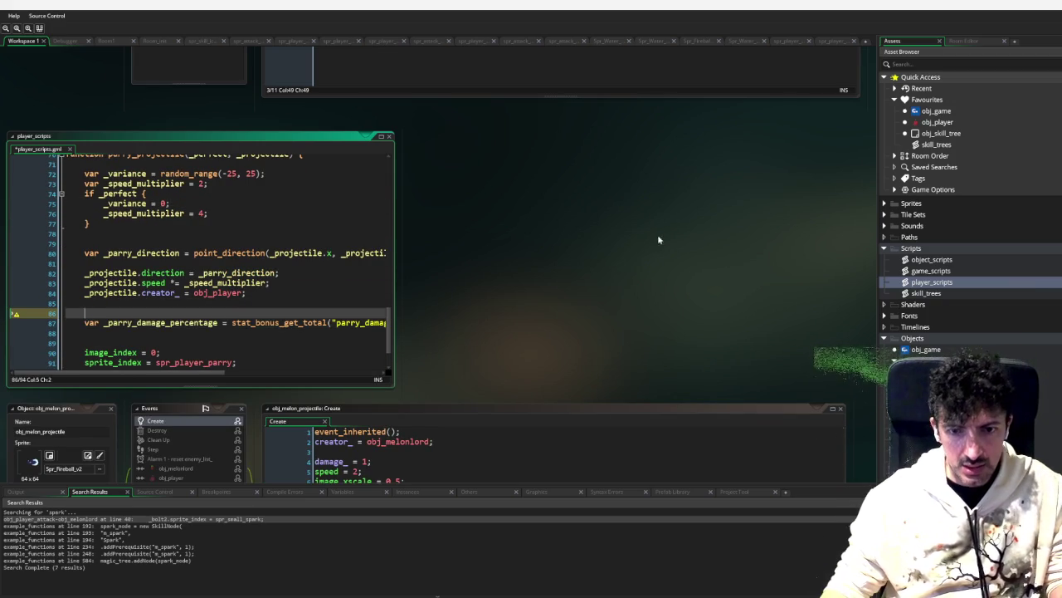
Step: Delete the _atk_dmg declaration from the move-state parry branch
{"action": "scroll", "coordinate": [586, 211], "scroll_direction": "down", "scroll_amount": 5}
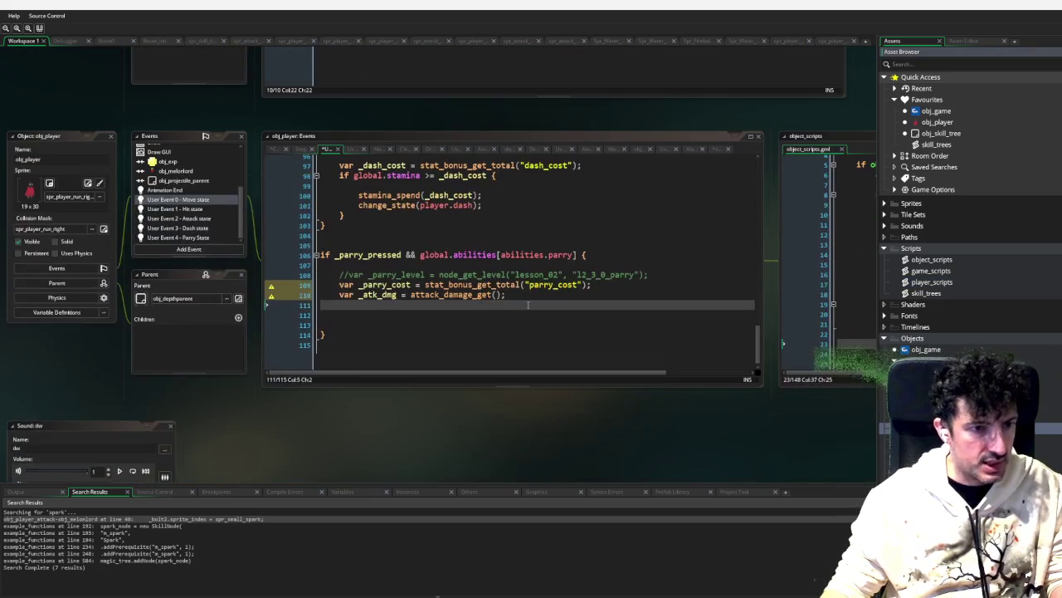
{"action": "left_click_drag", "start_coordinate": [522, 298], "coordinate": [331, 291]}
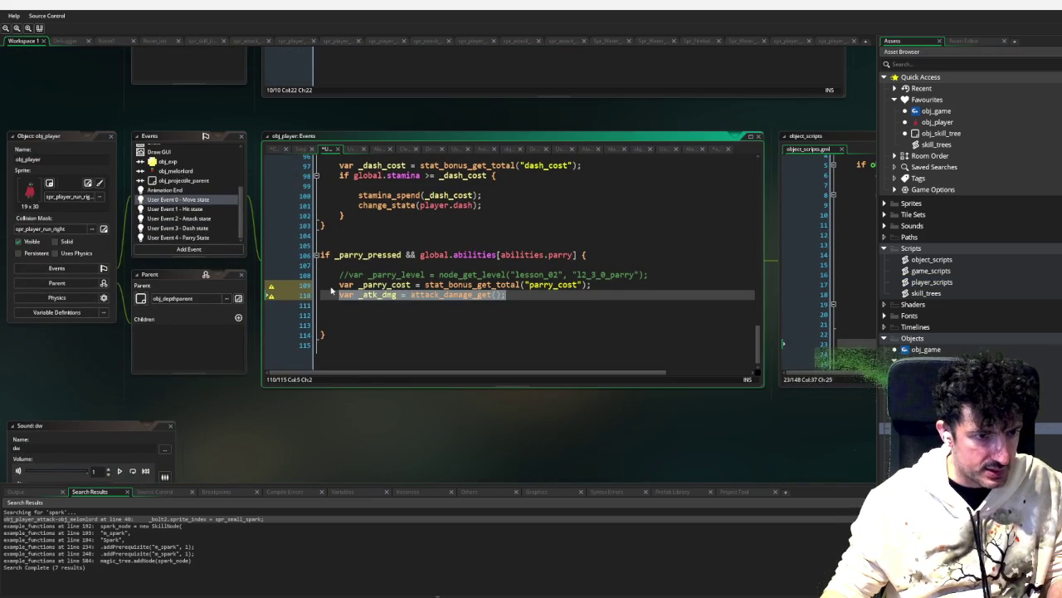
{"action": "key", "text": "BackSpace"}
{"action": "scroll", "coordinate": [241, 299], "scroll_direction": "up", "scroll_amount": 5}
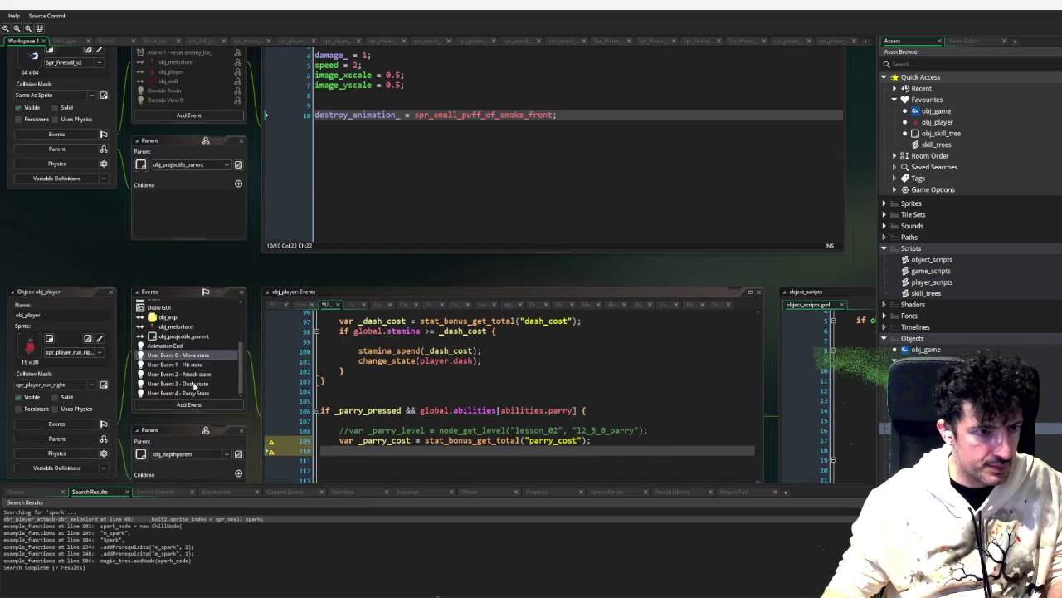
Step: Add var _atk_dmg = attack_damage_get(); and _projectile.damage_ = _atk_dmg * _parry_damage_percentage in parry_projectile
{"action": "scroll", "coordinate": [255, 315], "scroll_direction": "up", "scroll_amount": 3}
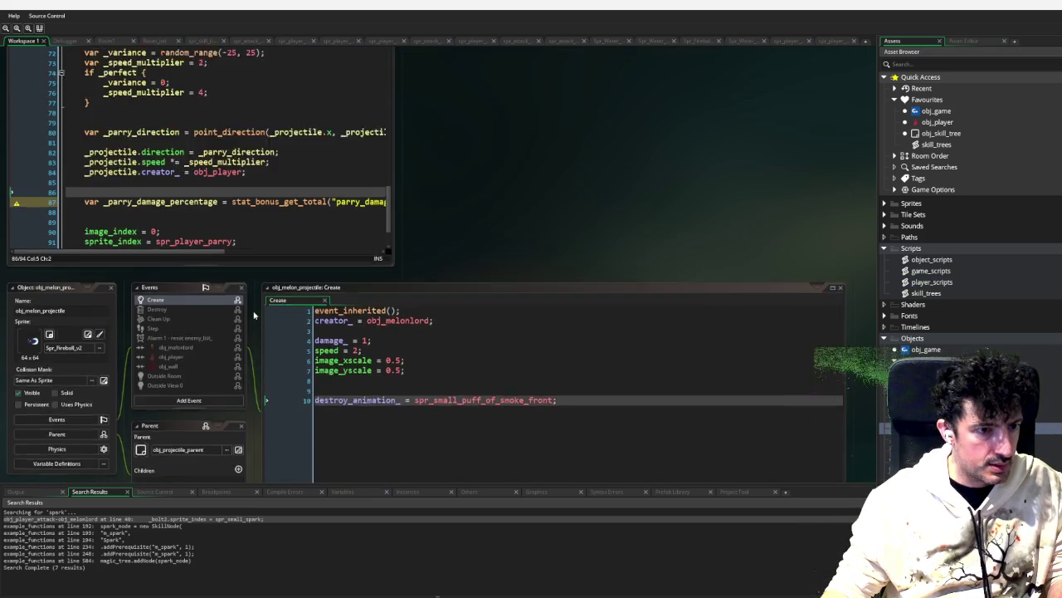
{"action": "type", "text": "var _atk_dmg = attack_damage_get();"}
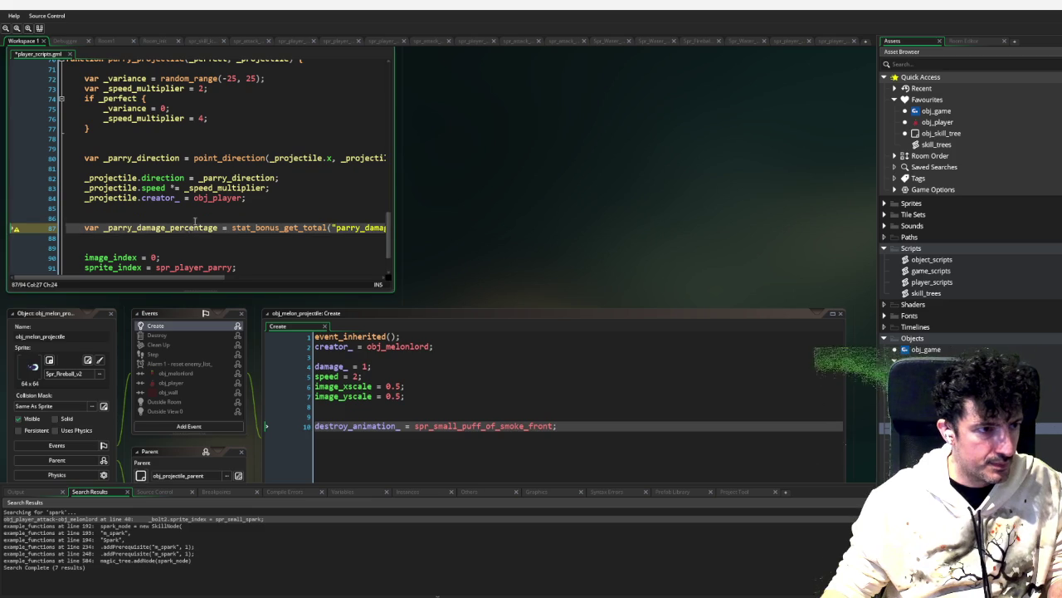
{"action": "left_click", "coordinate": [190, 243]}
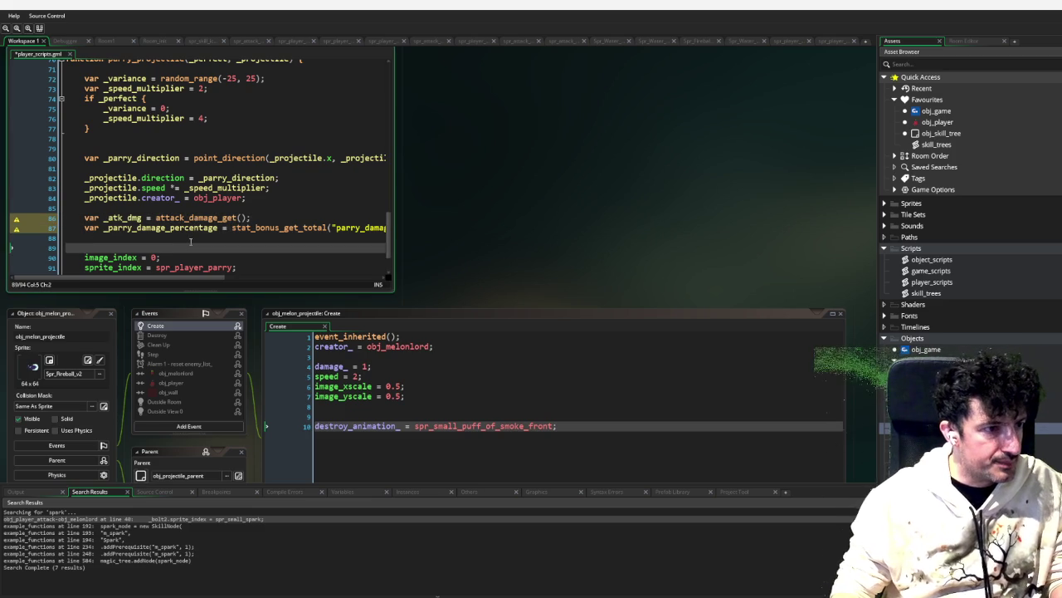
{"action": "key", "text": "Up"}
{"action": "key", "text": "Return"}
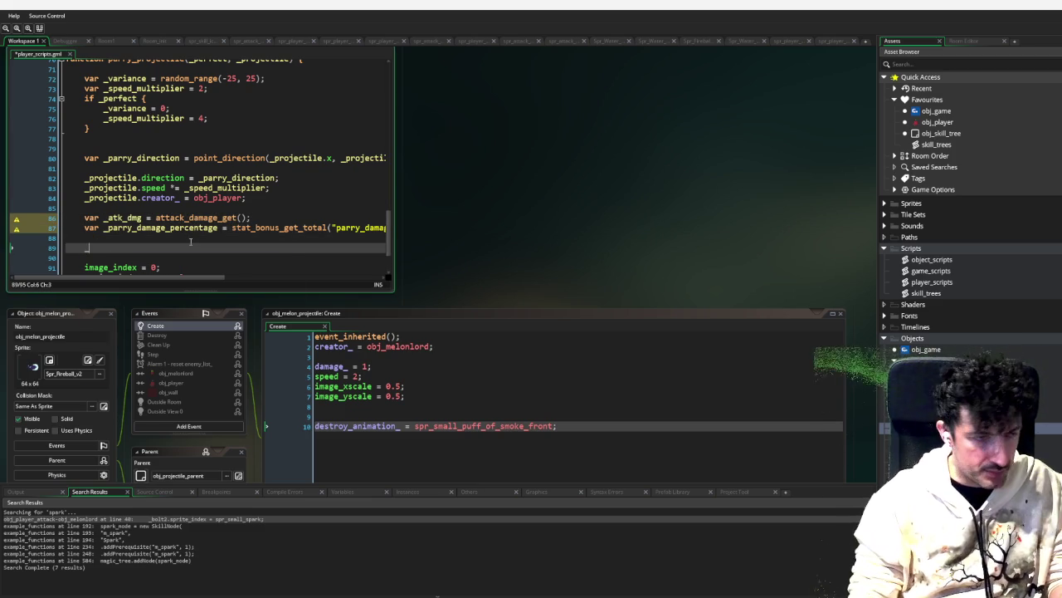
{"action": "type", "text": "projectile.s"}
{"action": "key", "text": "BackSpace"}
{"action": "type", "text": "damage_ = "}
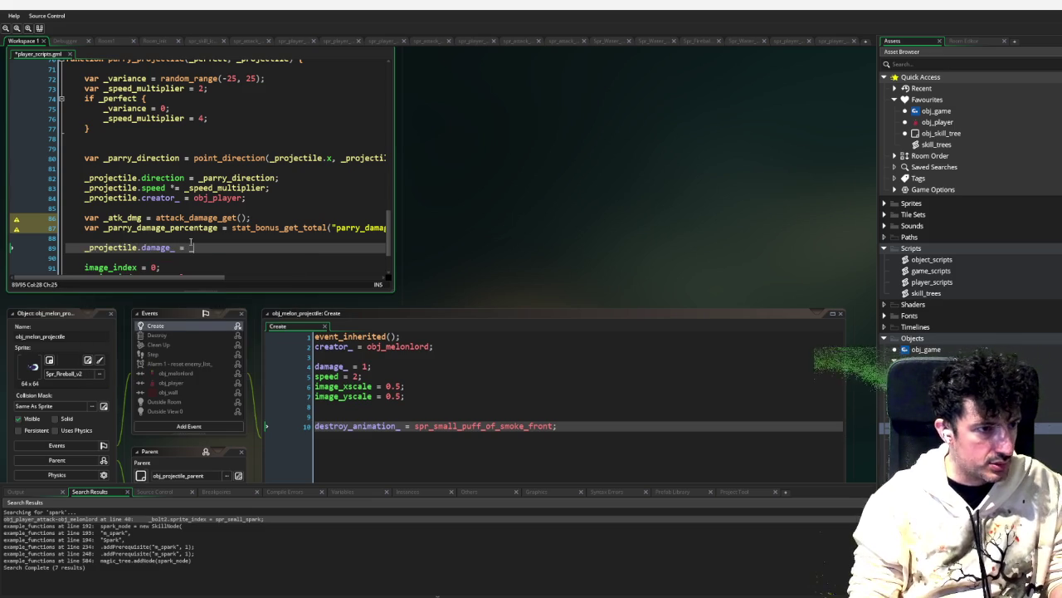
{"action": "type", "text": "_atk_dmg * _parr"}
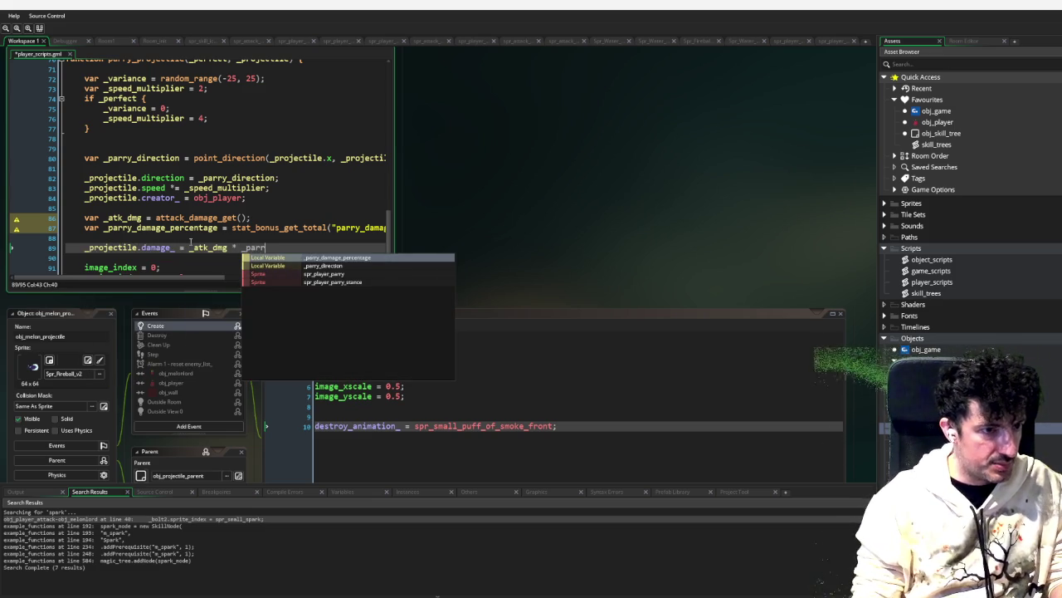
{"action": "key", "text": "Return"}
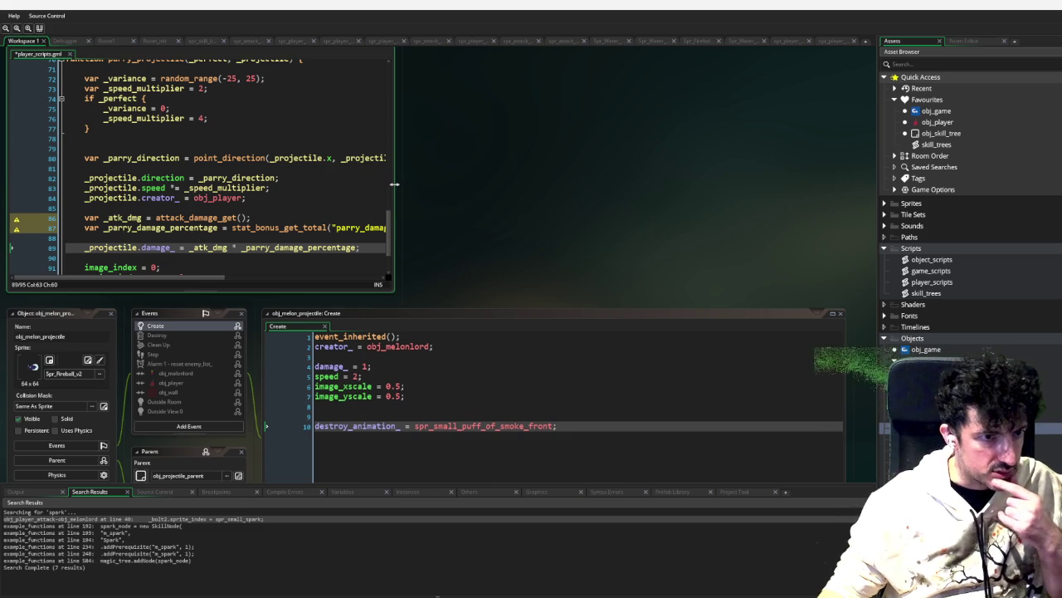
Step: Rewrite line 89's damage_ assignment as a ternary on the perfect-parry flag, multiplying _atk_dmg by _parry_damage_percentage
{"action": "left_click_drag", "start_coordinate": [394, 183], "coordinate": [536, 181]}
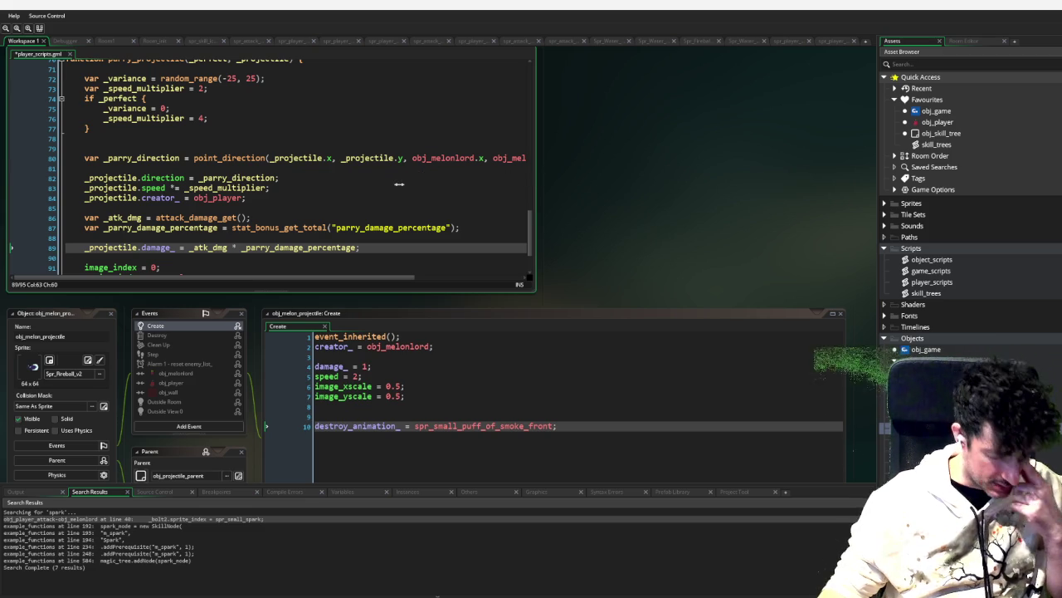
{"action": "scroll", "coordinate": [398, 180], "scroll_direction": "up", "scroll_amount": 1}
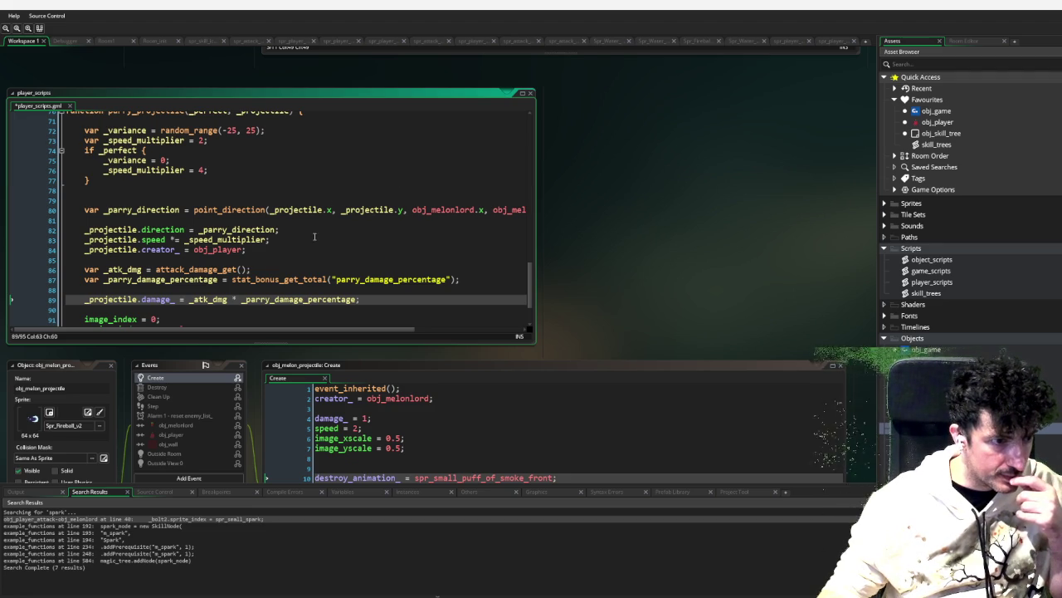
{"action": "left_click", "coordinate": [229, 298]}
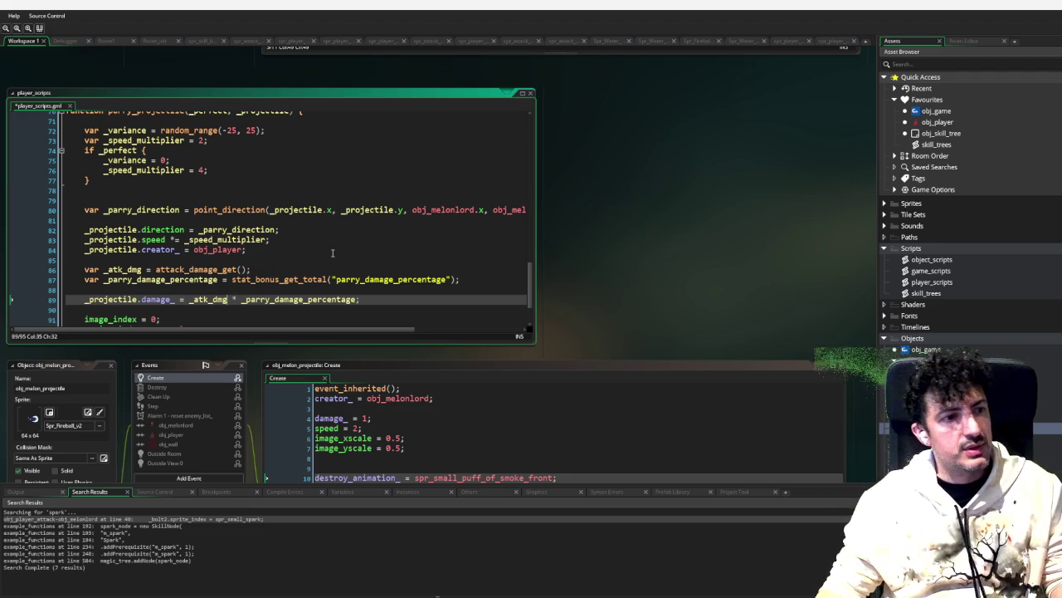
{"action": "key", "text": "Return"}
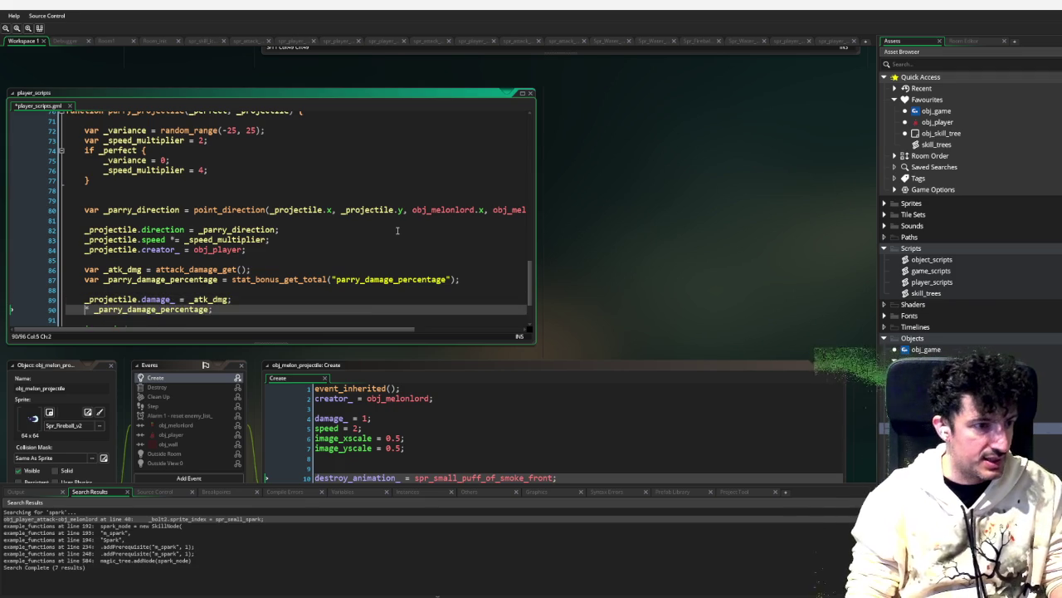
{"action": "key", "text": "Return"}
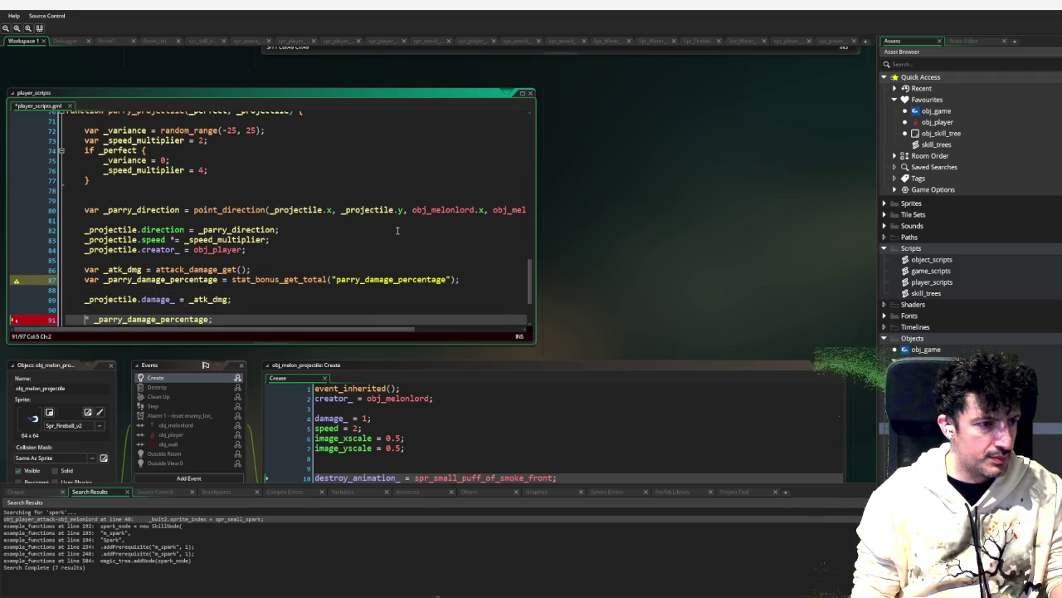
{"action": "key", "text": "BackSpace"}
{"action": "key", "text": "BackSpace"}
{"action": "key", "text": "BackSpace"}
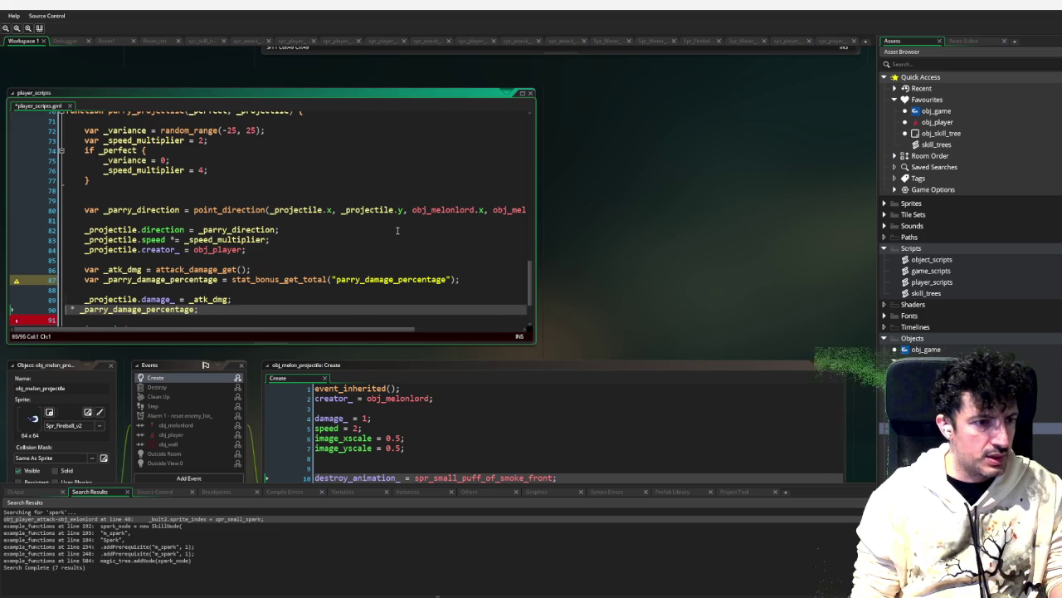
{"action": "key", "text": "Delete"}
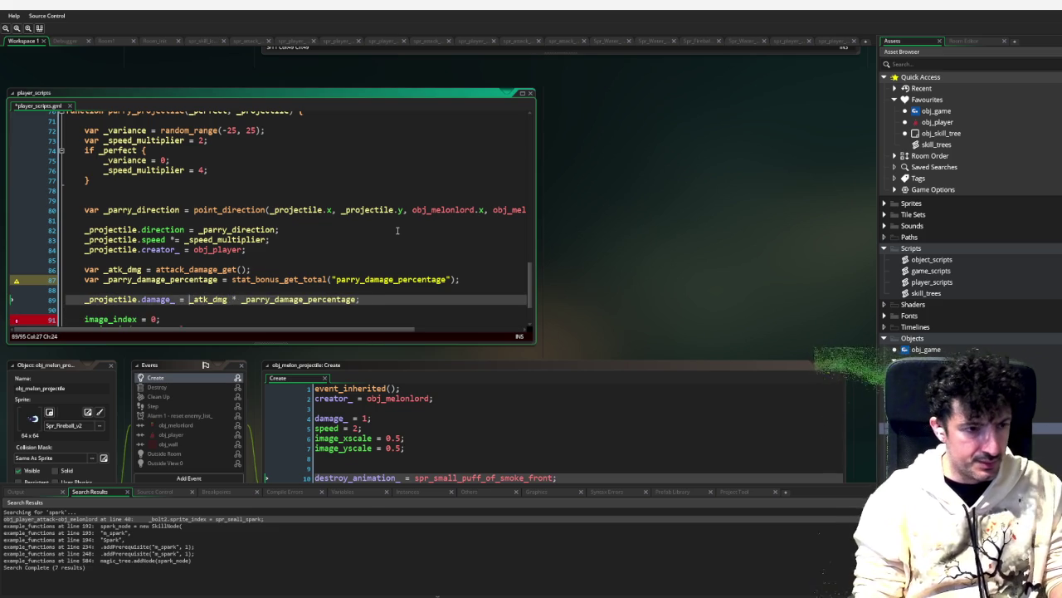
{"action": "type", "text": "pefe"}
{"action": "key", "text": "BackSpace"}
{"action": "key", "text": "BackSpace"}
{"action": "type", "text": "rfect_parry ?_atk_dmg * _"}
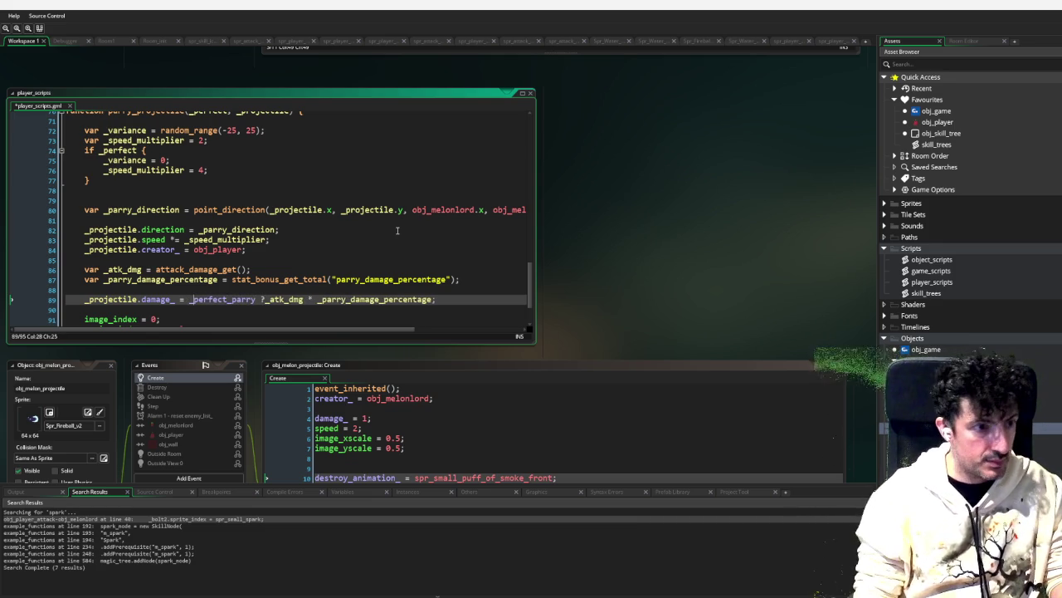
Step: Rename the ternary condition to _perfect and add the ': _atk_dmg' fallback branch
{"action": "scroll", "coordinate": [389, 219], "scroll_direction": "up", "scroll_amount": 1}
{"action": "left_click", "coordinate": [215, 145]}
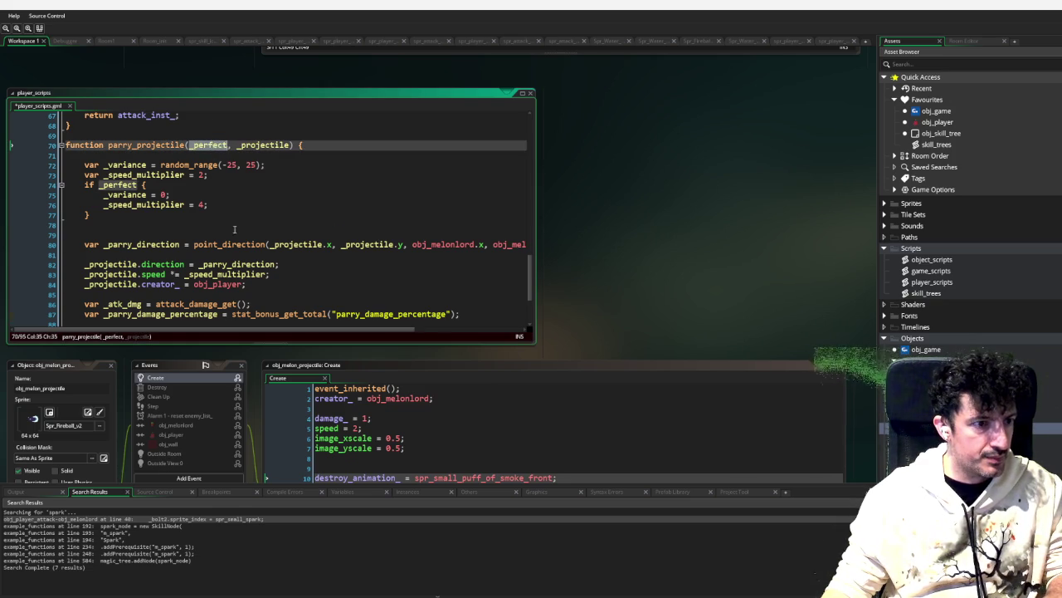
{"action": "scroll", "coordinate": [232, 267], "scroll_direction": "down", "scroll_amount": 2}
{"action": "double_click", "coordinate": [230, 282]}
{"action": "type", "text": "_perfect"}
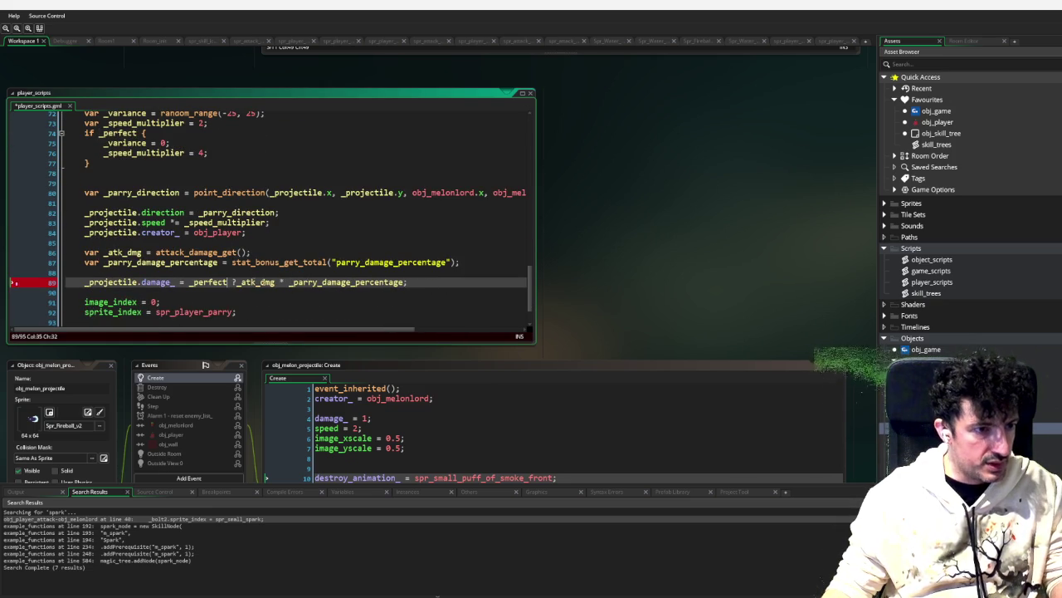
{"action": "left_click", "coordinate": [241, 282]}
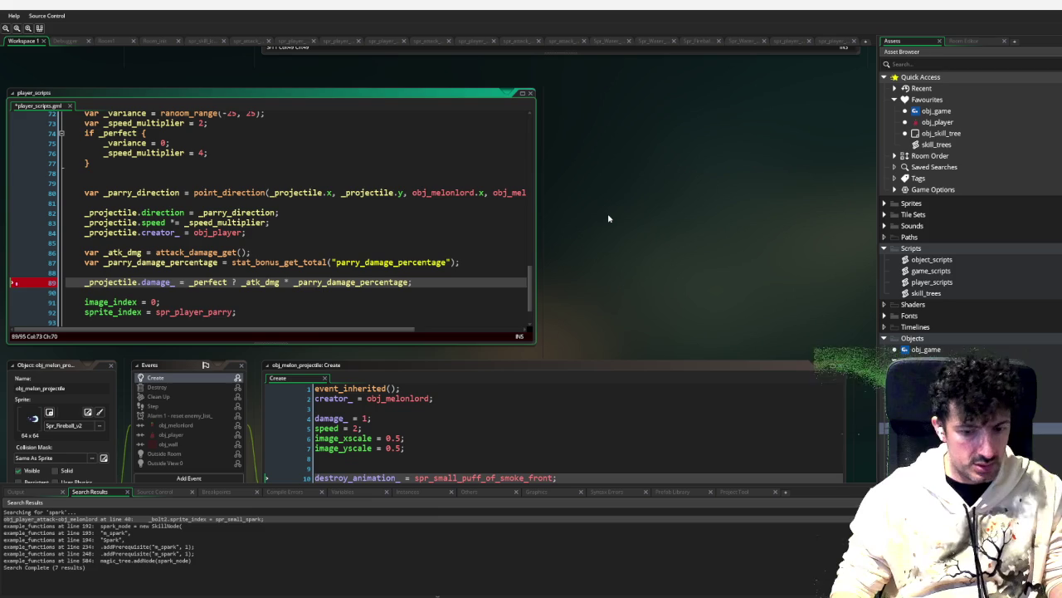
{"action": "type", "text": ": _att"}
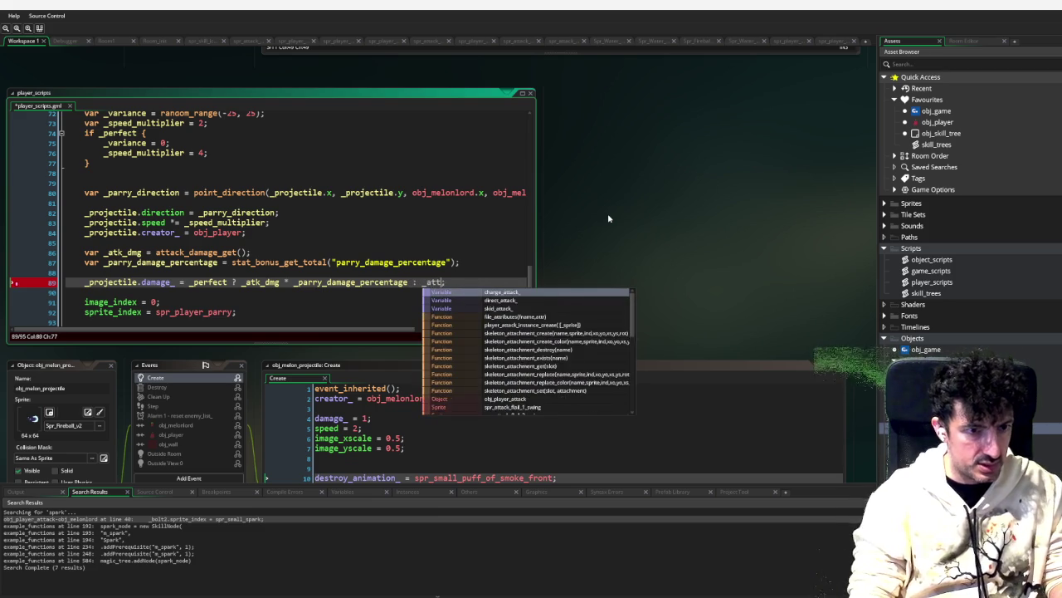
{"action": "key", "text": "Return"}
{"action": "key", "text": "Down"}
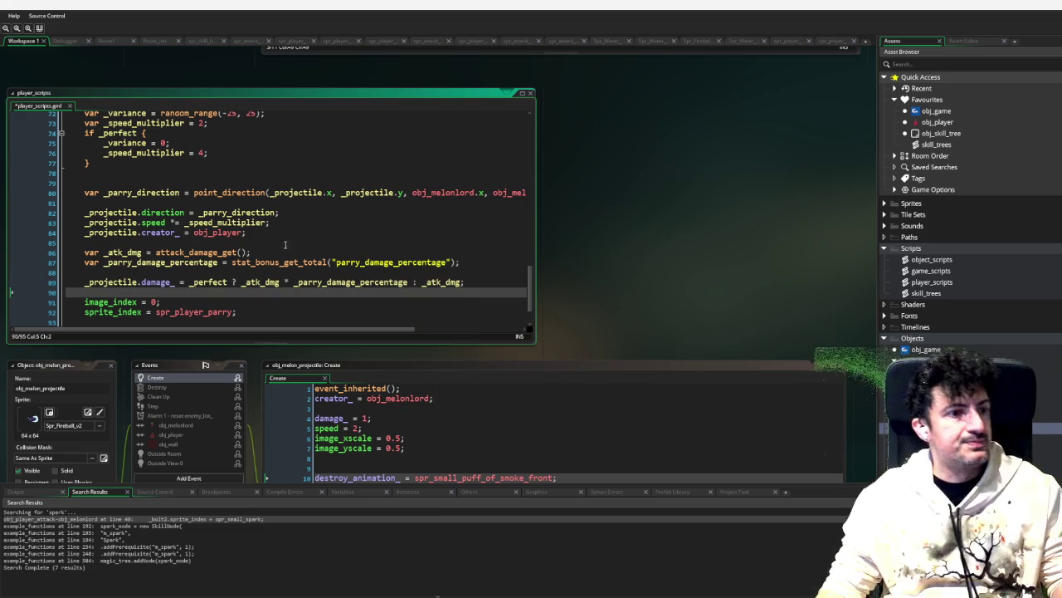
{"action": "scroll", "coordinate": [220, 238], "scroll_direction": "down", "scroll_amount": 2}
{"action": "scroll", "coordinate": [220, 238], "scroll_direction": "up", "scroll_amount": 2}
Step: Delete the empty line 79 above the parry direction calculation in parry_projectile
{"action": "scroll", "coordinate": [203, 234], "scroll_direction": "down", "scroll_amount": 2}
{"action": "scroll", "coordinate": [201, 233], "scroll_direction": "up", "scroll_amount": 3}
{"action": "scroll", "coordinate": [224, 216], "scroll_direction": "down", "scroll_amount": 1}
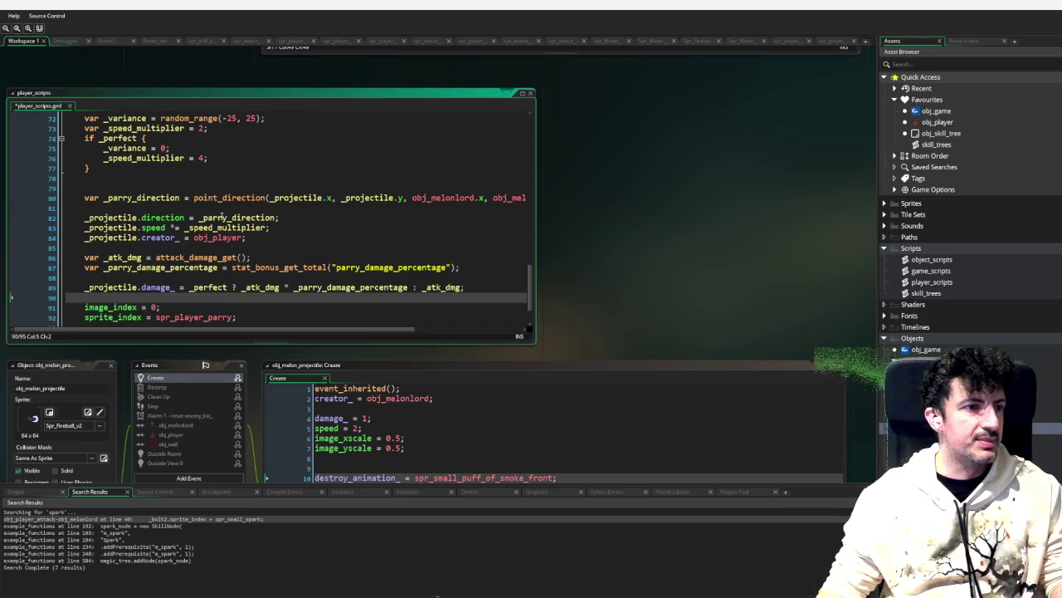
{"action": "left_click", "coordinate": [139, 190]}
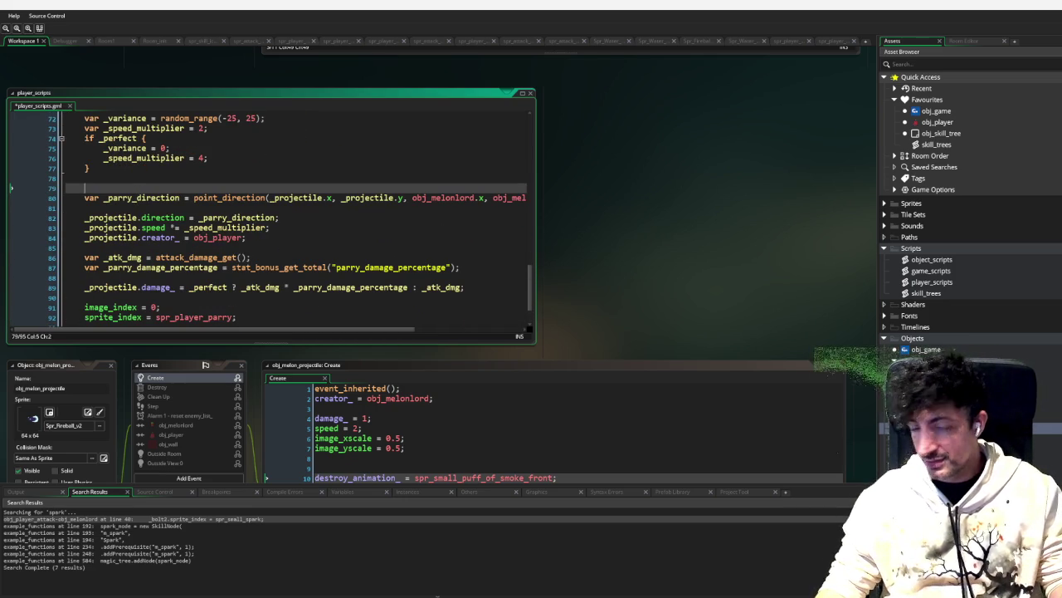
{"action": "key", "text": "BackSpace"}
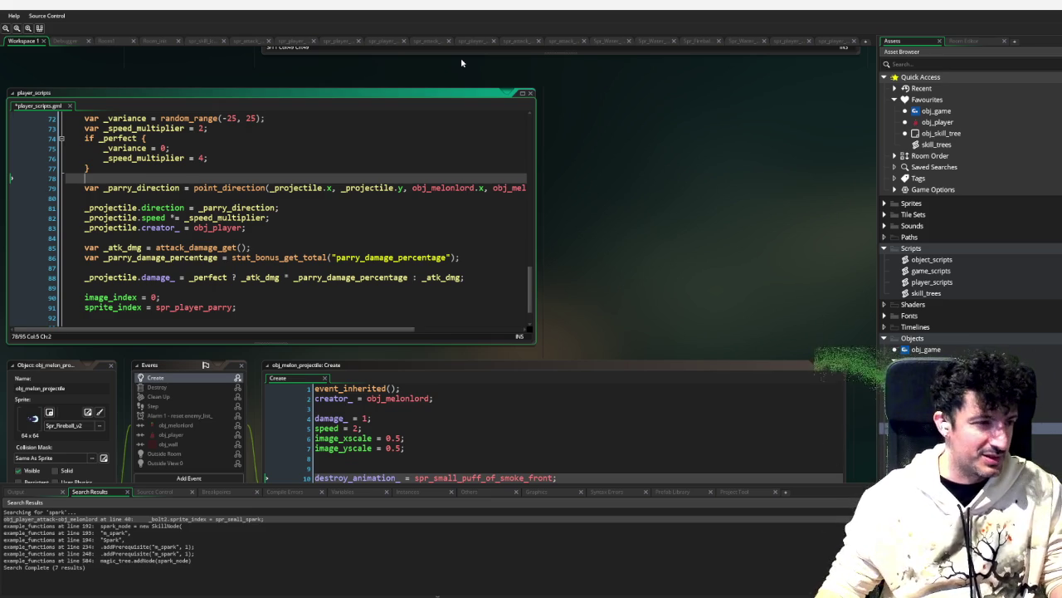
Step: Scroll the workspace down to obj_player's event code window
{"action": "scroll", "coordinate": [305, 208], "scroll_direction": "down", "scroll_amount": 2}
{"action": "scroll", "coordinate": [305, 209], "scroll_direction": "up", "scroll_amount": 2}
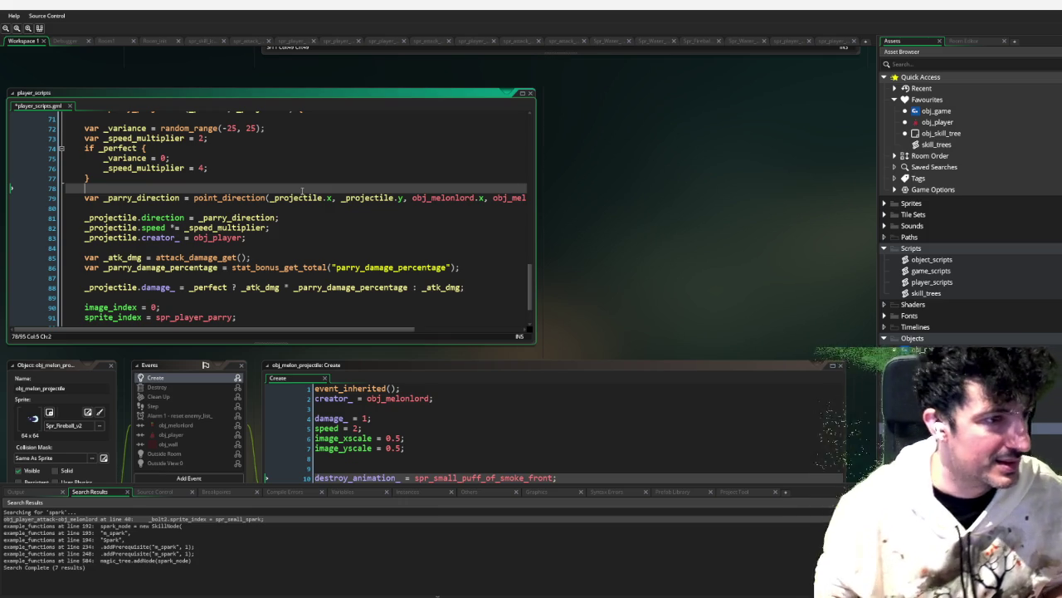
{"action": "scroll", "coordinate": [288, 252], "scroll_direction": "down", "scroll_amount": 2}
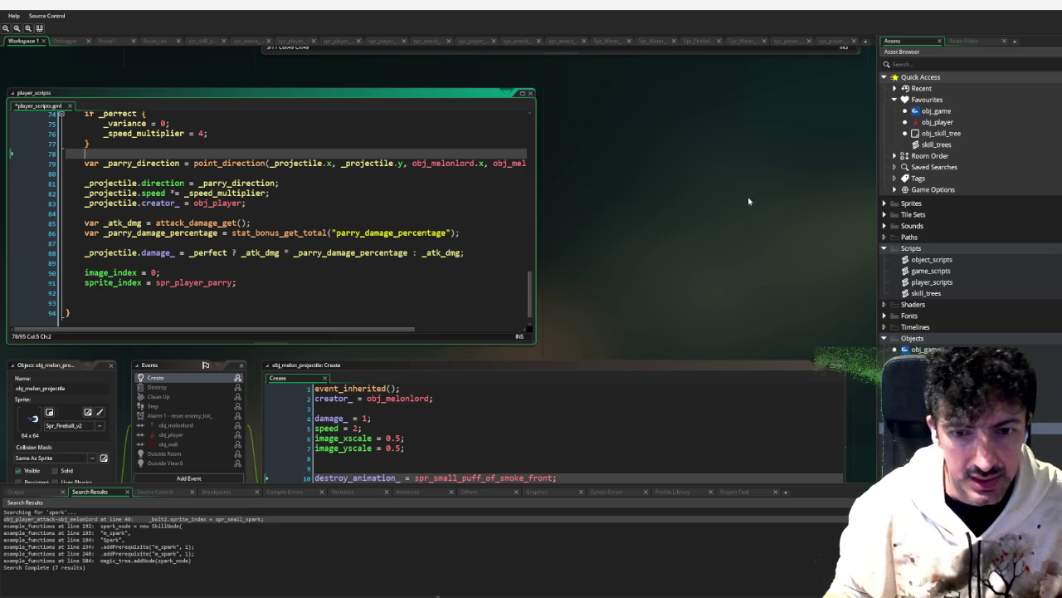
{"action": "scroll", "coordinate": [724, 151], "scroll_direction": "down", "scroll_amount": 5}
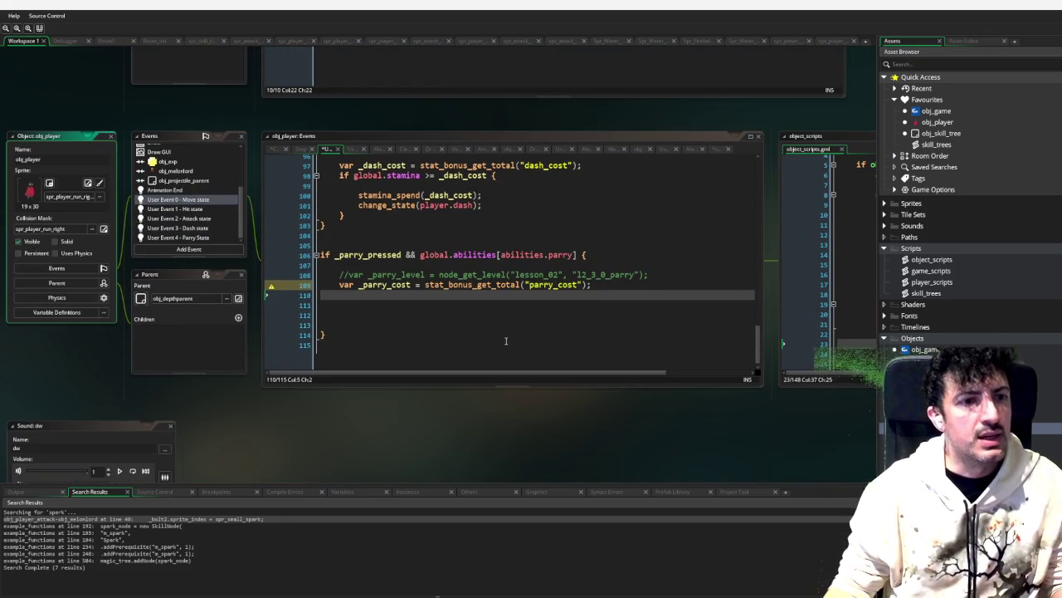
Step: Extend the line 106 parry condition with && global.stamina >= stat_bonus_get_total("parry_cost")
{"action": "left_click", "coordinate": [578, 255]}
{"action": "type", "text": "&& "}
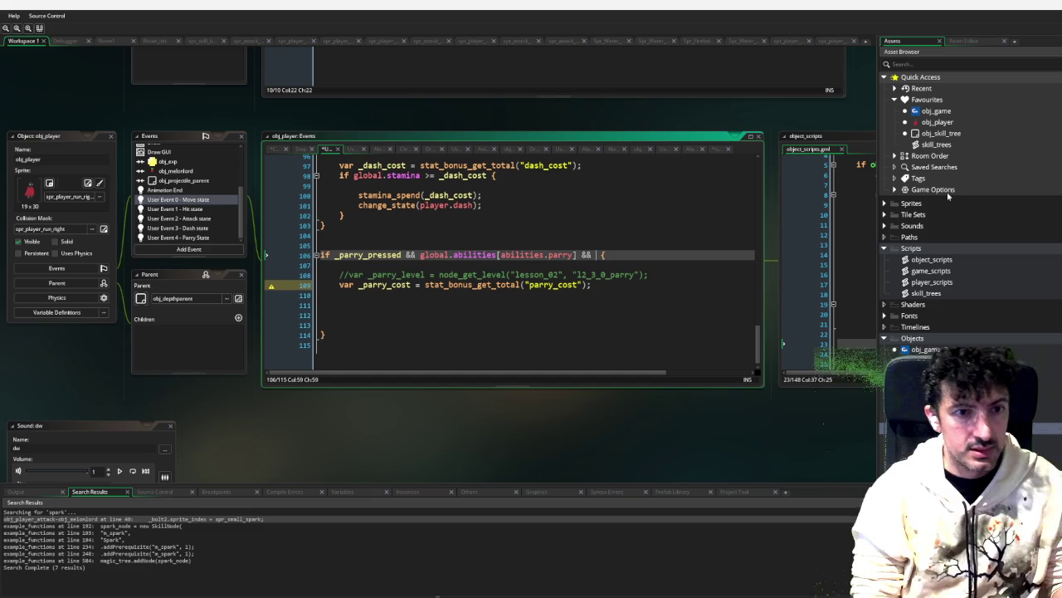
{"action": "type", "text": "global.st"}
{"action": "key", "text": "Down"}
{"action": "key", "text": "Down"}
{"action": "key", "text": "Return"}
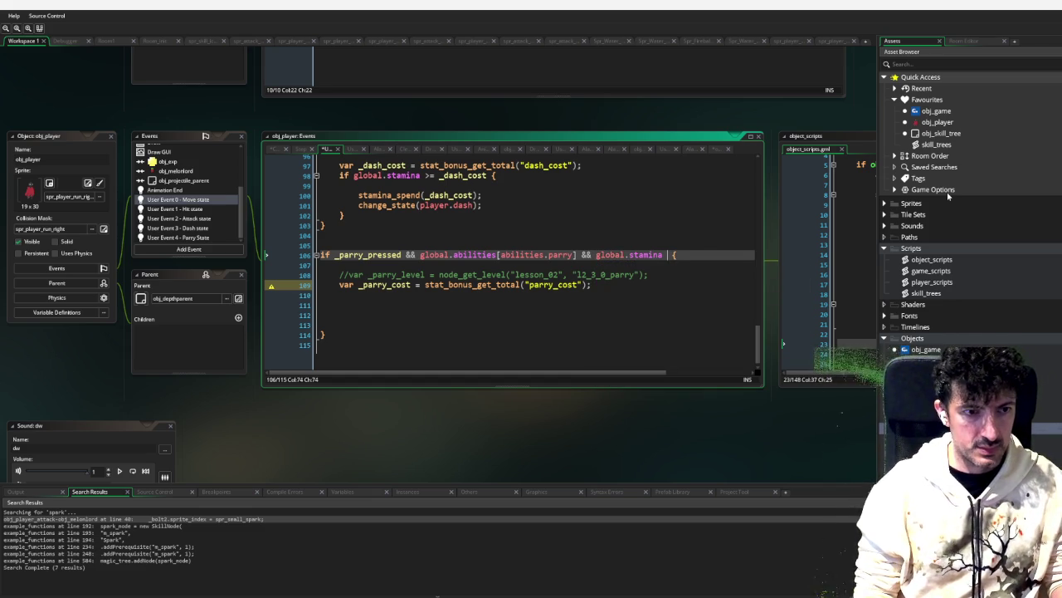
{"action": "type", "text": ">="}
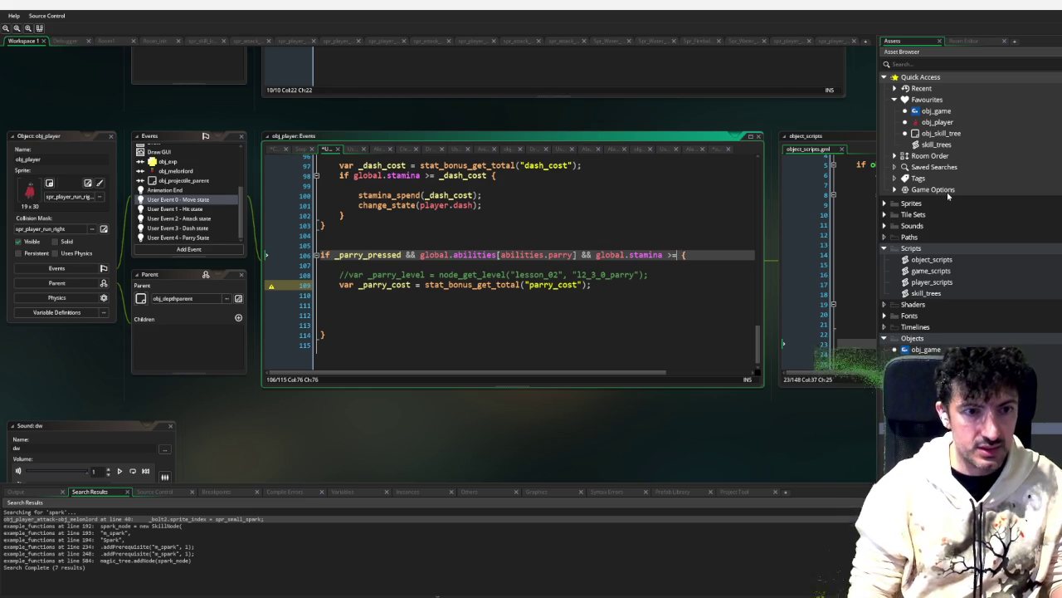
{"action": "left_click_drag", "start_coordinate": [589, 285], "coordinate": [425, 284]}
{"action": "key", "text": "F9"}
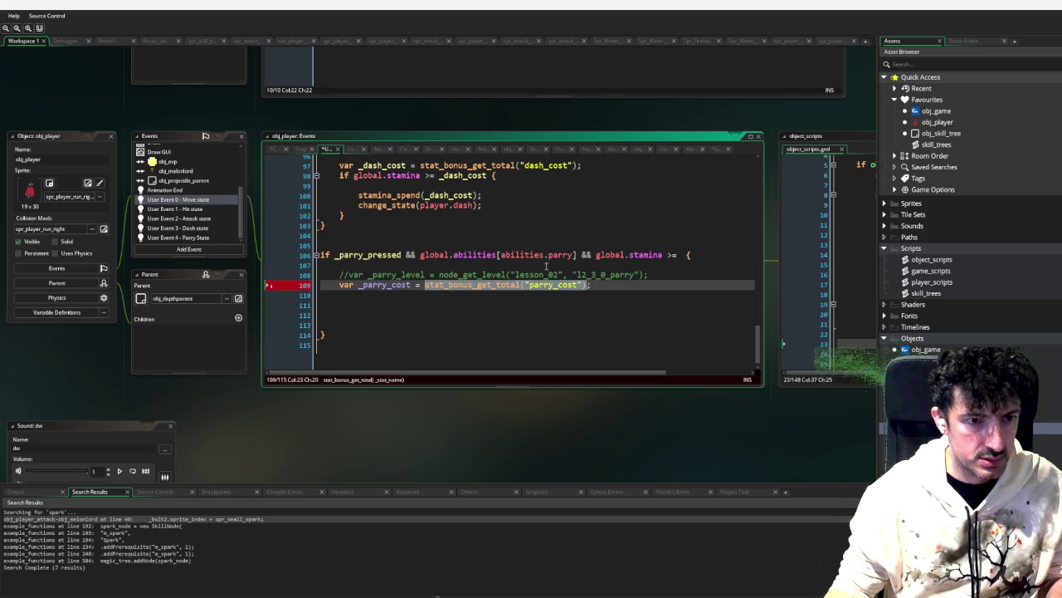
{"action": "key", "text": "ctrl+c"}
{"action": "left_click", "coordinate": [677, 259]}
{"action": "key", "text": "ctrl+v"}
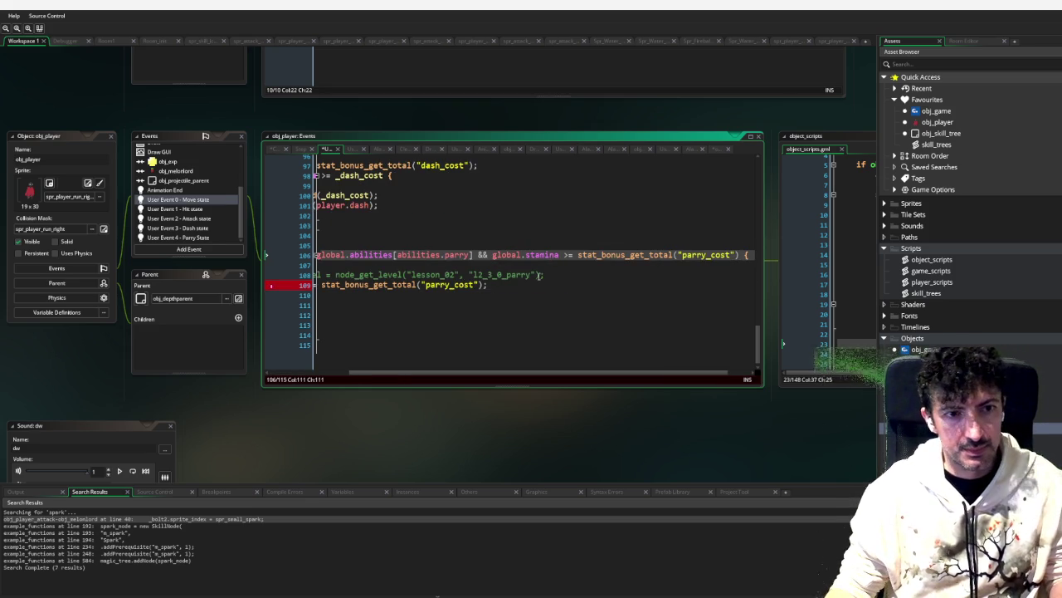
{"action": "left_click", "coordinate": [373, 265]}
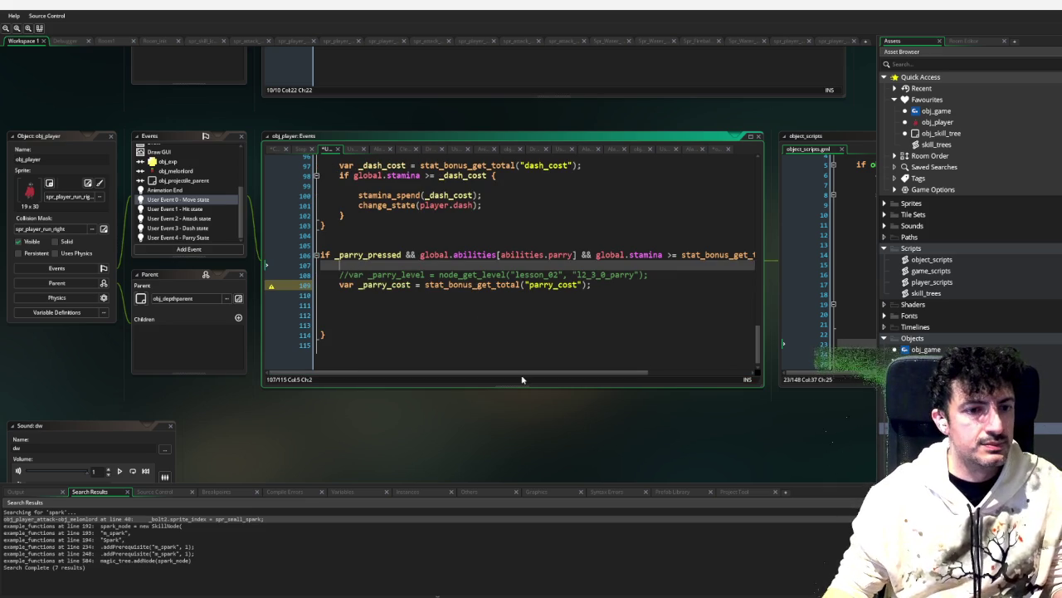
Step: Replace the _parry_cost declaration on line 109 with a global.stamina subtraction
{"action": "mouse_move", "coordinate": [526, 374]}
{"action": "left_mouse_down"}
{"action": "mouse_move", "coordinate": [672, 374]}
{"action": "mouse_move", "coordinate": [406, 361]}
{"action": "left_mouse_up"}
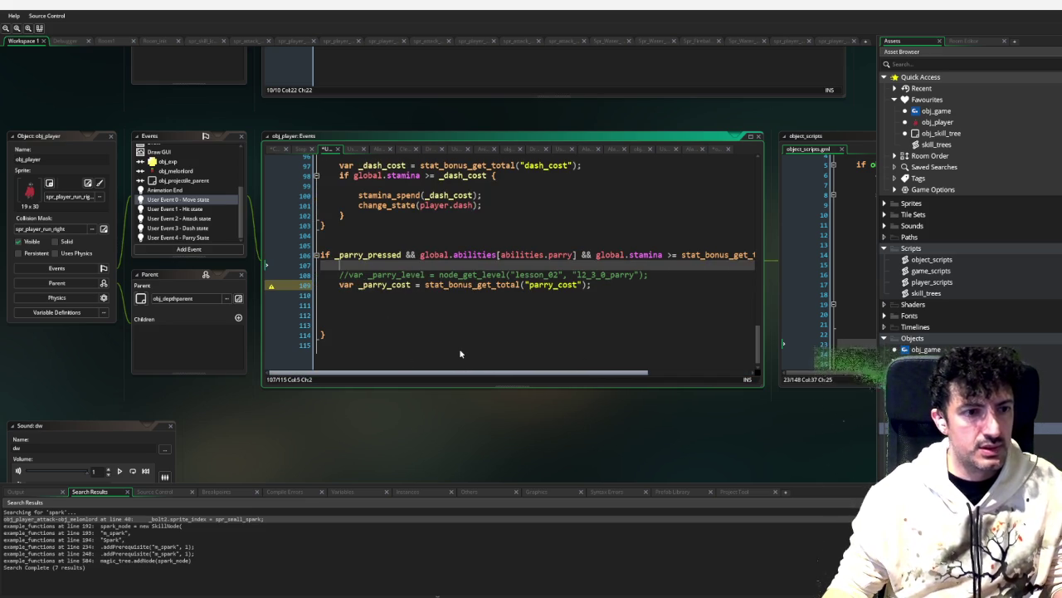
{"action": "scroll", "coordinate": [603, 351], "scroll_direction": "right", "scroll_amount": 3}
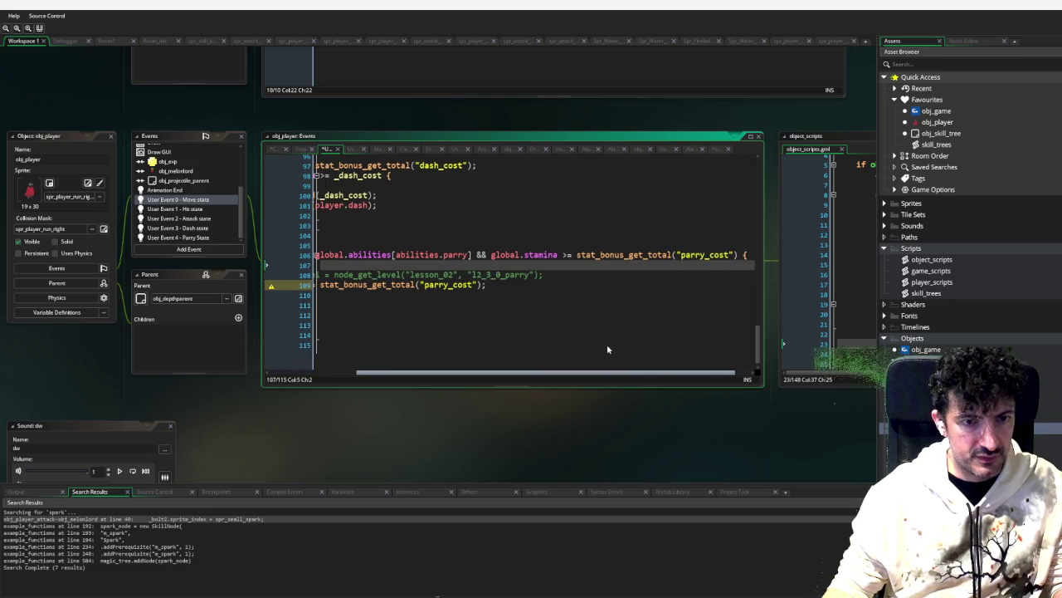
{"action": "scroll", "coordinate": [597, 349], "scroll_direction": "left", "scroll_amount": 3}
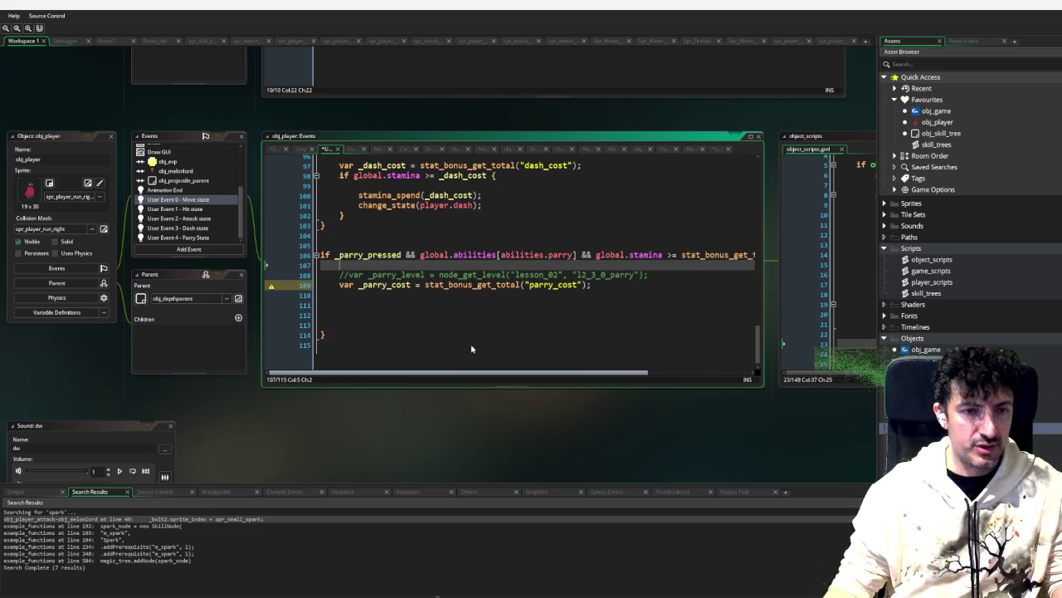
{"action": "scroll", "coordinate": [640, 355], "scroll_direction": "right", "scroll_amount": 1}
{"action": "scroll", "coordinate": [544, 360], "scroll_direction": "left", "scroll_amount": 1}
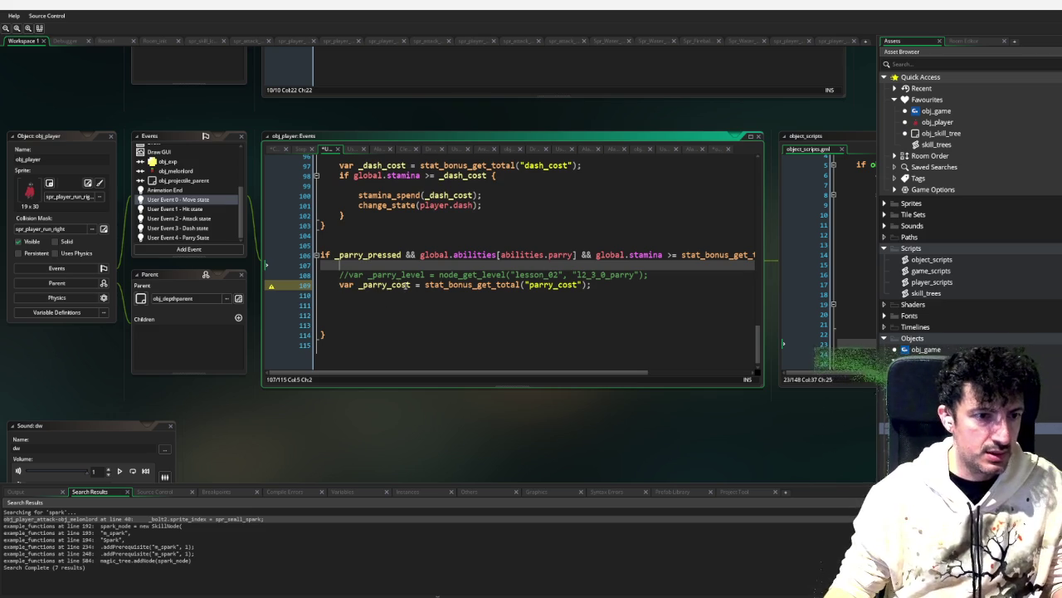
{"action": "left_click_drag", "start_coordinate": [410, 285], "coordinate": [339, 286]}
{"action": "type", "text": "global.stamina -"}
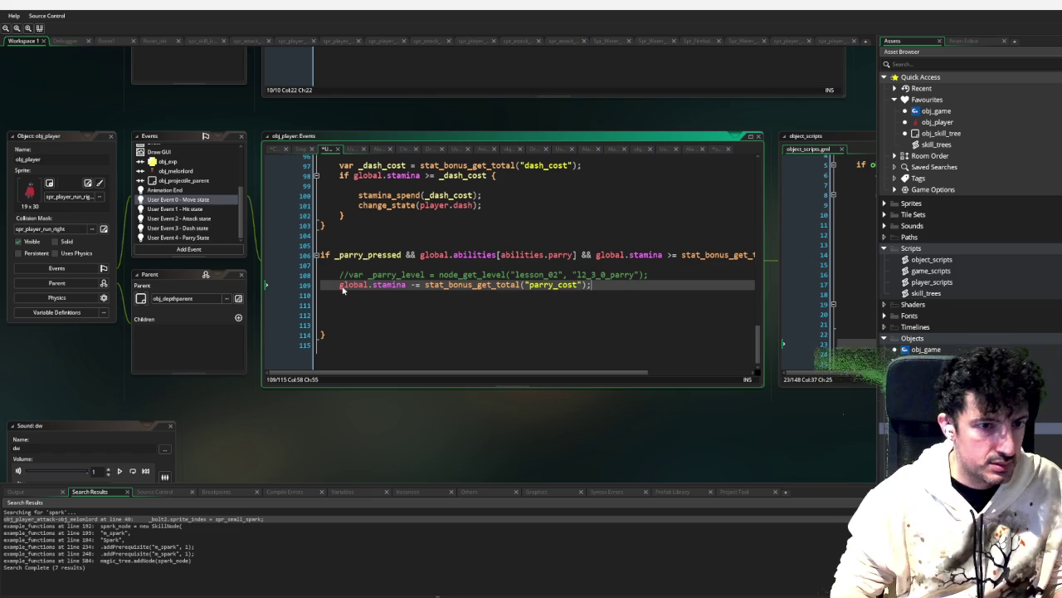
Step: Remove the extra blank lines and add change_state(player.parry); after the stamina deduction
{"action": "key", "text": "Return"}
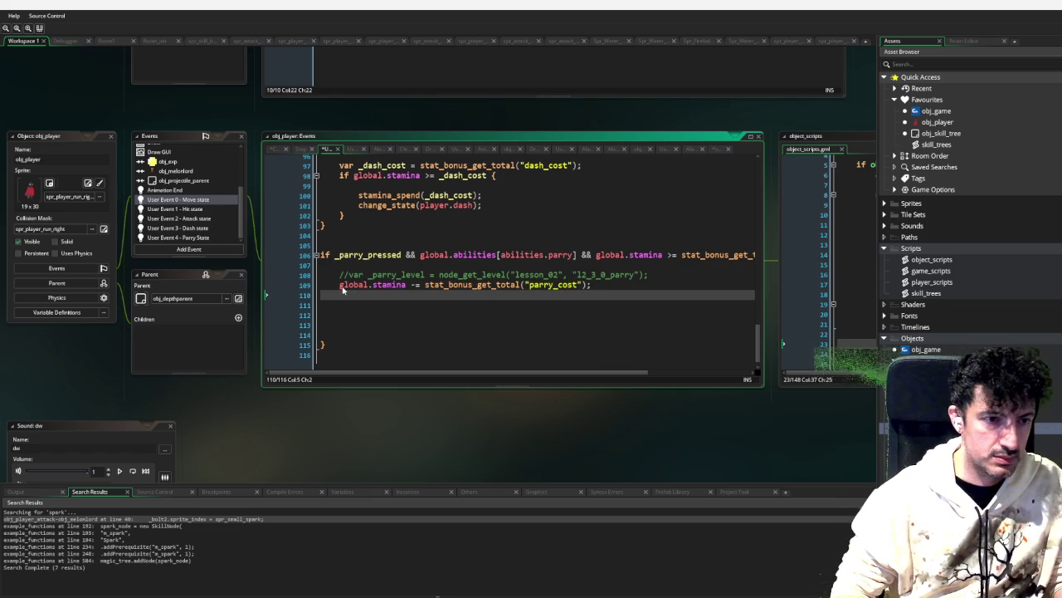
{"action": "key", "text": "shift+Down"}
{"action": "key", "text": "shift+Down"}
{"action": "key", "text": "shift+Down"}
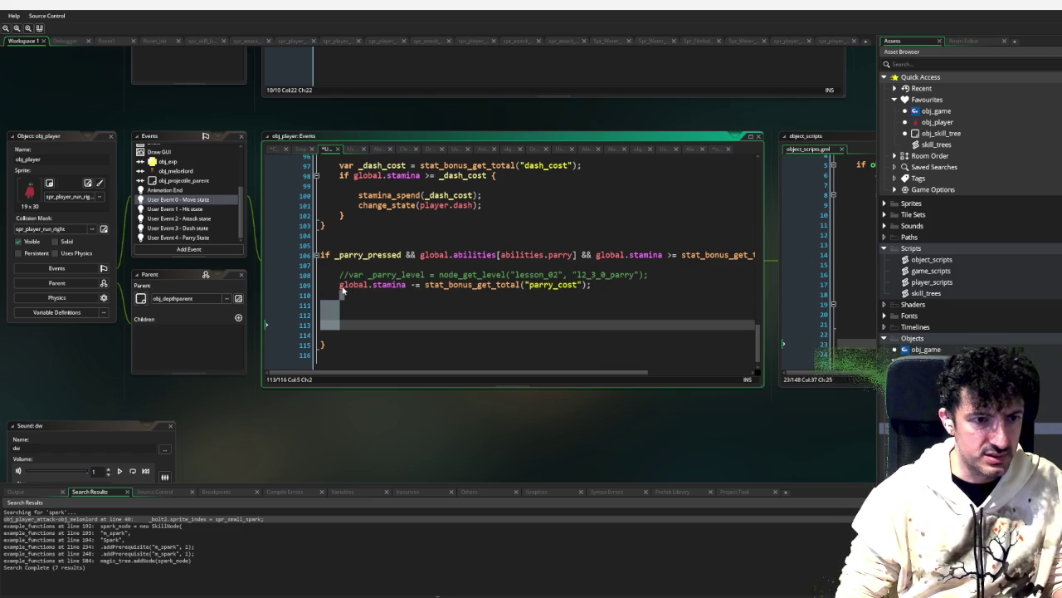
{"action": "key", "text": "BackSpace"}
{"action": "type", "text": "cha"}
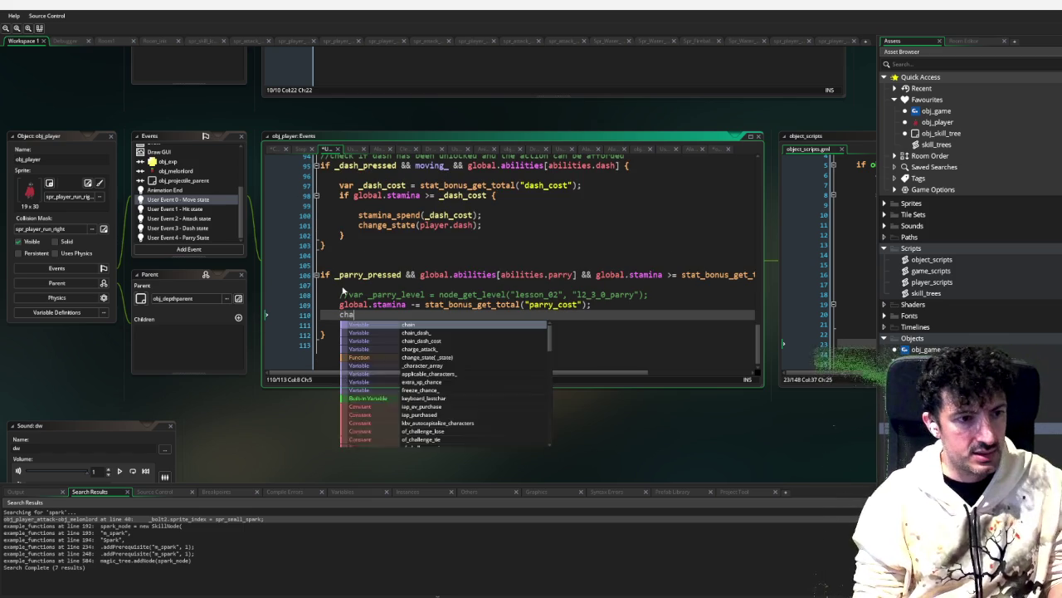
{"action": "type", "text": "nge_st"}
{"action": "key", "text": "Return"}
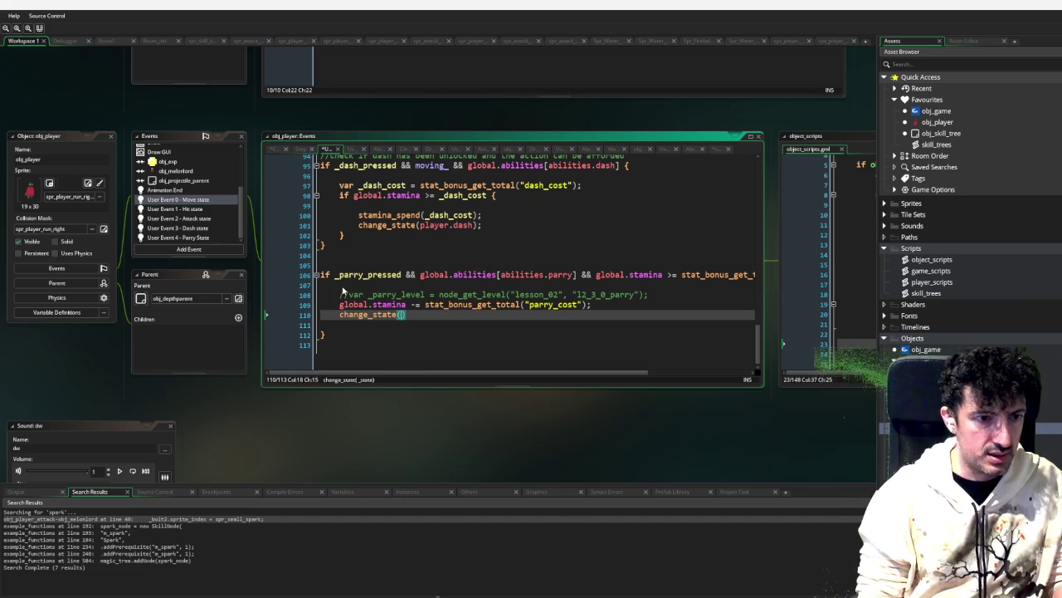
{"action": "type", "text": "player.parry"}
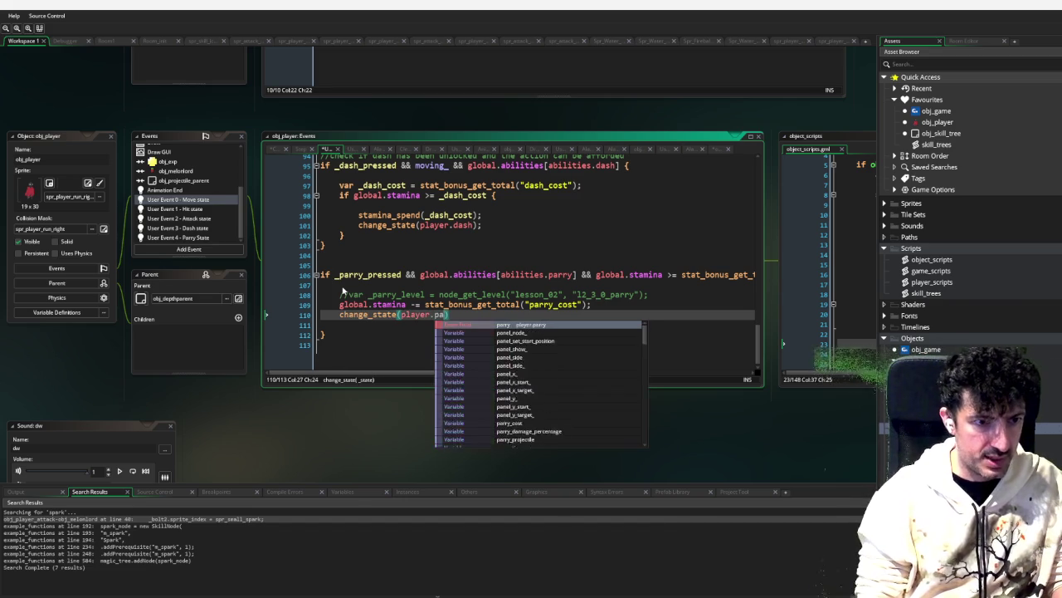
{"action": "key", "text": "Escape"}
{"action": "key", "text": "Right"}
{"action": "type", "text": ";"}
{"action": "middle_click", "coordinate": [376, 315]}
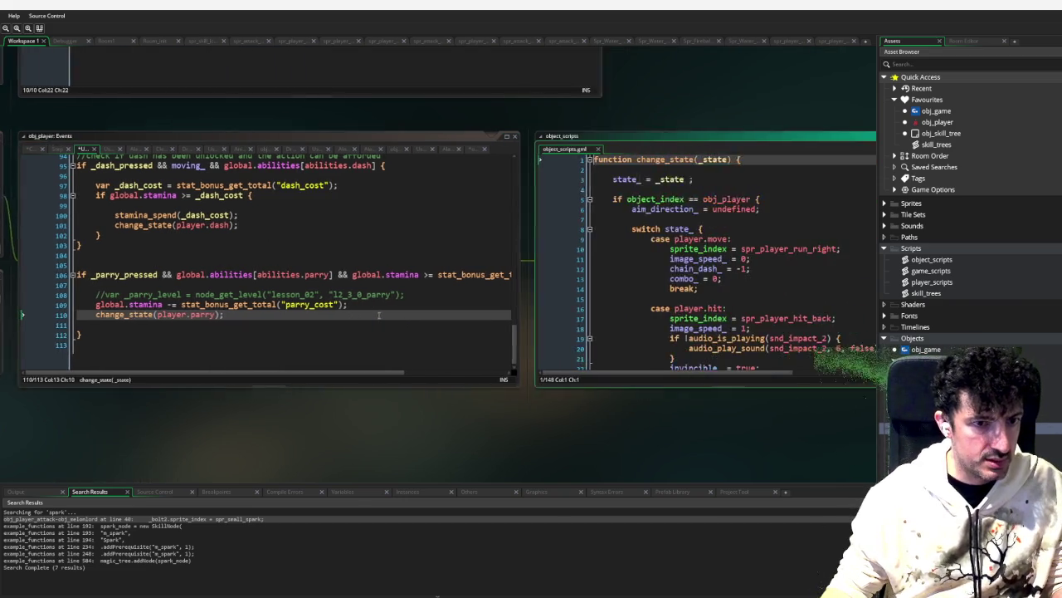
Step: Remove the stray blank lines around the sprite_index and image_speed lines in case player.attack
{"action": "scroll", "coordinate": [664, 288], "scroll_direction": "down", "scroll_amount": 7}
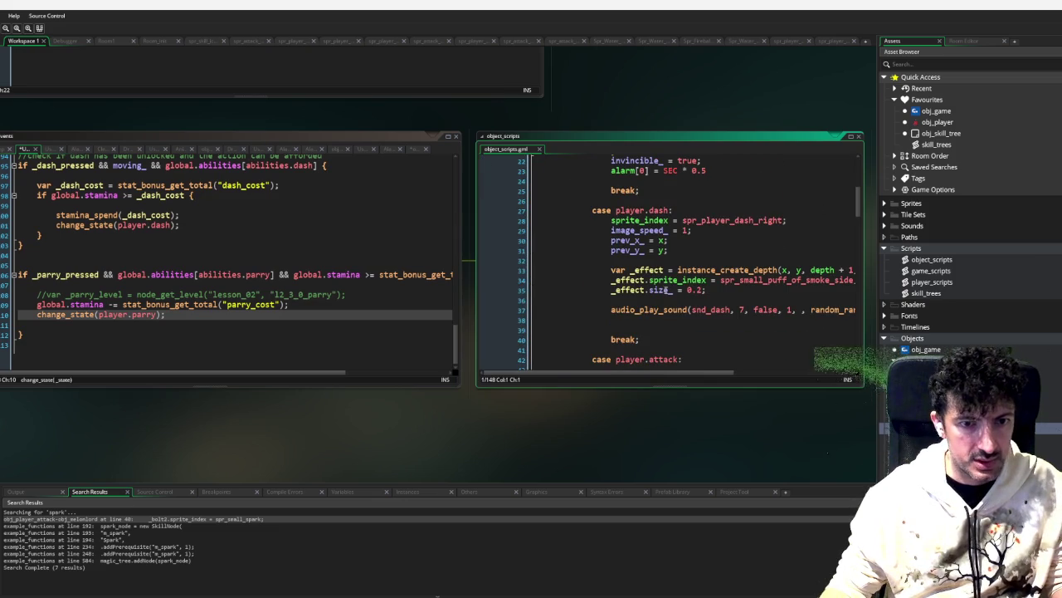
{"action": "scroll", "coordinate": [622, 328], "scroll_direction": "down", "scroll_amount": 3}
{"action": "scroll", "coordinate": [647, 311], "scroll_direction": "up", "scroll_amount": 8}
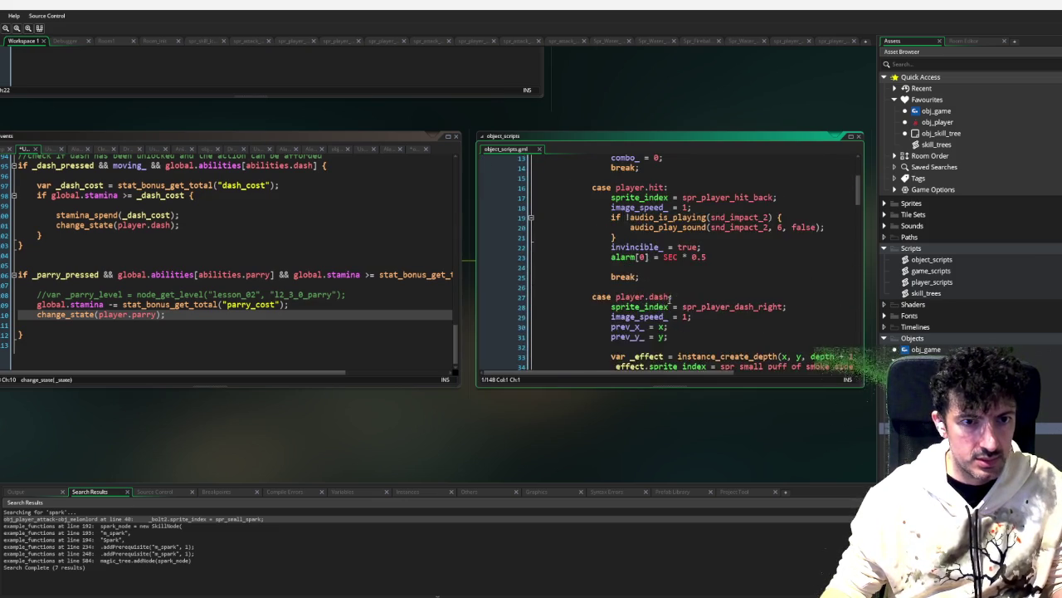
{"action": "scroll", "coordinate": [674, 293], "scroll_direction": "up", "scroll_amount": 2}
{"action": "scroll", "coordinate": [668, 291], "scroll_direction": "down", "scroll_amount": 12}
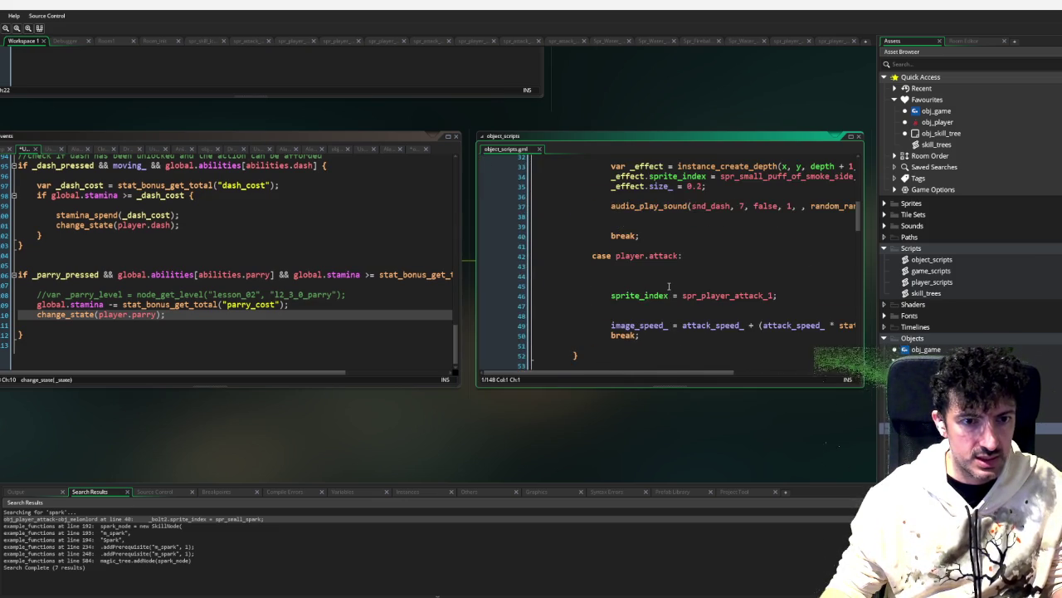
{"action": "scroll", "coordinate": [666, 288], "scroll_direction": "down", "scroll_amount": 1}
{"action": "scroll", "coordinate": [656, 282], "scroll_direction": "up", "scroll_amount": 3}
{"action": "left_click", "coordinate": [642, 275]}
{"action": "key", "text": "Delete"}
{"action": "key", "text": "Delete"}
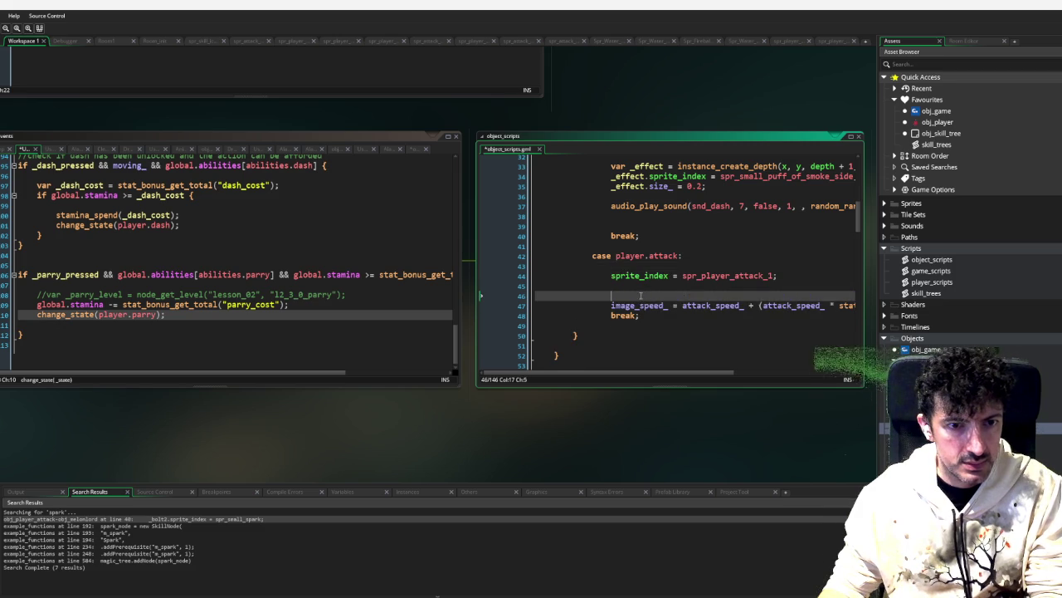
{"action": "left_click", "coordinate": [642, 286]}
{"action": "key", "text": "Delete"}
{"action": "left_click", "coordinate": [704, 262]}
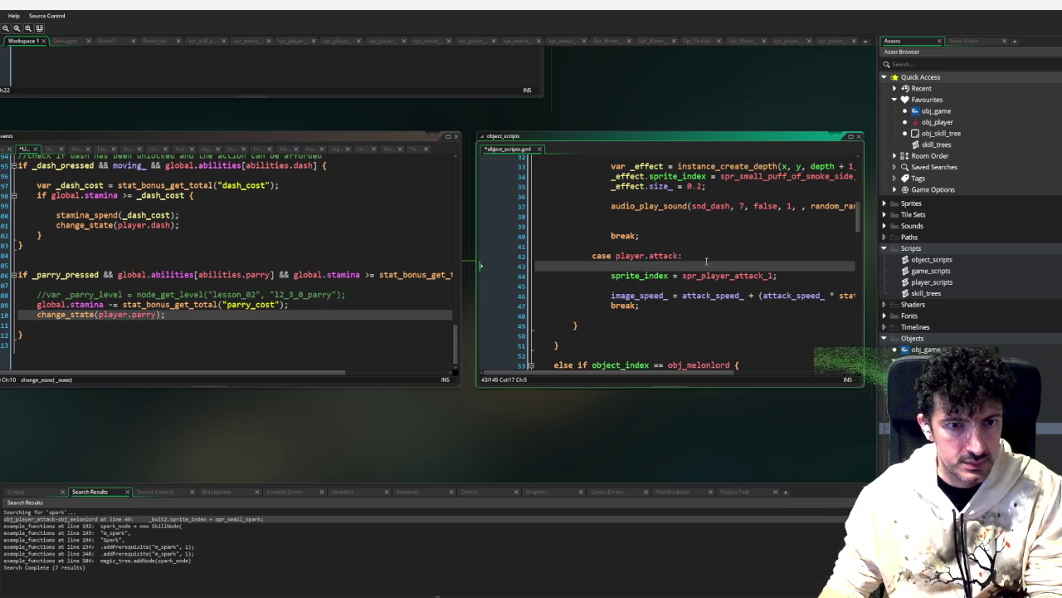
{"action": "left_click", "coordinate": [707, 259]}
{"action": "key", "text": "Delete"}
{"action": "scroll", "coordinate": [696, 270], "scroll_direction": "up", "scroll_amount": 3}
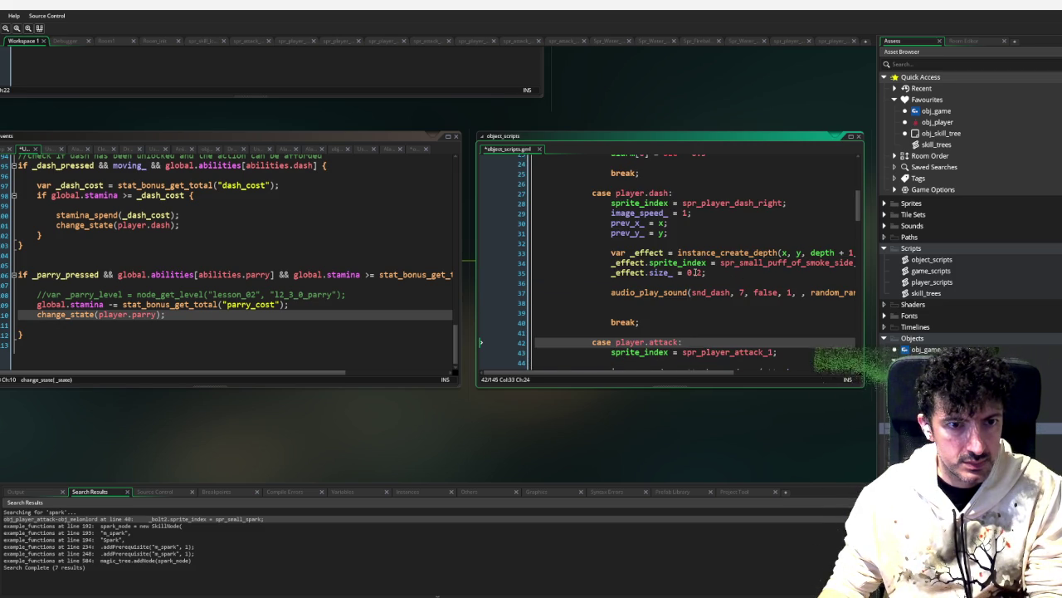
{"action": "scroll", "coordinate": [695, 272], "scroll_direction": "down", "scroll_amount": 3}
{"action": "left_click", "coordinate": [651, 275]}
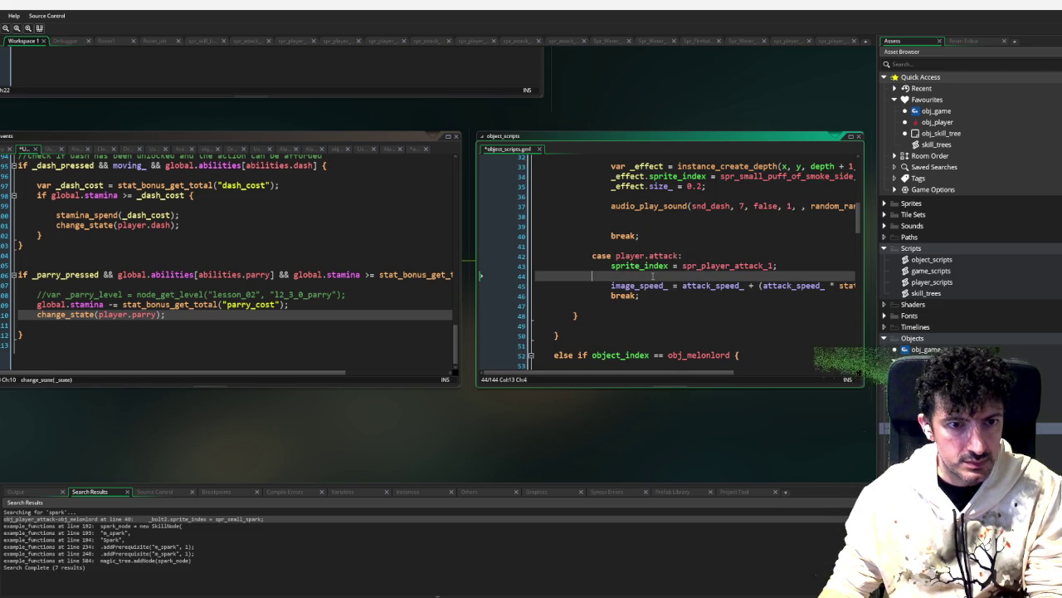
{"action": "key", "text": "BackSpace"}
{"action": "left_click", "coordinate": [668, 285]}
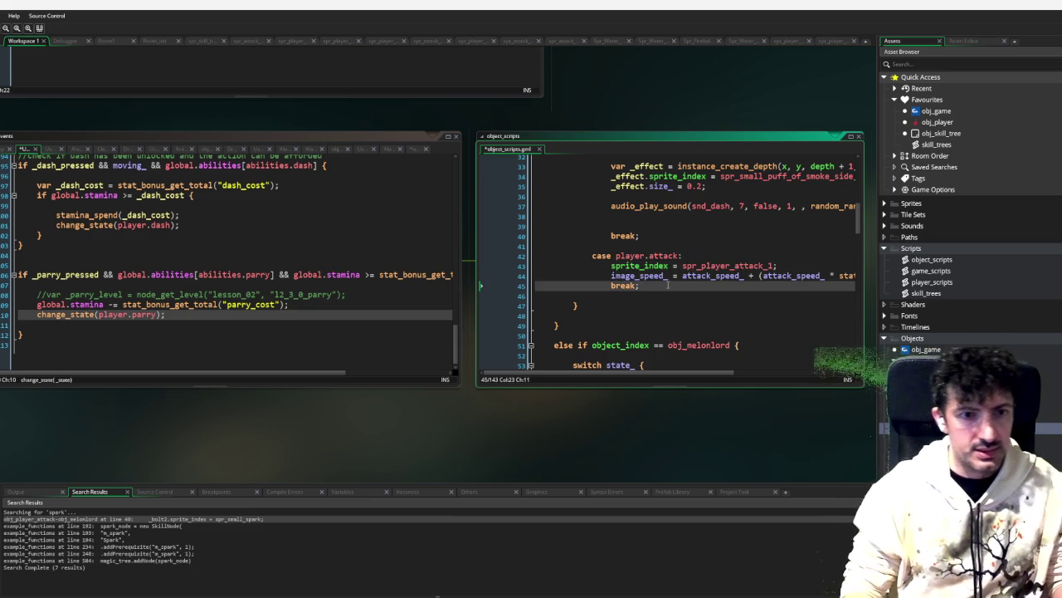
Step: Add a case player.parry with break; that sets sprite_index = spr_player_parry_stance
{"action": "key", "text": "Return"}
{"action": "key", "text": "Return"}
{"action": "type", "text": "case player"}
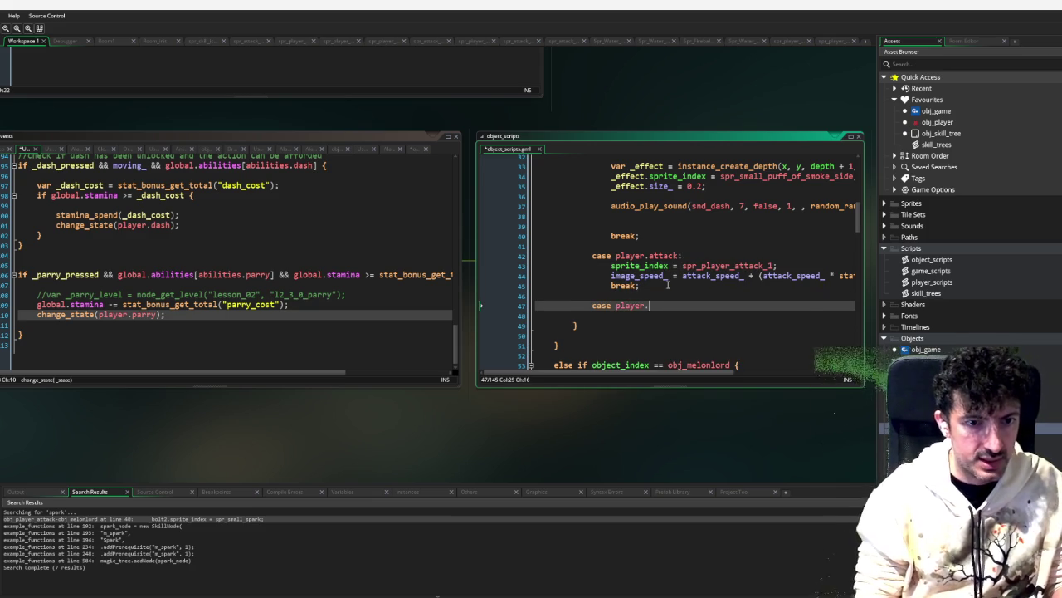
{"action": "type", "text": ".parry:"}
{"action": "key", "text": "Return"}
{"action": "key", "text": "Return"}
{"action": "type", "text": "break;"}
{"action": "key", "text": "Up"}
{"action": "type", "text": "sprite_index = "}
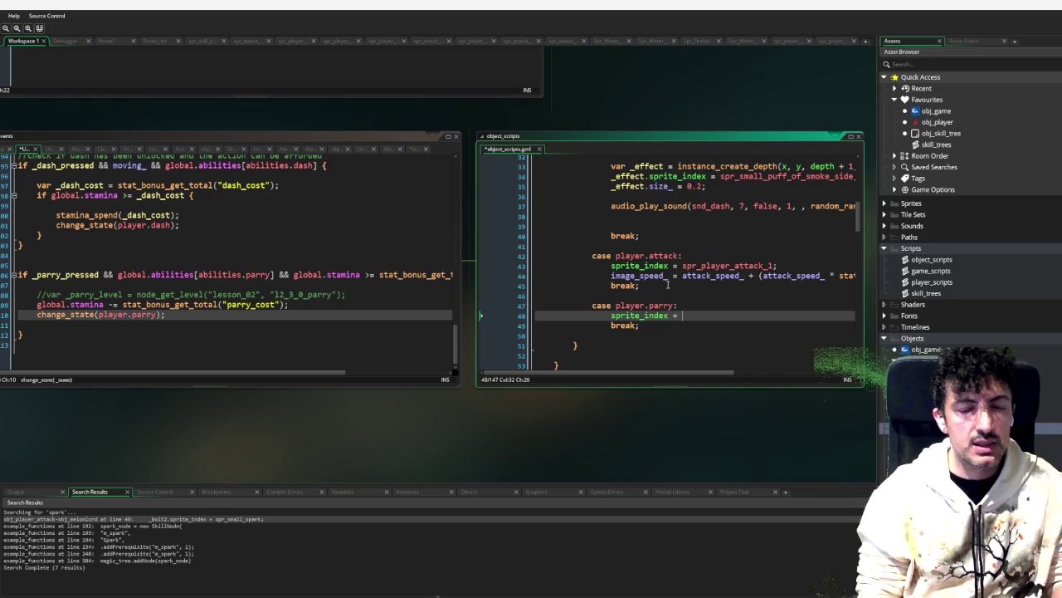
{"action": "type", "text": "spr_pl"}
{"action": "type", "text": "ayer"}
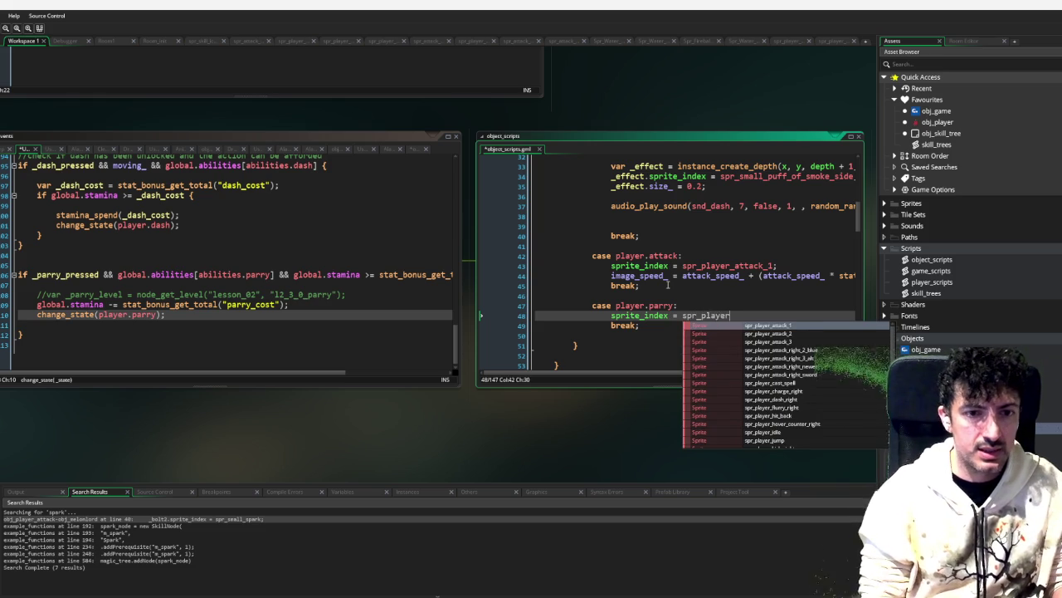
{"action": "type", "text": "_parry_stance"}
{"action": "key", "text": "Return"}
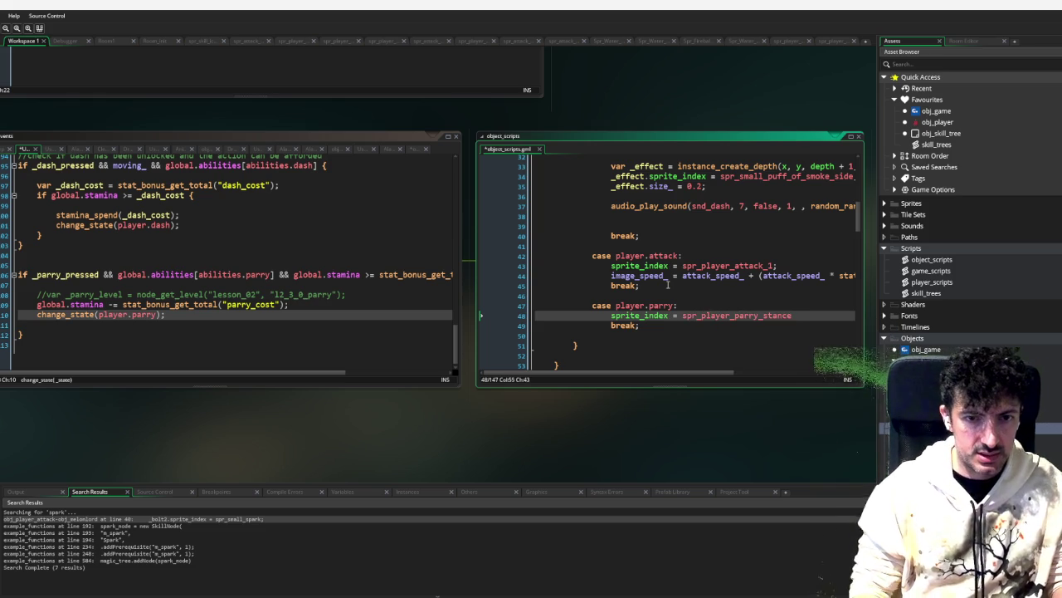
{"action": "key", "text": "Up"}
{"action": "key", "text": "Return"}
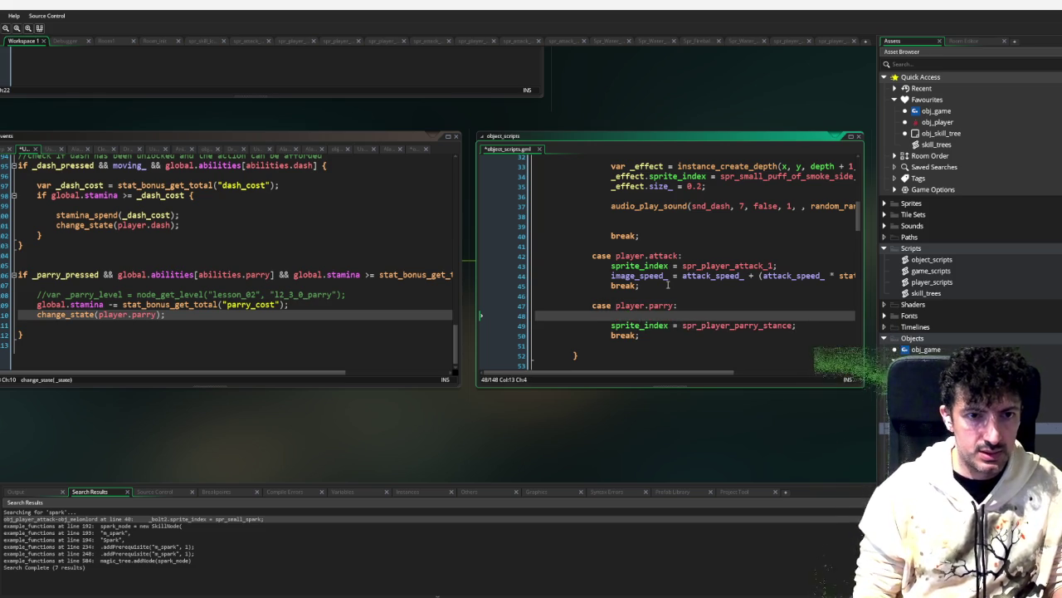
Step: Copy the snd_dash audio_play_sound line into the parry case under its sprite line, indented
{"action": "left_click", "coordinate": [618, 224]}
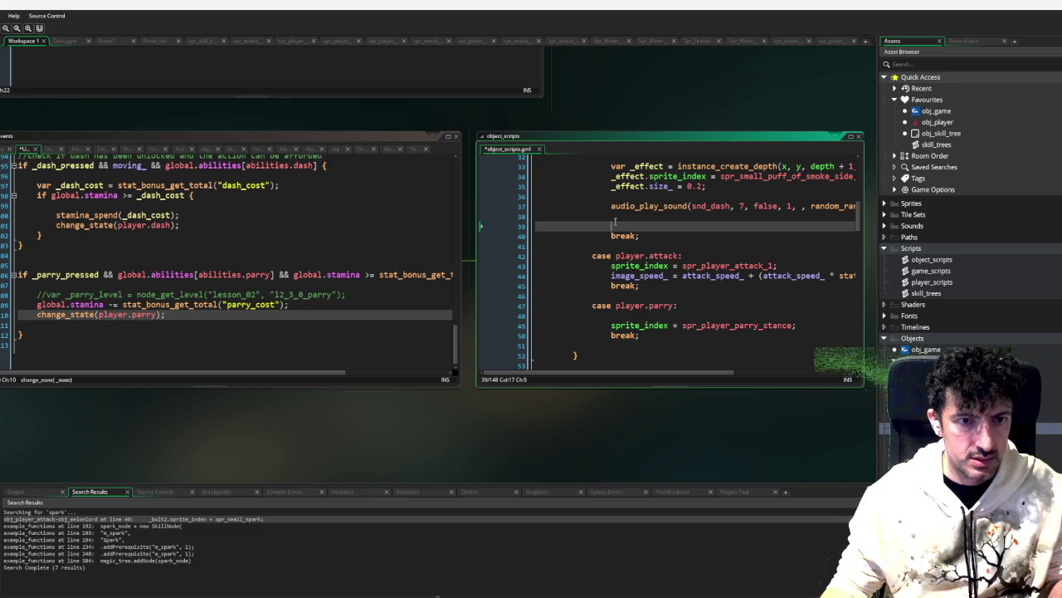
{"action": "left_click_drag", "start_coordinate": [615, 217], "coordinate": [614, 208]}
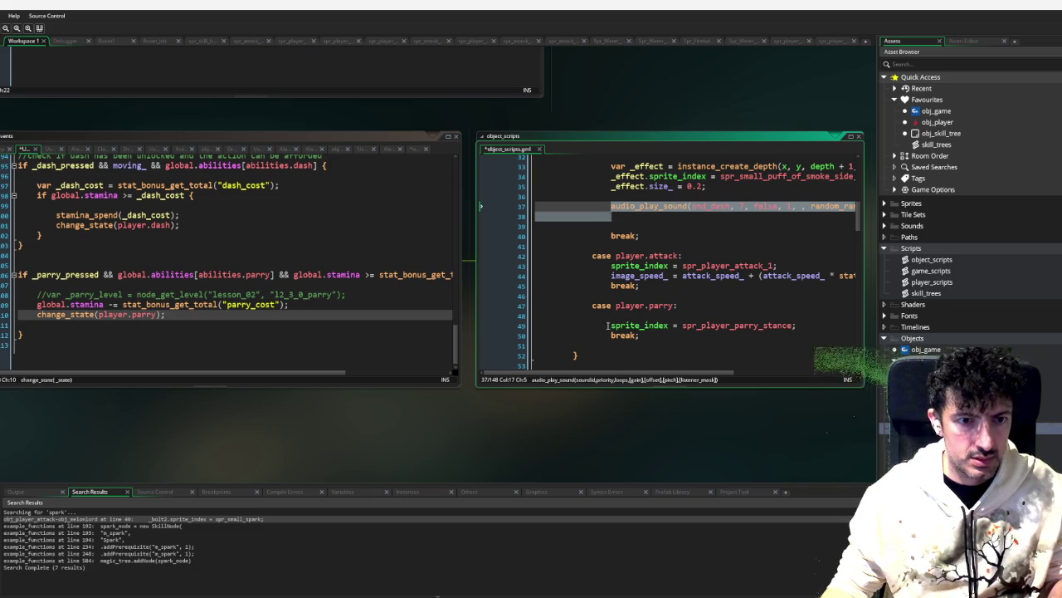
{"action": "key", "text": "ctrl+c"}
{"action": "left_click", "coordinate": [715, 317]}
{"action": "key", "text": "ctrl+v"}
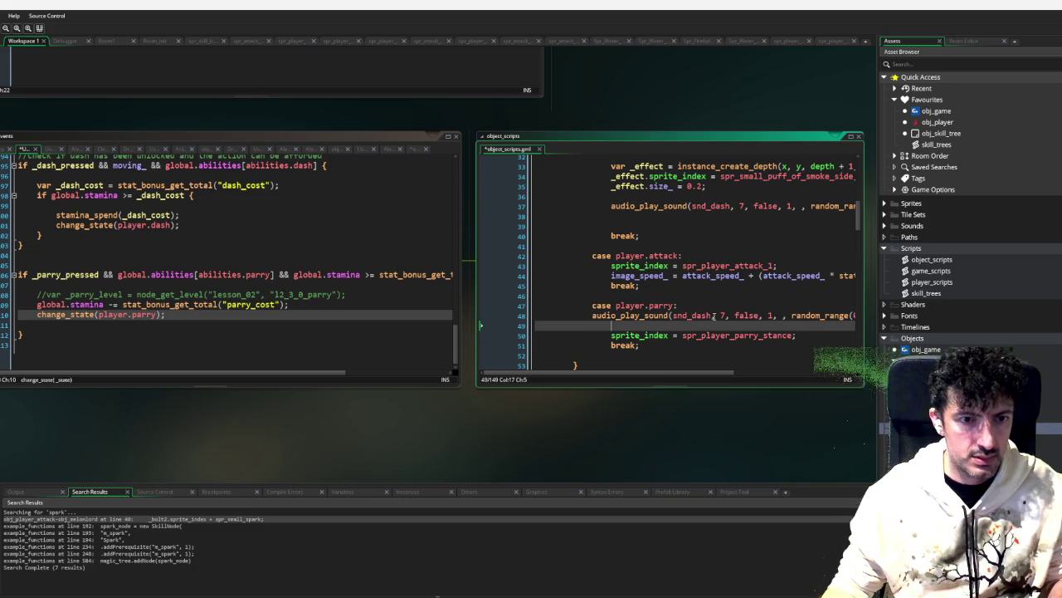
{"action": "left_click", "coordinate": [558, 315]}
{"action": "key", "text": "Tab"}
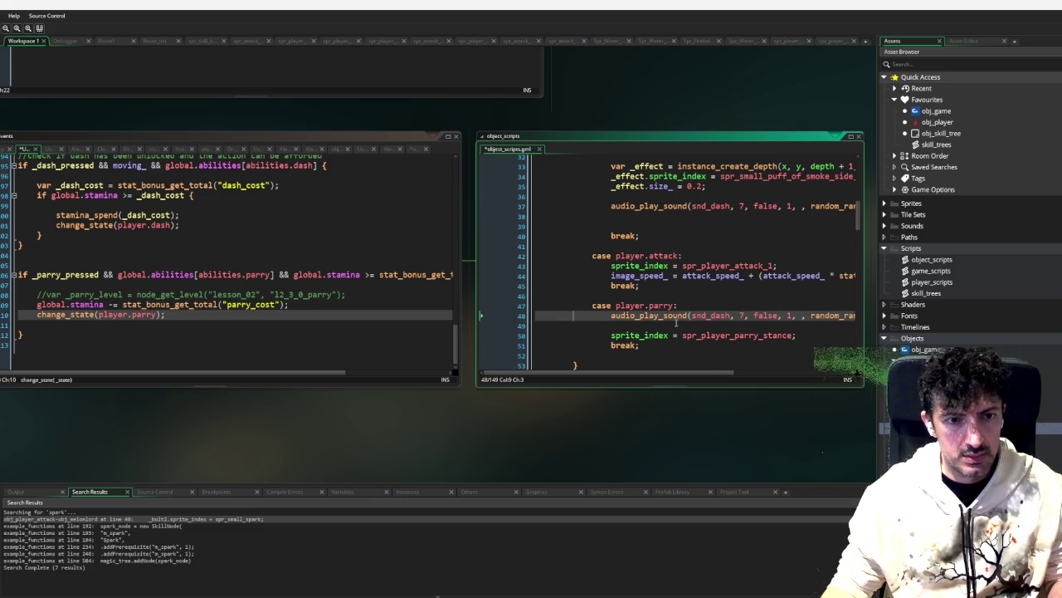
{"action": "key", "text": "ctrl+z"}
{"action": "key", "text": "ctrl+z"}
{"action": "key", "text": "Return"}
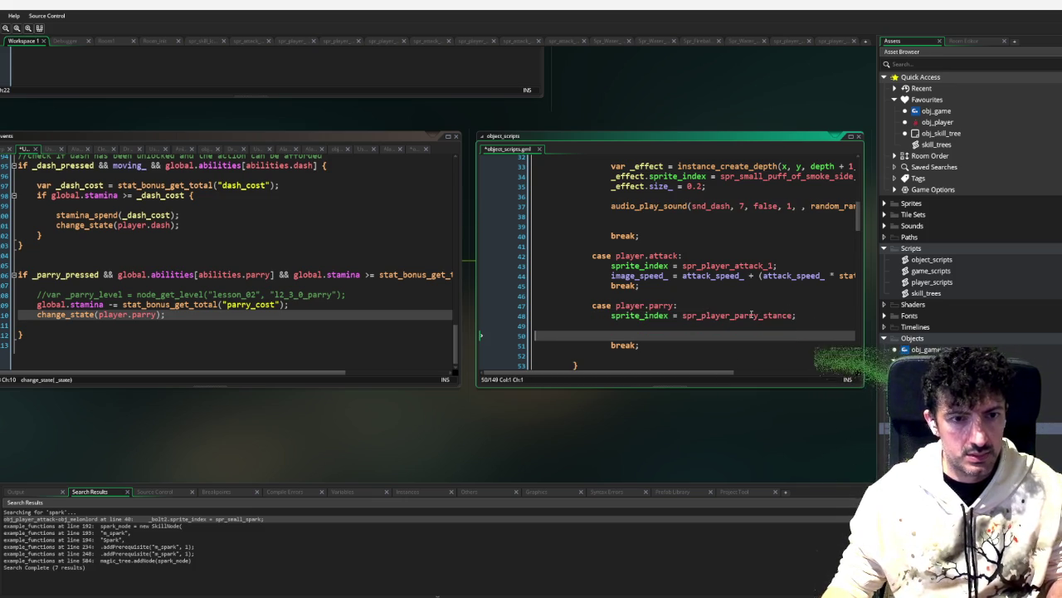
{"action": "left_click_drag", "start_coordinate": [693, 220], "coordinate": [613, 207]}
{"action": "key", "text": "ctrl+c"}
{"action": "left_click", "coordinate": [616, 325]}
{"action": "key", "text": "ctrl+v"}
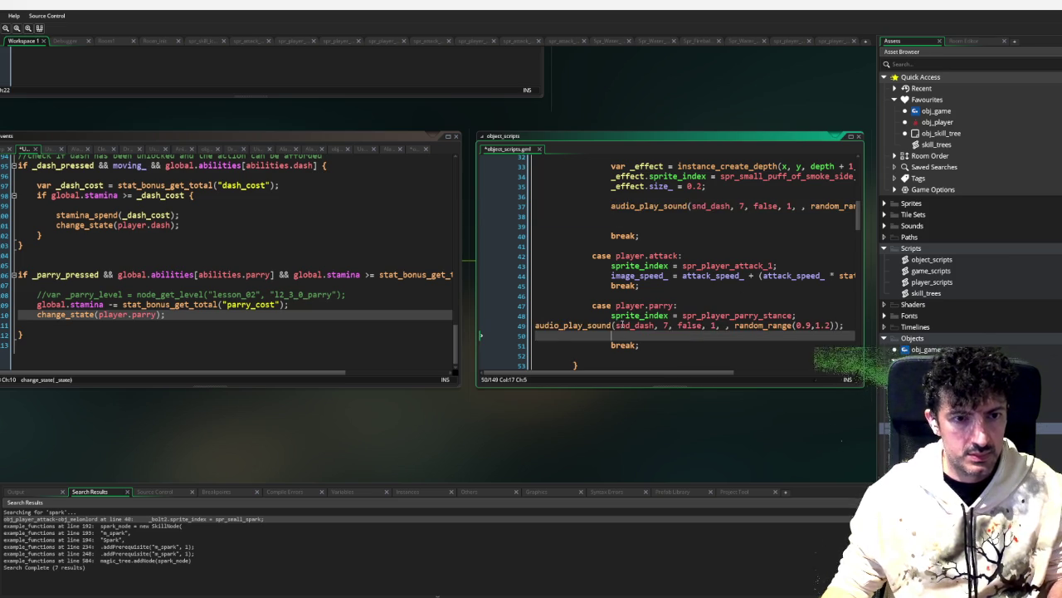
{"action": "left_click", "coordinate": [536, 325]}
{"action": "key", "text": "Tab"}
{"action": "key", "text": "Tab"}
{"action": "key", "text": "Tab"}
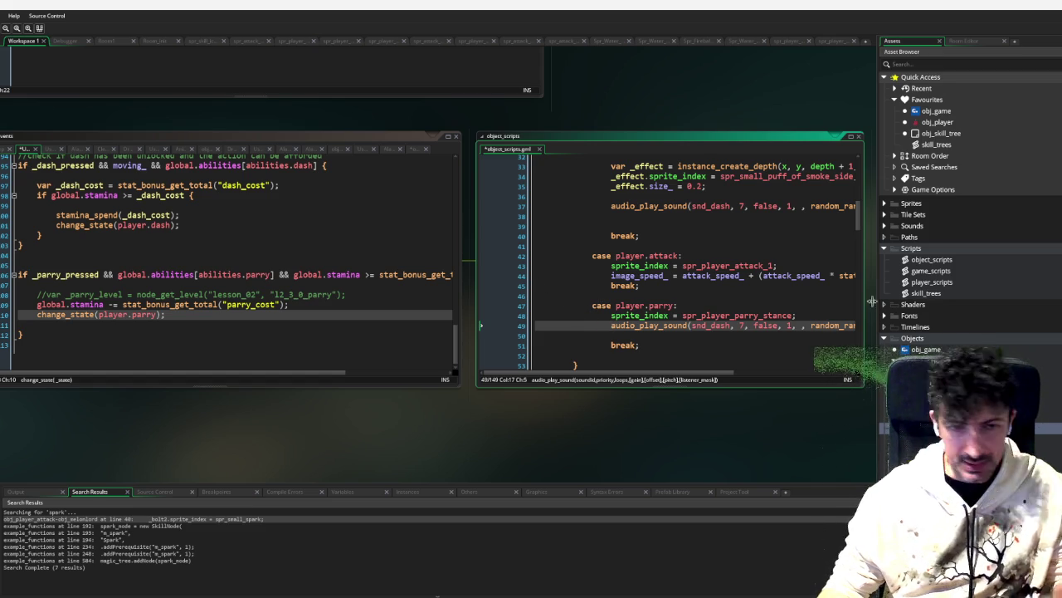
Step: Open the snd_dash sound asset with F12
{"action": "scroll", "coordinate": [701, 379], "scroll_direction": "right", "scroll_amount": 2}
{"action": "left_click_drag", "start_coordinate": [645, 453], "coordinate": [663, 327]}
{"action": "key", "text": "F12"}
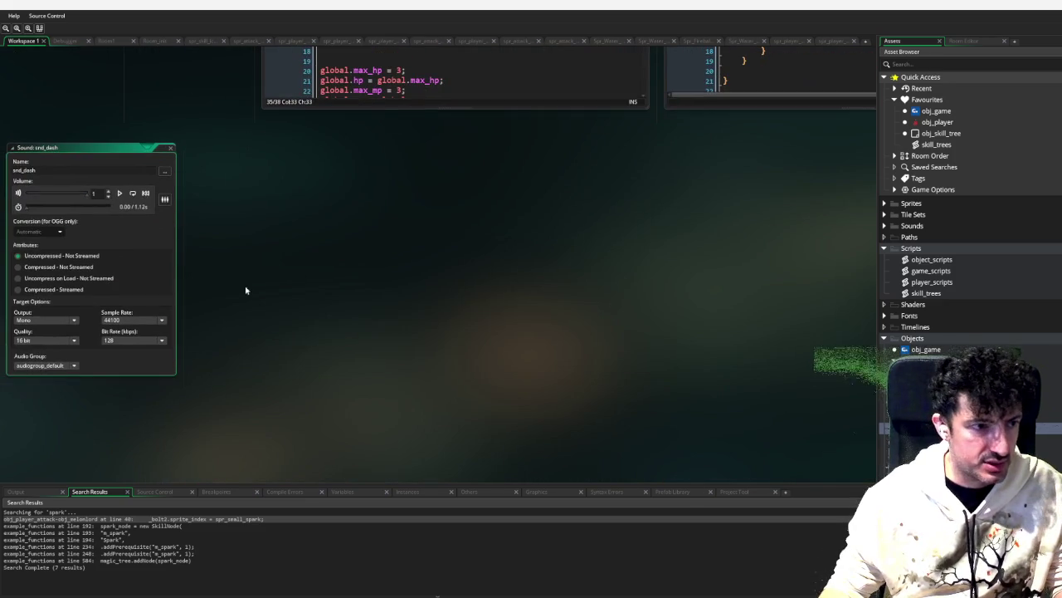
Step: Close the snd_dash editor, expand the Sounds folder, then open and close snd_sizzle
{"action": "left_click", "coordinate": [170, 148]}
{"action": "key", "text": "F12"}
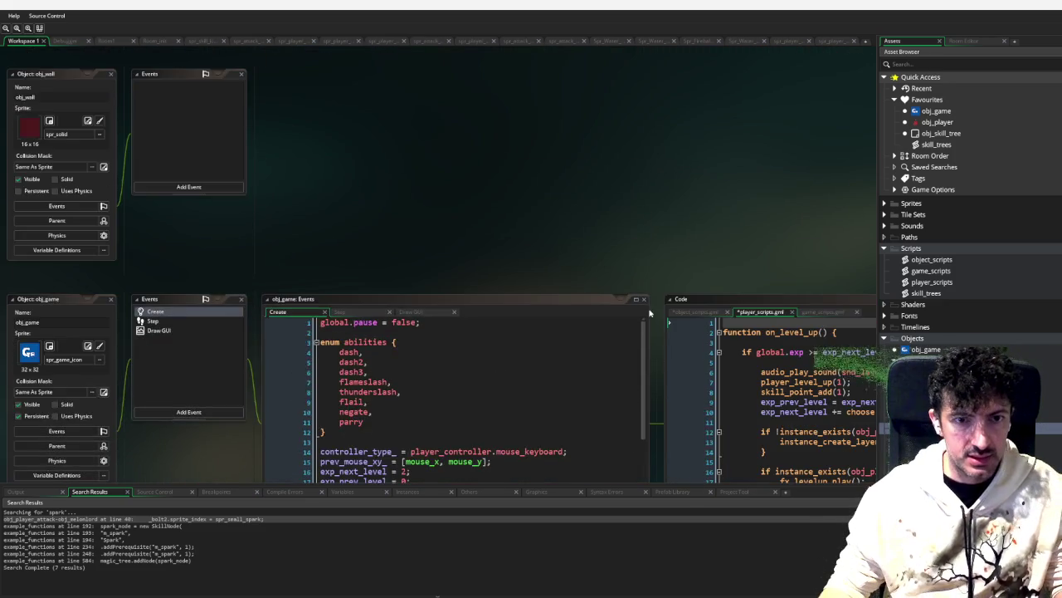
{"action": "key", "text": "Escape"}
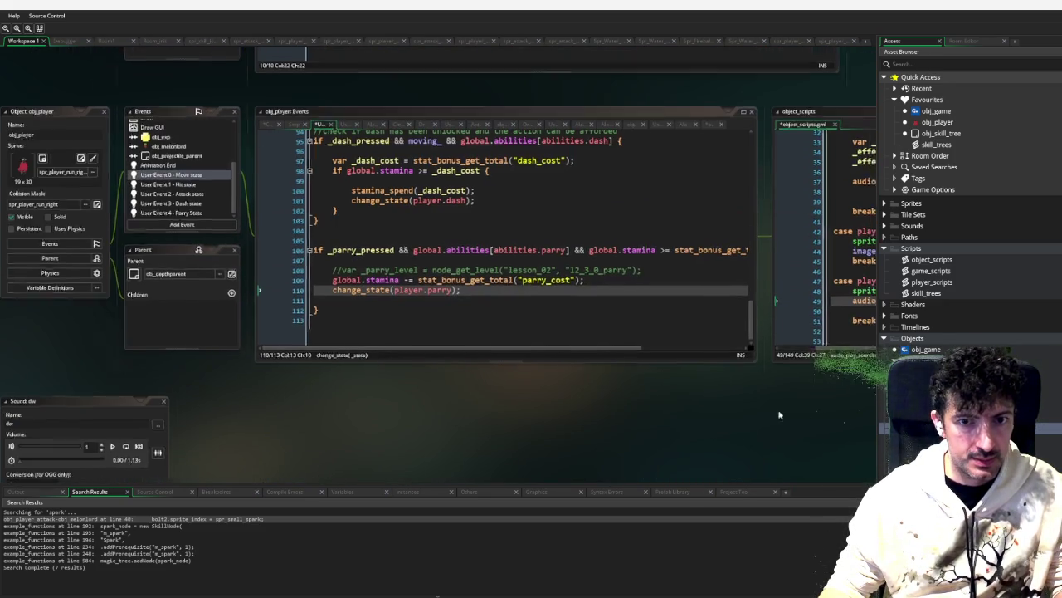
{"action": "left_click_drag", "start_coordinate": [804, 406], "coordinate": [491, 424]}
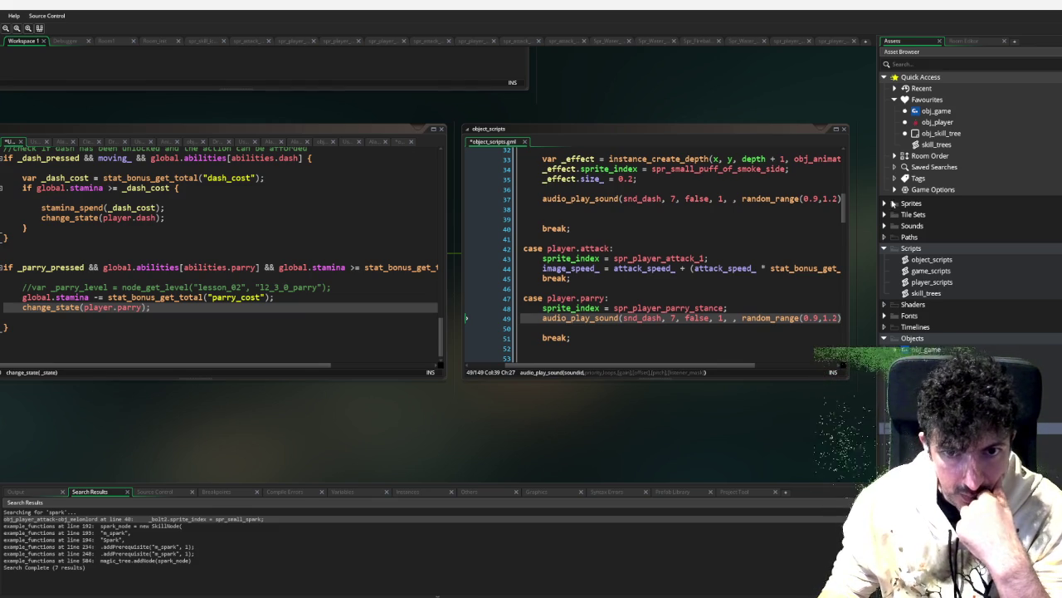
{"action": "left_click", "coordinate": [884, 226]}
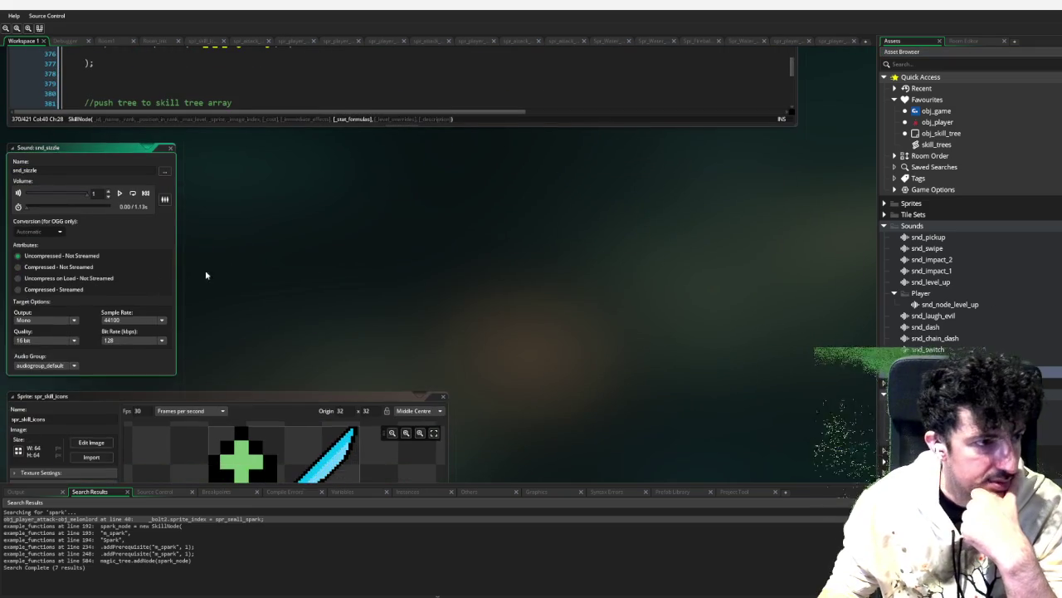
{"action": "left_click", "coordinate": [170, 148]}
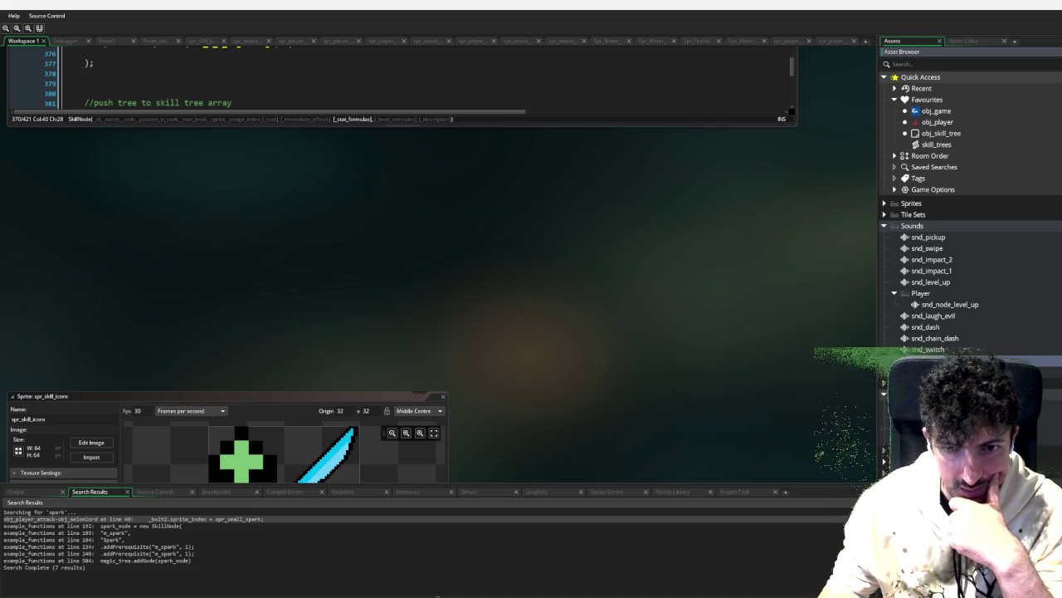
Step: Open the snd_deflect sound from the Asset Browser
{"action": "scroll", "coordinate": [765, 353], "scroll_direction": "up", "scroll_amount": 5}
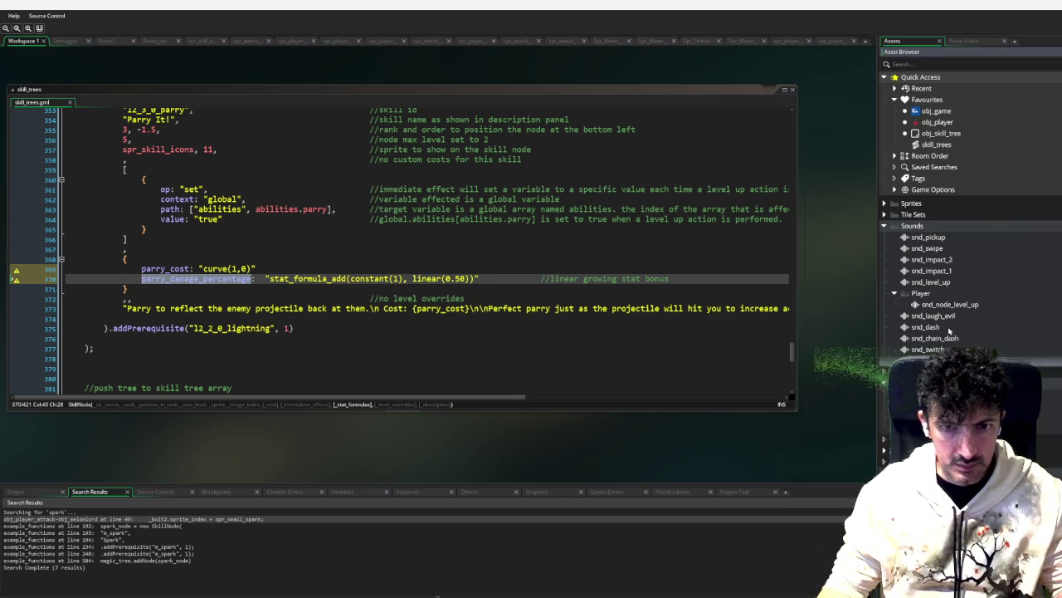
{"action": "double_click", "coordinate": [930, 371]}
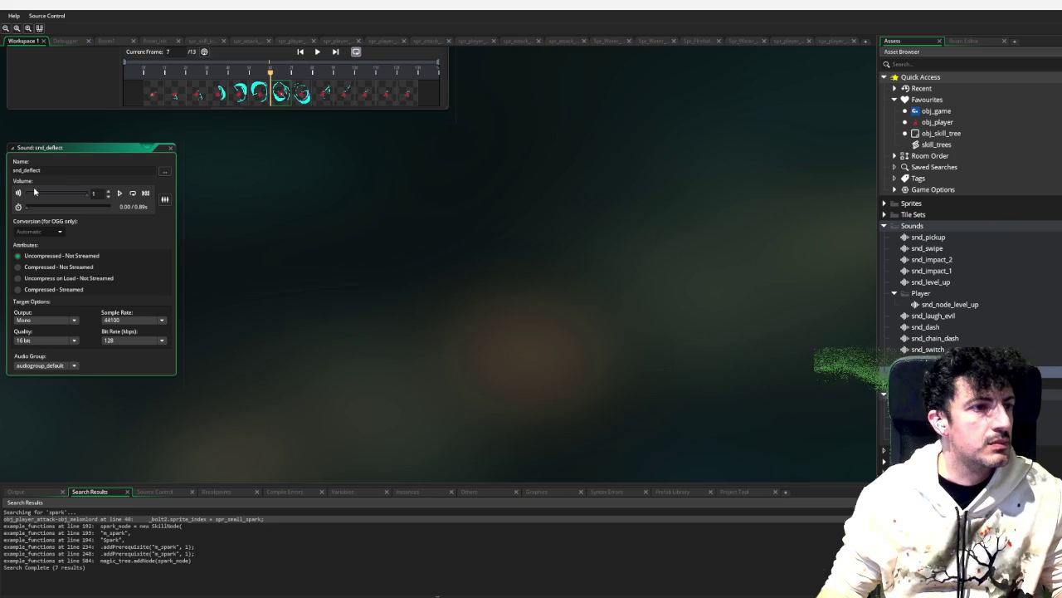
Step: Play snd_deflect, close its editor, and return to the player_scripts parry_projectile code
{"action": "left_click", "coordinate": [120, 193]}
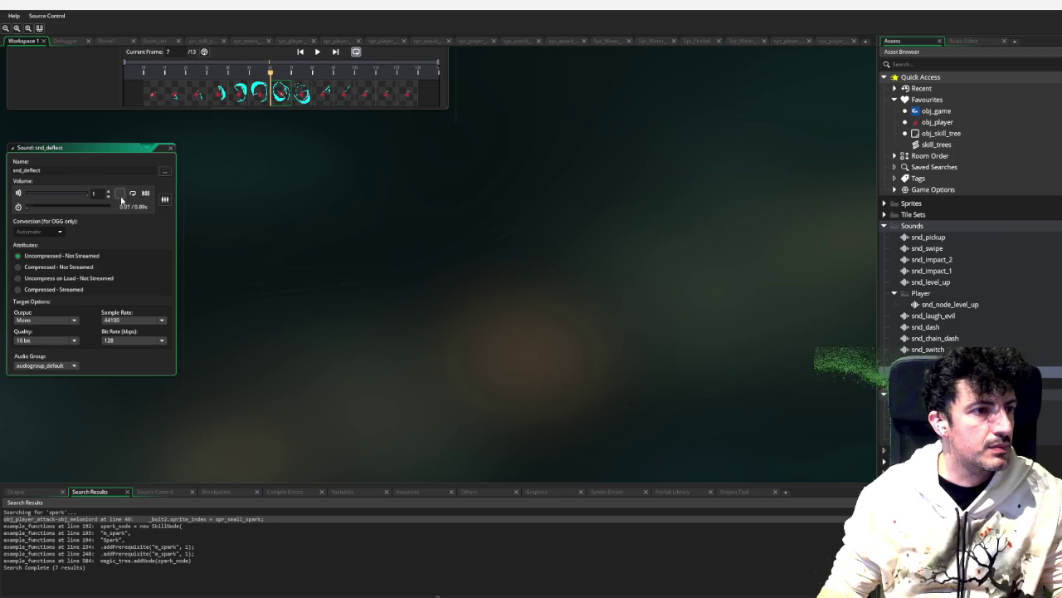
{"action": "left_click", "coordinate": [170, 147]}
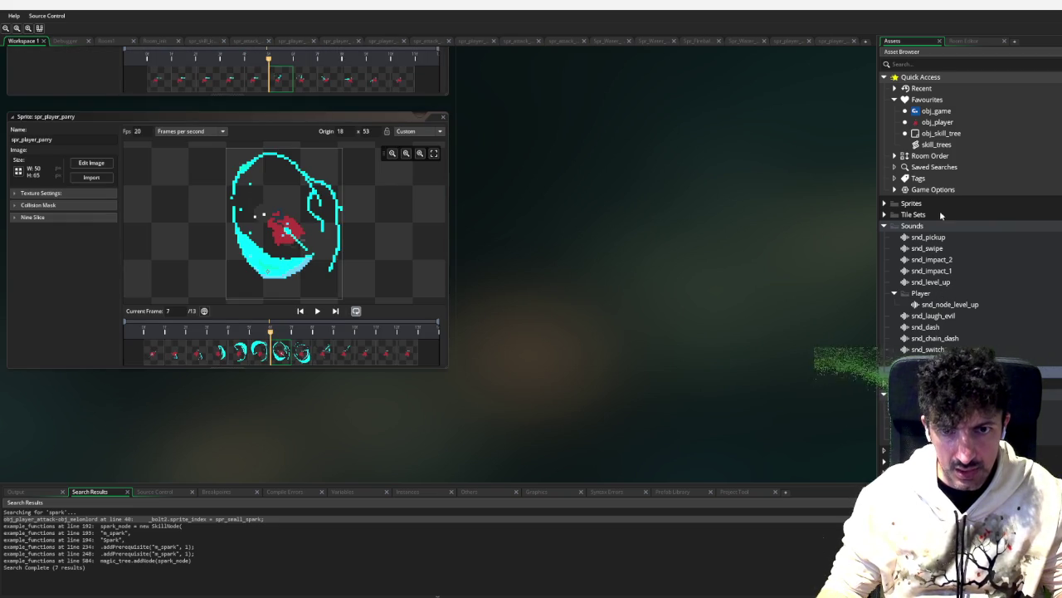
{"action": "scroll", "coordinate": [941, 219], "scroll_direction": "down", "scroll_amount": 2}
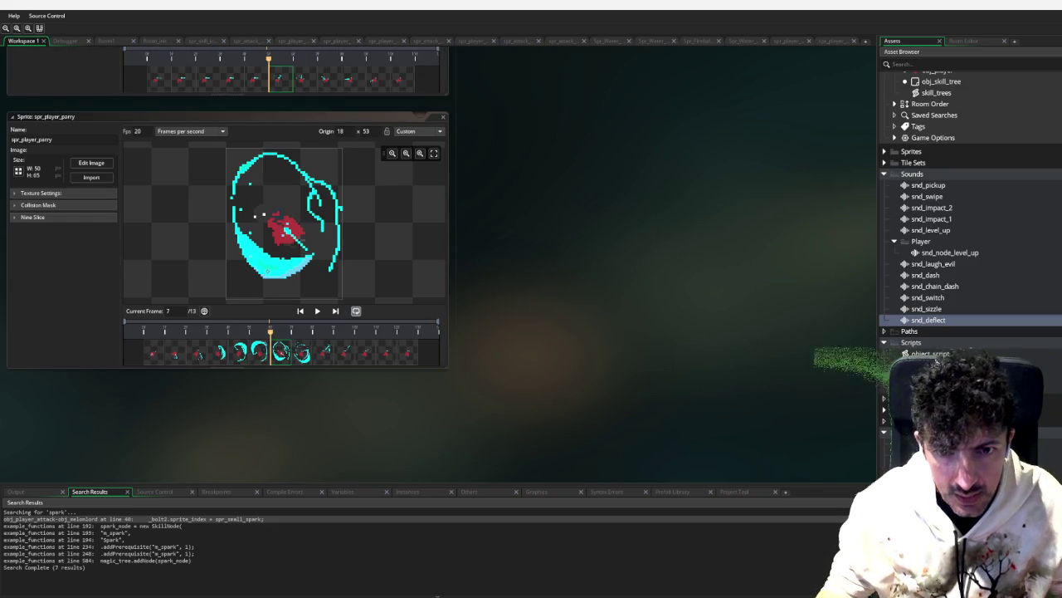
{"action": "scroll", "coordinate": [287, 223], "scroll_direction": "up", "scroll_amount": 10}
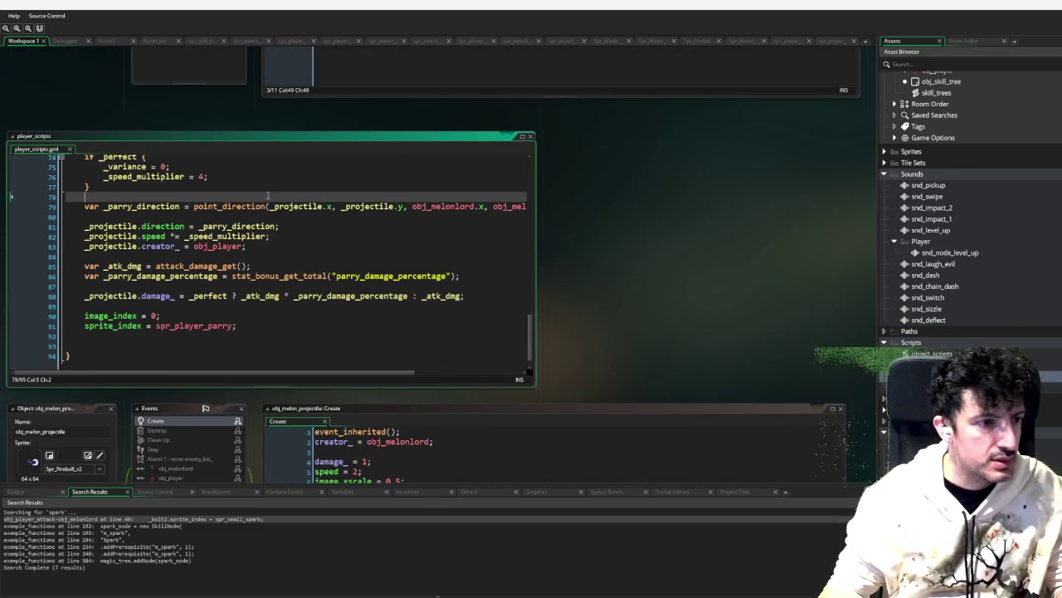
{"action": "scroll", "coordinate": [287, 222], "scroll_direction": "up", "scroll_amount": 1}
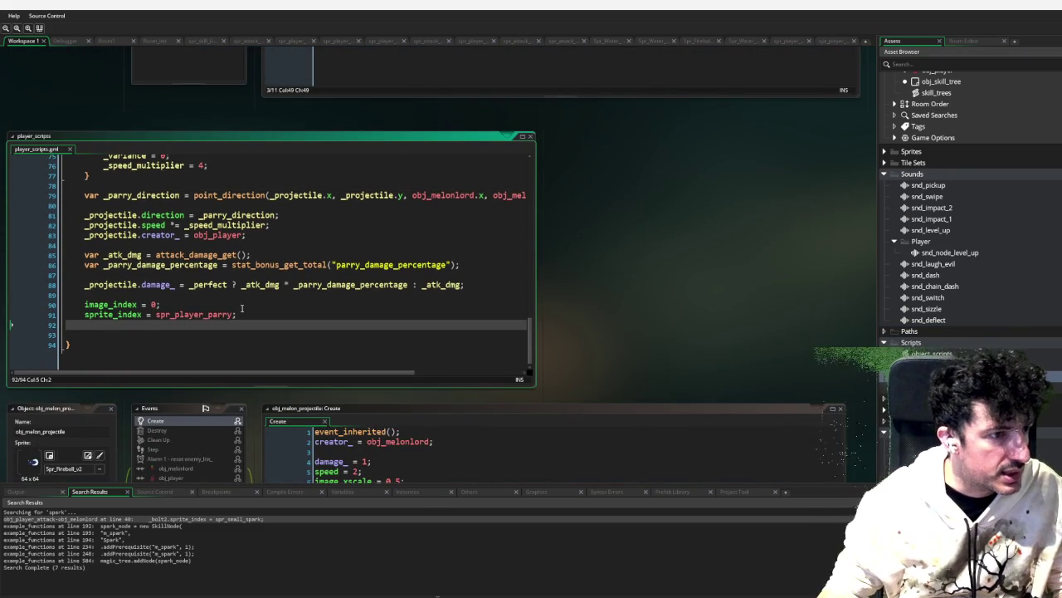
{"action": "scroll", "coordinate": [243, 301], "scroll_direction": "up", "scroll_amount": 2}
{"action": "scroll", "coordinate": [244, 301], "scroll_direction": "down", "scroll_amount": 2}
{"action": "scroll", "coordinate": [190, 312], "scroll_direction": "up", "scroll_amount": 4}
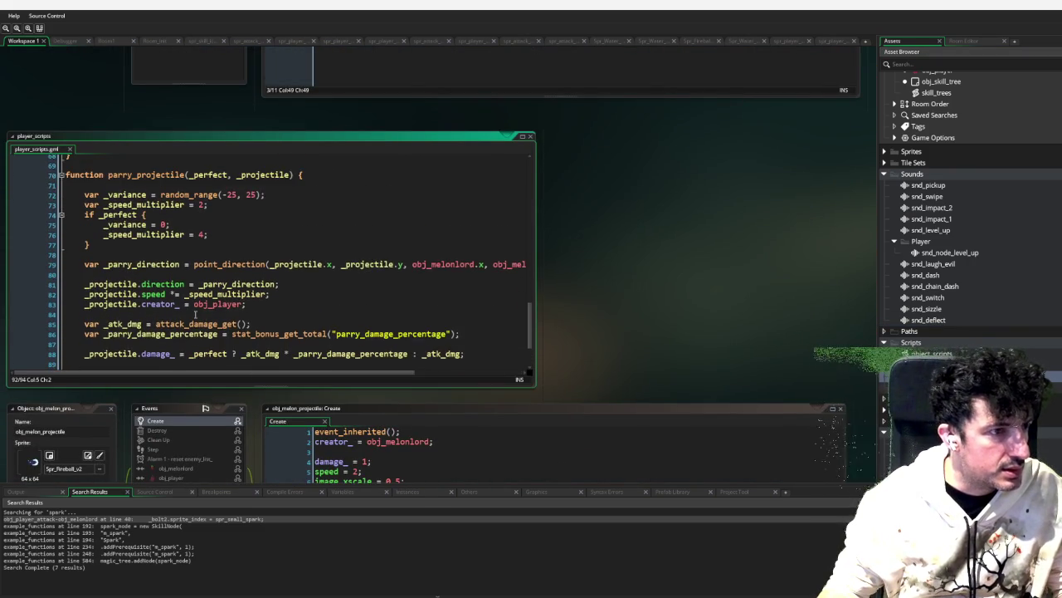
{"action": "left_click", "coordinate": [223, 252]}
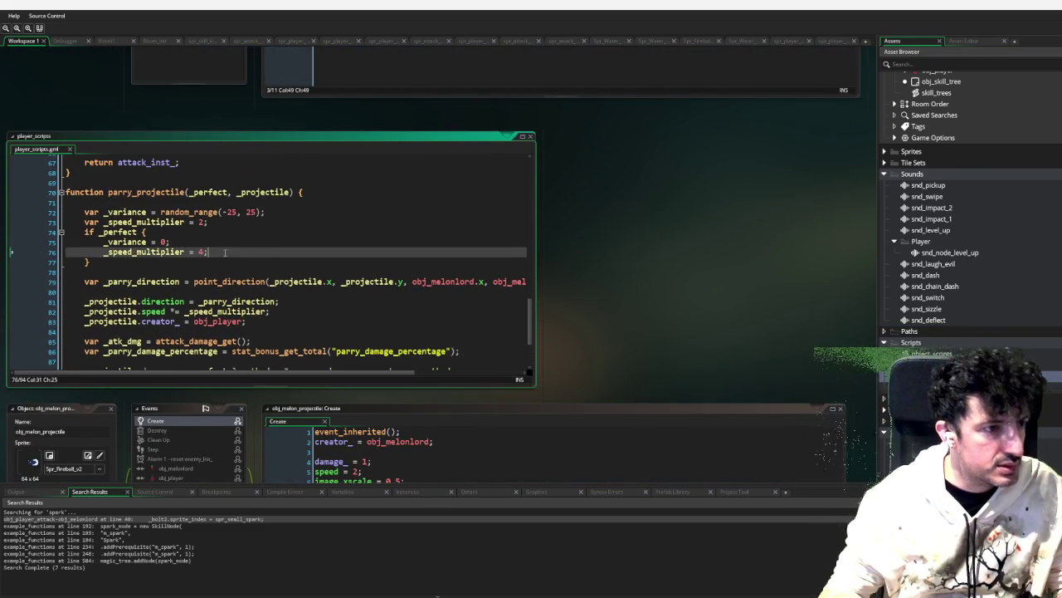
{"action": "key", "text": "Return"}
{"action": "key", "text": "Return"}
{"action": "key", "text": "Return"}
{"action": "key", "text": "Up"}
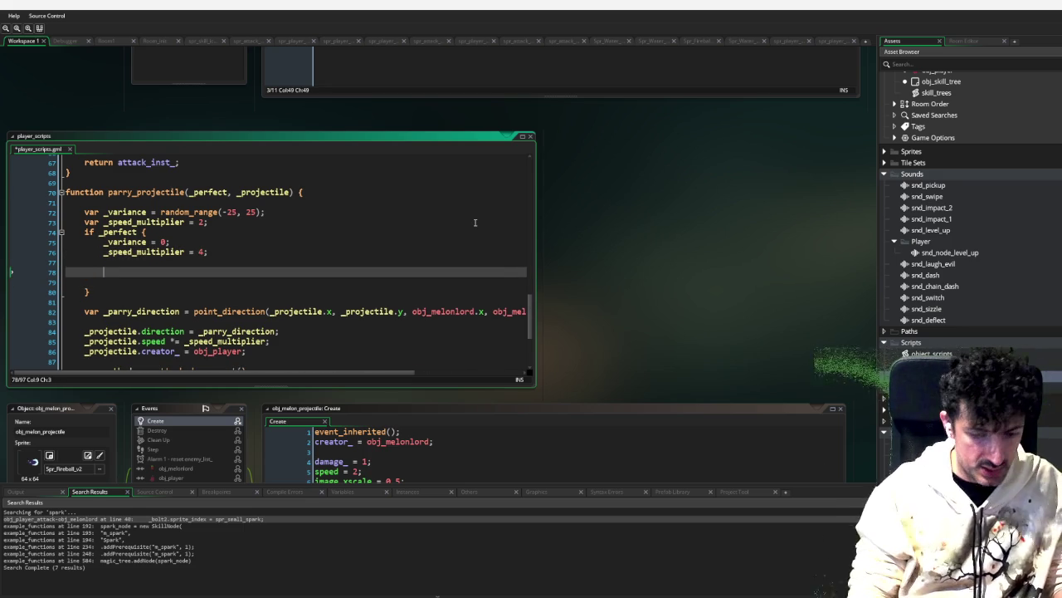
{"action": "type", "text": "sprite_index"}
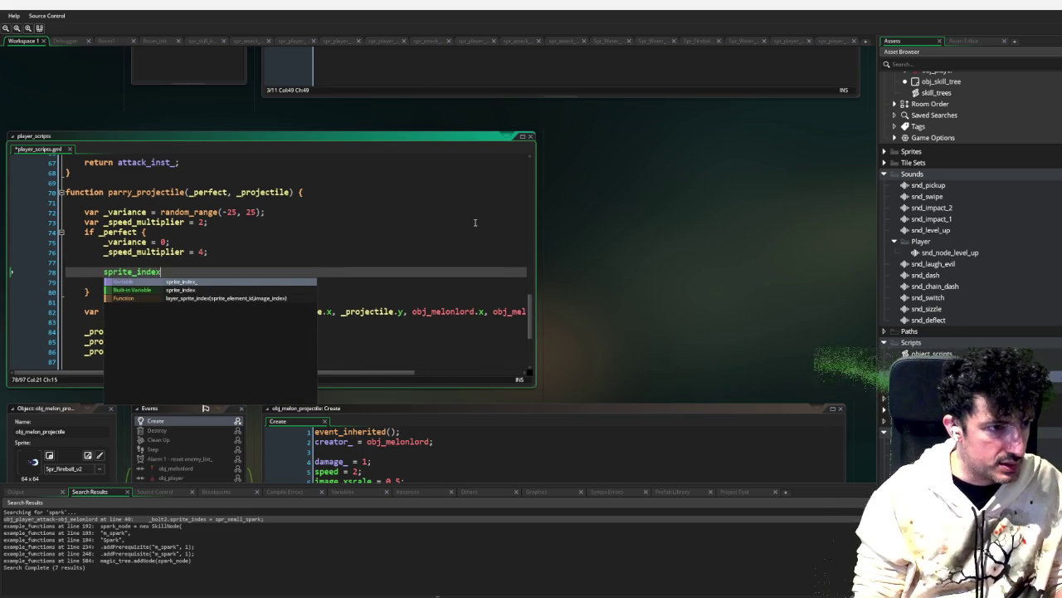
{"action": "type", "text": " = pr_"}
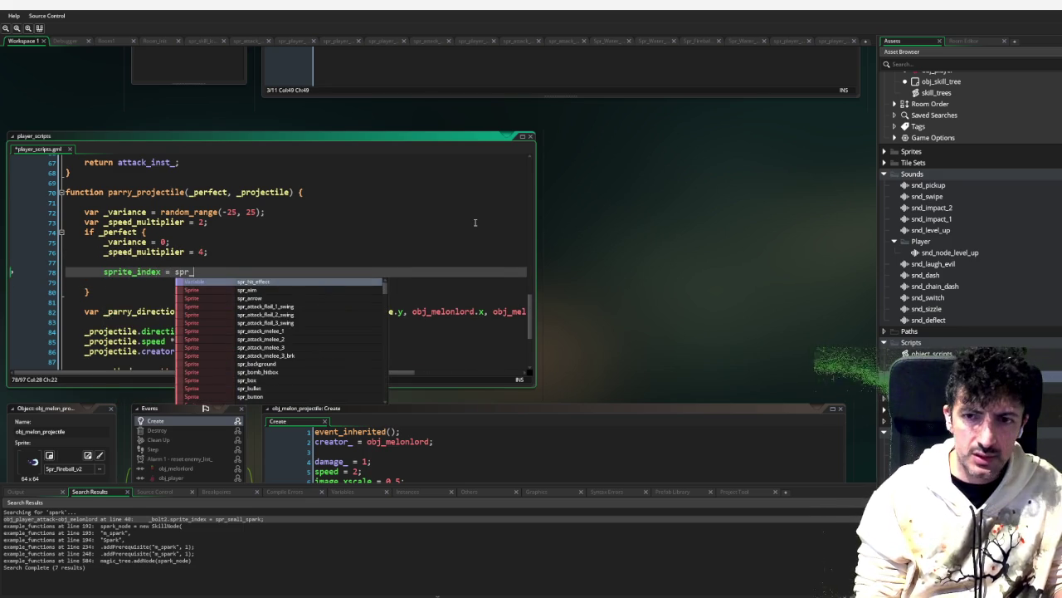
{"action": "type", "text": "pl"}
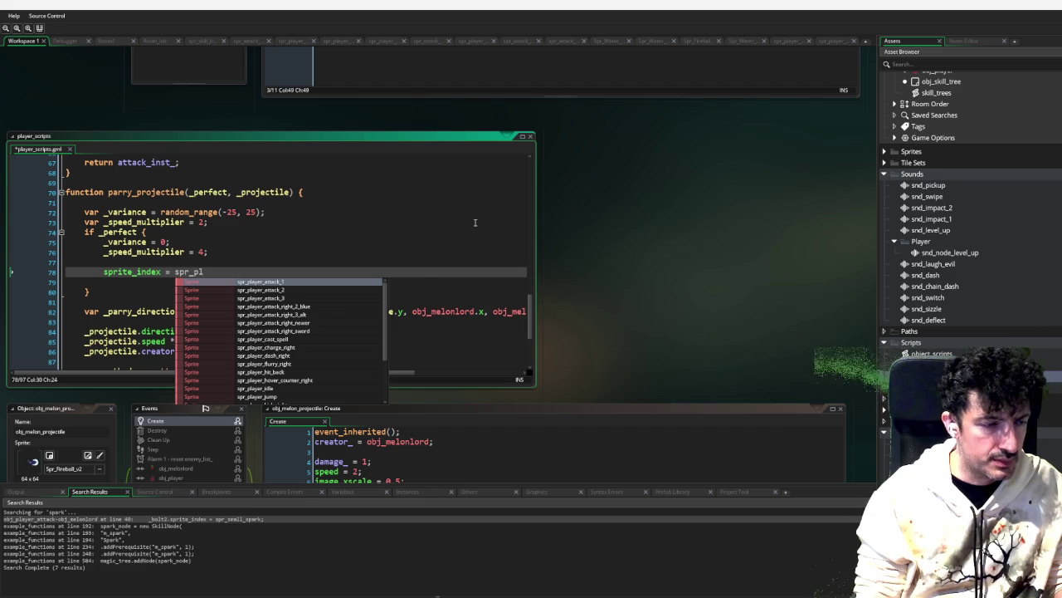
{"action": "type", "text": "aueryer_pa"}
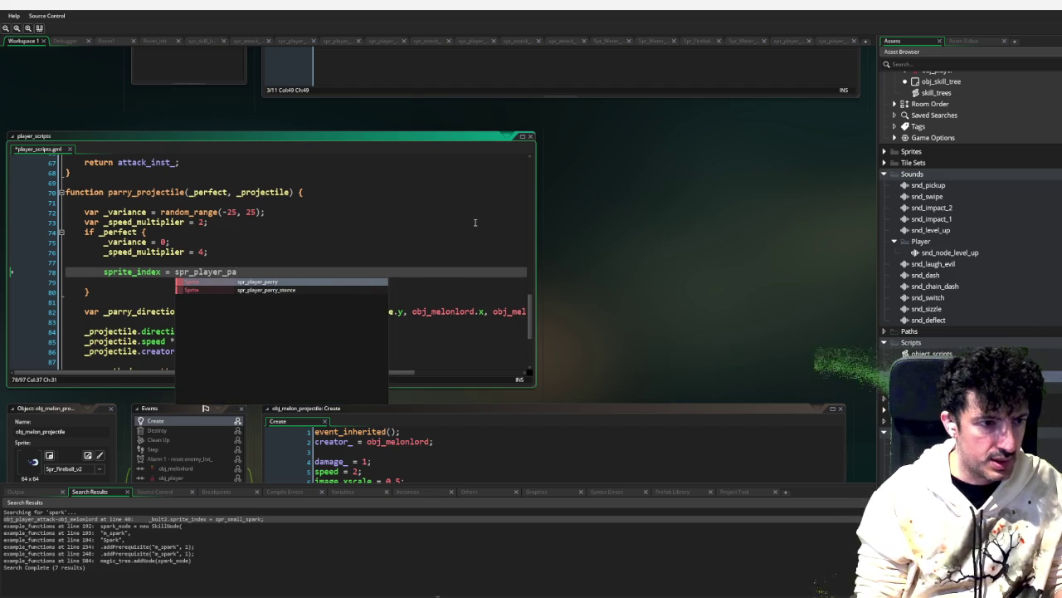
{"action": "type", "text": "parry;"}
{"action": "key", "text": "Return"}
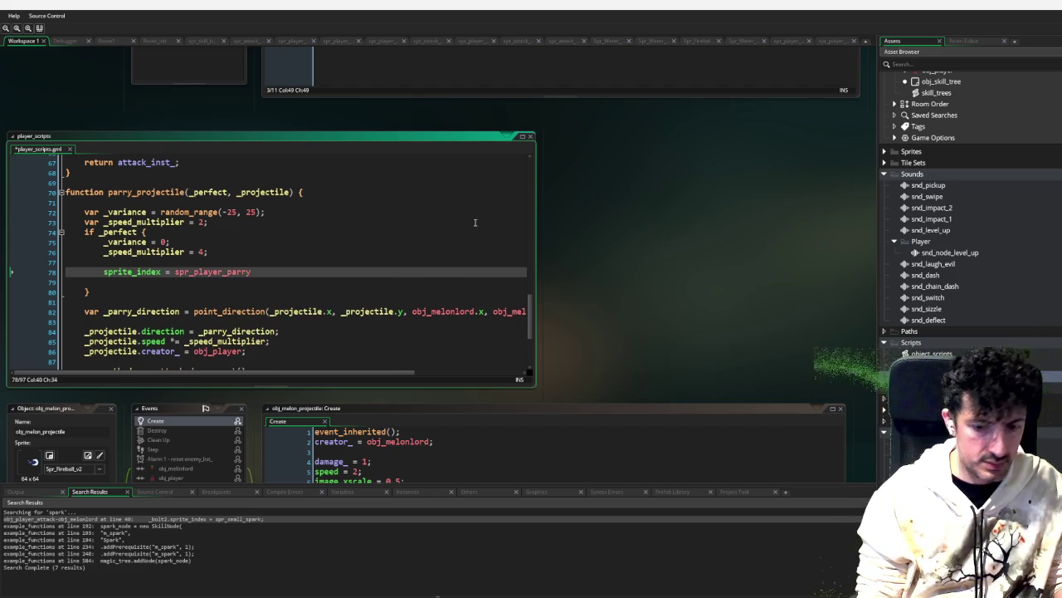
{"action": "key", "text": "Up"}
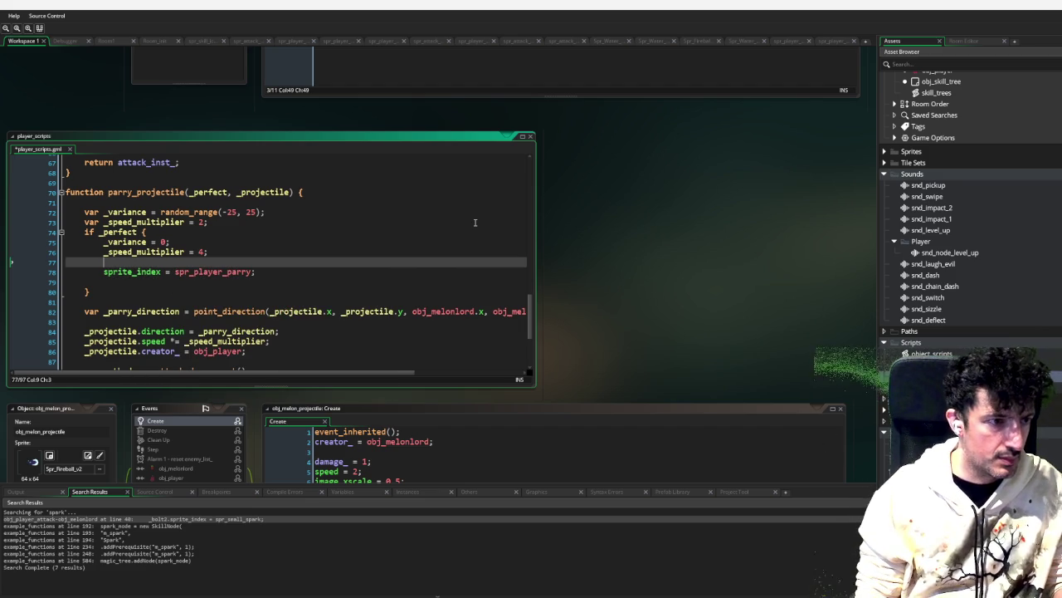
{"action": "type", "text": "sp"}
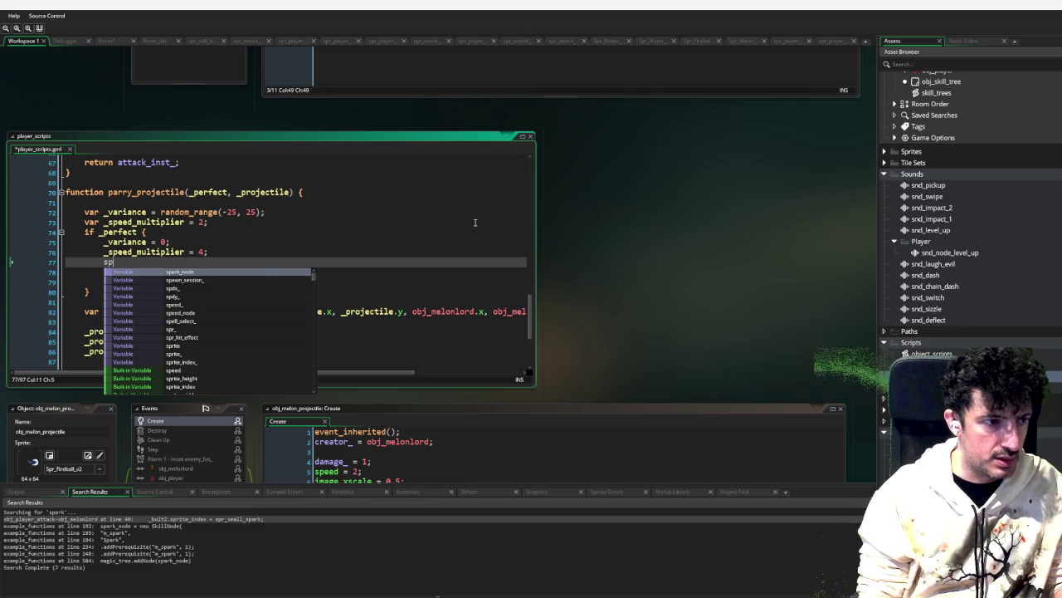
{"action": "key", "text": "BackSpace"}
{"action": "type", "text": "_index = spr_player_parry;"}
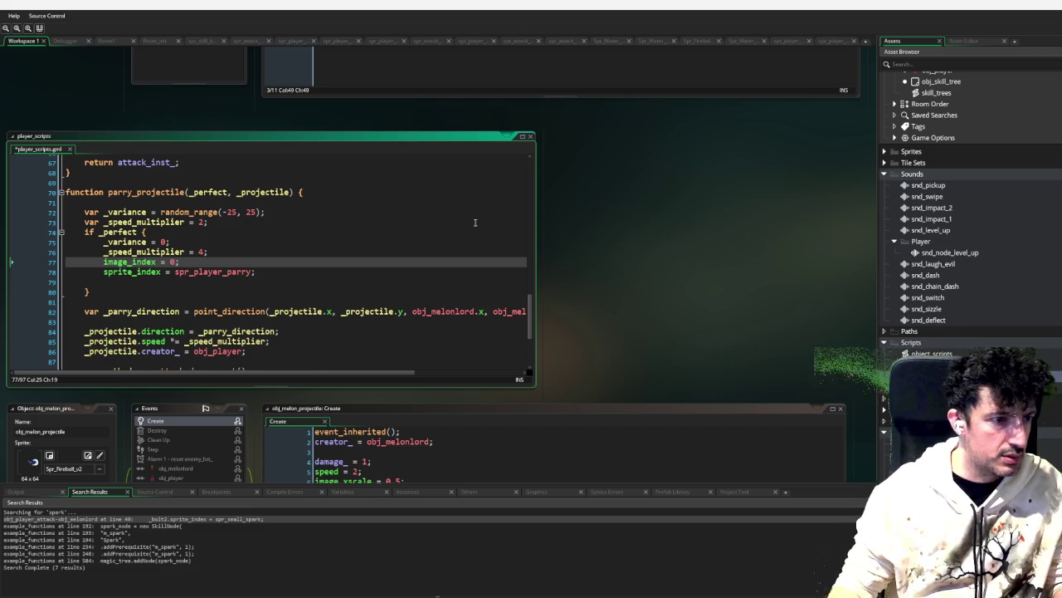
{"action": "scroll", "coordinate": [437, 245], "scroll_direction": "down", "scroll_amount": 4}
{"action": "scroll", "coordinate": [210, 317], "scroll_direction": "up", "scroll_amount": 4}
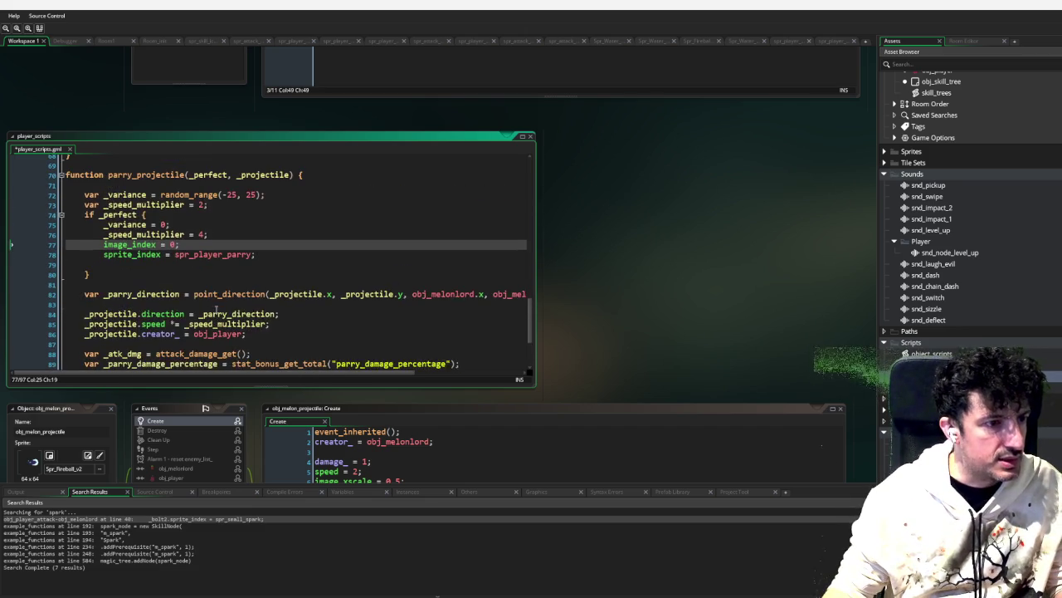
{"action": "scroll", "coordinate": [247, 267], "scroll_direction": "down", "scroll_amount": 4}
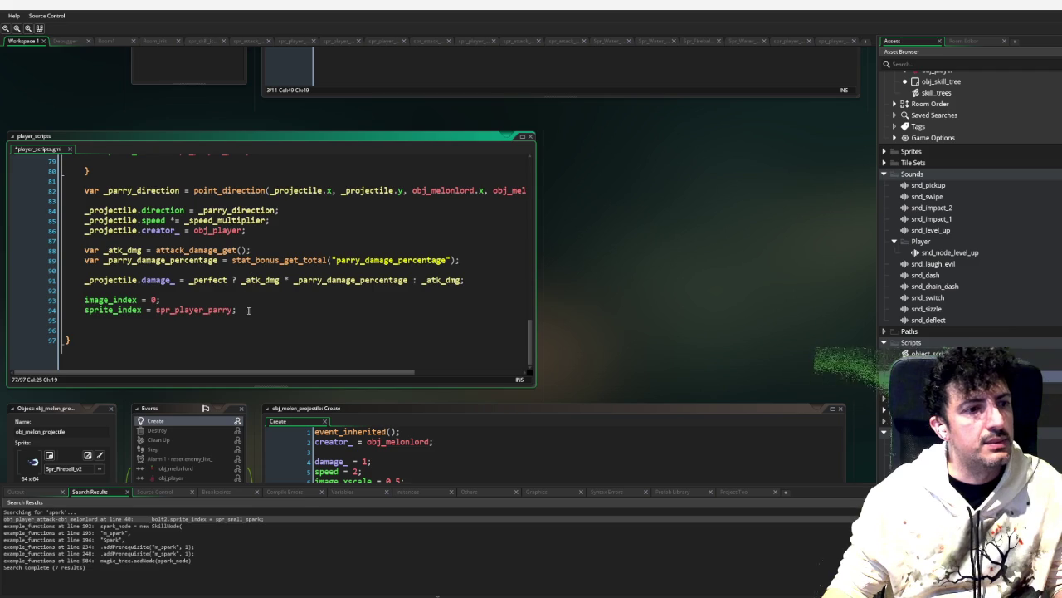
{"action": "left_click_drag", "start_coordinate": [247, 309], "coordinate": [247, 296]}
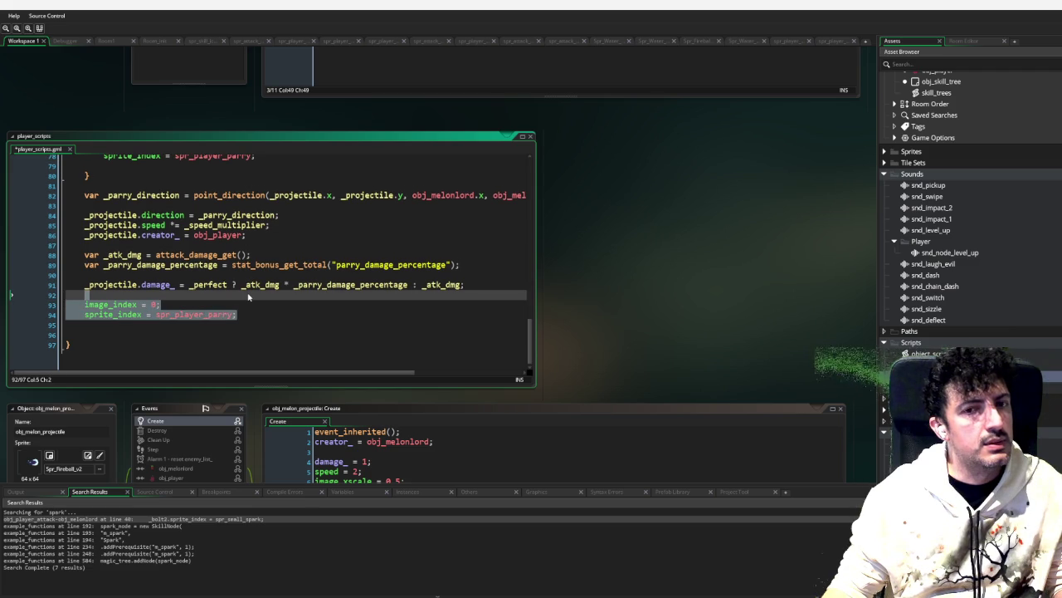
{"action": "left_click", "coordinate": [279, 215]}
{"action": "scroll", "coordinate": [274, 237], "scroll_direction": "up", "scroll_amount": 3}
{"action": "left_click_drag", "start_coordinate": [276, 262], "coordinate": [282, 239]}
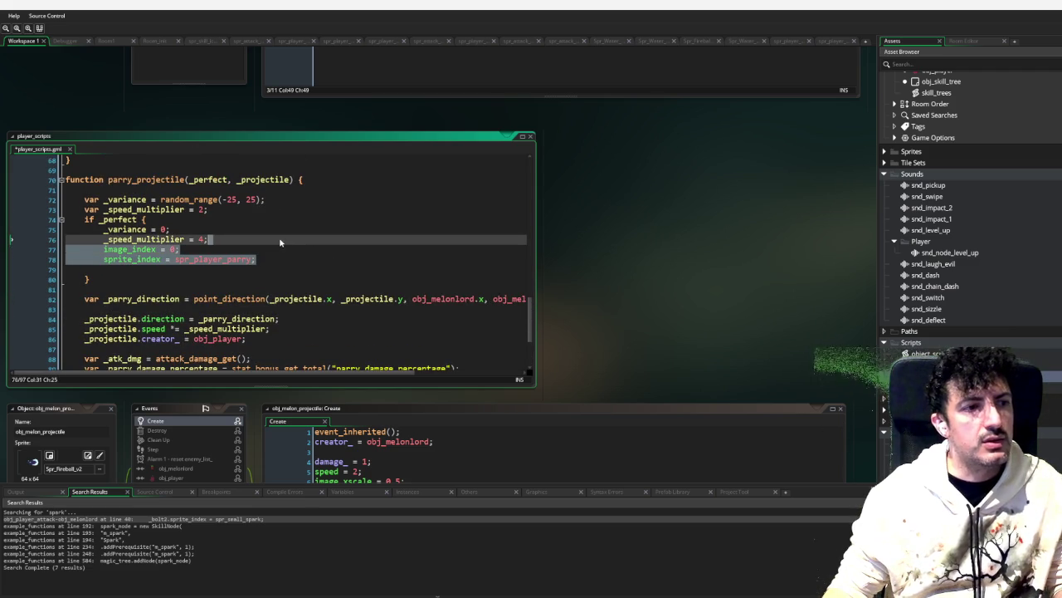
{"action": "key", "text": "BackSpace"}
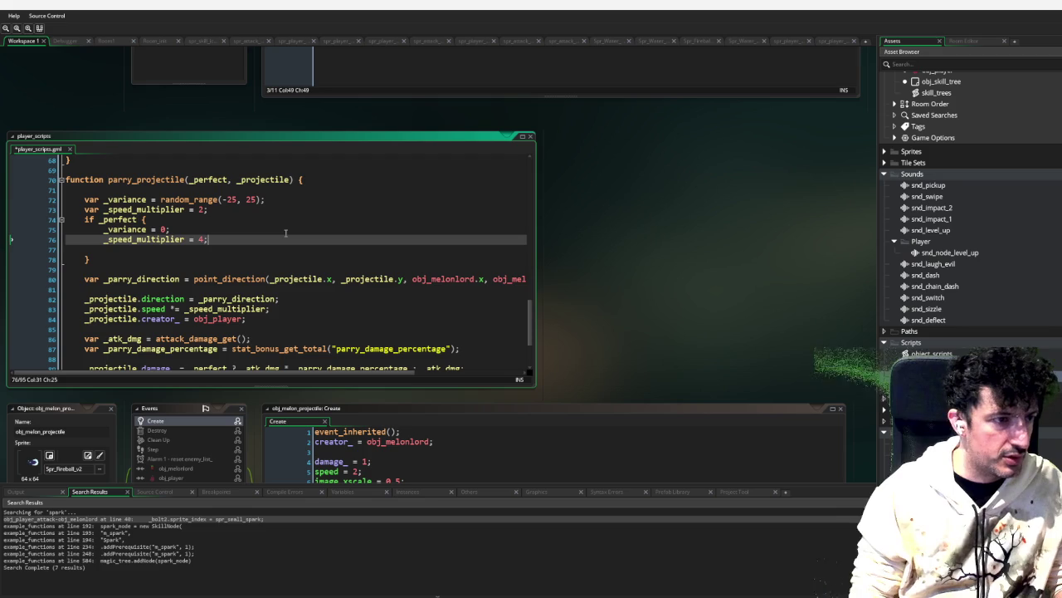
{"action": "key", "text": "Return"}
{"action": "key", "text": "BackSpace"}
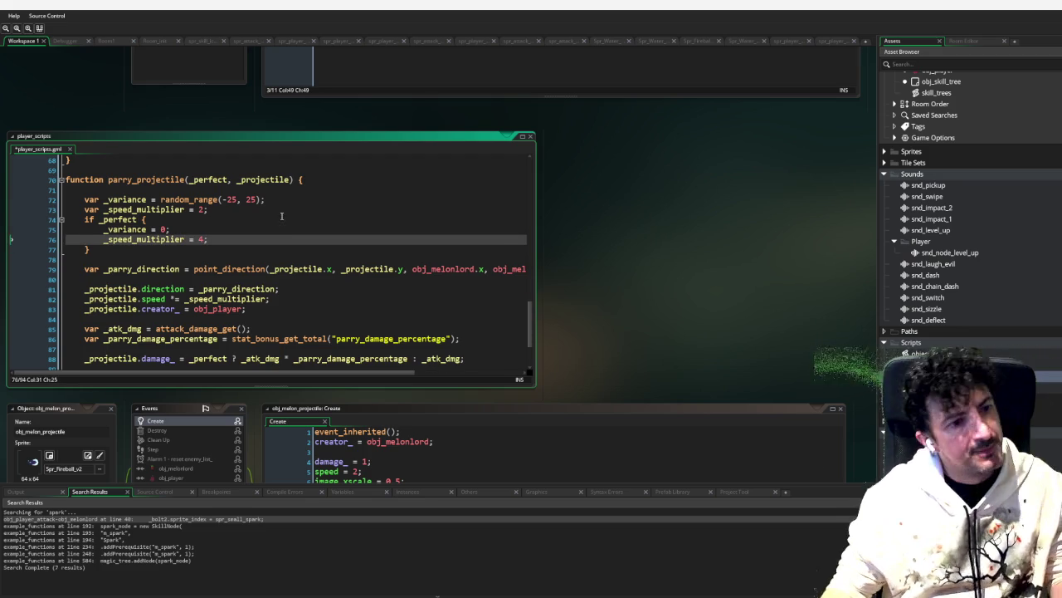
{"action": "left_click", "coordinate": [339, 220]}
{"action": "scroll", "coordinate": [394, 239], "scroll_direction": "down", "scroll_amount": 3}
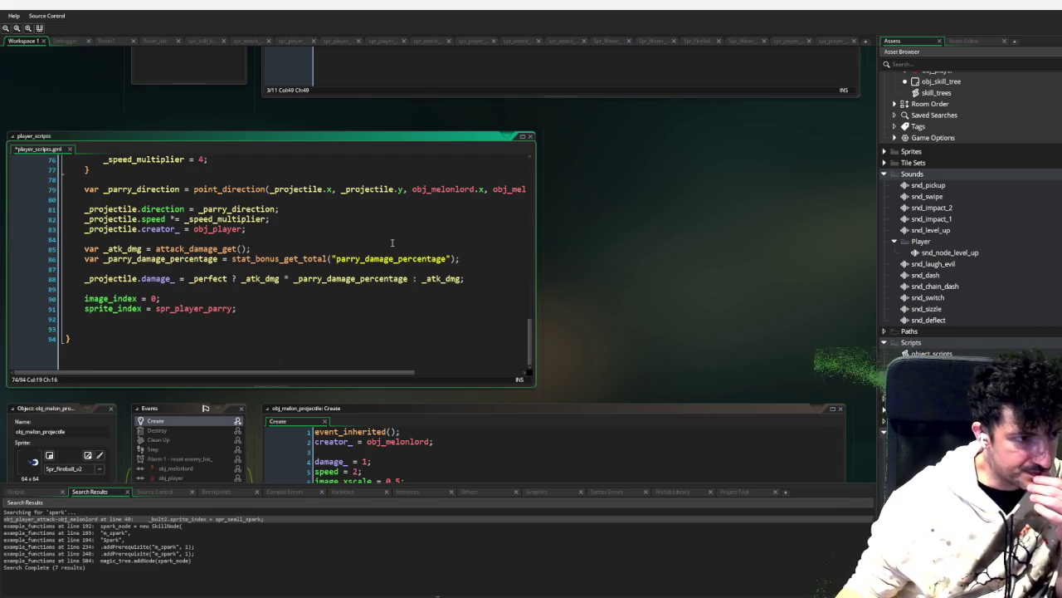
{"action": "left_click", "coordinate": [132, 329]}
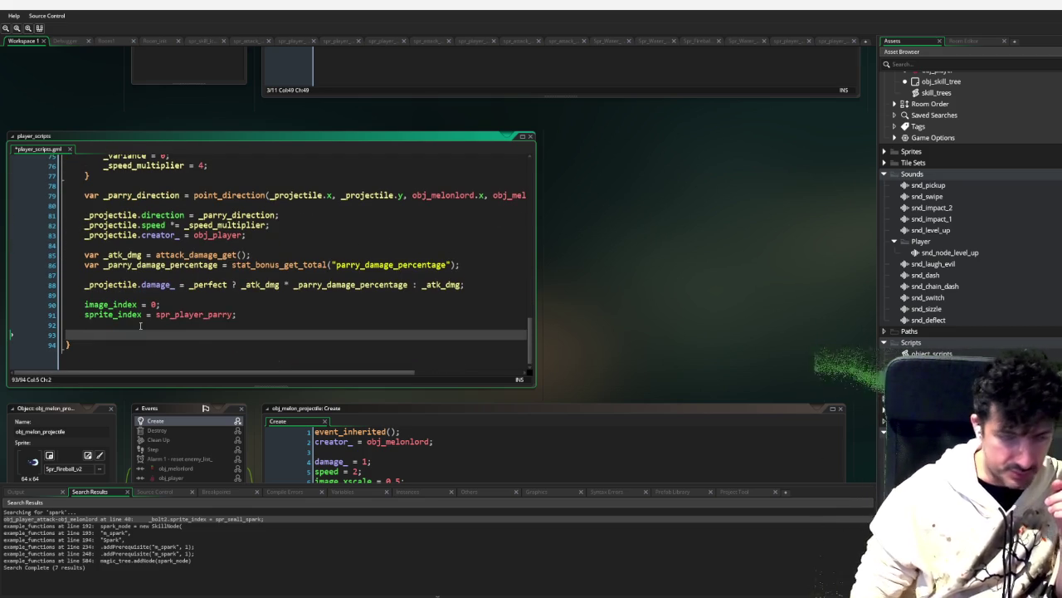
Step: Paste the audio_play_sound line below sprite_index and change snd_dash to snd_deflect
{"action": "key", "text": "BackSpace"}
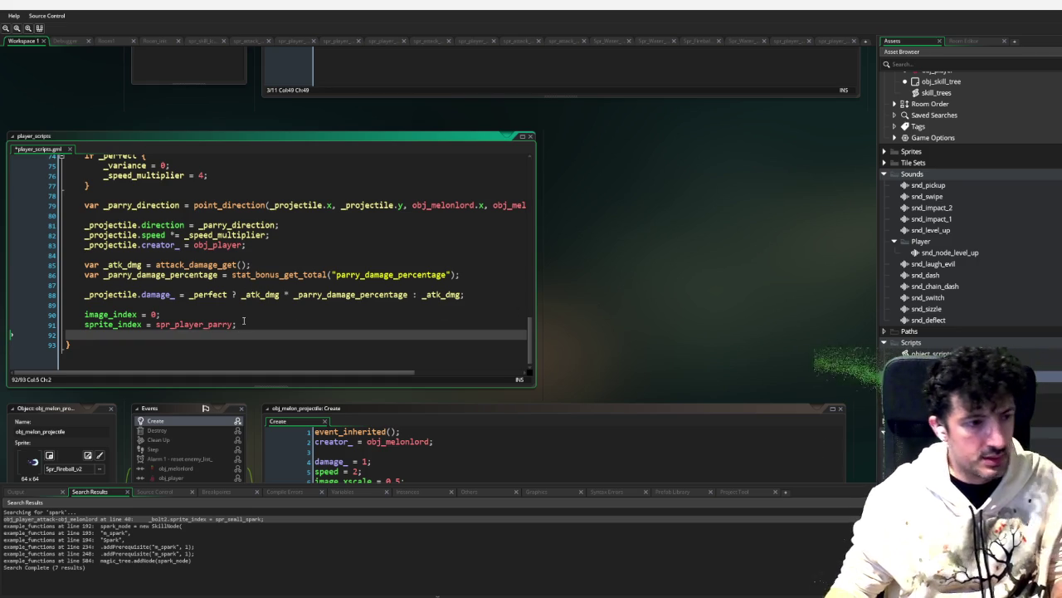
{"action": "type", "text": "audio_play_sound(snd_dash, 7, false, 1, , random_range(0.9,1.2));"}
{"action": "double_click", "coordinate": [197, 334]}
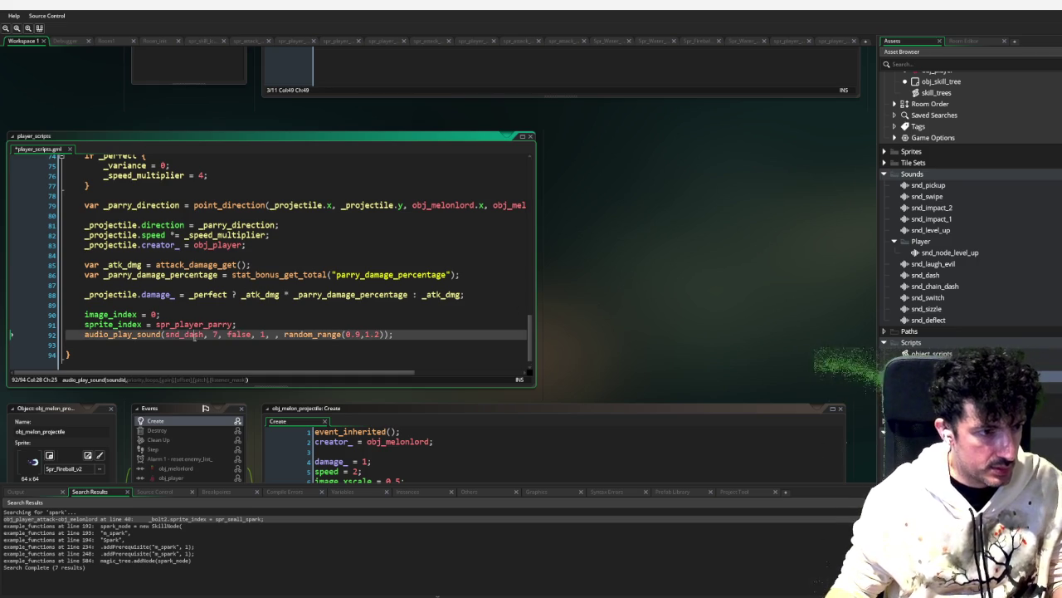
{"action": "type", "text": "snd_de"}
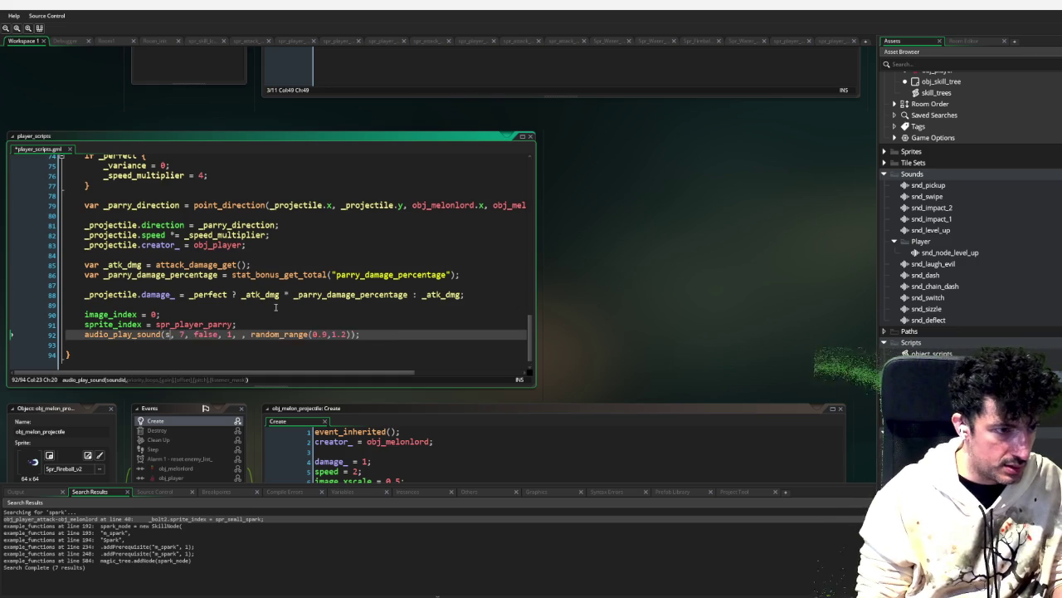
{"action": "key", "text": "Return"}
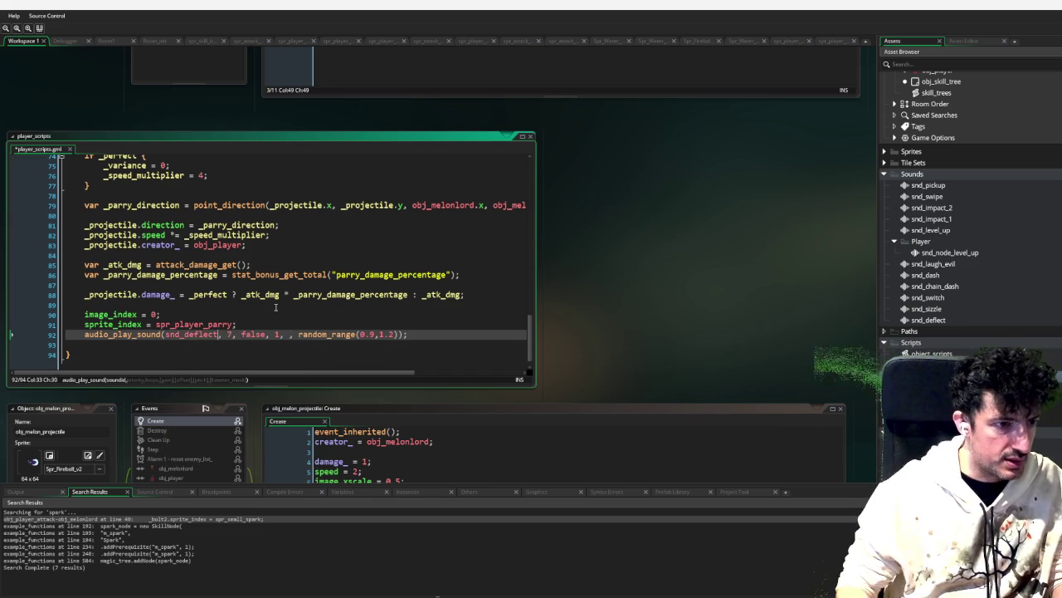
Step: Set the offset to 0 and the pitch to random_range(1,1.3)
{"action": "key", "text": "Right"}
{"action": "key", "text": "Right"}
{"action": "key", "text": "Right"}
{"action": "type", "text": ", "}
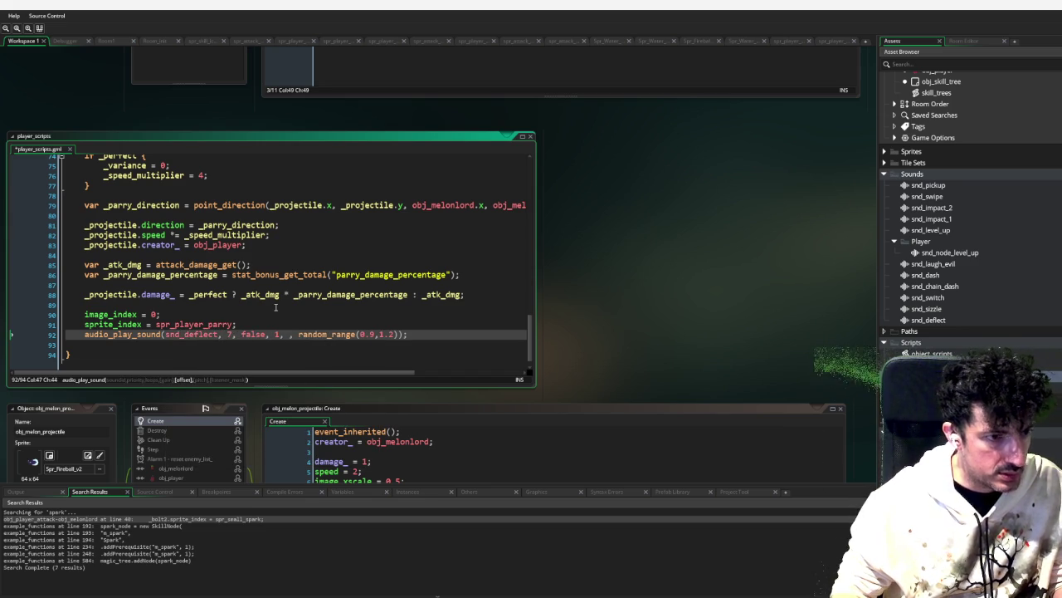
{"action": "type", "text": "0,"}
{"action": "key", "text": "Right"}
{"action": "key", "text": "Right"}
{"action": "key", "text": "Right"}
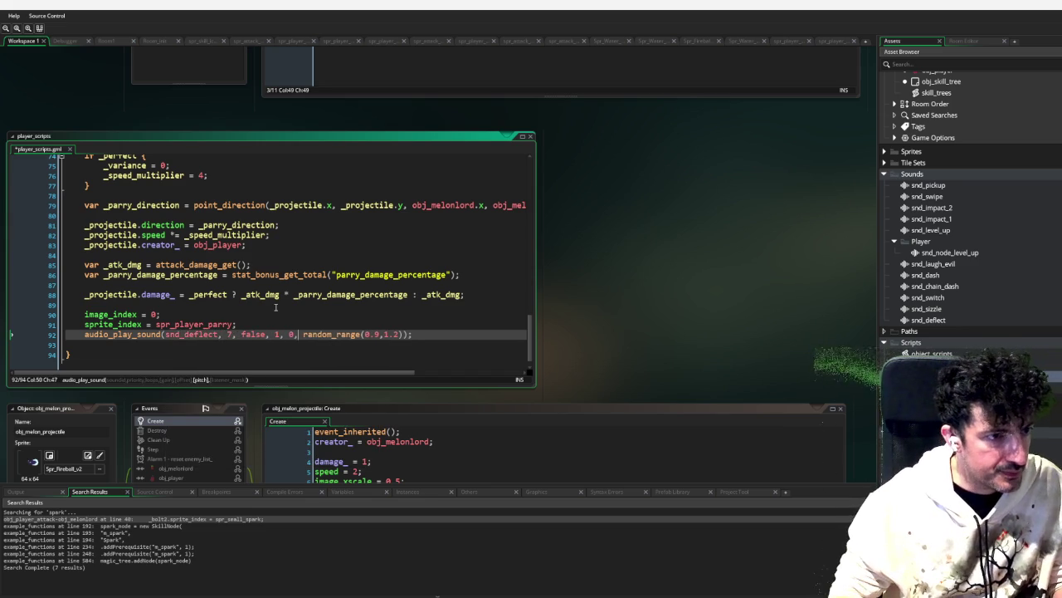
{"action": "key", "text": "Right"}
{"action": "key", "text": "Right"}
{"action": "key", "text": "BackSpace"}
{"action": "key", "text": "BackSpace"}
{"action": "key", "text": "BackSpace"}
{"action": "type", "text": "1"}
{"action": "key", "text": "Right"}
{"action": "key", "text": "Right"}
{"action": "key", "text": "Right"}
{"action": "key", "text": "BackSpace"}
{"action": "type", "text": "3"}
{"action": "key", "text": "Right"}
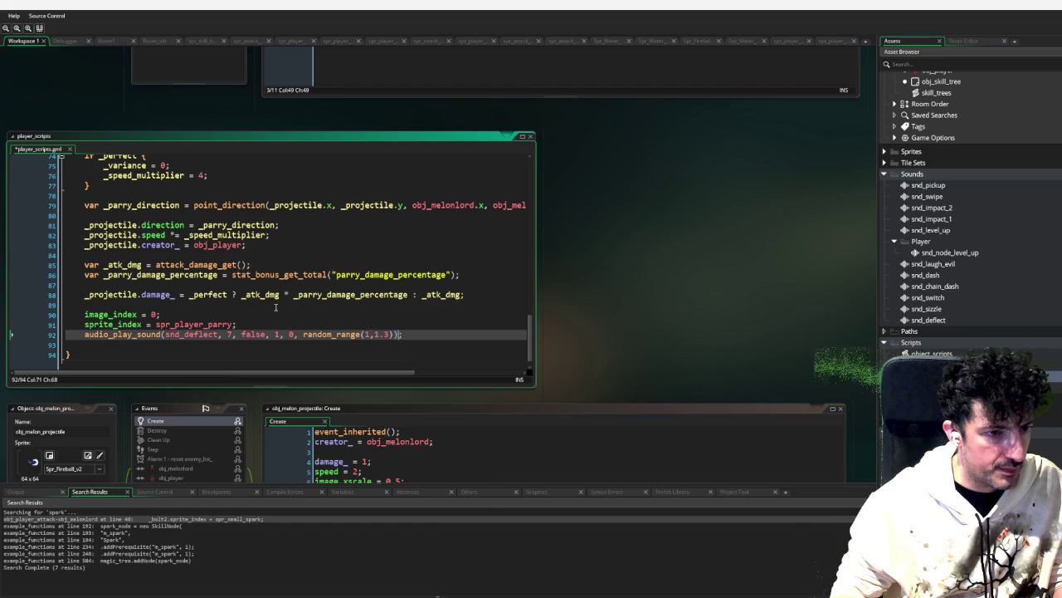
{"action": "key", "text": "Down"}
{"action": "scroll", "coordinate": [276, 307], "scroll_direction": "up", "scroll_amount": 1}
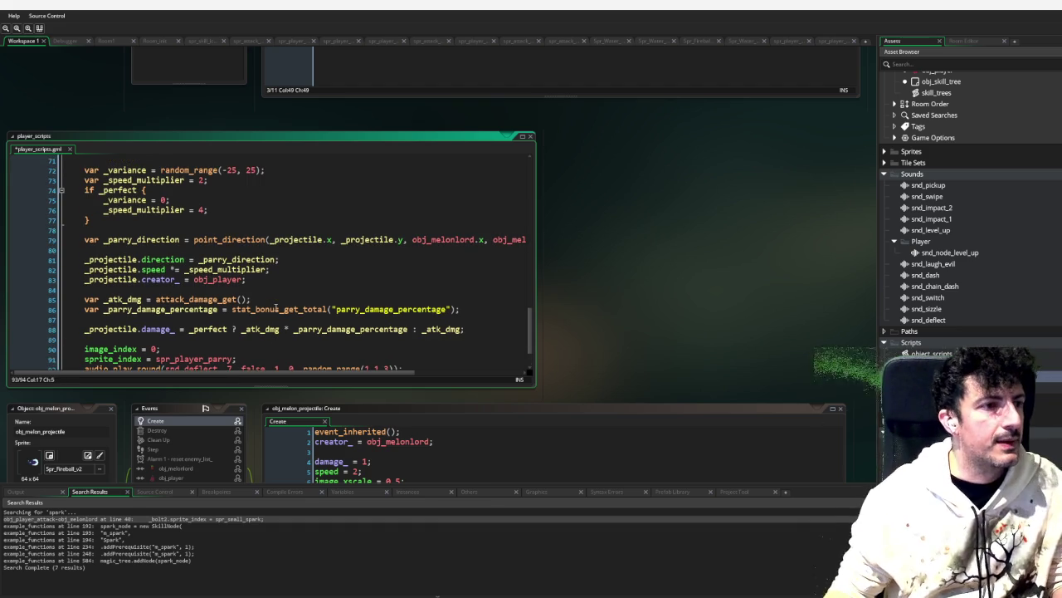
{"action": "scroll", "coordinate": [279, 319], "scroll_direction": "down", "scroll_amount": 1}
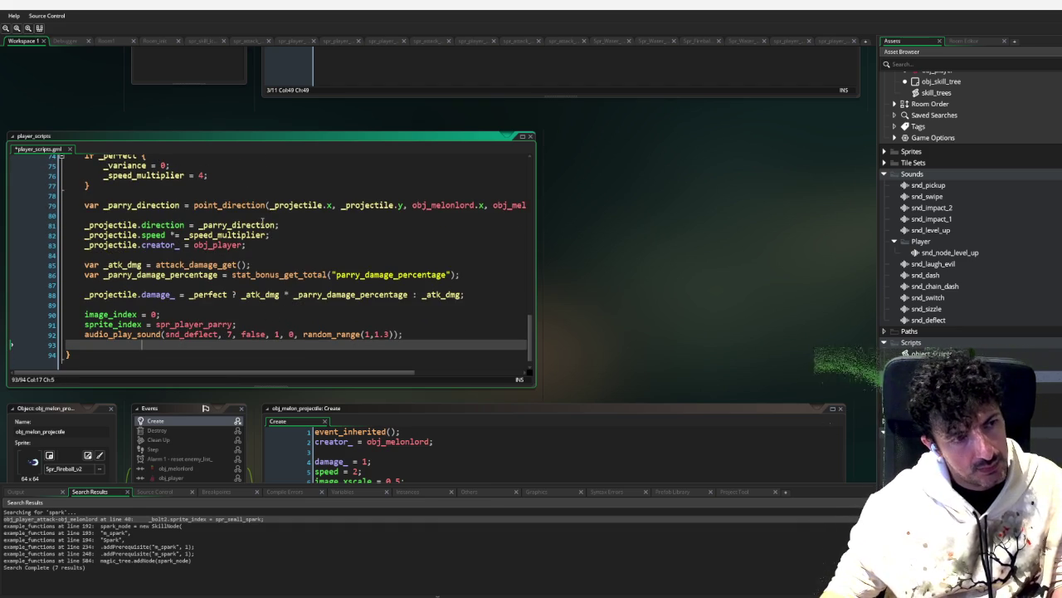
{"action": "scroll", "coordinate": [263, 221], "scroll_direction": "up", "scroll_amount": 1}
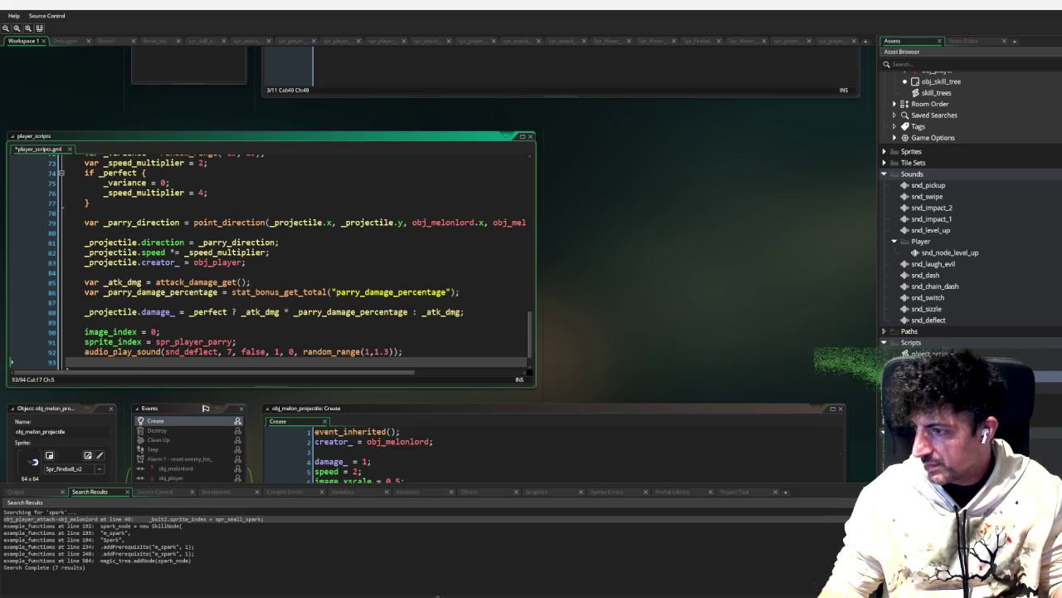
Step: Add an existing sound from the project's sounds subfolder to Sounds as snd_counter
{"action": "right_click", "coordinate": [1035, 175]}
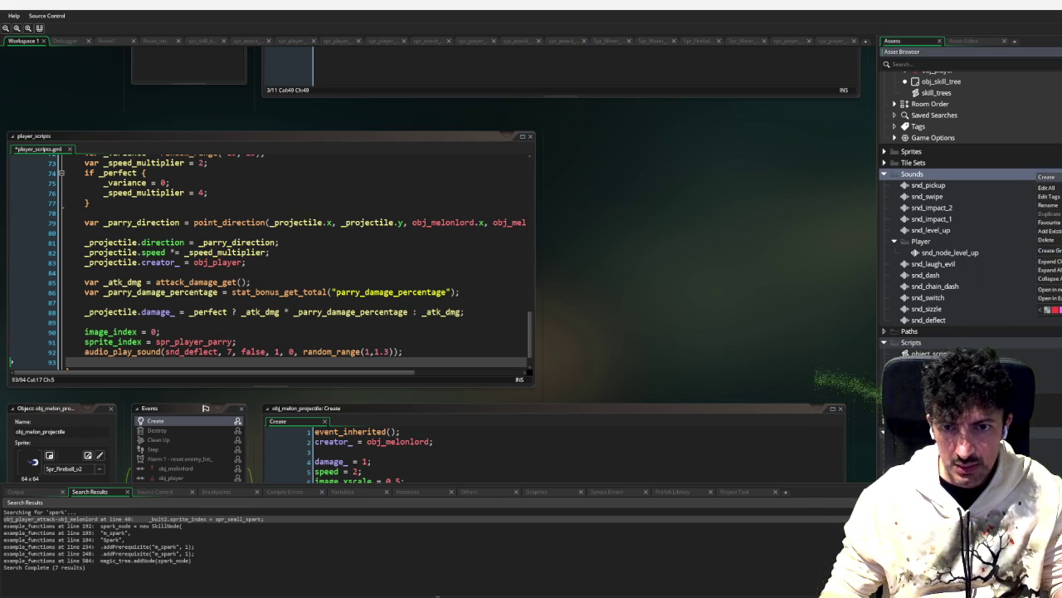
{"action": "left_click", "coordinate": [1048, 230]}
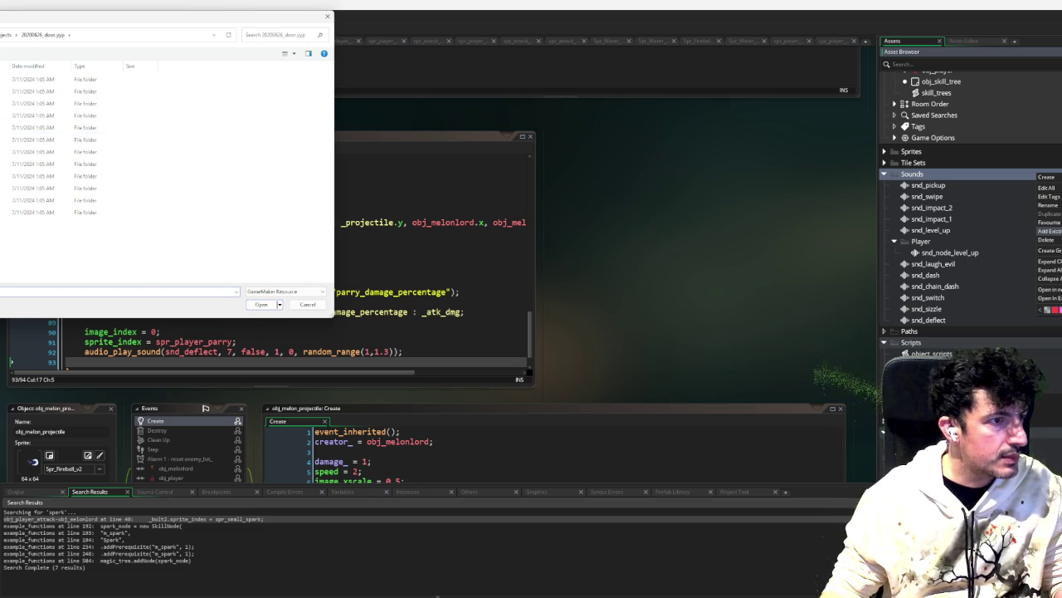
{"action": "double_click", "coordinate": [33, 188]}
{"action": "scroll", "coordinate": [83, 191], "scroll_direction": "down", "scroll_amount": 3}
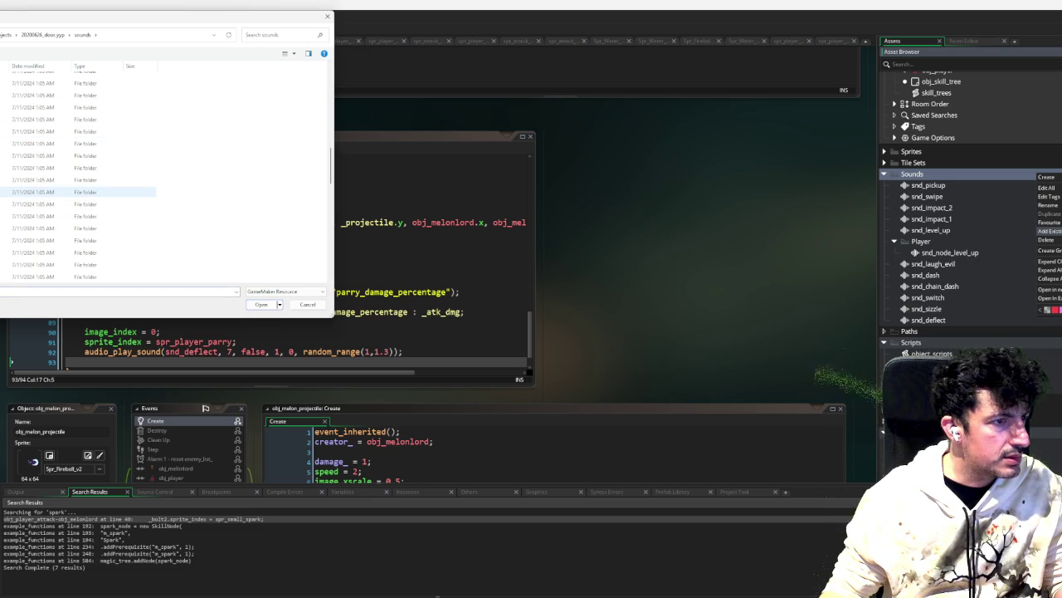
{"action": "left_click", "coordinate": [33, 191]}
{"action": "double_click", "coordinate": [33, 192]}
{"action": "double_click", "coordinate": [33, 79]}
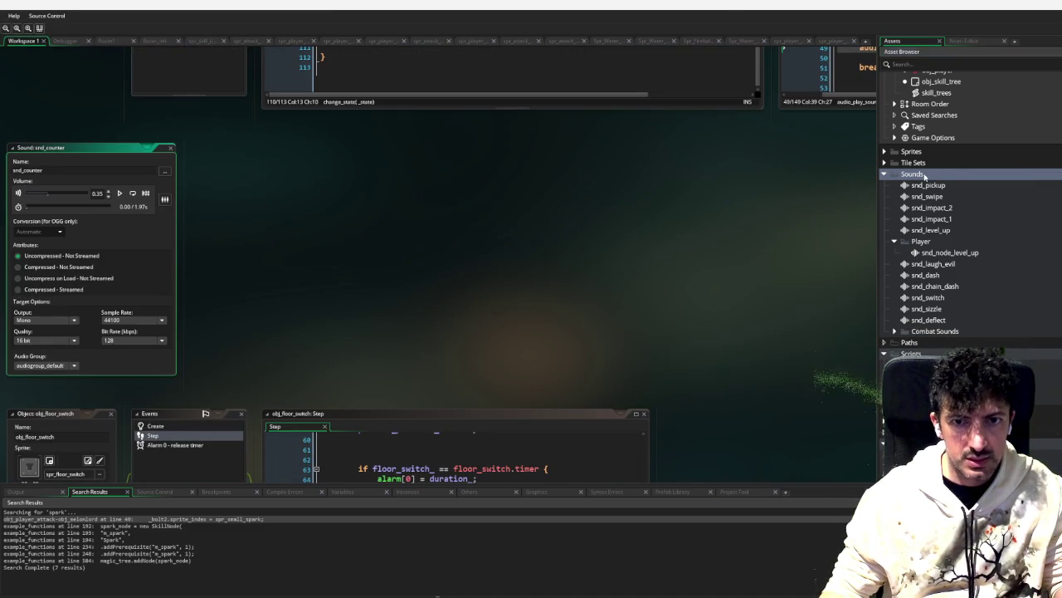
Step: Import the second sound file, snd_countered, via Add Existing on Sounds
{"action": "right_click", "coordinate": [925, 175]}
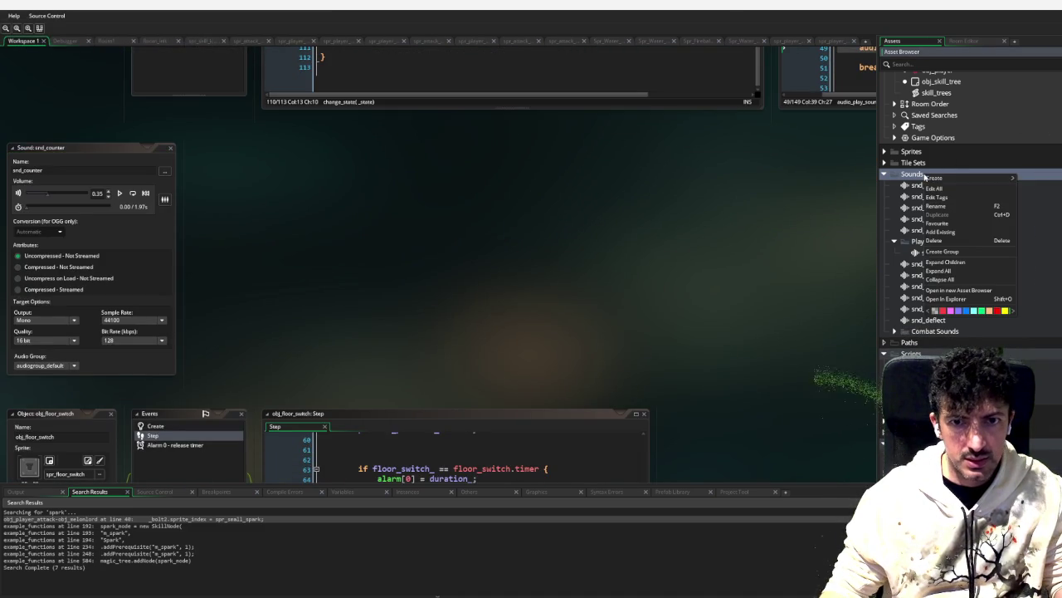
{"action": "left_click", "coordinate": [940, 231]}
{"action": "left_click", "coordinate": [82, 34]}
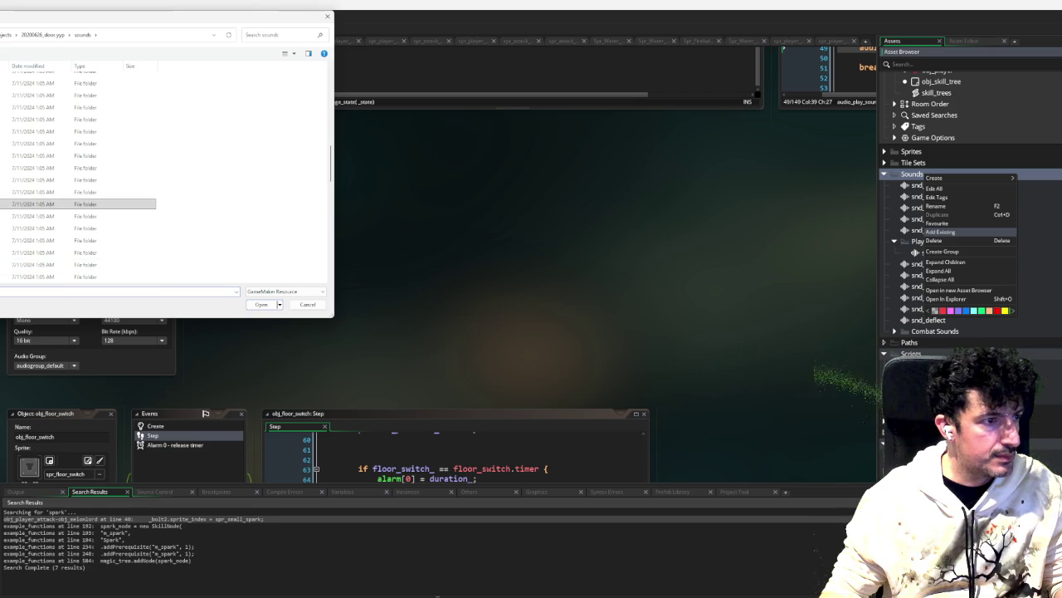
{"action": "double_click", "coordinate": [50, 204]}
{"action": "double_click", "coordinate": [50, 79]}
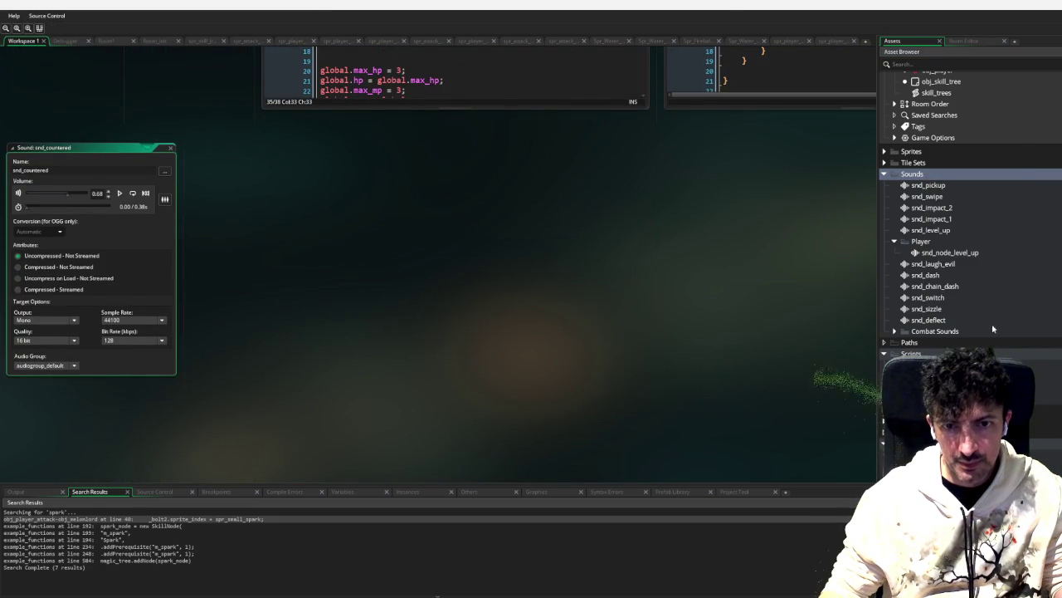
Step: Preview snd_counter and snd_countered in the Combat Sounds group
{"action": "left_click", "coordinate": [895, 331]}
{"action": "left_click", "coordinate": [946, 343]}
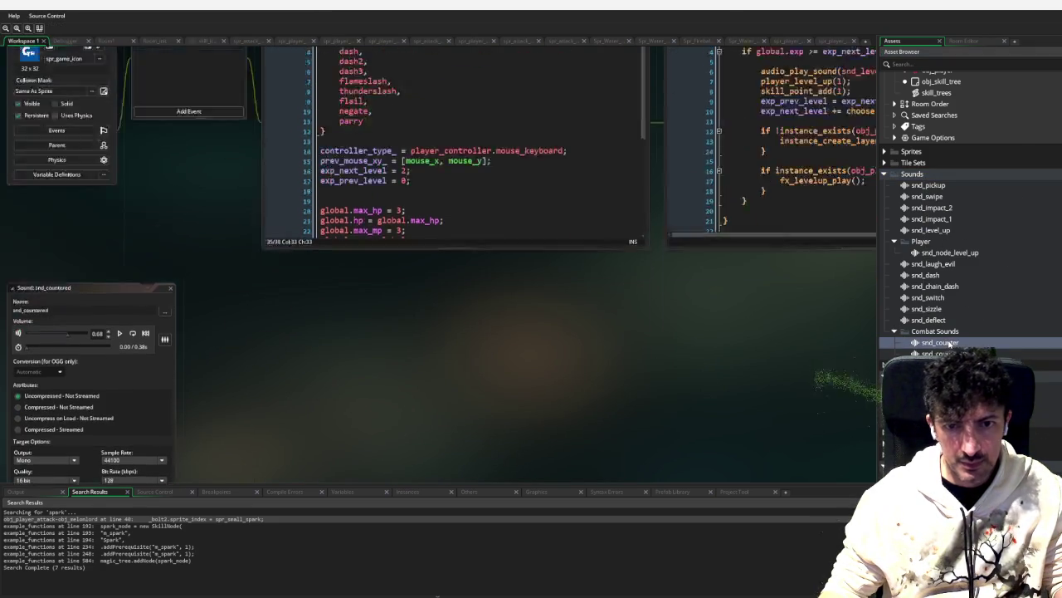
{"action": "double_click", "coordinate": [951, 344]}
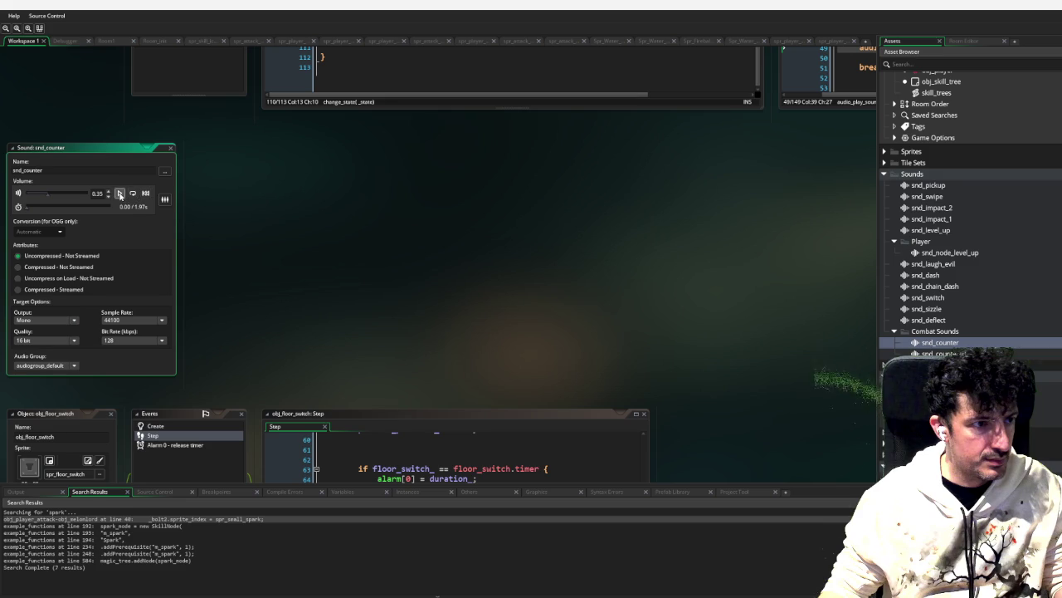
{"action": "left_click", "coordinate": [120, 194]}
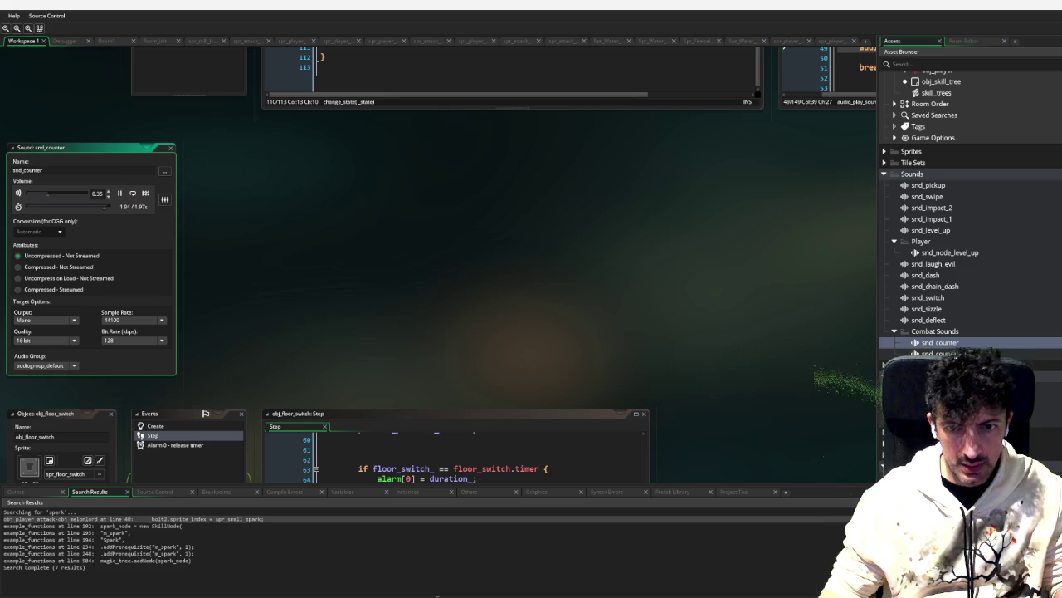
{"action": "double_click", "coordinate": [938, 353]}
{"action": "left_click", "coordinate": [120, 194]}
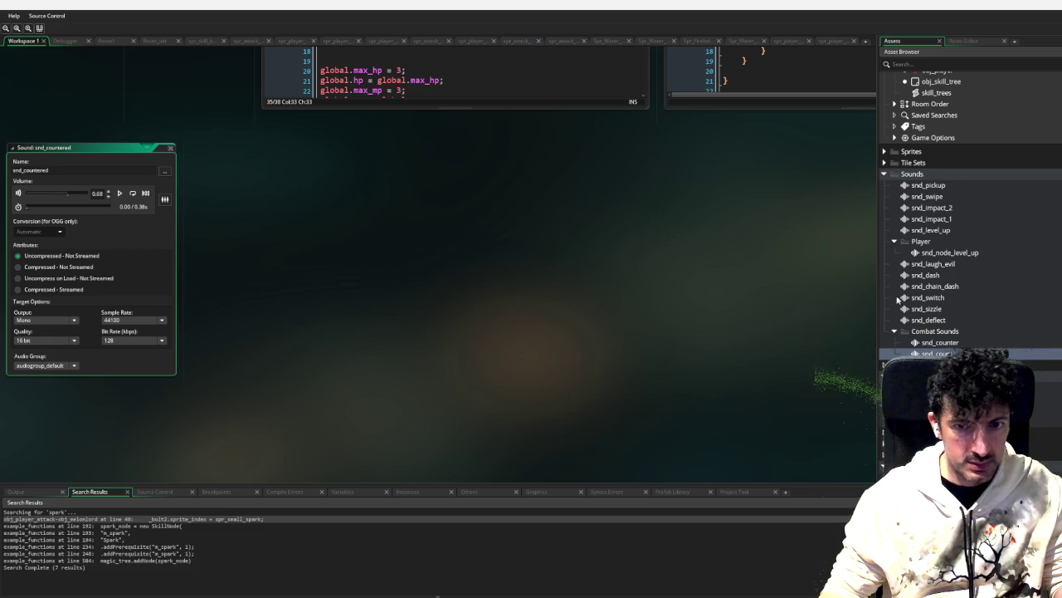
Step: Move snd_counter out of Combat Sounds below snd_deflect and close the sound editor
{"action": "left_click", "coordinate": [943, 345]}
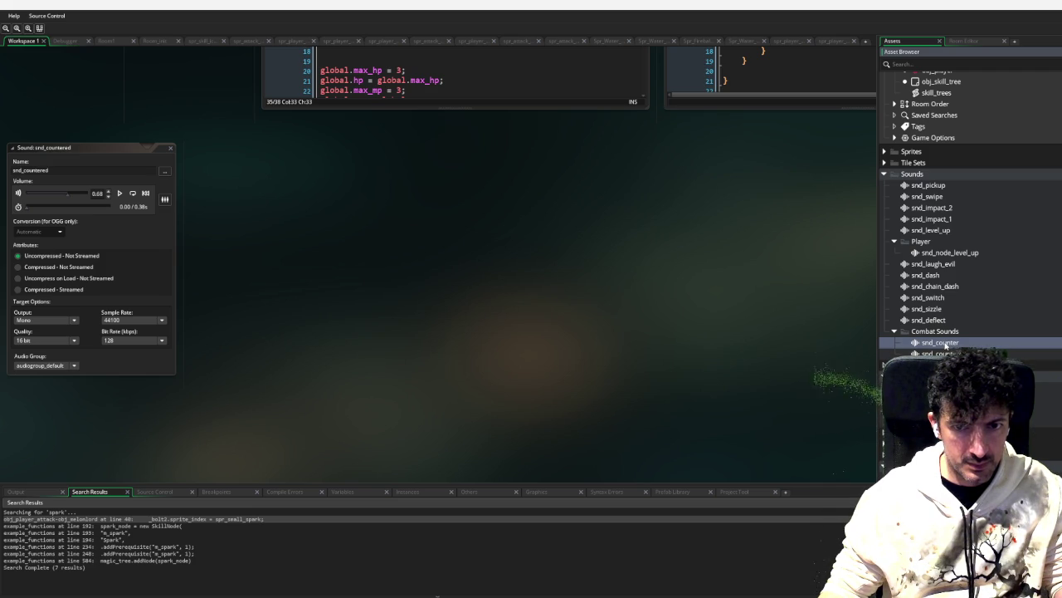
{"action": "left_click_drag", "start_coordinate": [955, 333], "coordinate": [946, 322]}
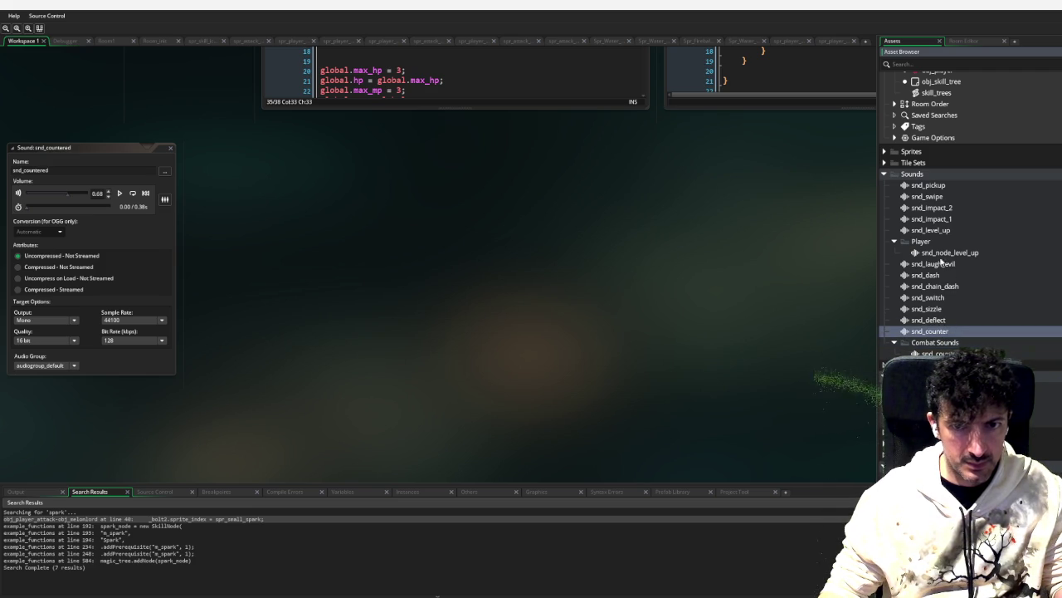
{"action": "left_click", "coordinate": [171, 150]}
{"action": "scroll", "coordinate": [408, 209], "scroll_direction": "up", "scroll_amount": 3}
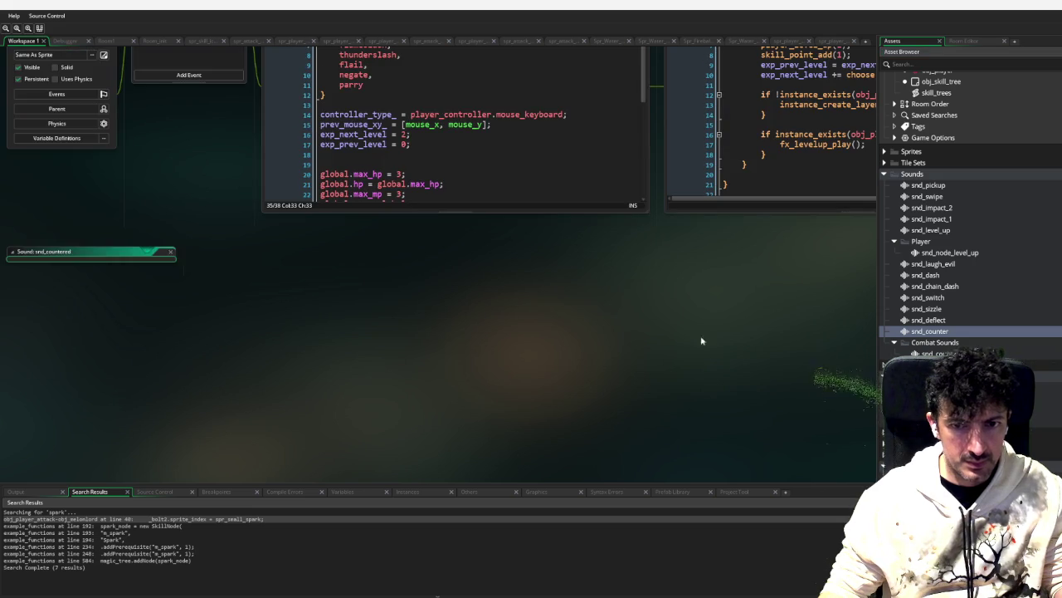
{"action": "scroll", "coordinate": [742, 332], "scroll_direction": "right", "scroll_amount": 5}
{"action": "scroll", "coordinate": [504, 419], "scroll_direction": "up", "scroll_amount": 2}
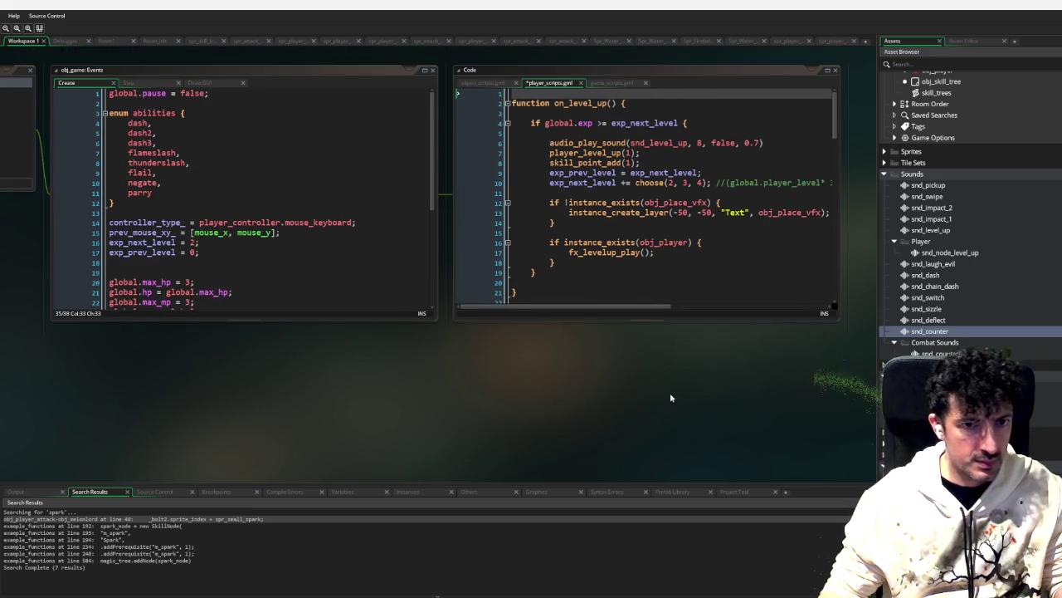
{"action": "scroll", "coordinate": [676, 398], "scroll_direction": "right", "scroll_amount": 3}
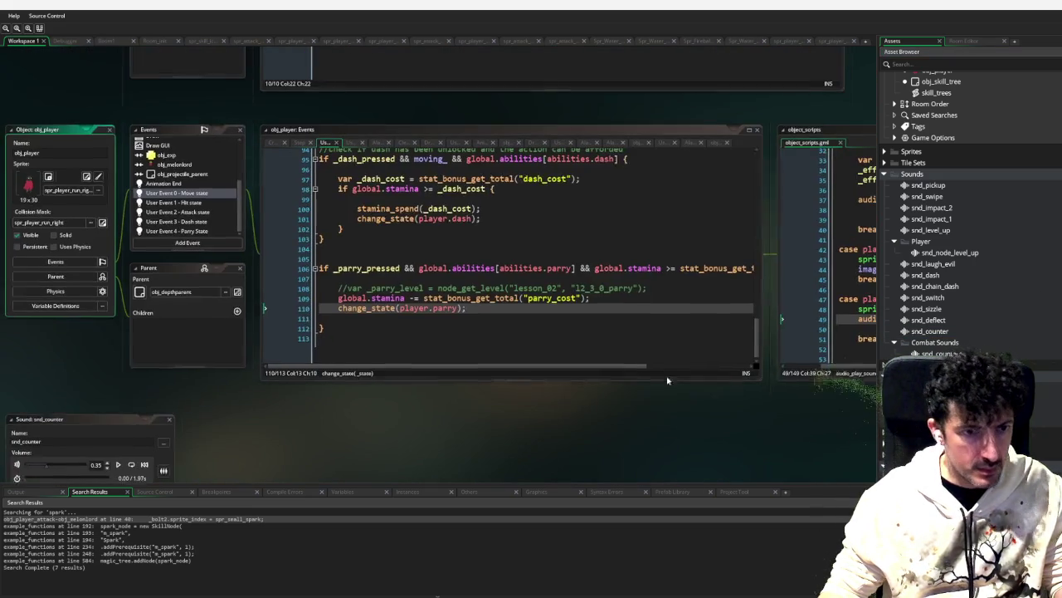
Step: Paste an audio_play_sound line after change_state(player.parry) and switch it to snd_counter
{"action": "left_click", "coordinate": [498, 315]}
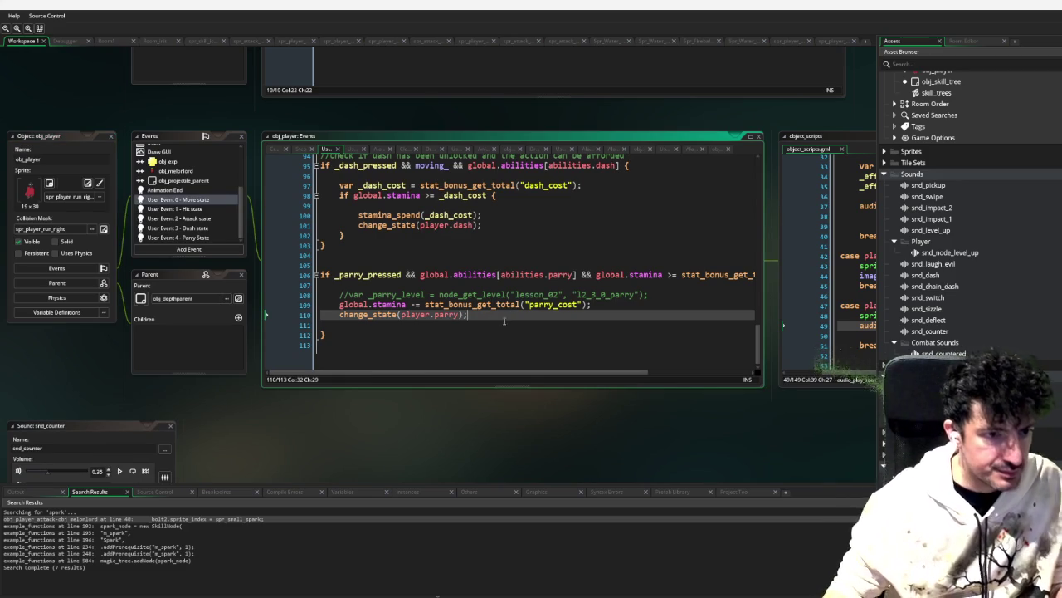
{"action": "key", "text": "Return"}
{"action": "type", "text": "audio_play_sound(snd_dash, 7, false, 1, , random_range(0.9,1.2));"}
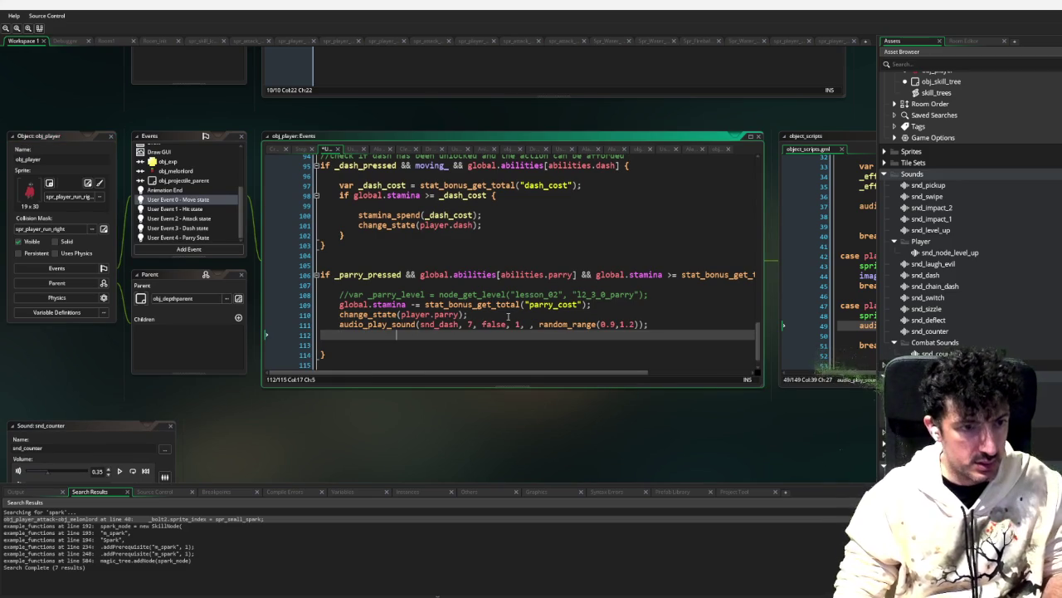
{"action": "left_click", "coordinate": [459, 324]}
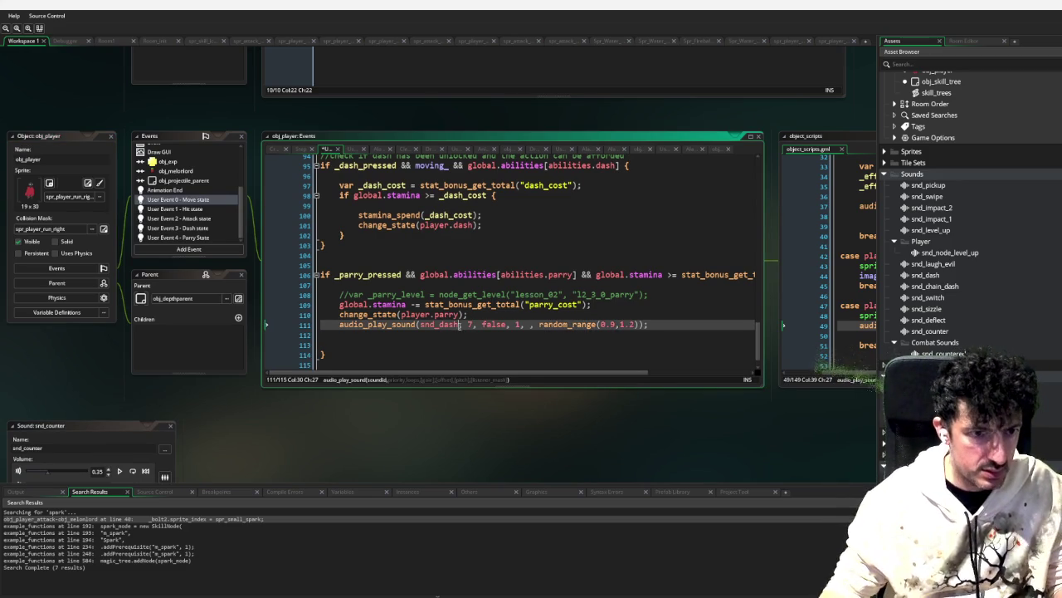
{"action": "key", "text": "BackSpace"}
{"action": "key", "text": "BackSpace"}
{"action": "key", "text": "BackSpace"}
{"action": "type", "text": "counte"}
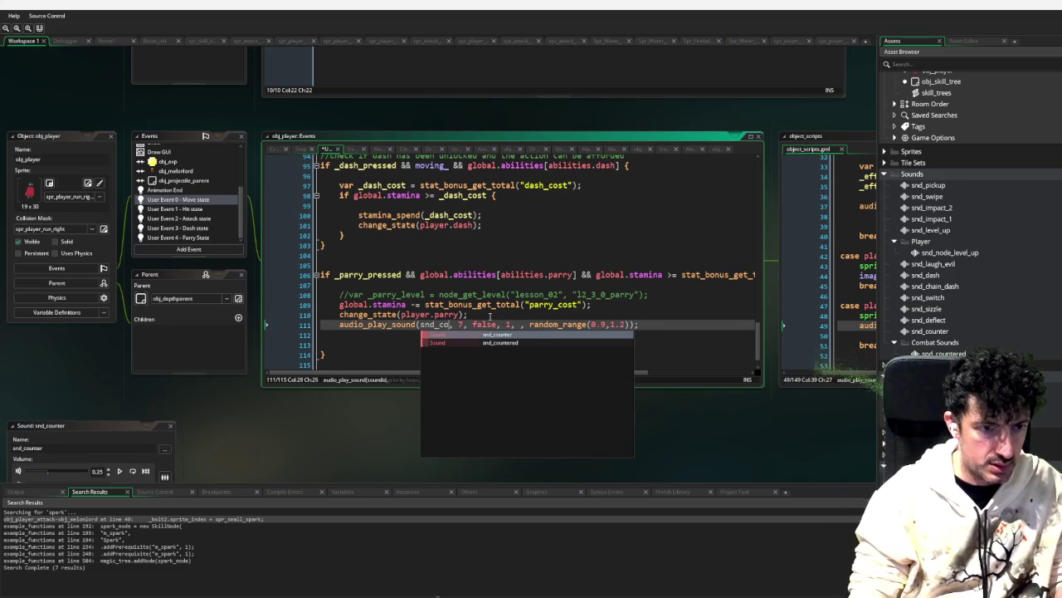
{"action": "type", "text": "r"}
{"action": "key", "text": "Escape"}
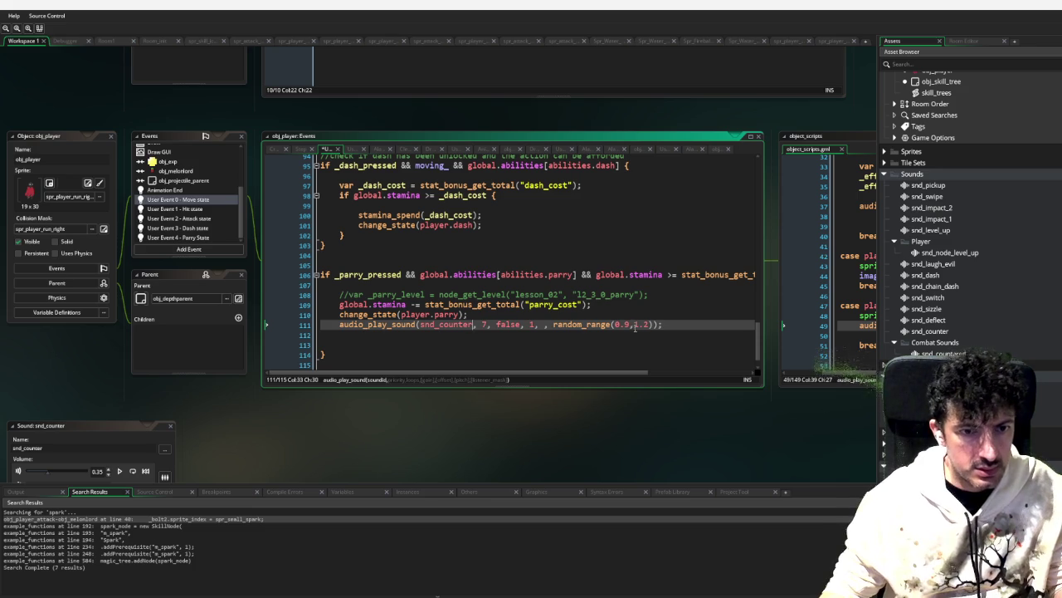
Step: Set the pitch to random_range(1,1.3) and the offset argument to 0
{"action": "double_click", "coordinate": [627, 325]}
{"action": "type", "text": "1"}
{"action": "key", "text": "Right"}
{"action": "key", "text": "Right"}
{"action": "key", "text": "Right"}
{"action": "key", "text": "BackSpace"}
{"action": "type", "text": "3"}
{"action": "left_click", "coordinate": [657, 344]}
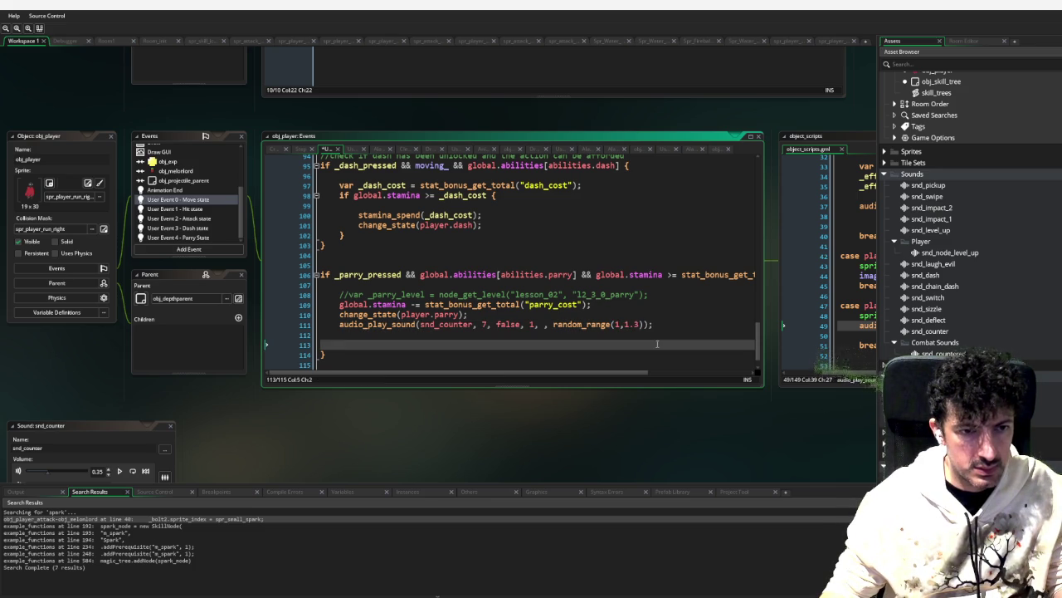
{"action": "left_click", "coordinate": [549, 326]}
{"action": "type", "text": "0"}
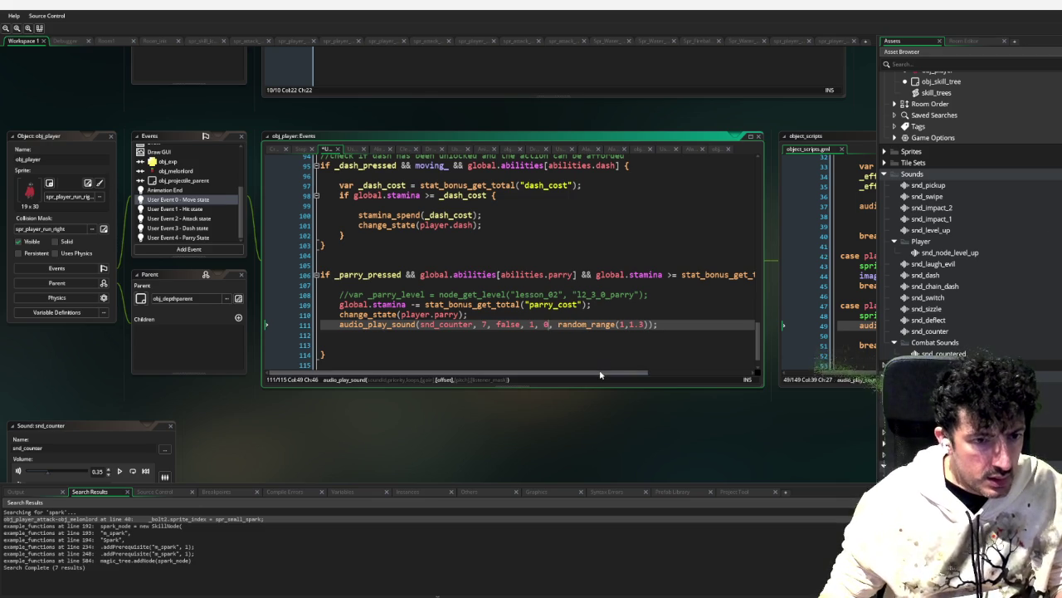
{"action": "scroll", "coordinate": [738, 366], "scroll_direction": "right", "scroll_amount": 3}
{"action": "scroll", "coordinate": [738, 366], "scroll_direction": "left", "scroll_amount": 3}
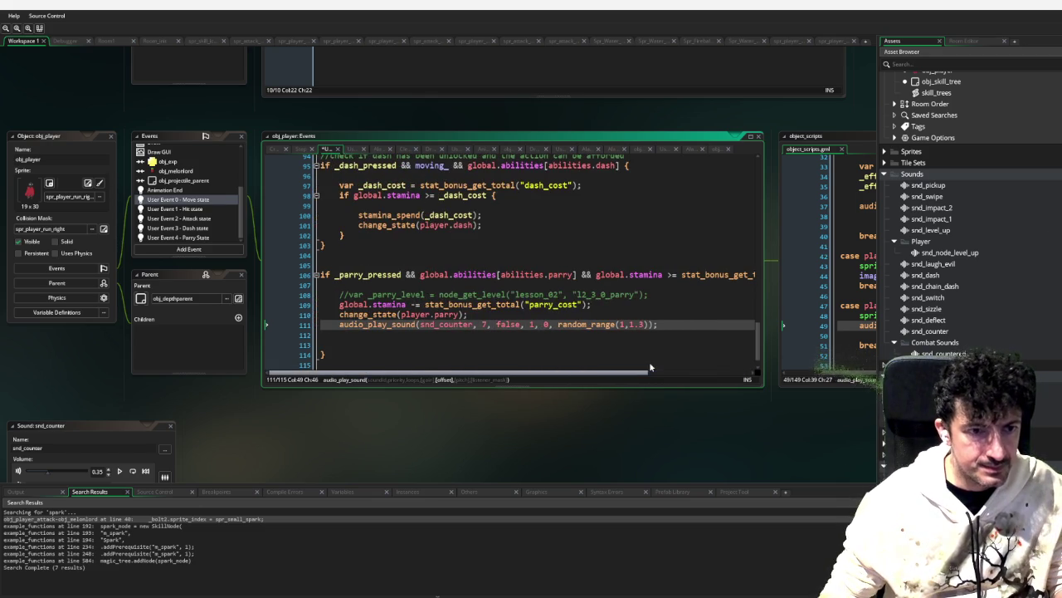
{"action": "left_click", "coordinate": [604, 304]}
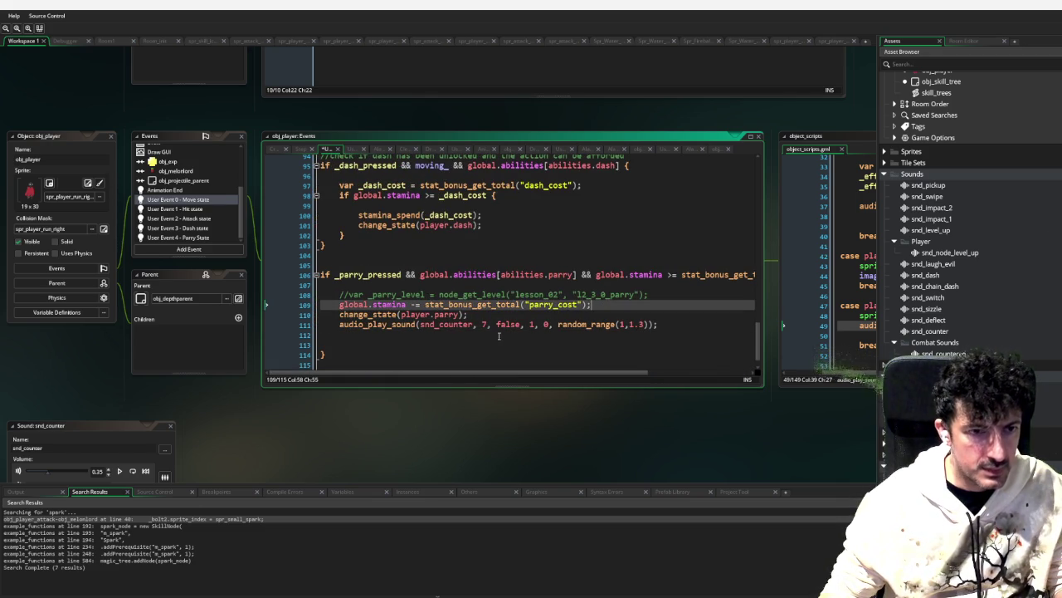
{"action": "mouse_move", "coordinate": [532, 372]}
{"action": "left_mouse_down"}
{"action": "mouse_move", "coordinate": [664, 373]}
{"action": "mouse_move", "coordinate": [515, 372]}
{"action": "left_mouse_up"}
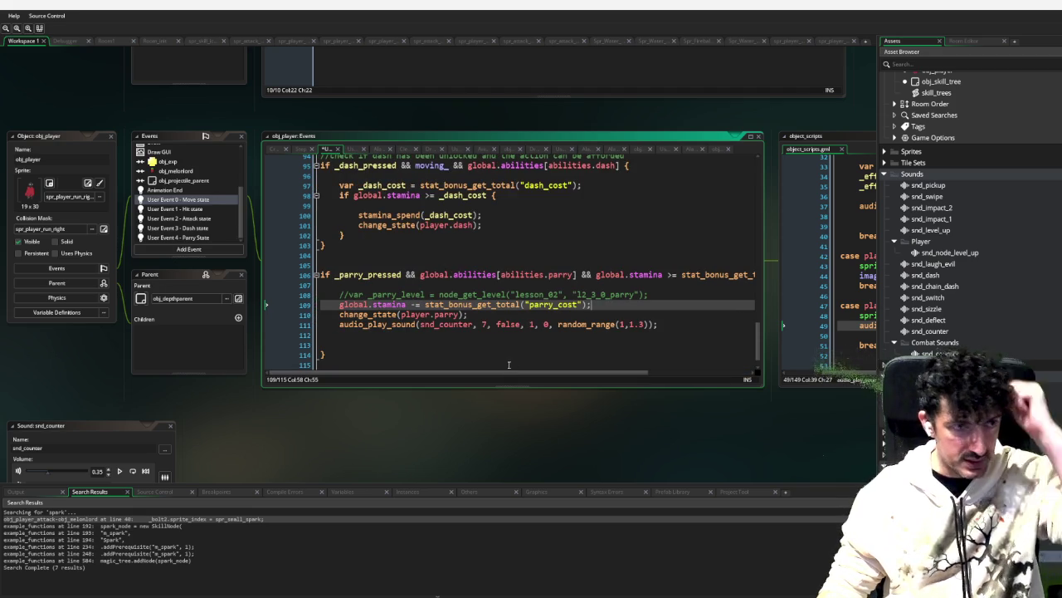
{"action": "scroll", "coordinate": [189, 198], "scroll_direction": "up", "scroll_amount": 3}
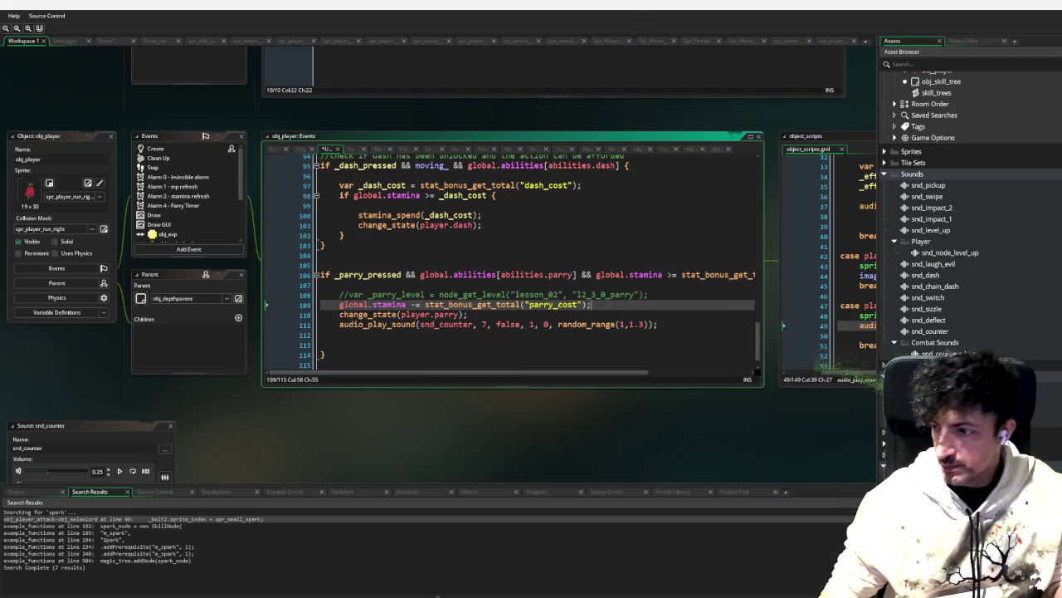
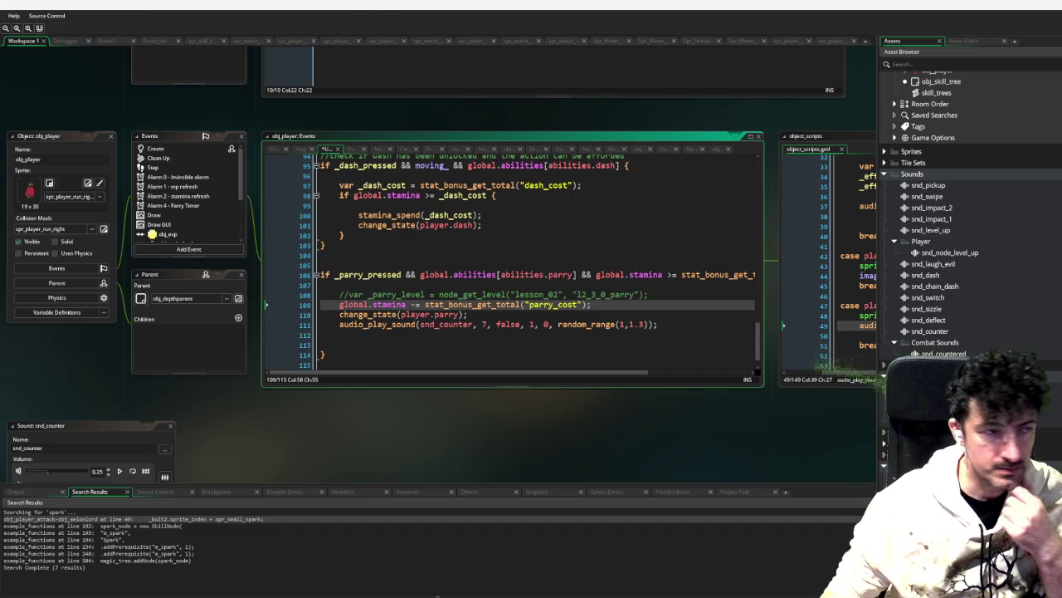
Step: Add the missing comma after curve(1,0) on the parry_cost line in skill_trees, then rerun the game
{"action": "key", "text": "F6"}
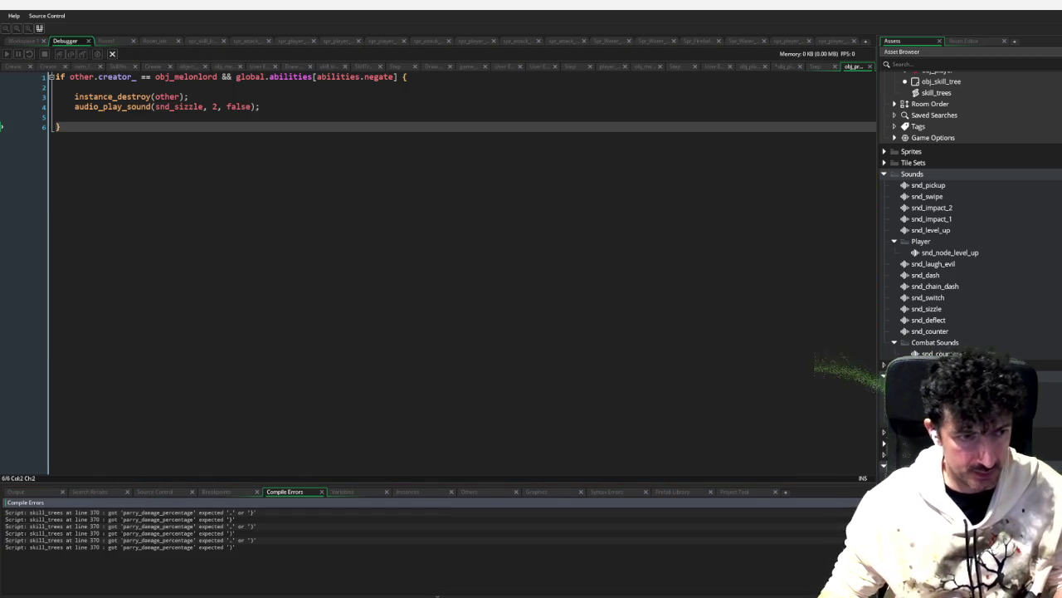
{"action": "double_click", "coordinate": [173, 535]}
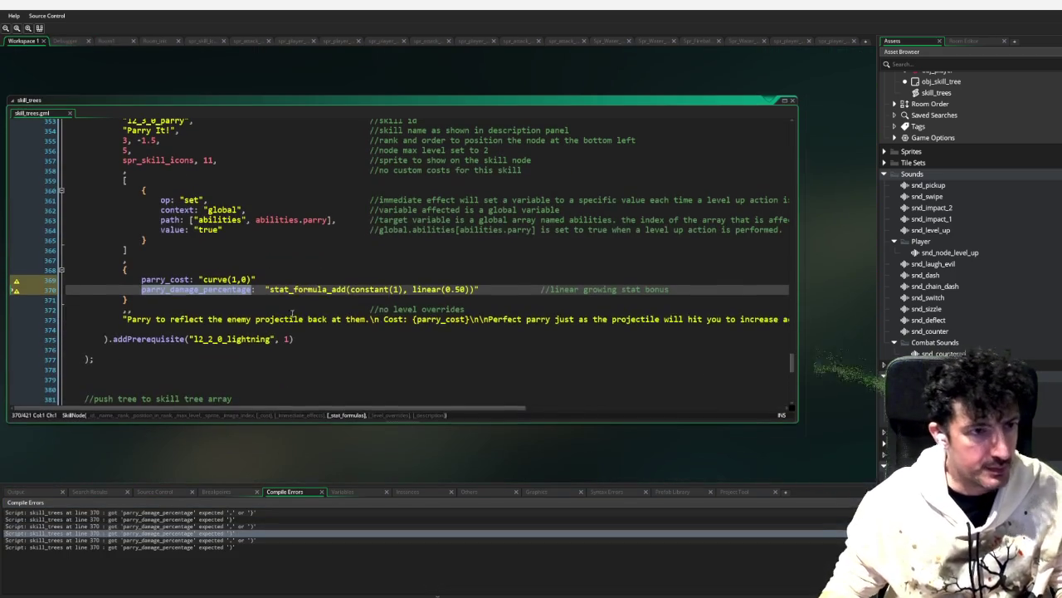
{"action": "left_click", "coordinate": [256, 290]}
{"action": "left_click", "coordinate": [260, 279]}
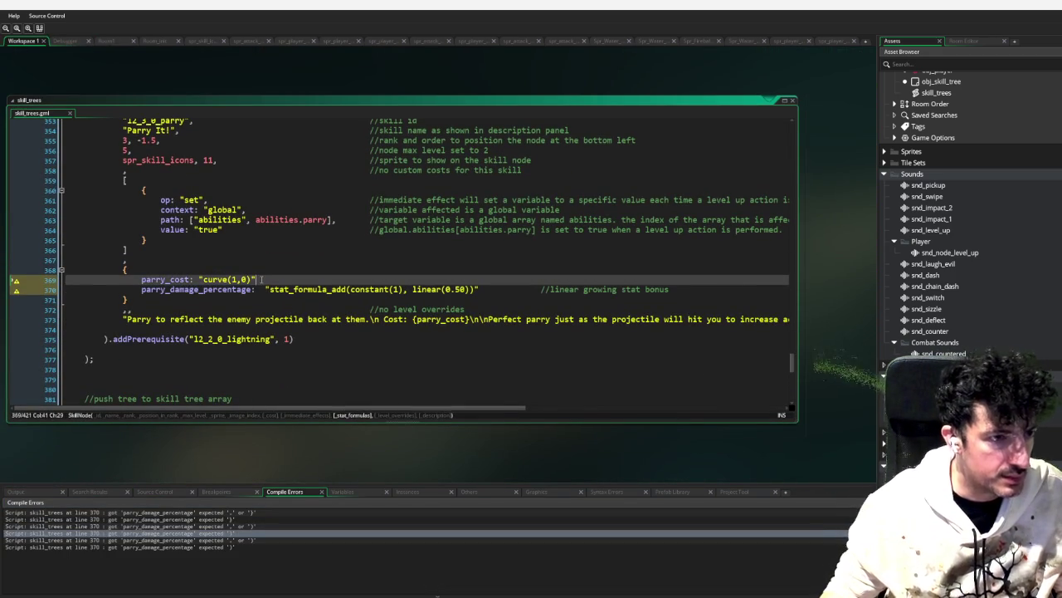
{"action": "type", "text": ","}
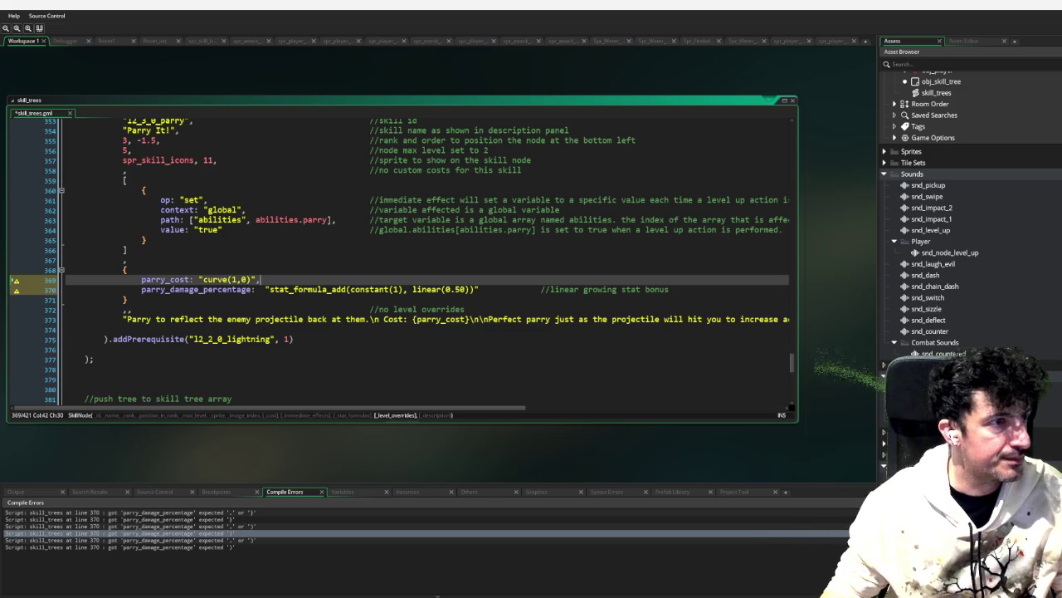
{"action": "key", "text": "F6"}
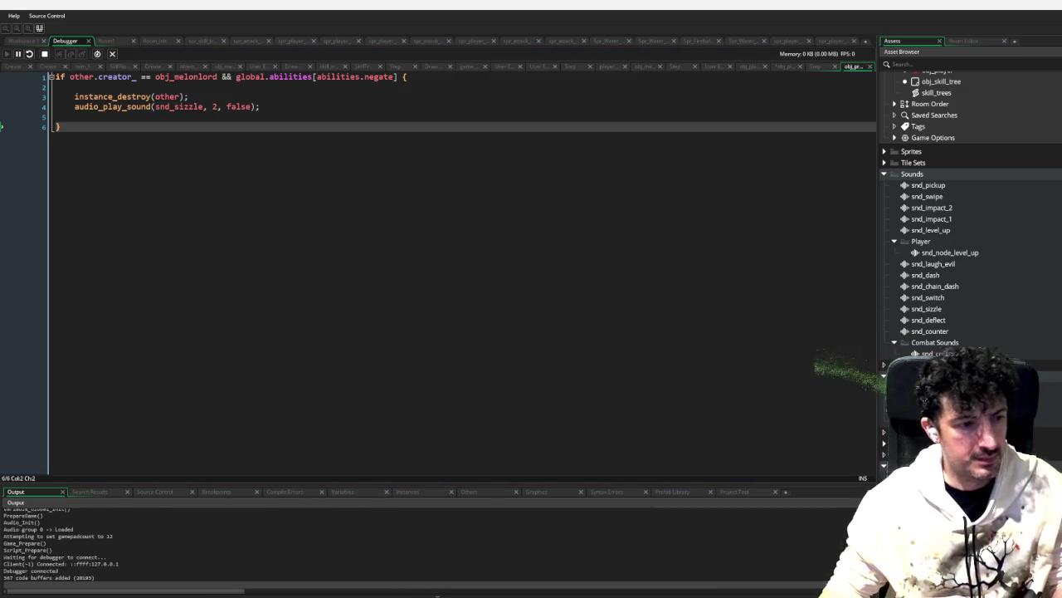
Step: On the red skill tree, add skill points and spend one on Parry It!
{"action": "key", "text": "Page_Down"}
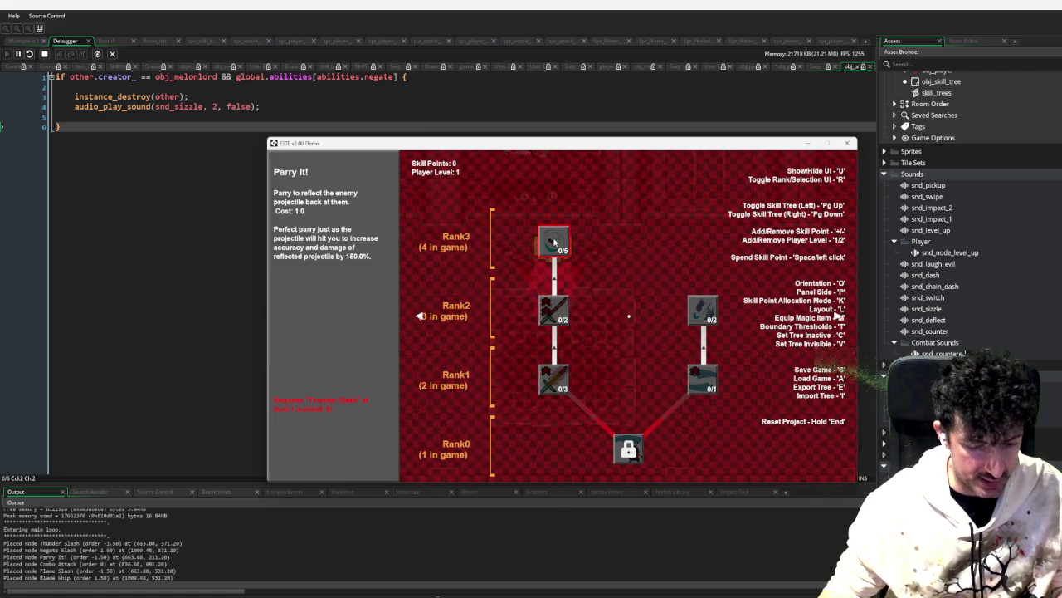
{"action": "key", "text": "a"}
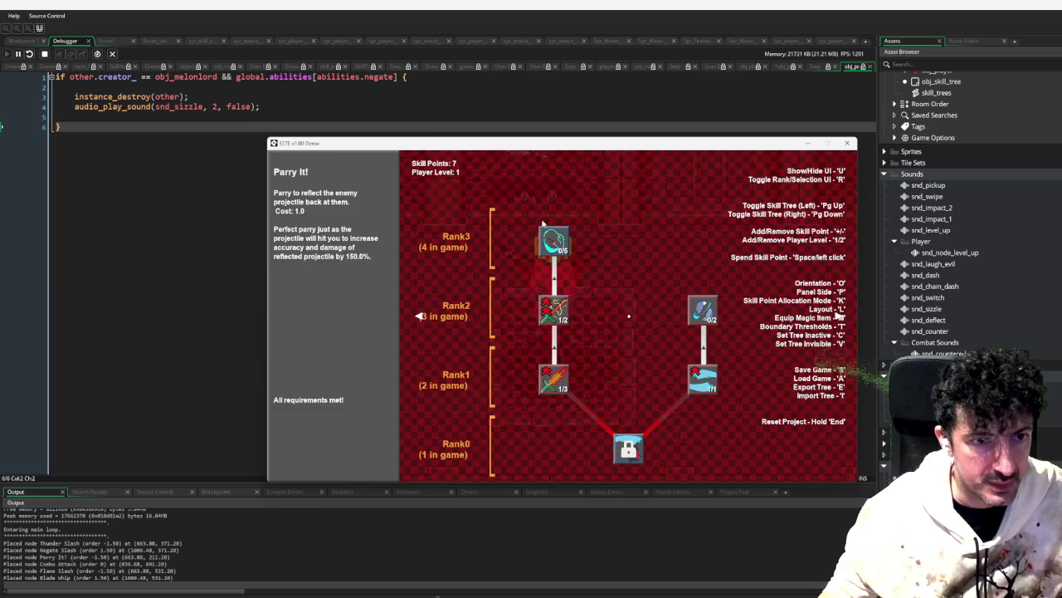
{"action": "left_click", "coordinate": [553, 240]}
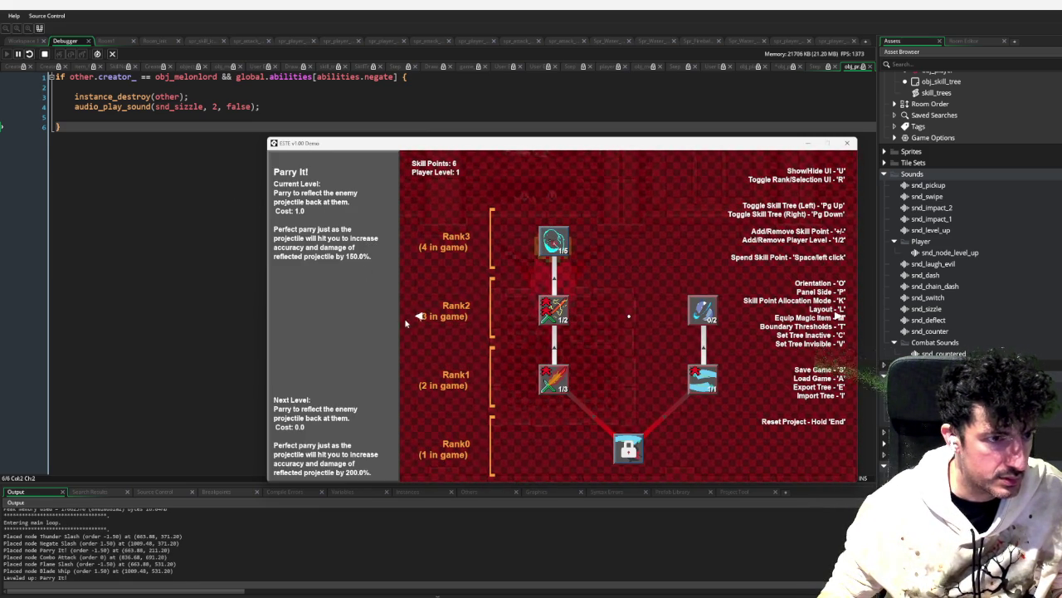
Step: Return to the room, attack and parry toward the boss, then close the game window
{"action": "key", "text": "Escape"}
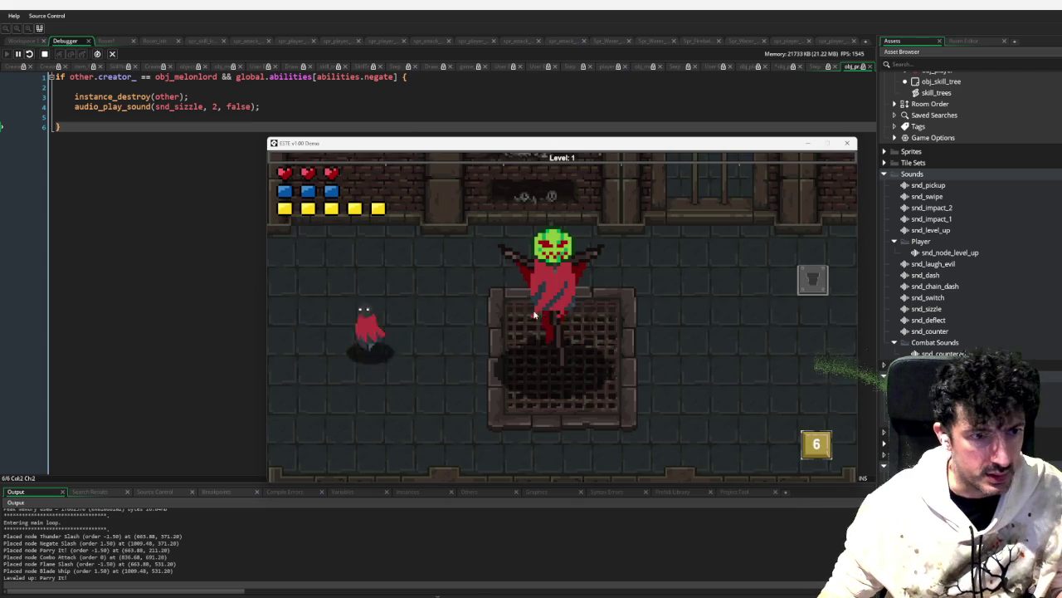
{"action": "left_click", "coordinate": [426, 337]}
{"action": "right_click", "coordinate": [422, 339]}
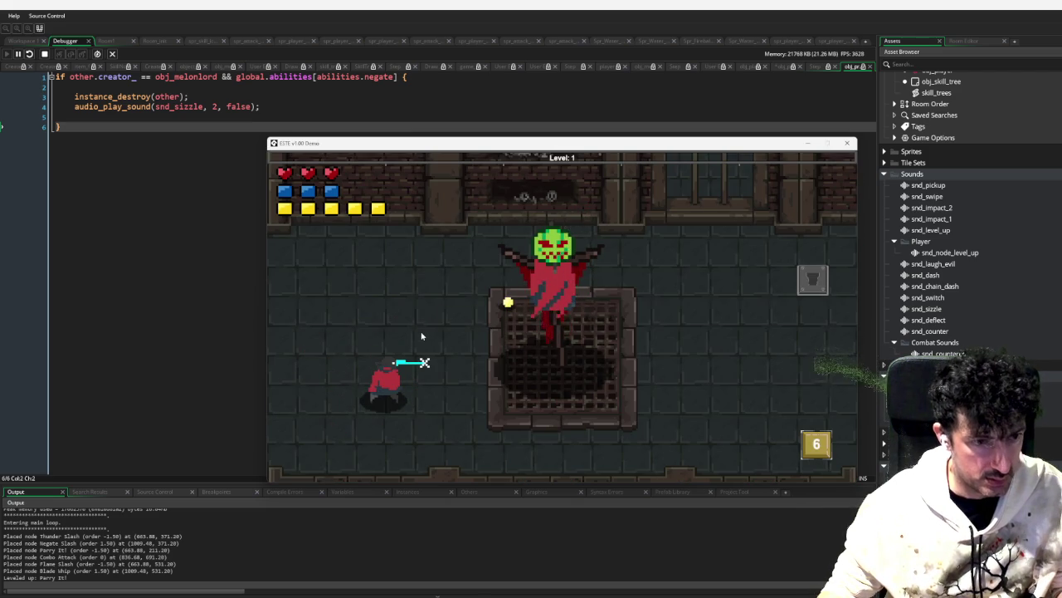
{"action": "mouse_move", "coordinate": [348, 142]}
{"action": "left_mouse_down"}
{"action": "mouse_move", "coordinate": [622, 149]}
{"action": "mouse_move", "coordinate": [466, 153]}
{"action": "left_mouse_up"}
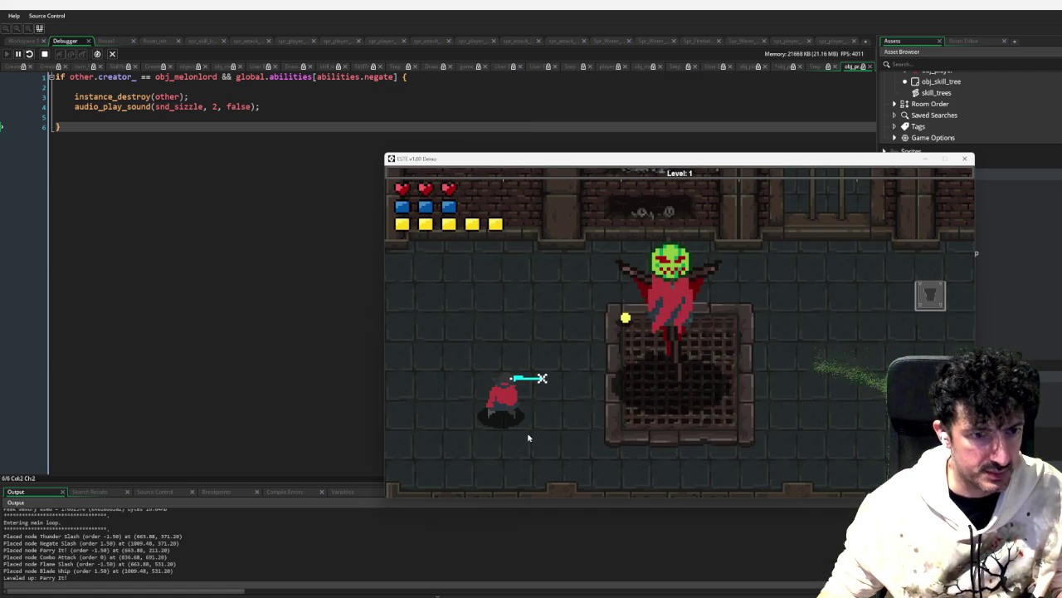
{"action": "left_click", "coordinate": [963, 158]}
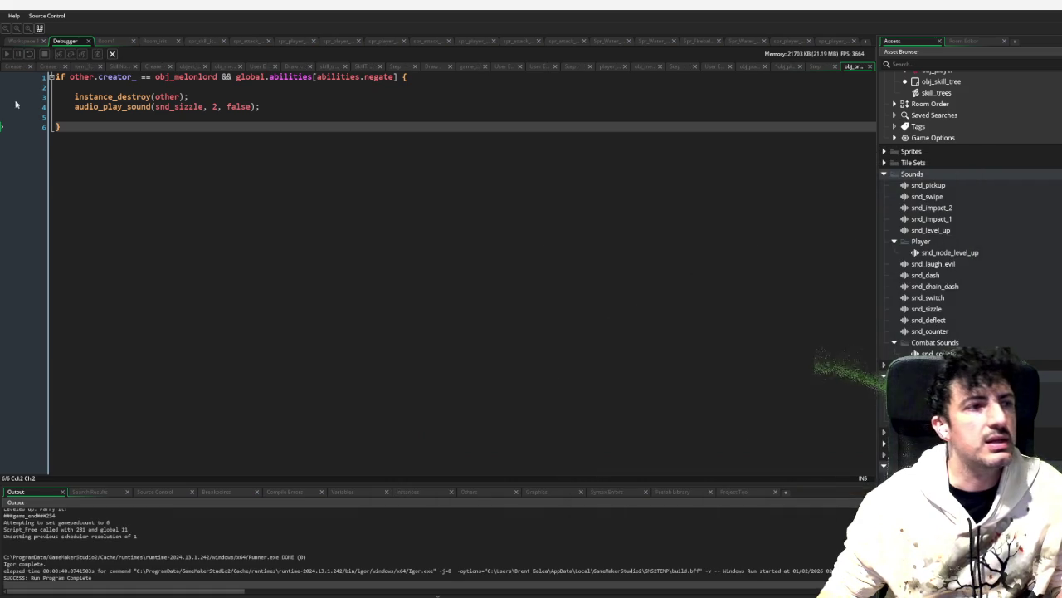
Step: Close the skill_trees window, set image_speed_ to 1 in the player.parry case, and rerun the game
{"action": "left_click", "coordinate": [24, 44]}
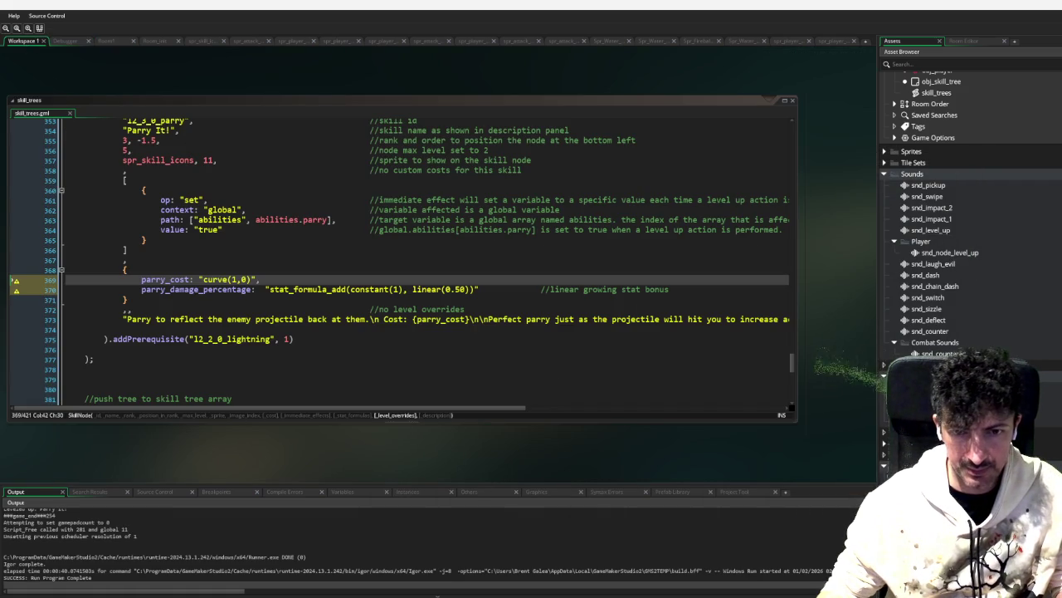
{"action": "key", "text": "ctrl+w"}
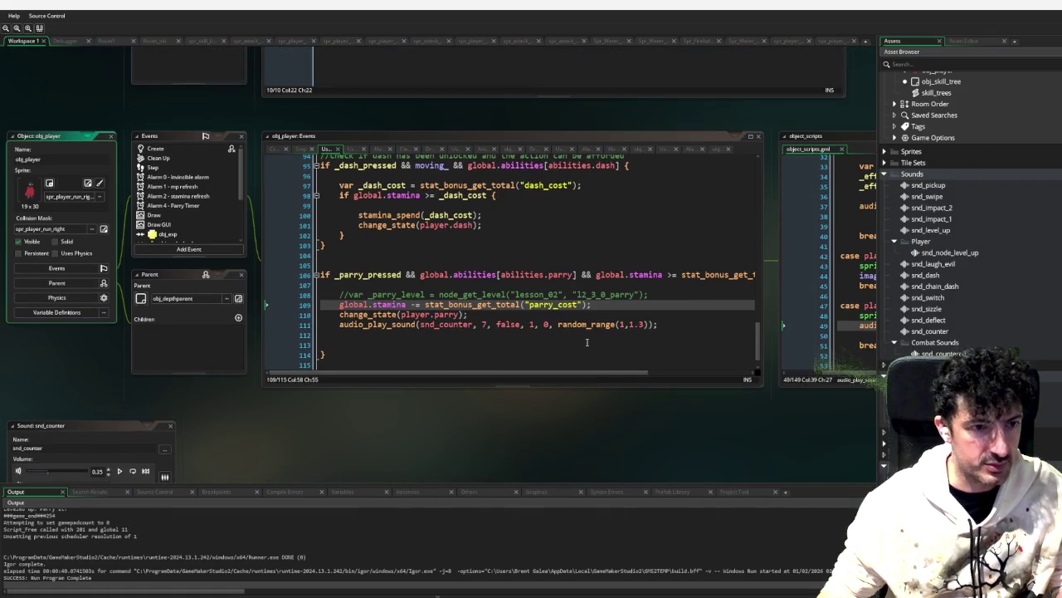
{"action": "left_click", "coordinate": [582, 345]}
{"action": "left_click", "coordinate": [343, 315]}
{"action": "type", "text": "image_speed_ = 1;"}
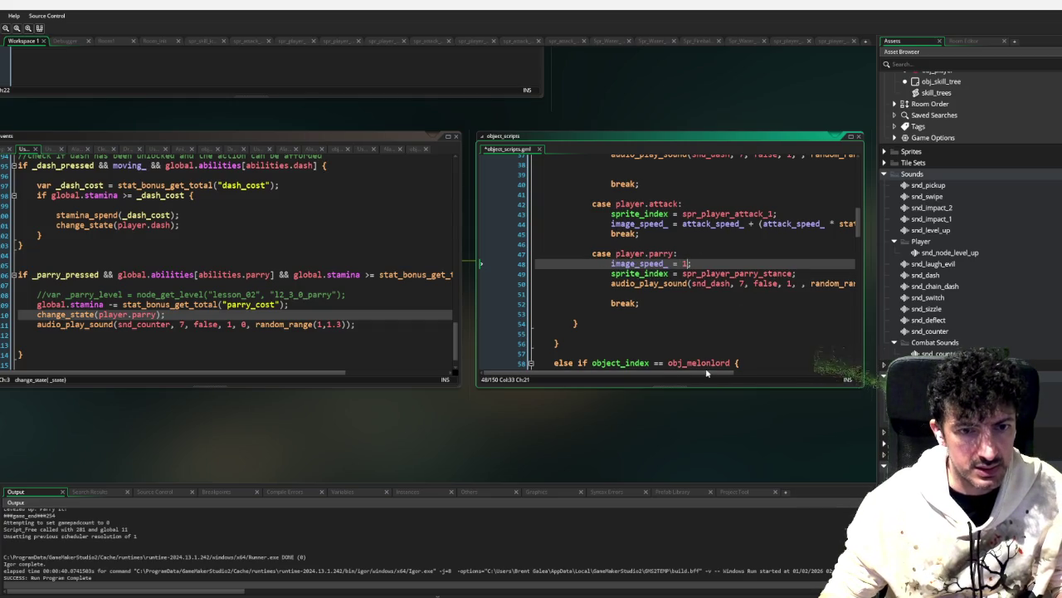
{"action": "mouse_move", "coordinate": [705, 376]}
{"action": "left_mouse_down"}
{"action": "mouse_move", "coordinate": [759, 376]}
{"action": "mouse_move", "coordinate": [642, 376]}
{"action": "left_mouse_up"}
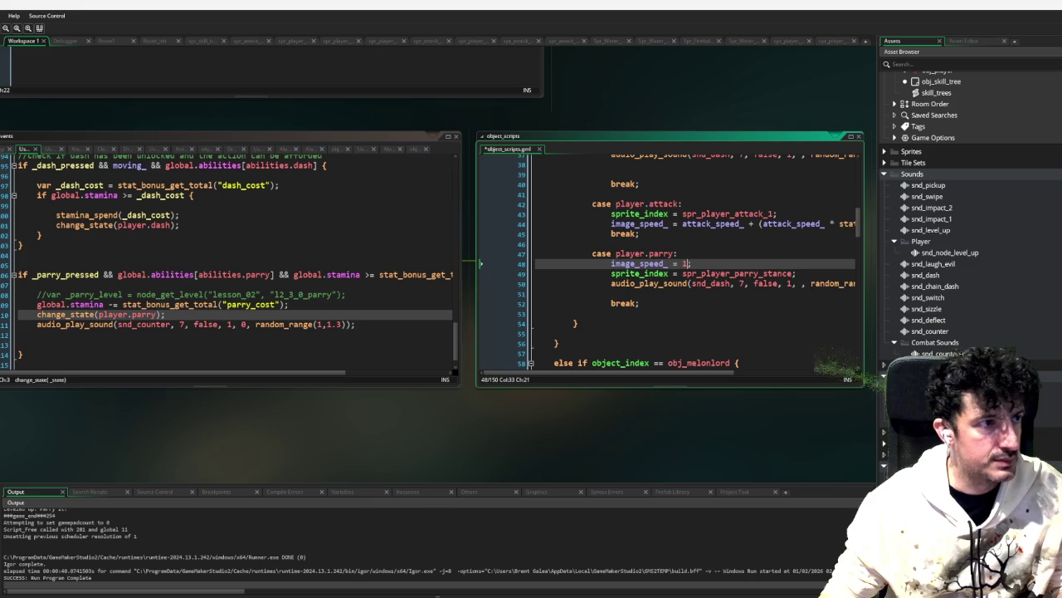
{"action": "left_click", "coordinate": [100, 419]}
{"action": "key", "text": "F6"}
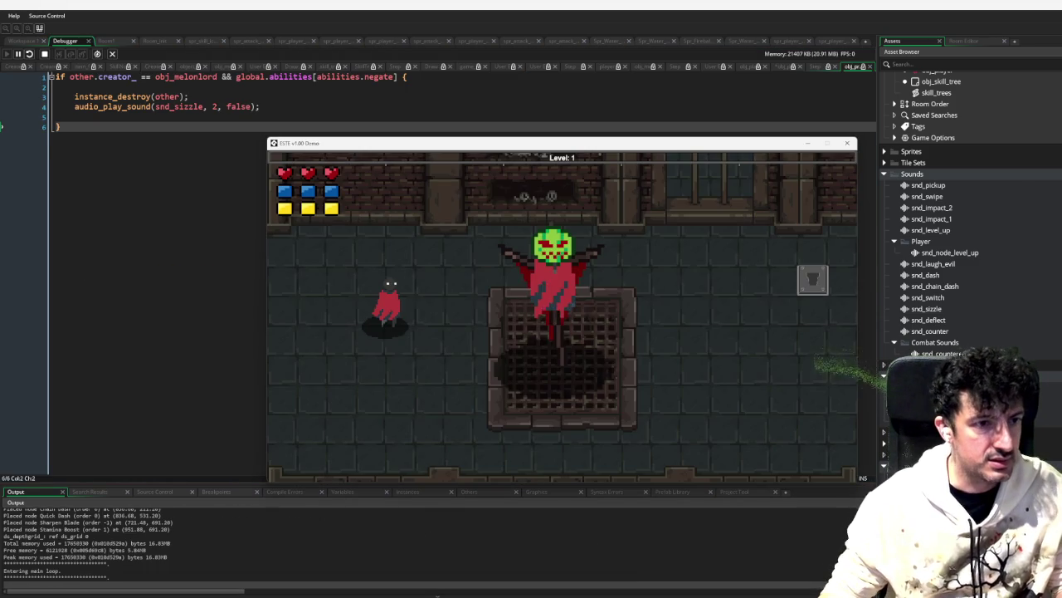
Step: Check Parry It! on the red skill tree, parry while facing left, then close the game
{"action": "key", "text": "Tab"}
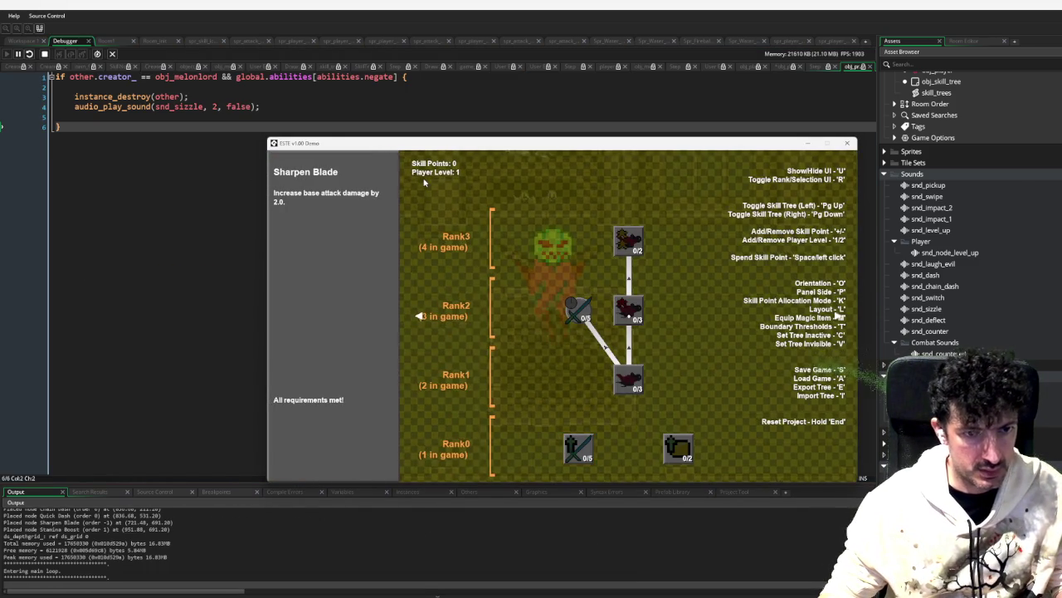
{"action": "key", "text": "Page_Down"}
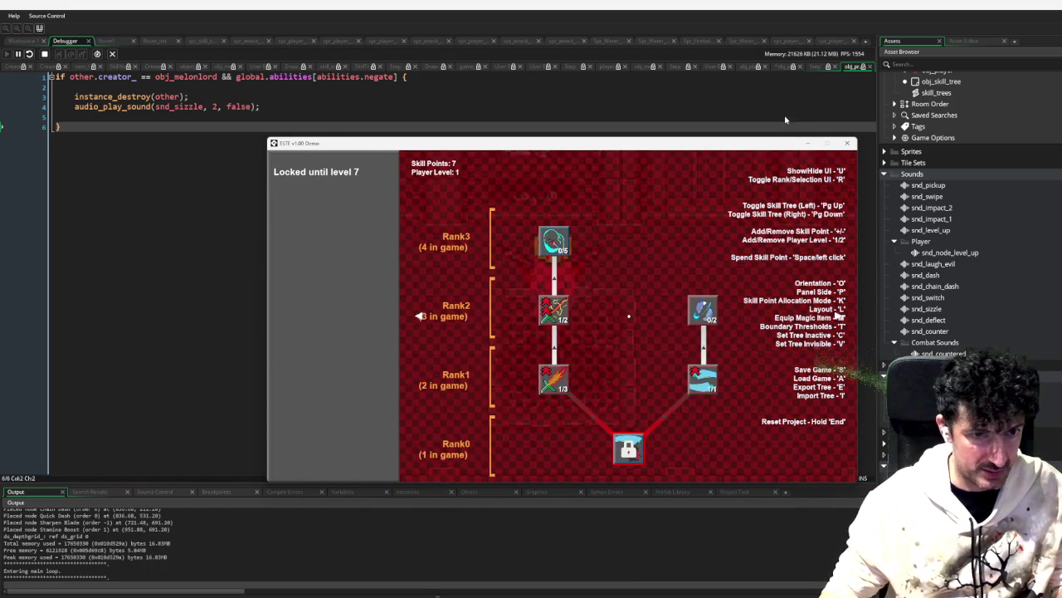
{"action": "key", "text": "Tab"}
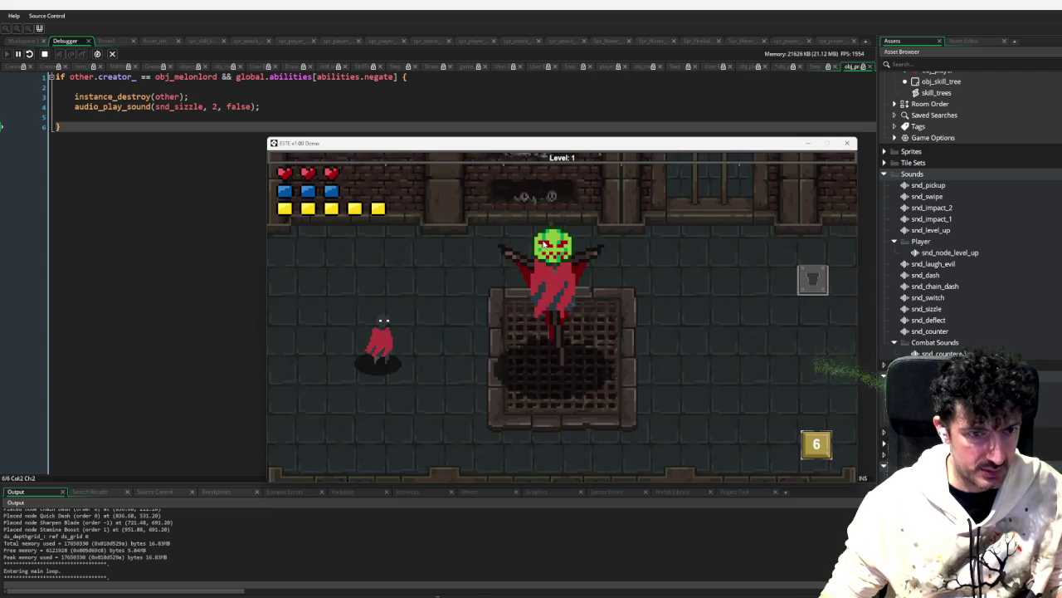
{"action": "key", "text": "a"}
{"action": "key", "text": "d"}
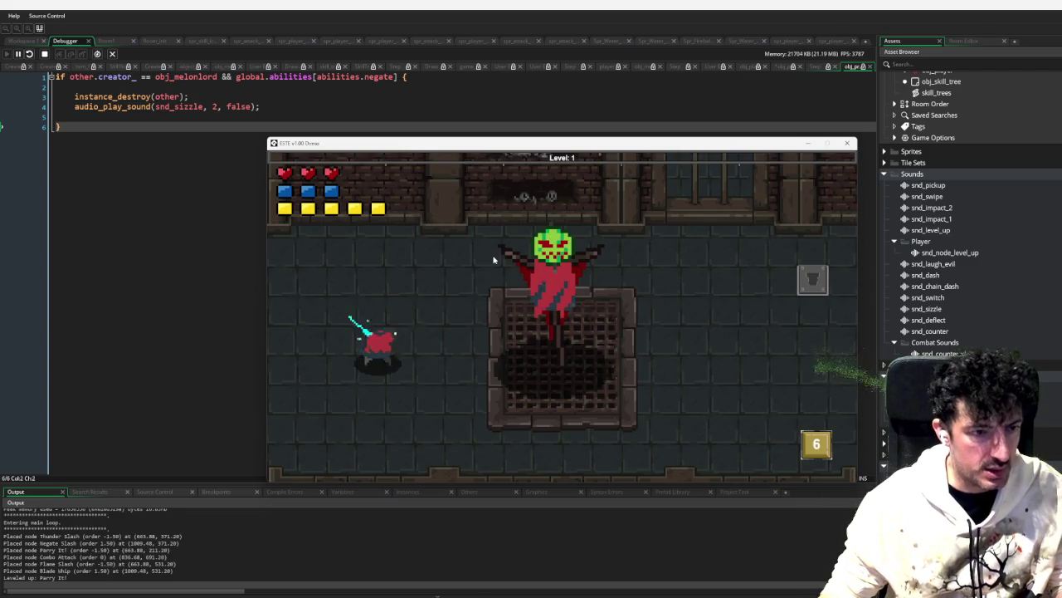
{"action": "left_click", "coordinate": [847, 143]}
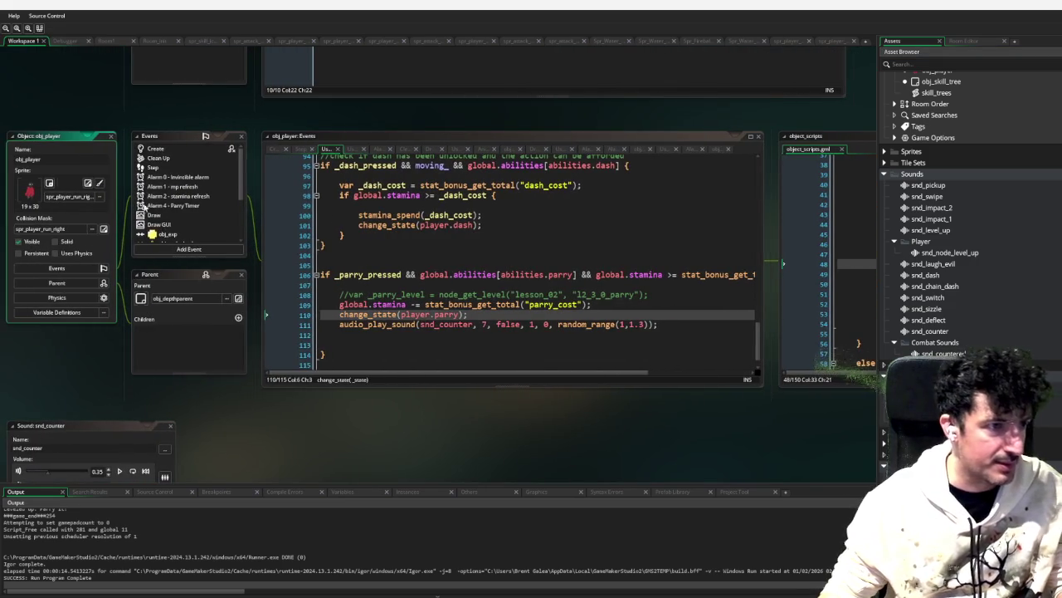
Step: Duplicate the case player.dash block in obj_player's Animation End event
{"action": "scroll", "coordinate": [201, 196], "scroll_direction": "up", "scroll_amount": 2}
{"action": "left_click_drag", "start_coordinate": [73, 368], "coordinate": [161, 373]}
{"action": "scroll", "coordinate": [298, 194], "scroll_direction": "up", "scroll_amount": 2}
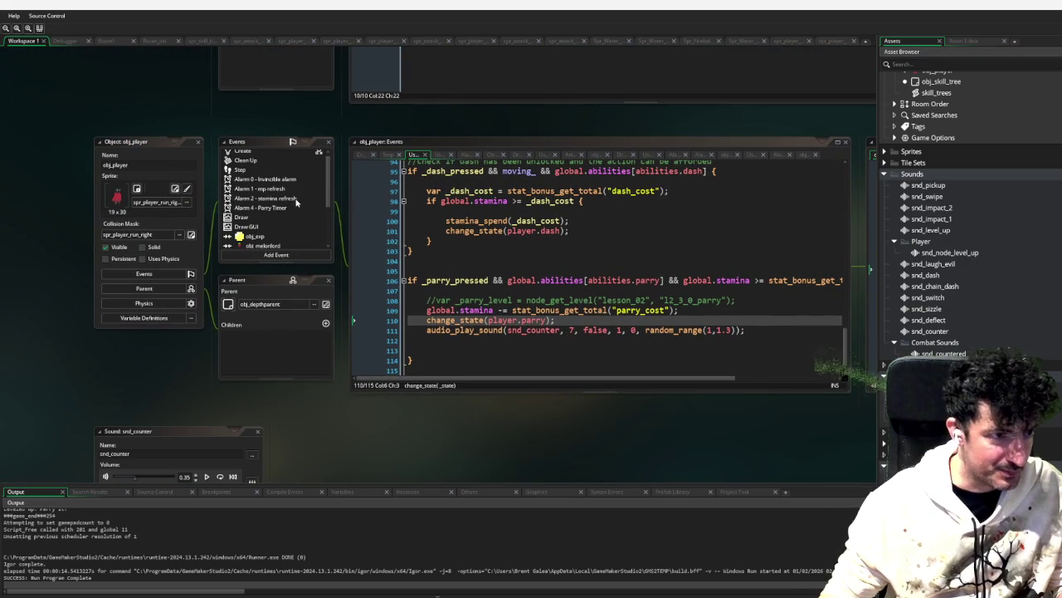
{"action": "scroll", "coordinate": [287, 212], "scroll_direction": "down", "scroll_amount": 3}
{"action": "left_click", "coordinate": [278, 196]}
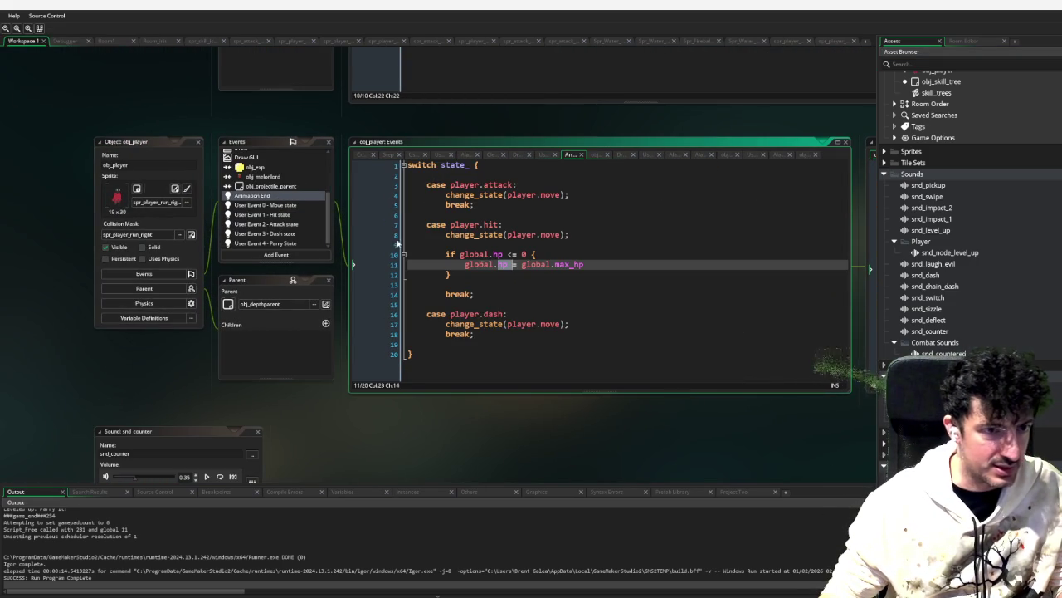
{"action": "left_click_drag", "start_coordinate": [513, 332], "coordinate": [428, 307]}
{"action": "left_click", "coordinate": [433, 347]}
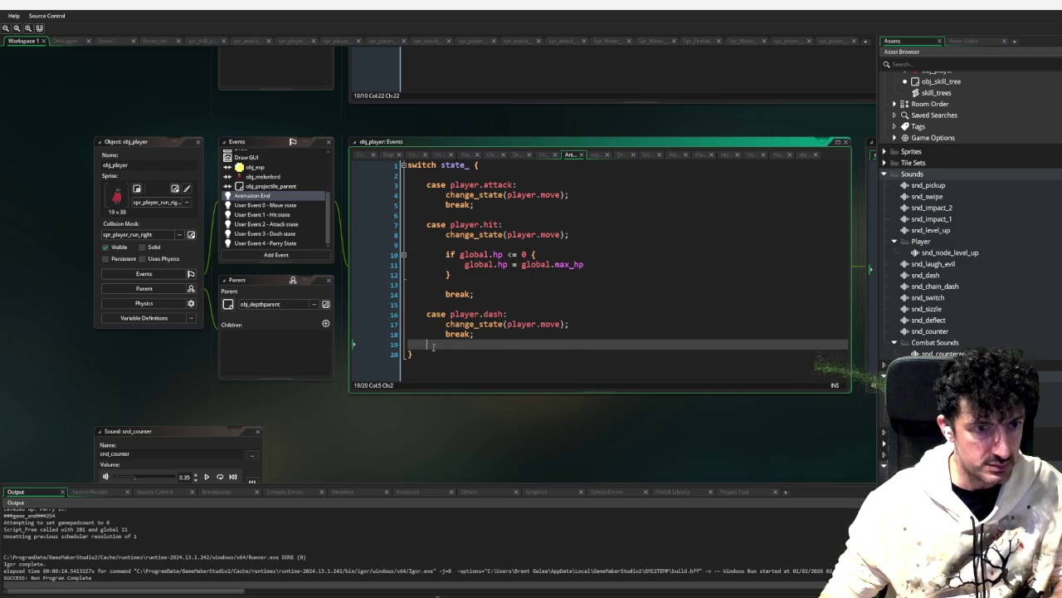
{"action": "key", "text": "ctrl+v"}
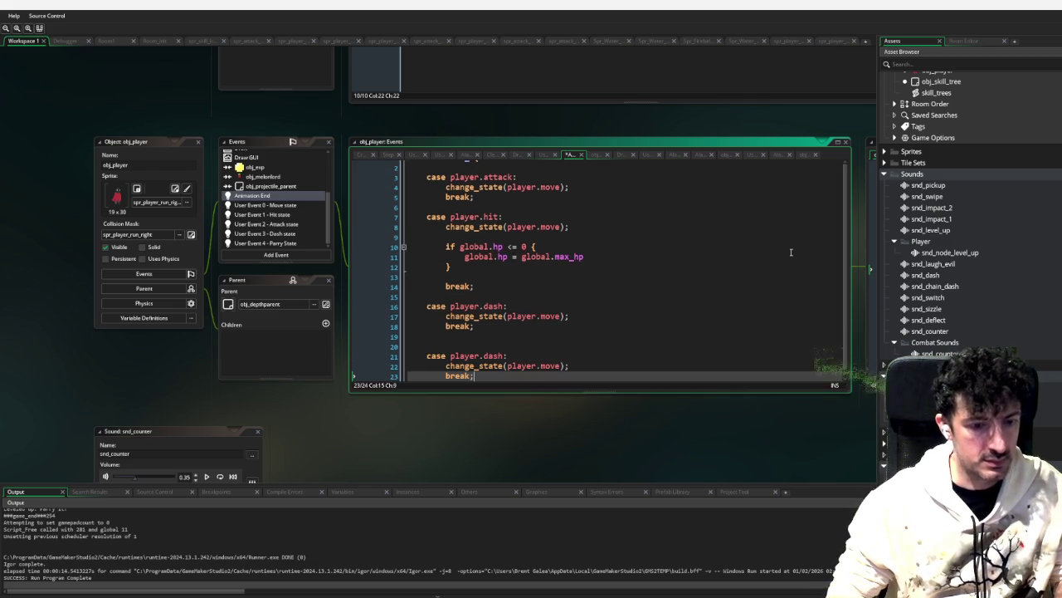
Step: Rename the copied case to player.parry and run the game
{"action": "key", "text": "Up"}
{"action": "key", "text": "Up"}
{"action": "key", "text": "Right"}
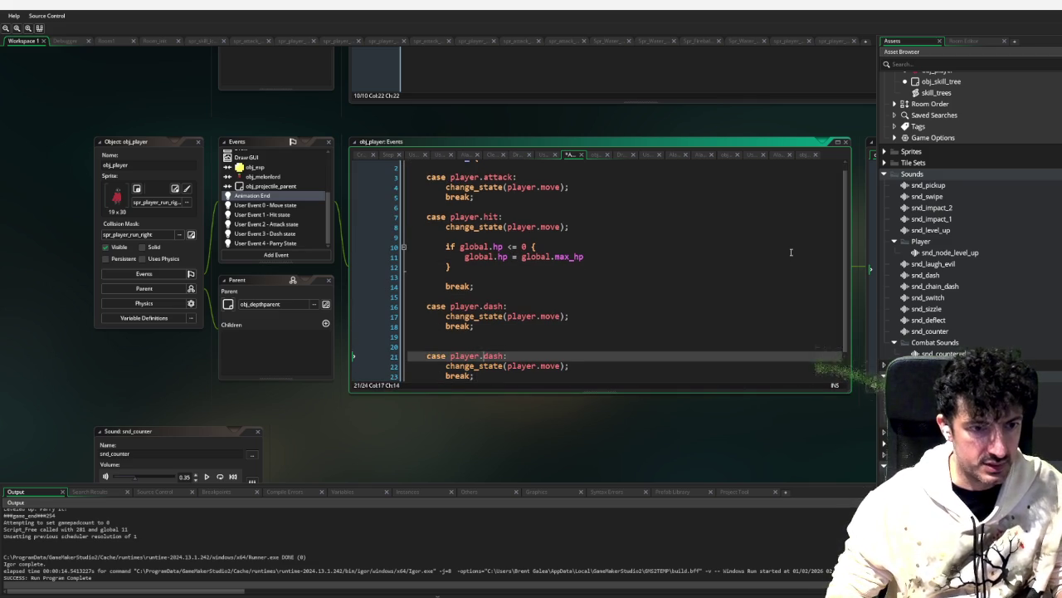
{"action": "key", "text": "shift+Right"}
{"action": "key", "text": "shift+Right"}
{"action": "type", "text": "parry"}
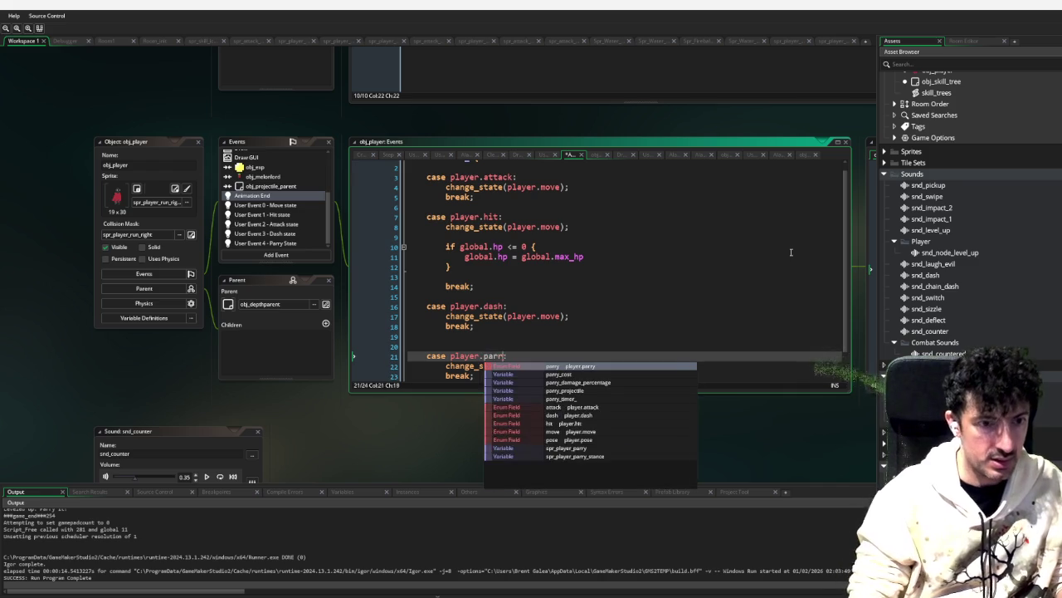
{"action": "key", "text": "Down"}
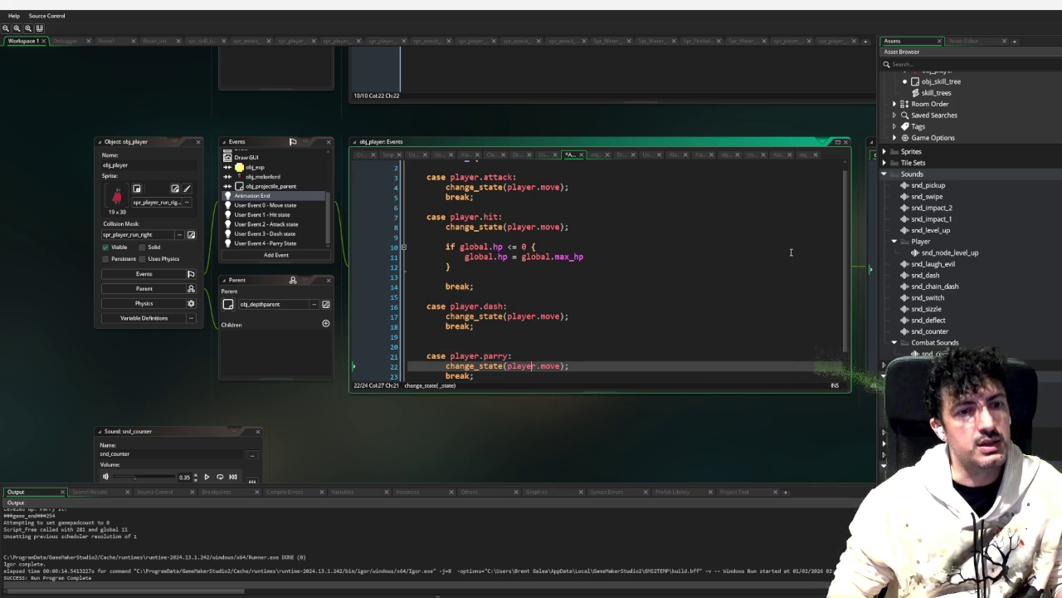
{"action": "scroll", "coordinate": [730, 304], "scroll_direction": "down", "scroll_amount": 1}
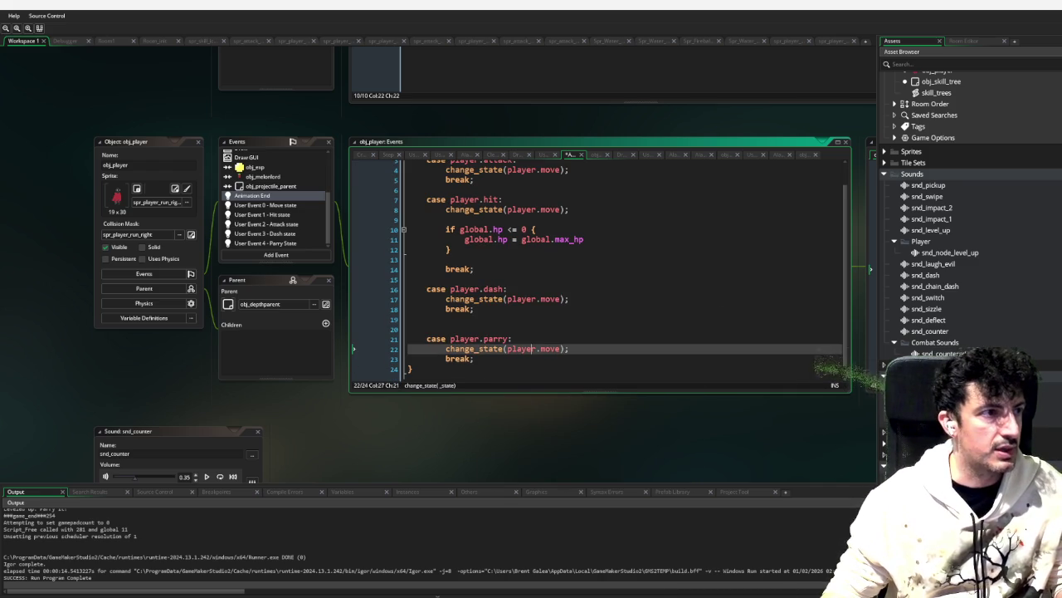
{"action": "key", "text": "F6"}
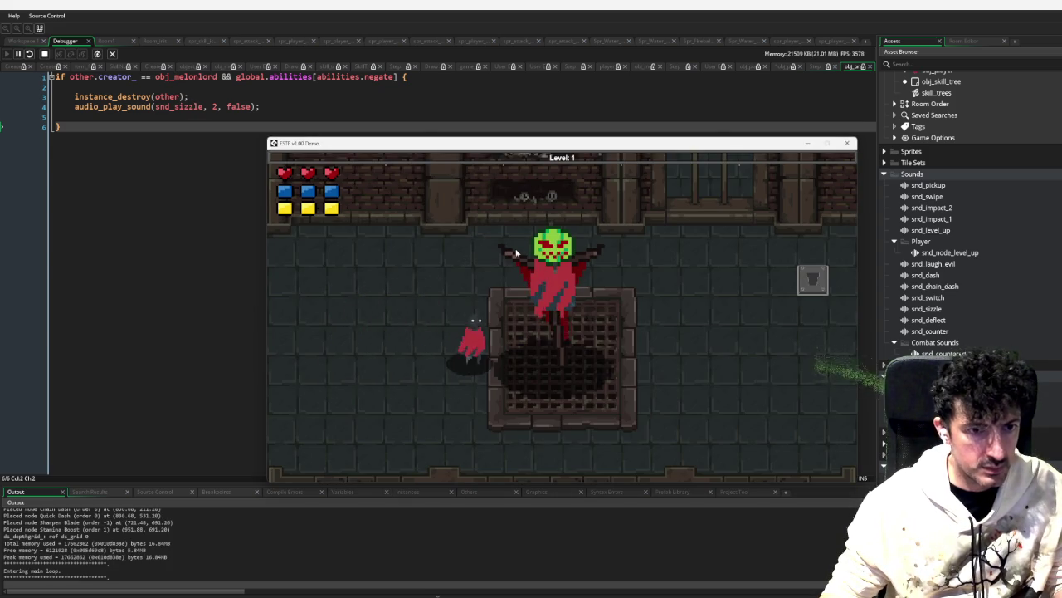
Step: Unlock Parry It! on the red skill tree
{"action": "key", "text": "Tab"}
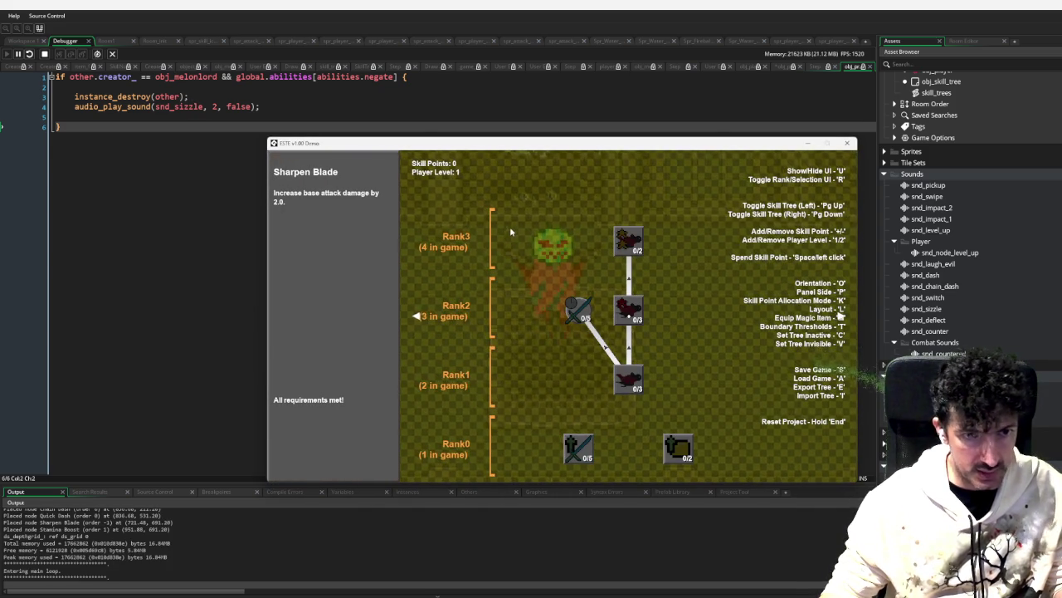
{"action": "key", "text": "Page_Down"}
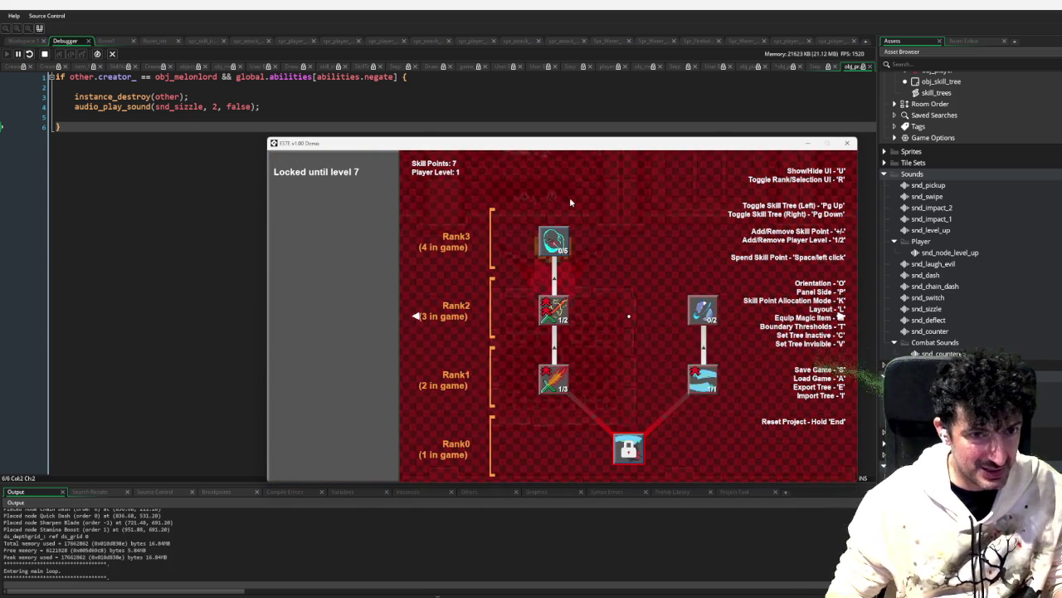
{"action": "left_click", "coordinate": [554, 241]}
{"action": "key", "text": "Tab"}
Step: Move around the boss and parry three times, spending three stamina pips
{"action": "key", "text": "d"}
{"action": "key", "text": "Tab"}
{"action": "key", "text": "Tab"}
{"action": "left_click", "coordinate": [682, 280]}
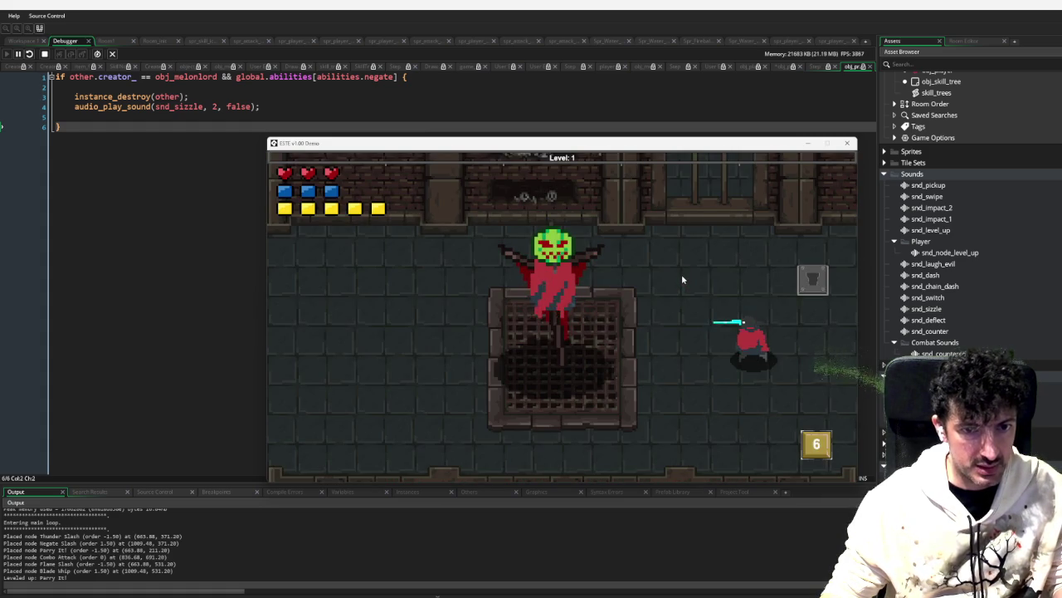
{"action": "left_click", "coordinate": [679, 272]}
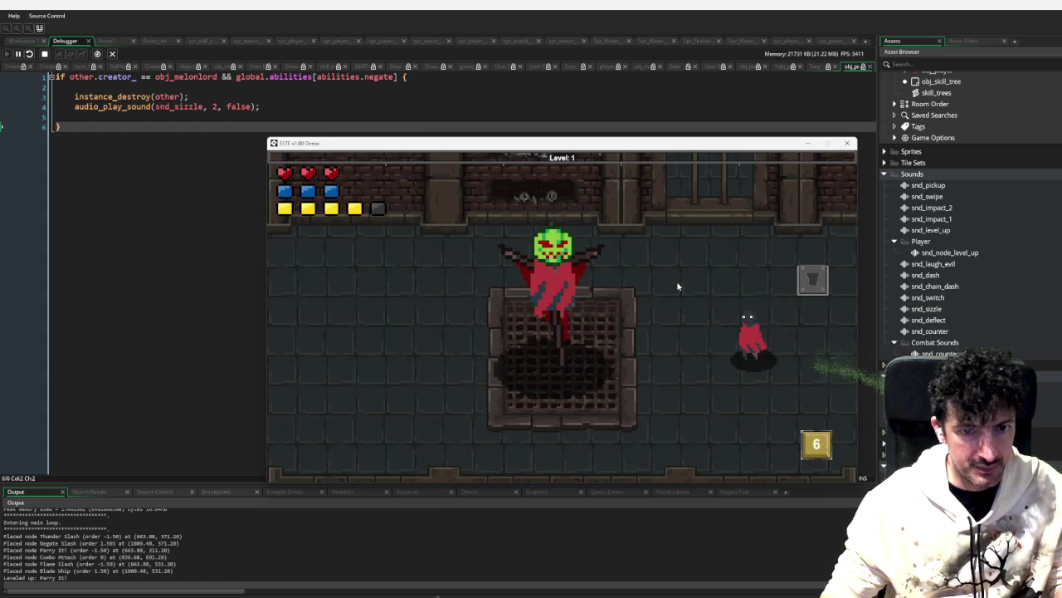
{"action": "key", "text": "d"}
{"action": "left_click", "coordinate": [674, 282]}
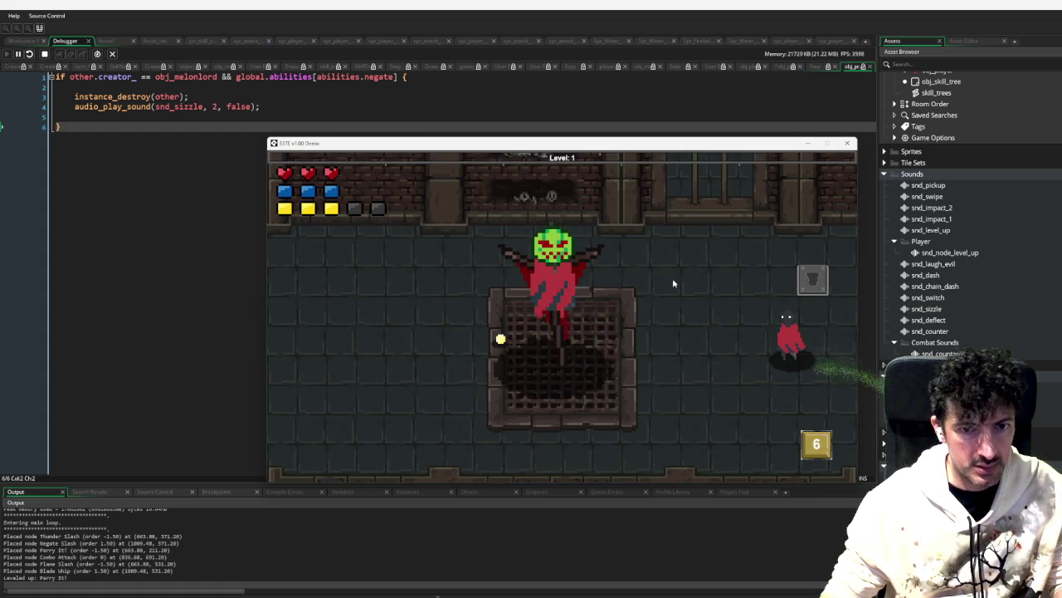
{"action": "key", "text": "a"}
{"action": "left_click", "coordinate": [672, 282]}
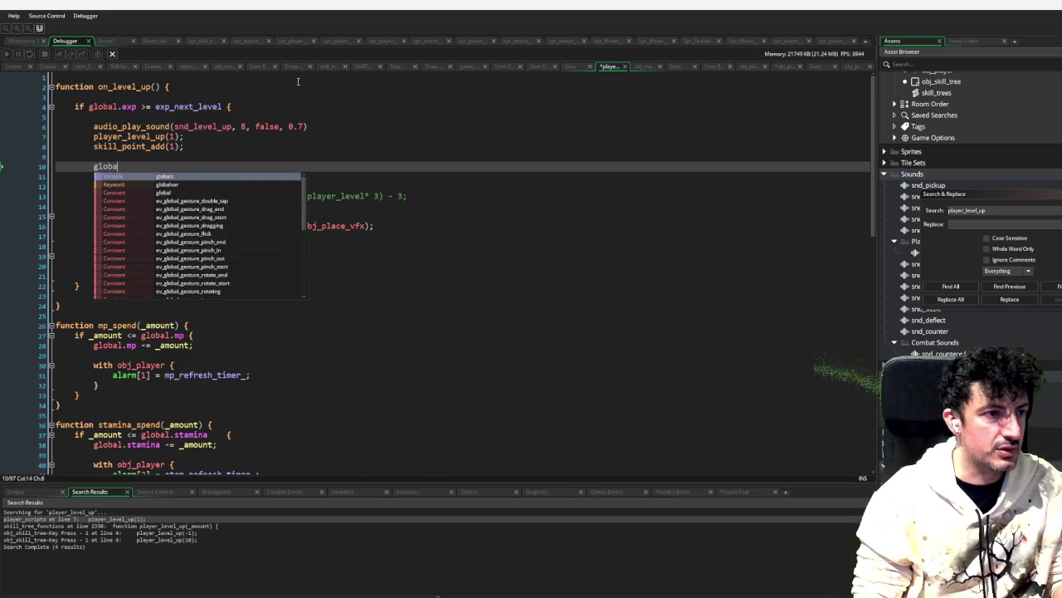
Step: In on_level_up, add global.hp = global.max_hp;
{"action": "type", "text": "l.hp_ = "}
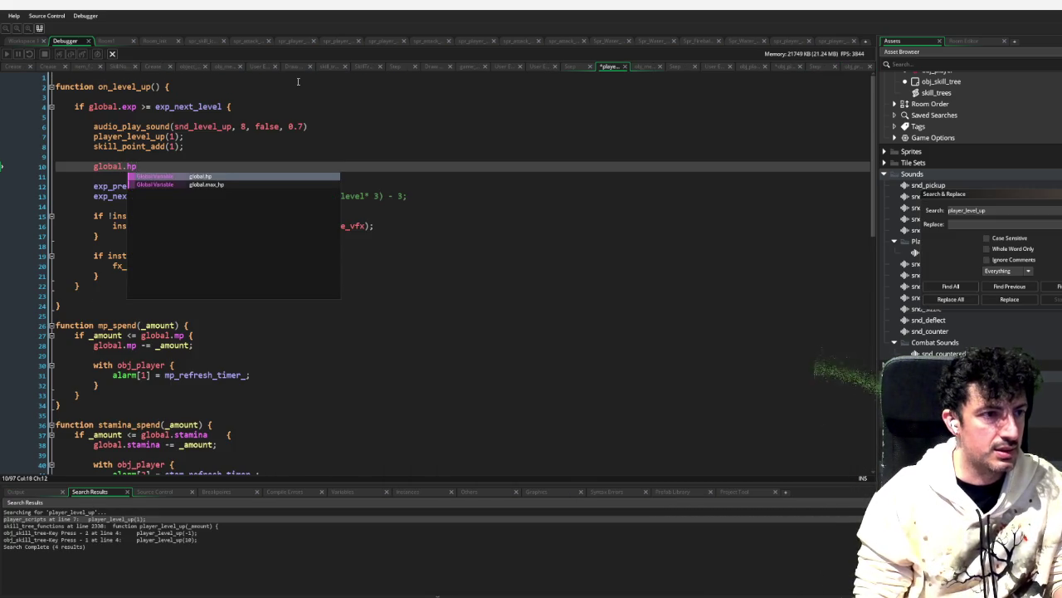
{"action": "type", "text": "bal.max"}
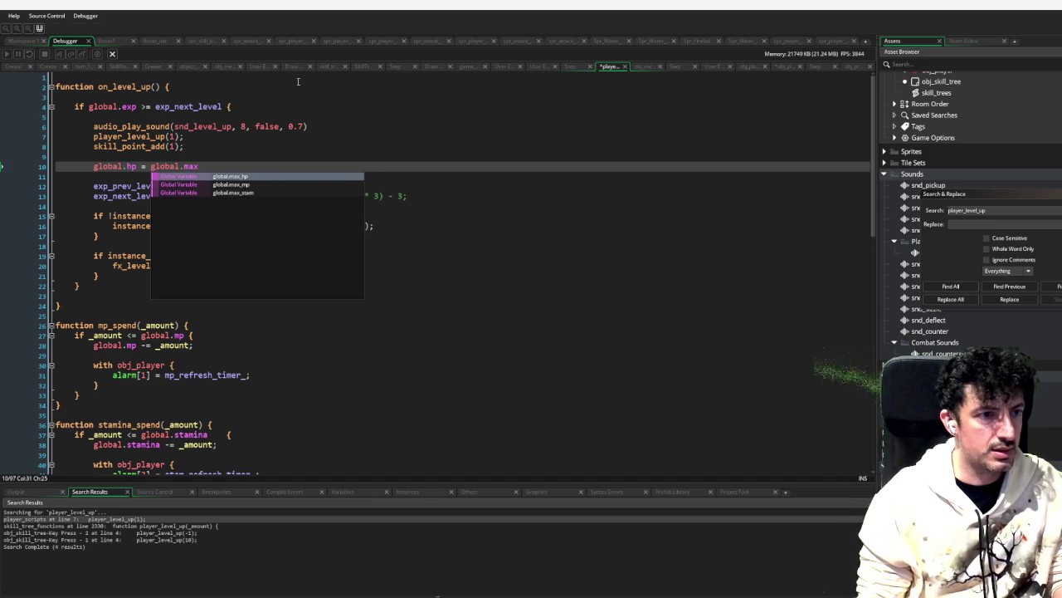
{"action": "key", "text": "Return"}
{"action": "type", "text": ";"}
{"action": "key", "text": "Return"}
Step: Add global.mp = global.max_mp; and global.stamina = global.max_stam; below it
{"action": "type", "text": "lobal."}
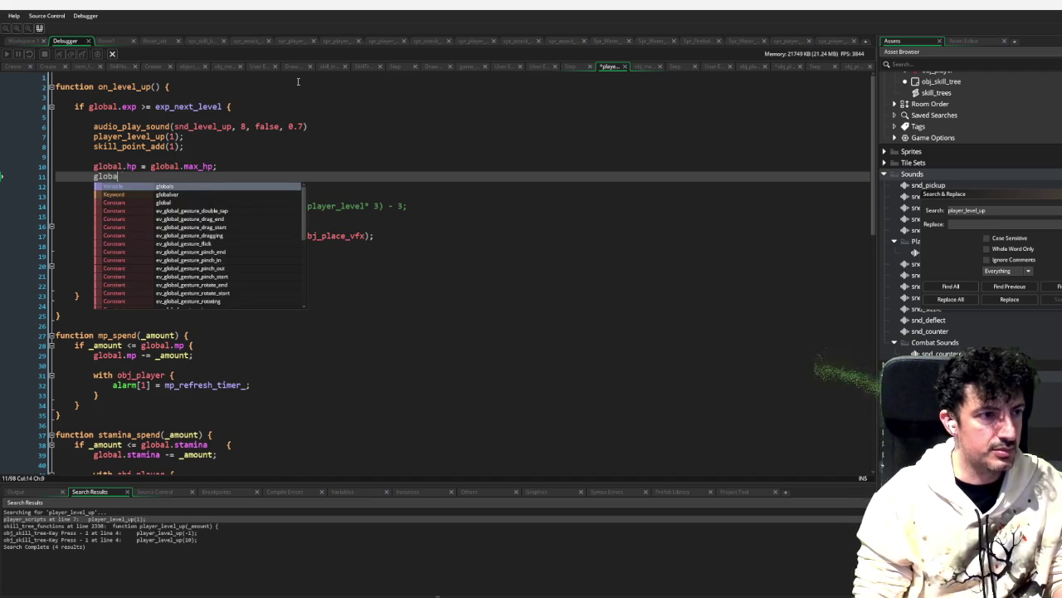
{"action": "type", "text": "mp = g"}
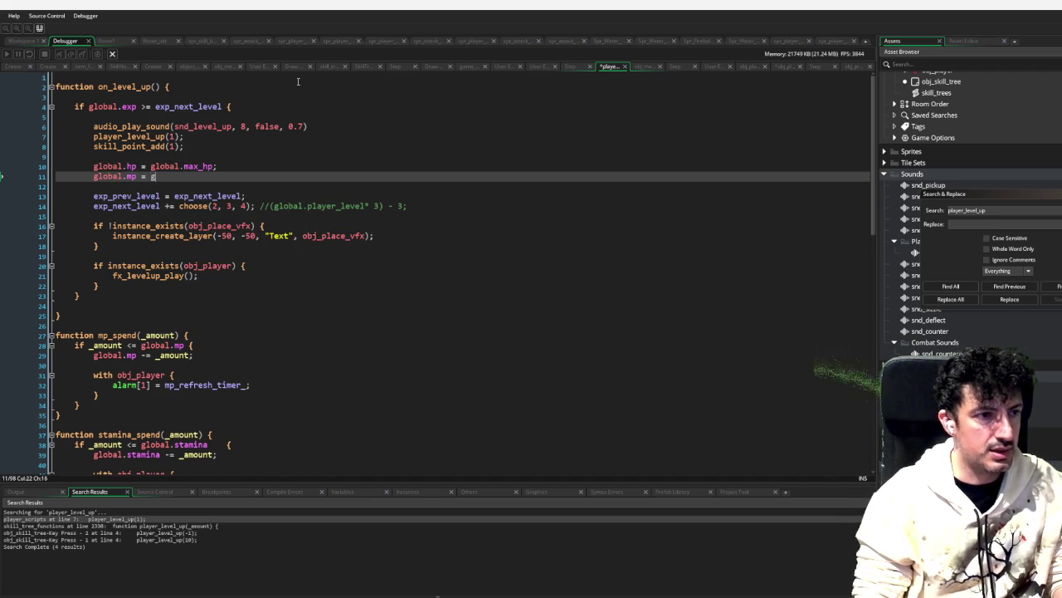
{"action": "type", "text": "lobl"}
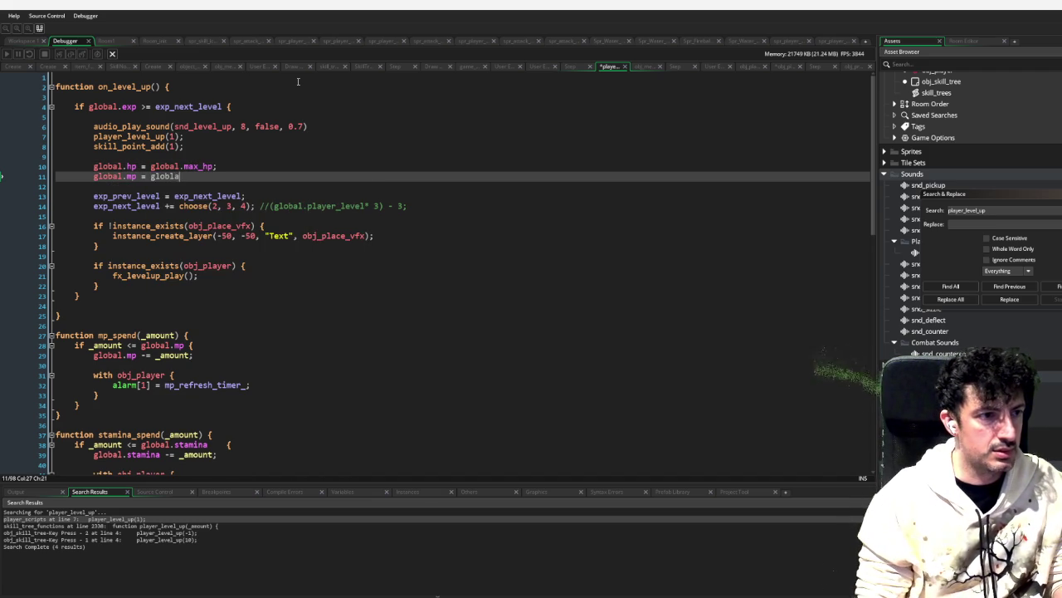
{"action": "key", "text": "BackSpace"}
{"action": "type", "text": "al.max"}
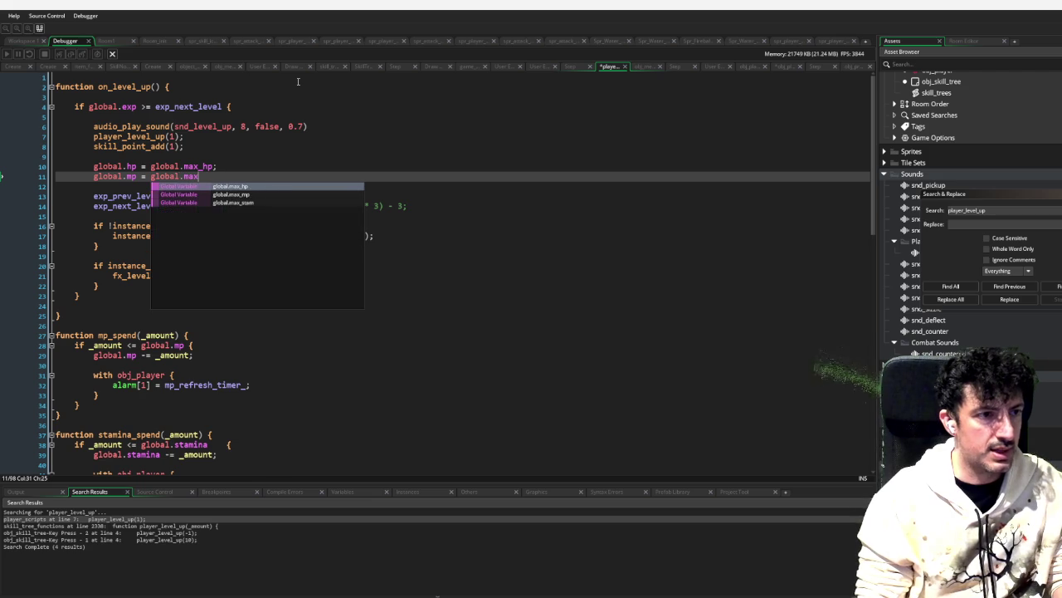
{"action": "type", "text": "_mp;"}
{"action": "key", "text": "Return"}
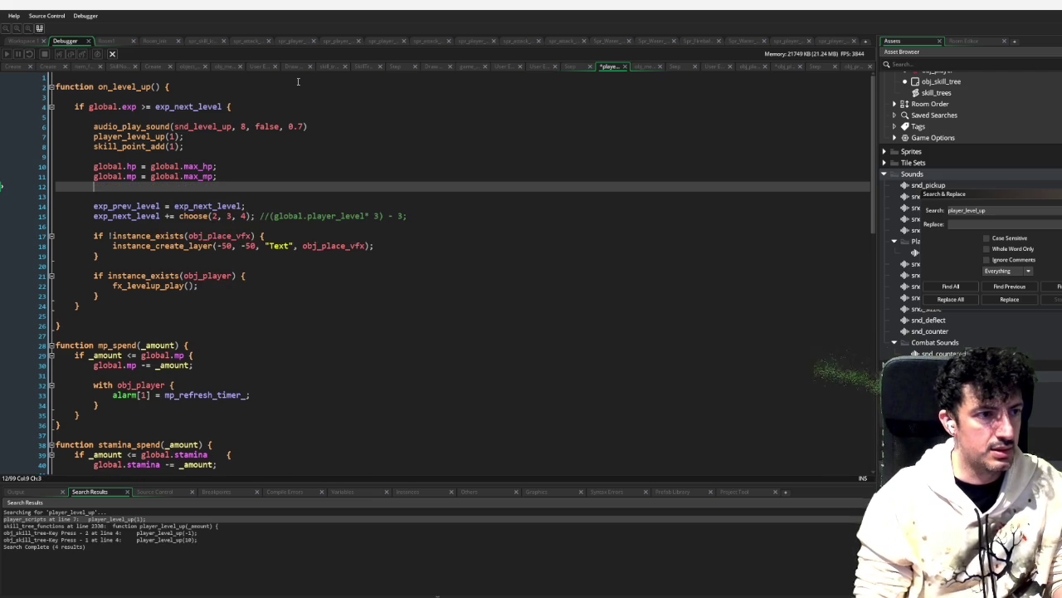
{"action": "type", "text": "global.st"}
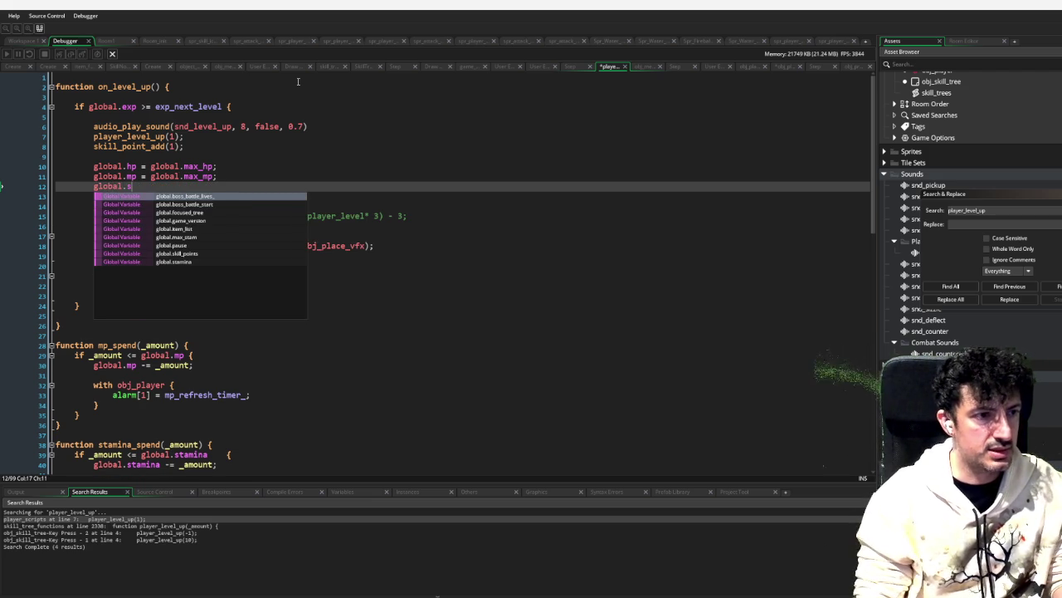
{"action": "type", "text": "am"}
{"action": "key", "text": "Down"}
{"action": "key", "text": "Return"}
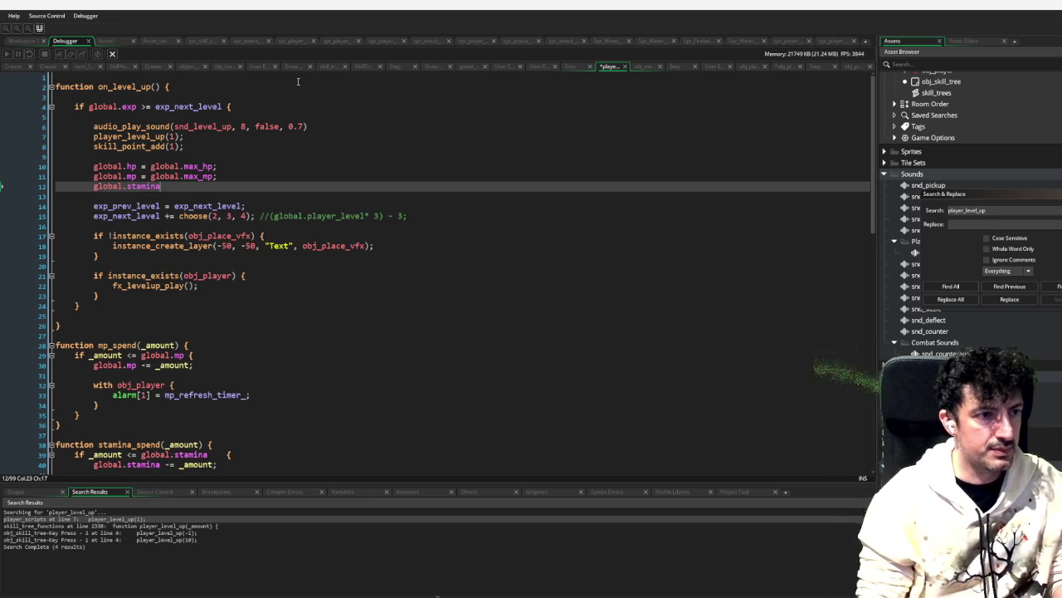
{"action": "type", "text": " = global."}
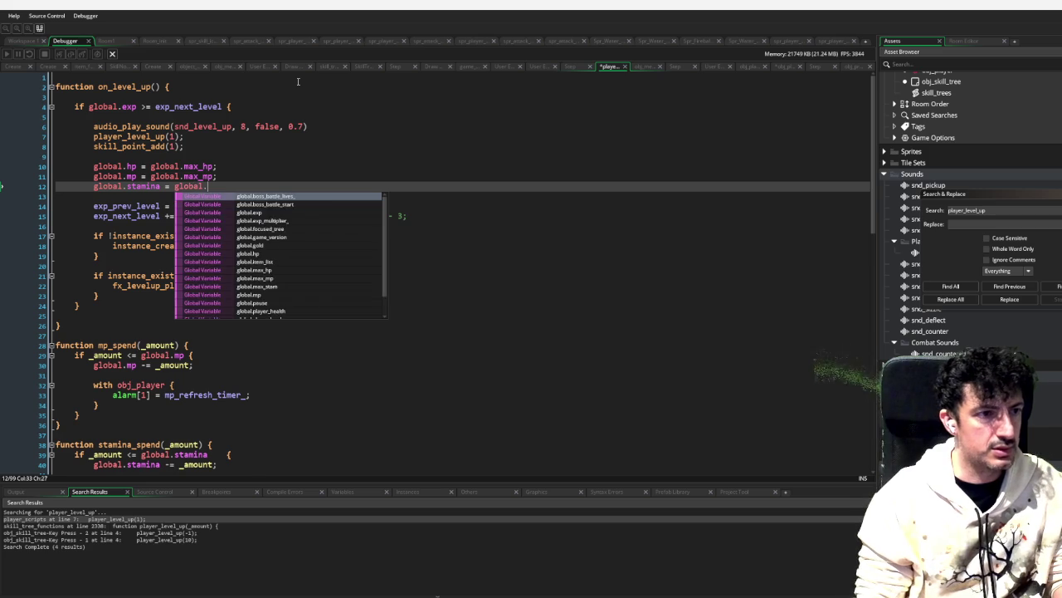
{"action": "type", "text": "max_stam;"}
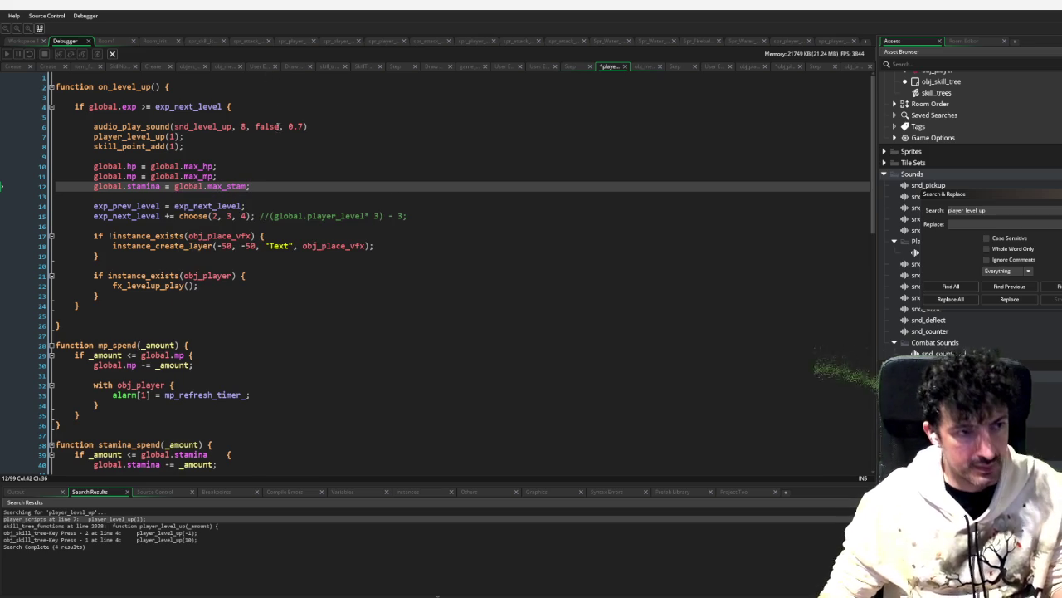
{"action": "left_click", "coordinate": [22, 41]}
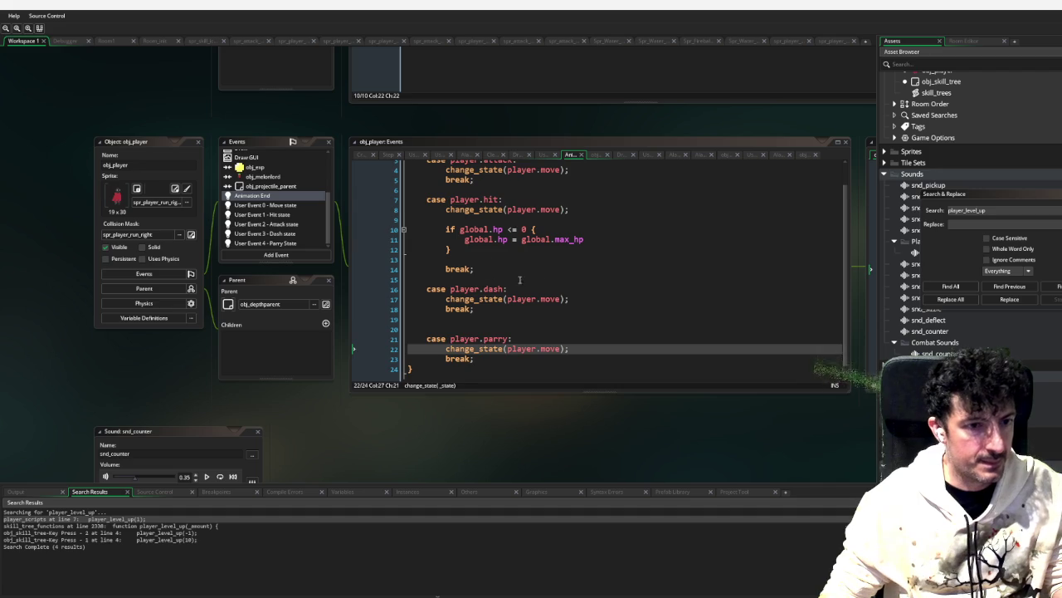
Step: Open the change_state definition in object_scripts and widen its window
{"action": "scroll", "coordinate": [589, 252], "scroll_direction": "down", "scroll_amount": 1}
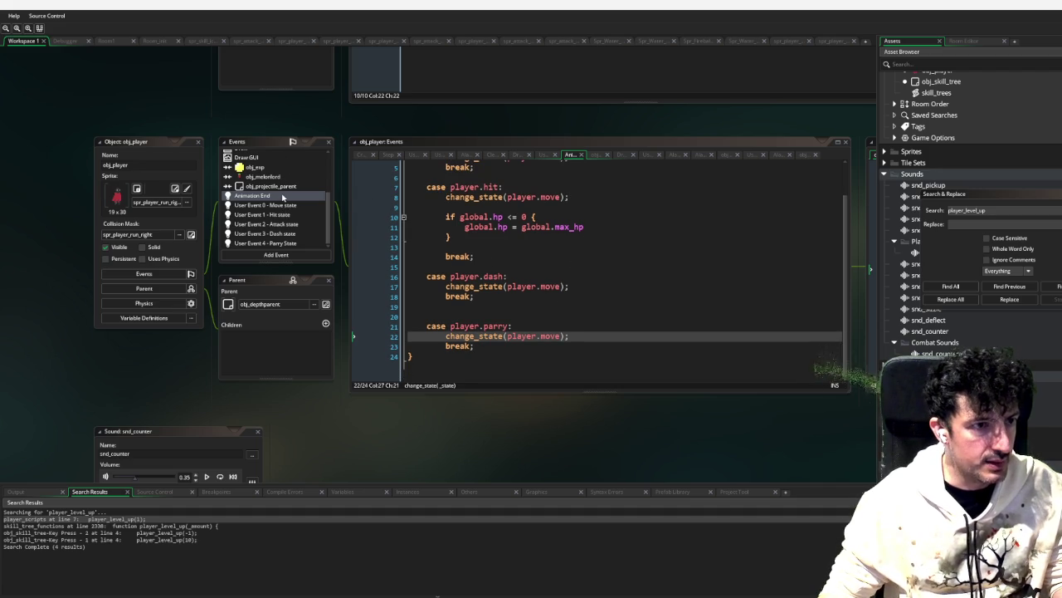
{"action": "scroll", "coordinate": [283, 196], "scroll_direction": "up", "scroll_amount": 4}
{"action": "scroll", "coordinate": [619, 273], "scroll_direction": "up", "scroll_amount": 2}
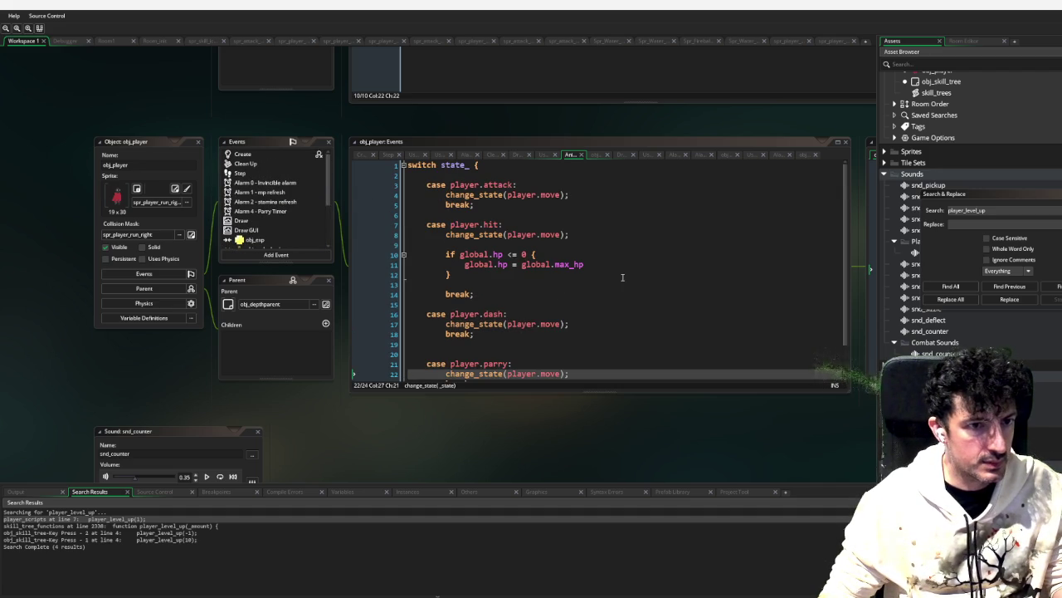
{"action": "scroll", "coordinate": [527, 269], "scroll_direction": "down", "scroll_amount": 2}
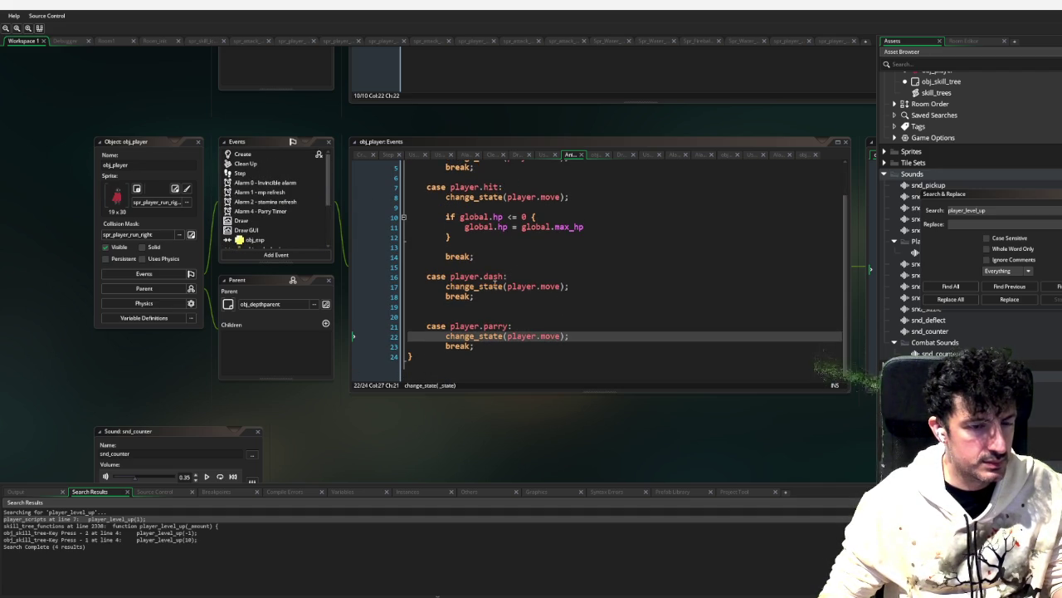
{"action": "middle_click", "coordinate": [495, 283]}
{"action": "scroll", "coordinate": [661, 279], "scroll_direction": "down", "scroll_amount": 4}
{"action": "left_click_drag", "start_coordinate": [669, 422], "coordinate": [622, 408]}
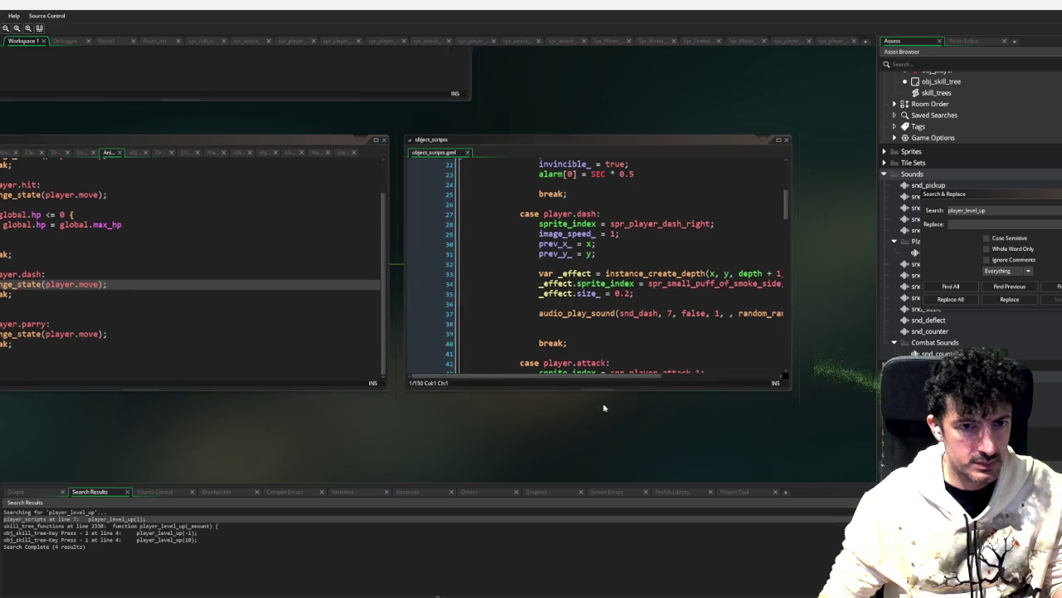
{"action": "left_click_drag", "start_coordinate": [768, 244], "coordinate": [876, 244]}
Step: Show obj_player's Alarm 2 stamina refresh code
{"action": "scroll", "coordinate": [580, 334], "scroll_direction": "down", "scroll_amount": 3}
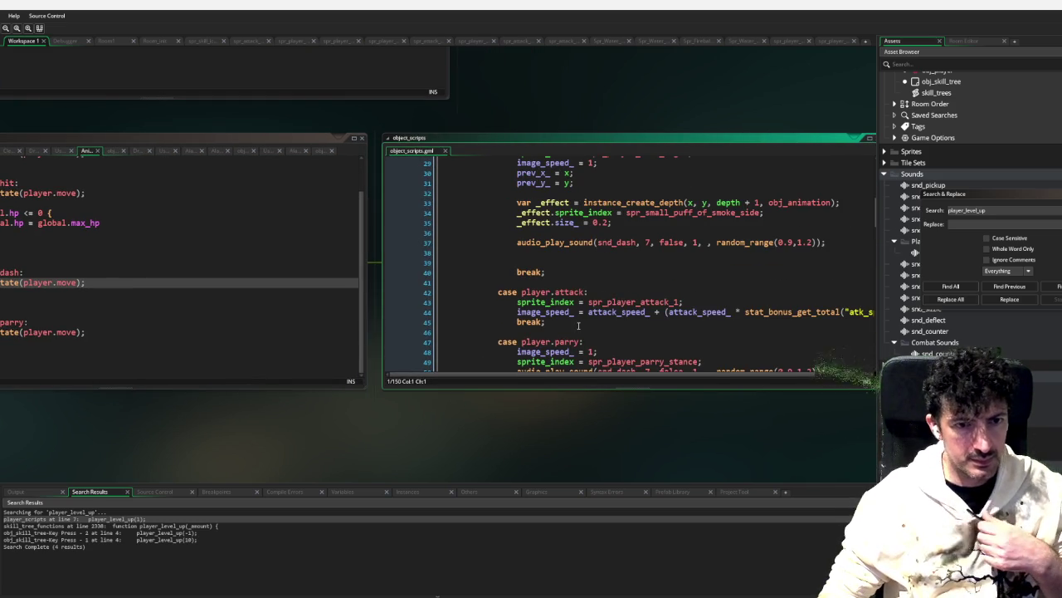
{"action": "scroll", "coordinate": [568, 310], "scroll_direction": "down", "scroll_amount": 3}
{"action": "left_click_drag", "start_coordinate": [256, 419], "coordinate": [436, 433]}
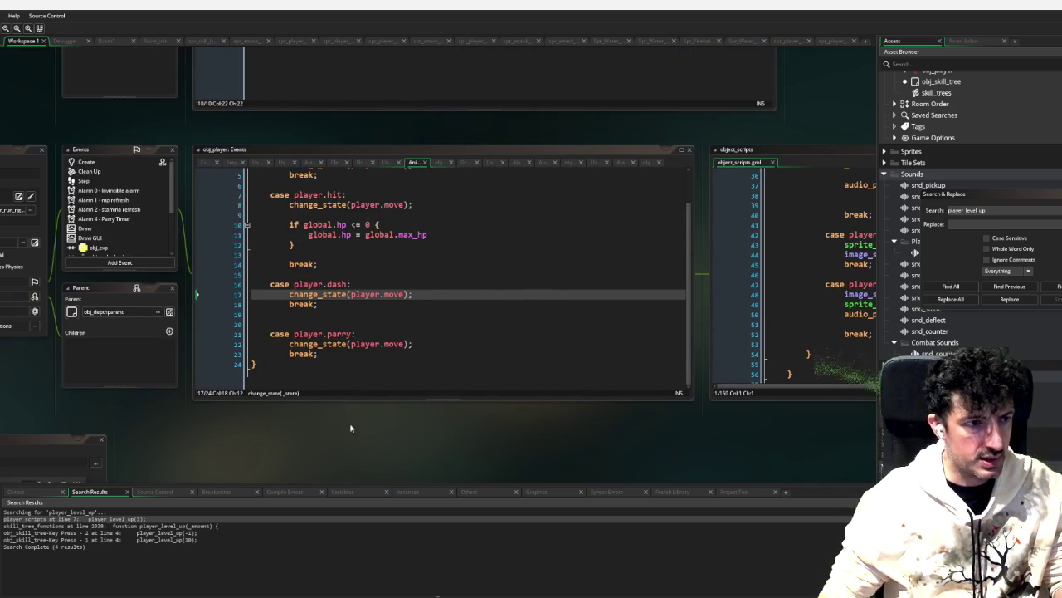
{"action": "left_click", "coordinate": [118, 210]}
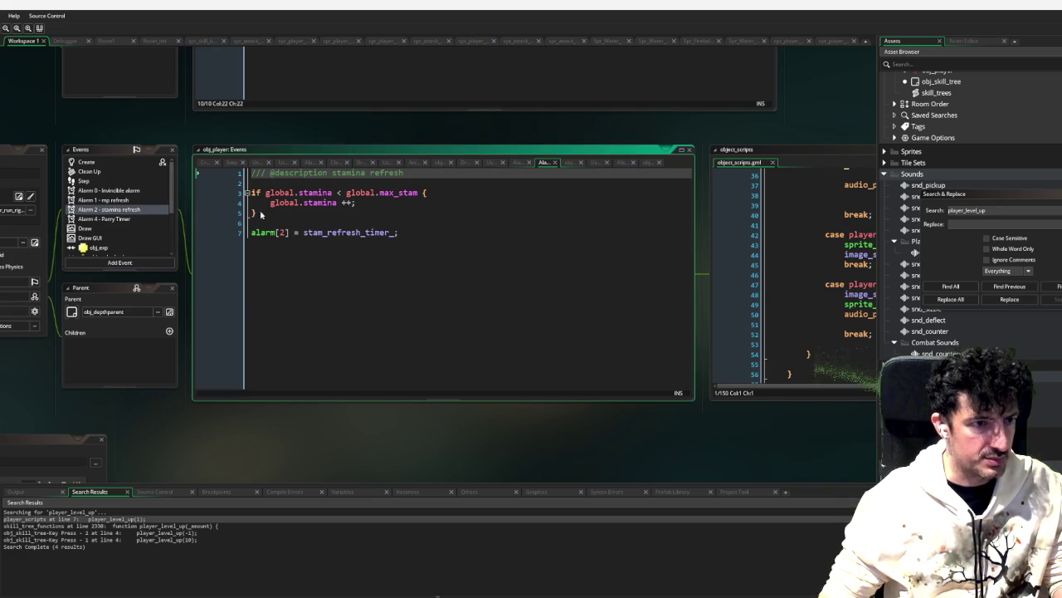
Step: Find all uses of stam_refresh_timer_ and jump to the player_scripts match at line 43
{"action": "double_click", "coordinate": [386, 232]}
{"action": "key", "text": "ctrl+f"}
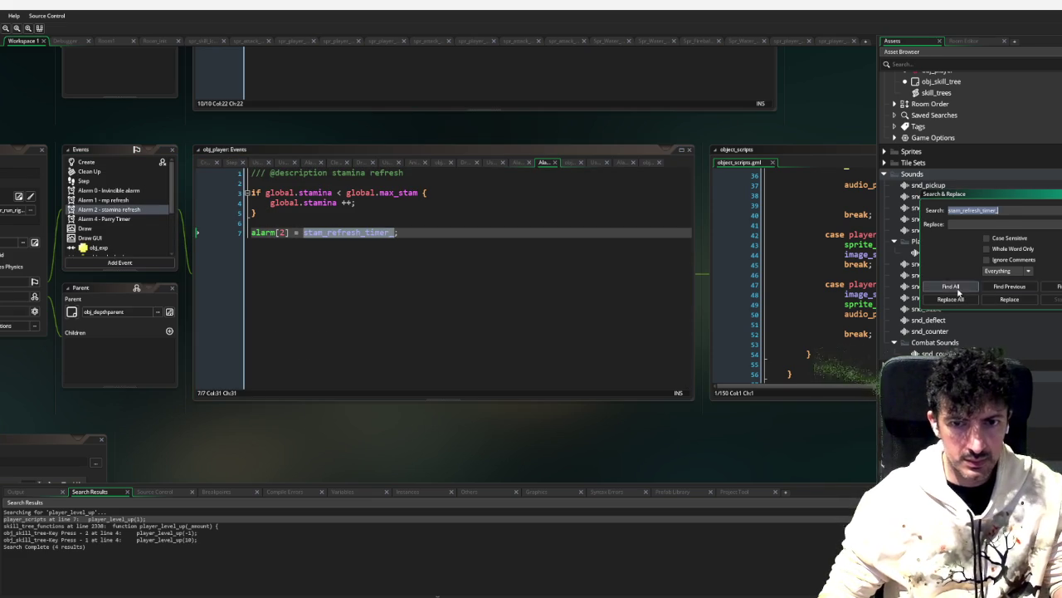
{"action": "left_click", "coordinate": [953, 287]}
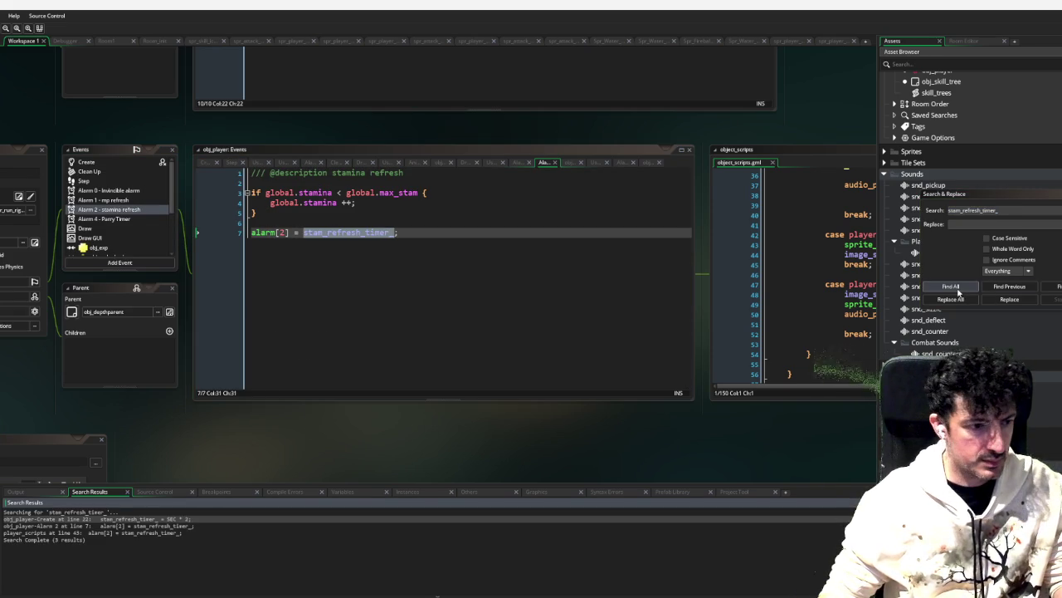
{"action": "double_click", "coordinate": [177, 532]}
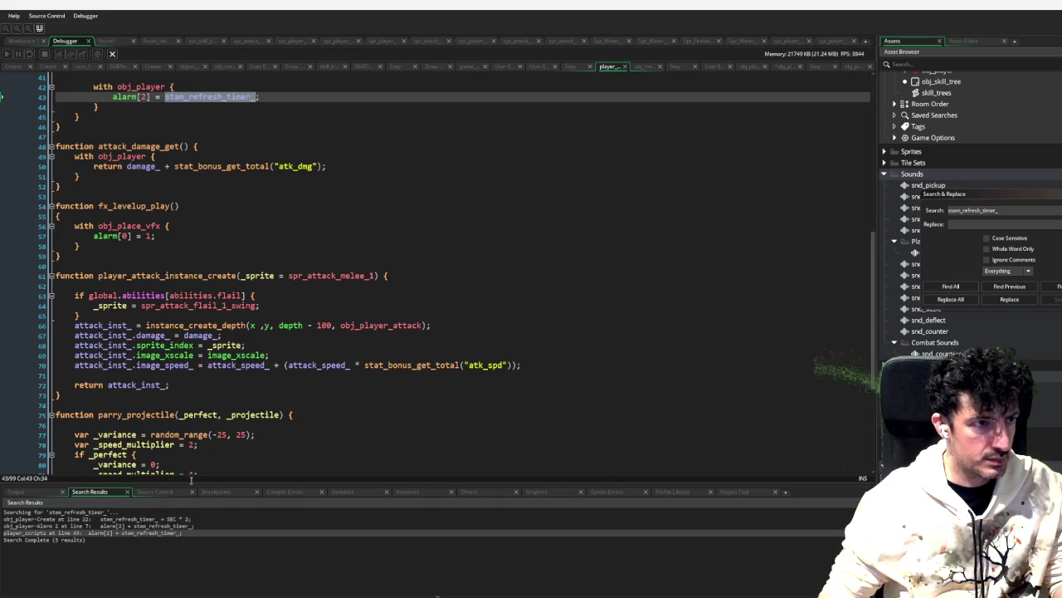
{"action": "scroll", "coordinate": [243, 273], "scroll_direction": "up", "scroll_amount": 3}
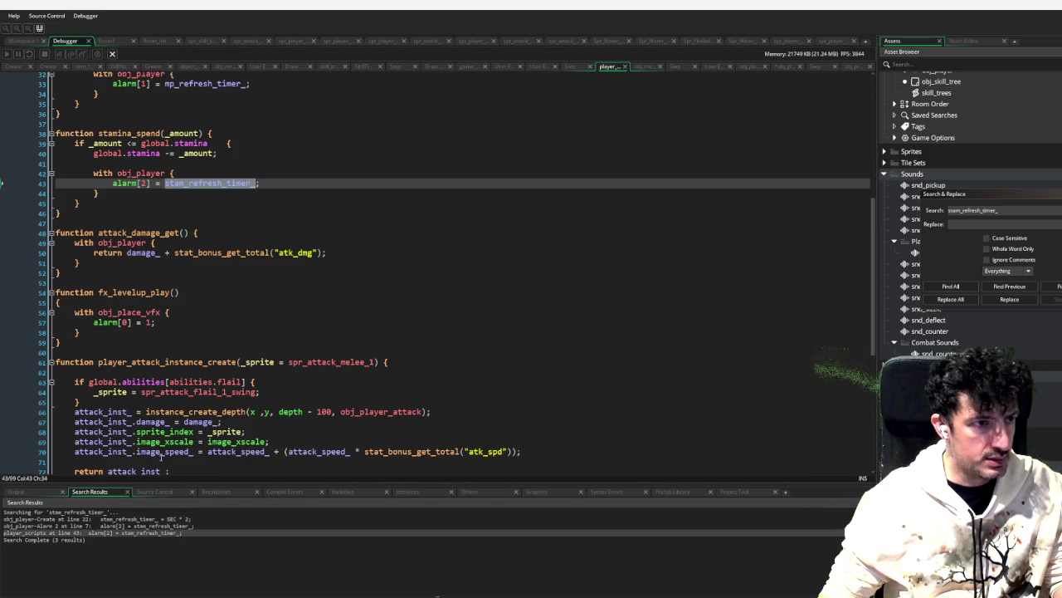
Step: Find all uses of stamina_spend and open obj_player's dash call to it
{"action": "double_click", "coordinate": [133, 133]}
{"action": "key", "text": "ctrl+shift+f"}
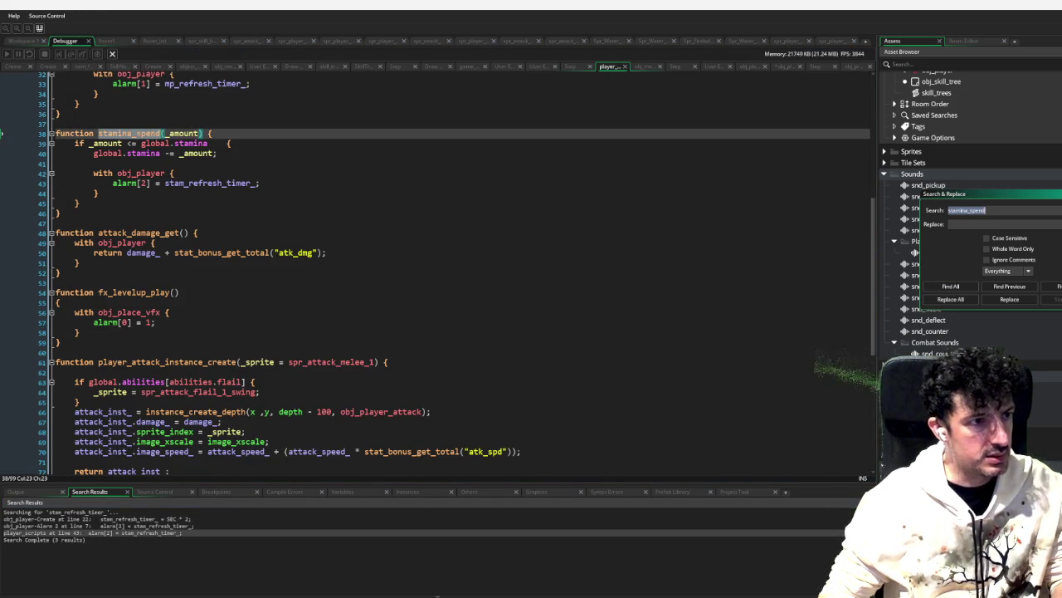
{"action": "left_click", "coordinate": [962, 287]}
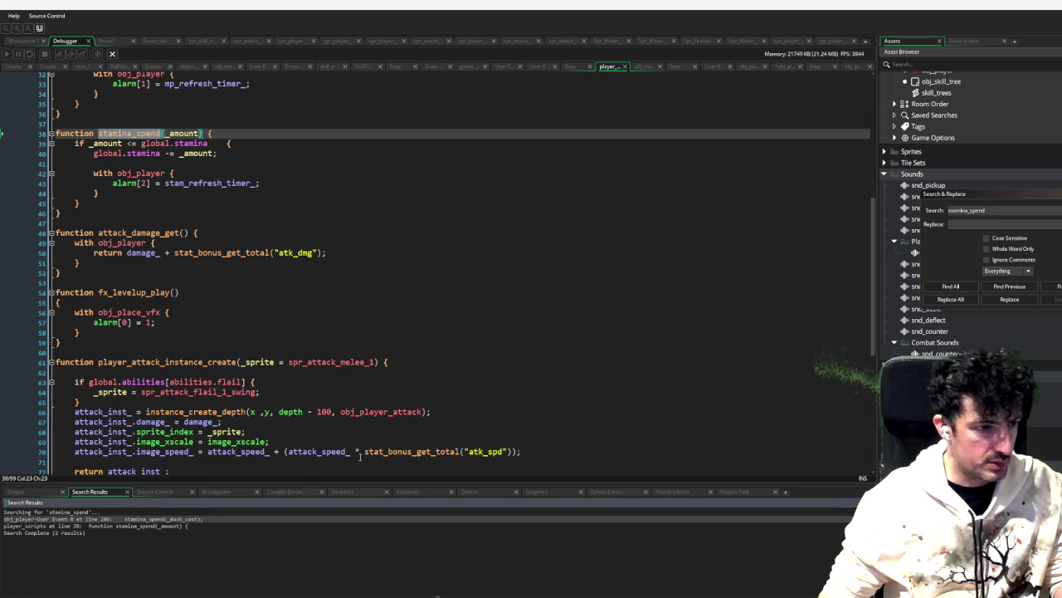
{"action": "double_click", "coordinate": [183, 518]}
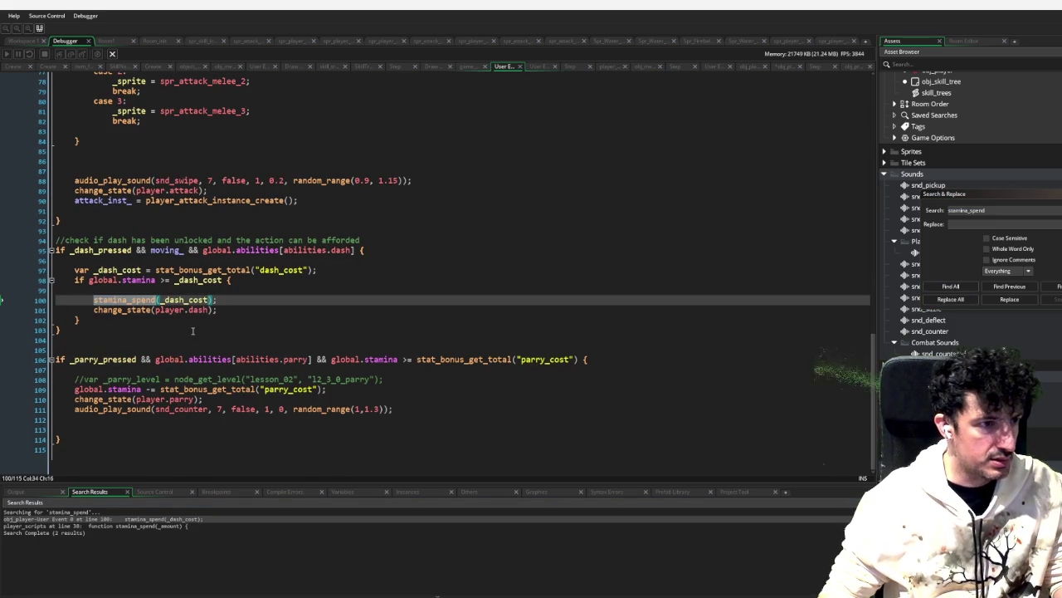
Step: Add stamina_spend(stat_bonus_get_total("parry_cost")) to the parry block, copied from the dash call
{"action": "left_click_drag", "start_coordinate": [218, 300], "coordinate": [94, 303]}
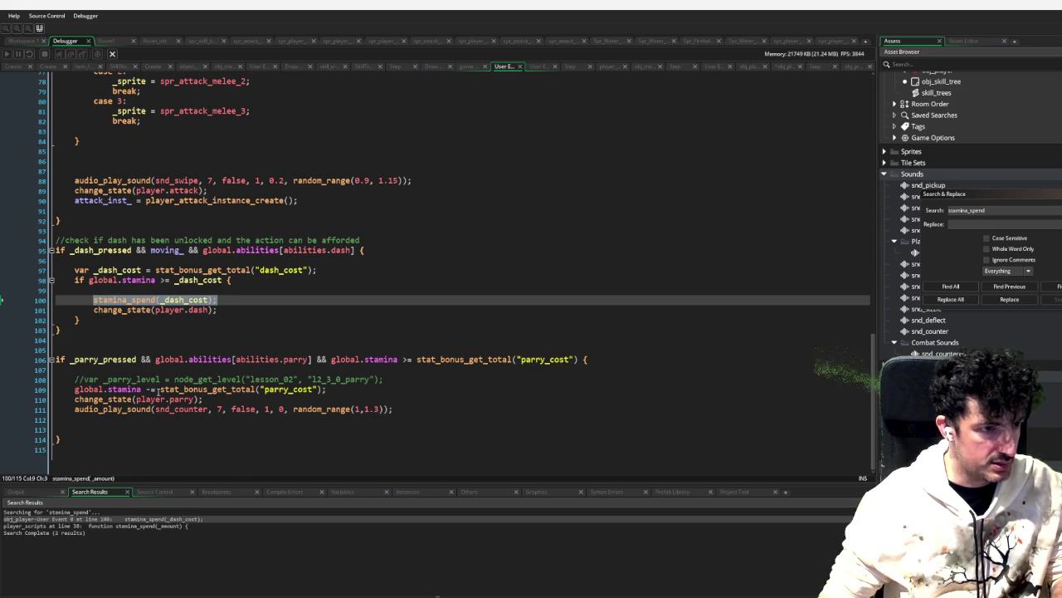
{"action": "left_click", "coordinate": [361, 386]}
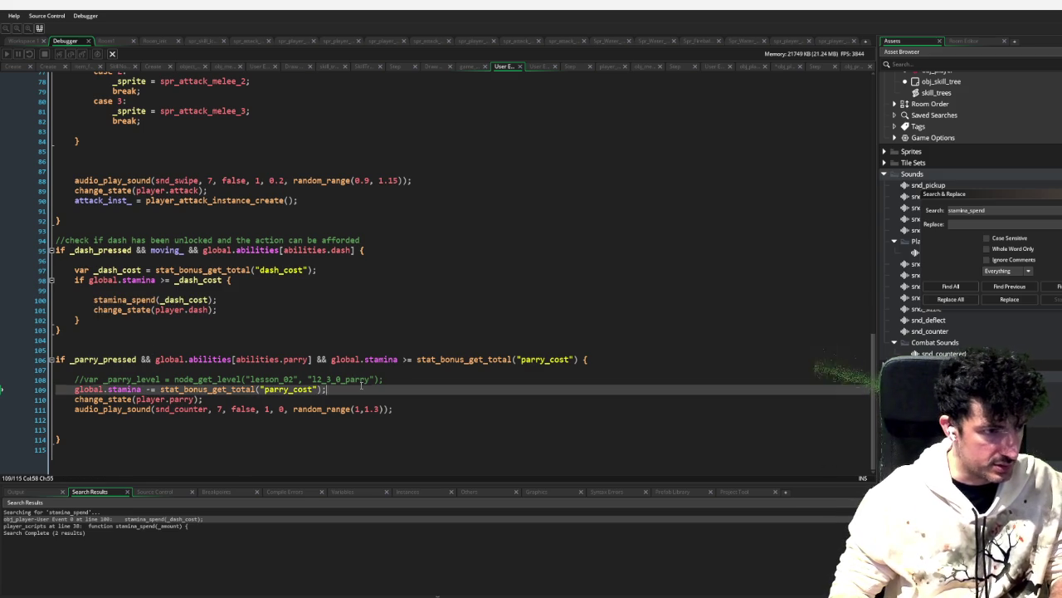
{"action": "key", "text": "Return"}
{"action": "type", "text": "stamina_spend(_dash_cost);"}
{"action": "mouse_move", "coordinate": [327, 387]}
{"action": "left_mouse_down"}
{"action": "mouse_move", "coordinate": [190, 379]}
{"action": "mouse_move", "coordinate": [161, 390]}
{"action": "left_mouse_up"}
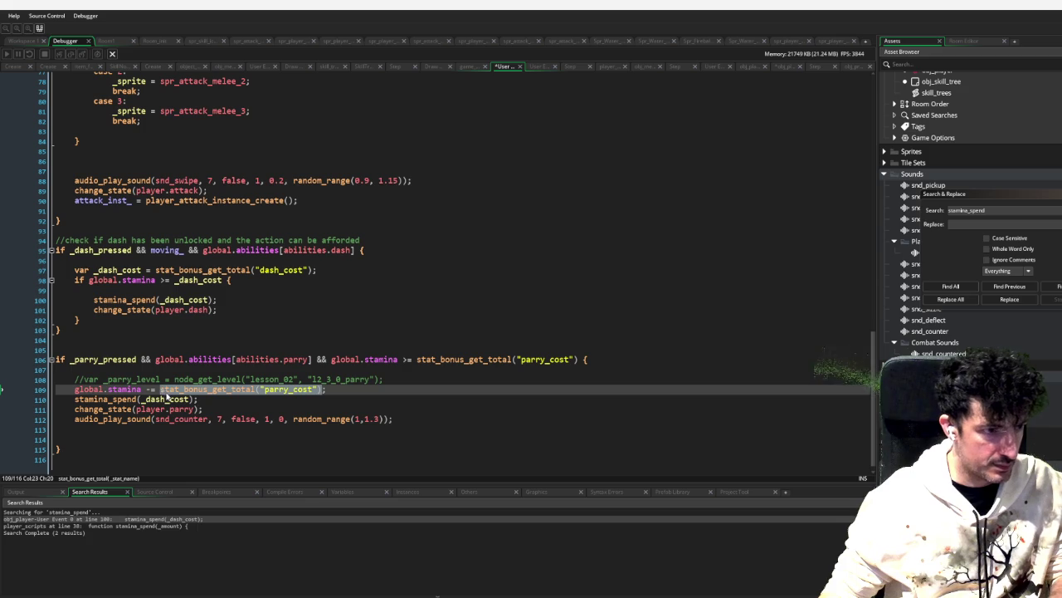
{"action": "key", "text": "ctrl+c"}
{"action": "double_click", "coordinate": [166, 398]}
{"action": "key", "text": "ctrl+v"}
Step: Delete the old direct global.stamina deduction, keep the comment line, and run the game
{"action": "left_click_drag", "start_coordinate": [365, 388], "coordinate": [404, 384]}
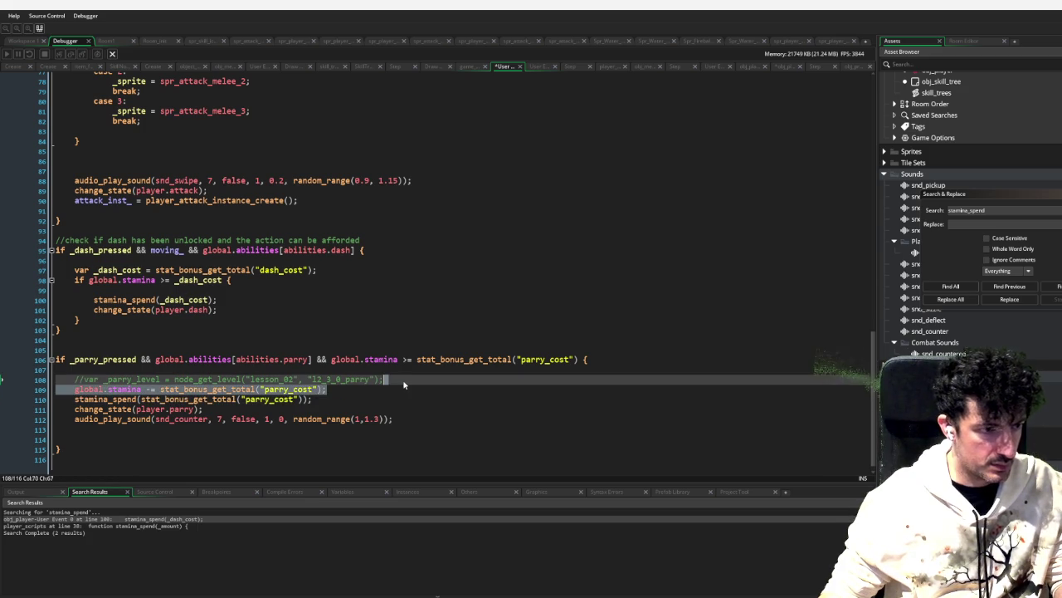
{"action": "key", "text": "BackSpace"}
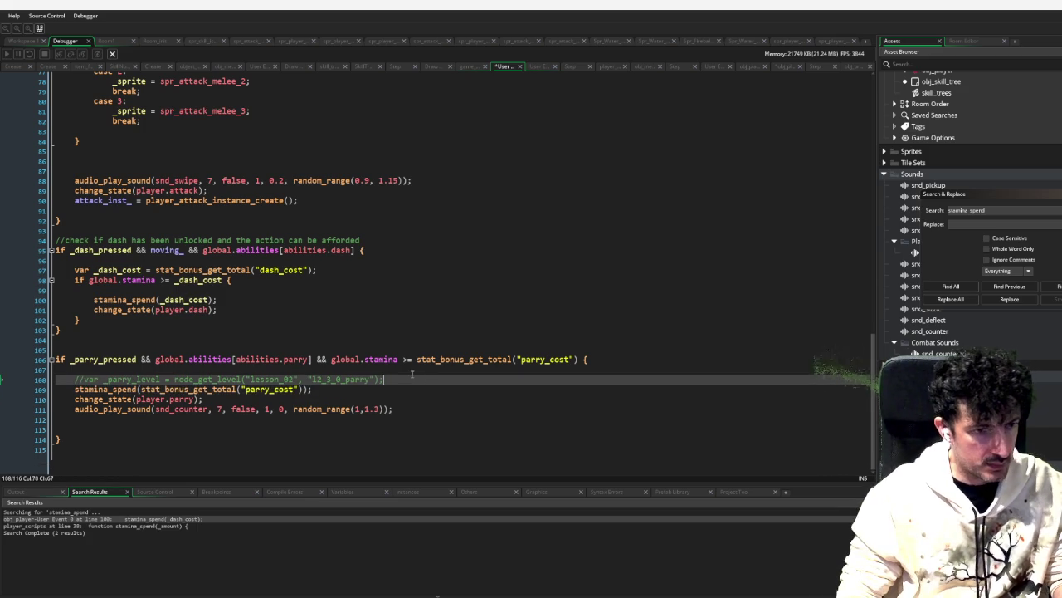
{"action": "key", "text": "shift+Up"}
{"action": "key", "text": "BackSpace"}
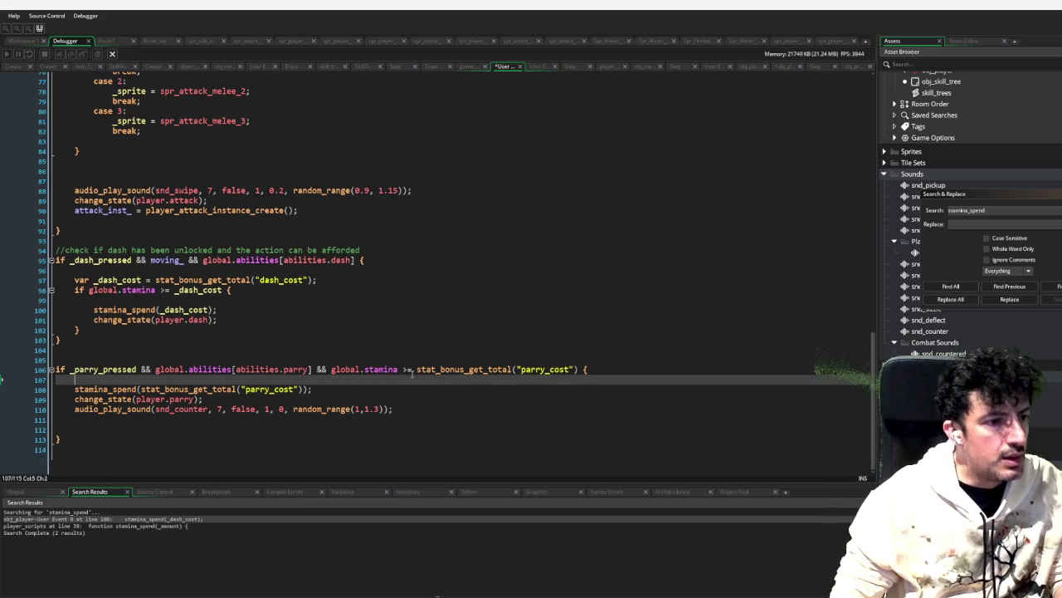
{"action": "key", "text": "ctrl+z"}
{"action": "key", "text": "ctrl+z"}
{"action": "key", "text": "Down"}
{"action": "key", "text": "Down"}
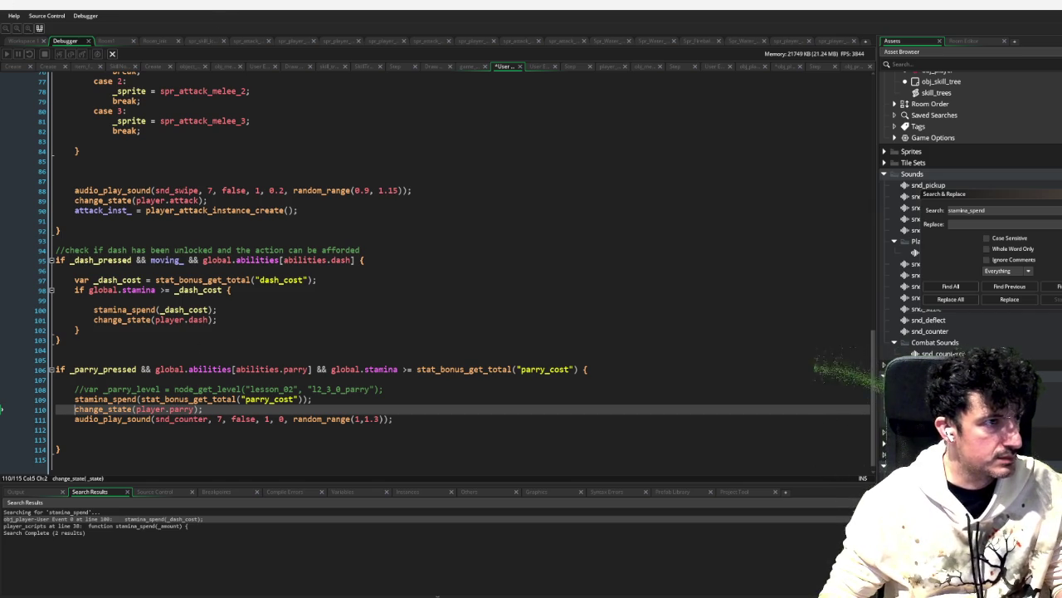
{"action": "key", "text": "F5"}
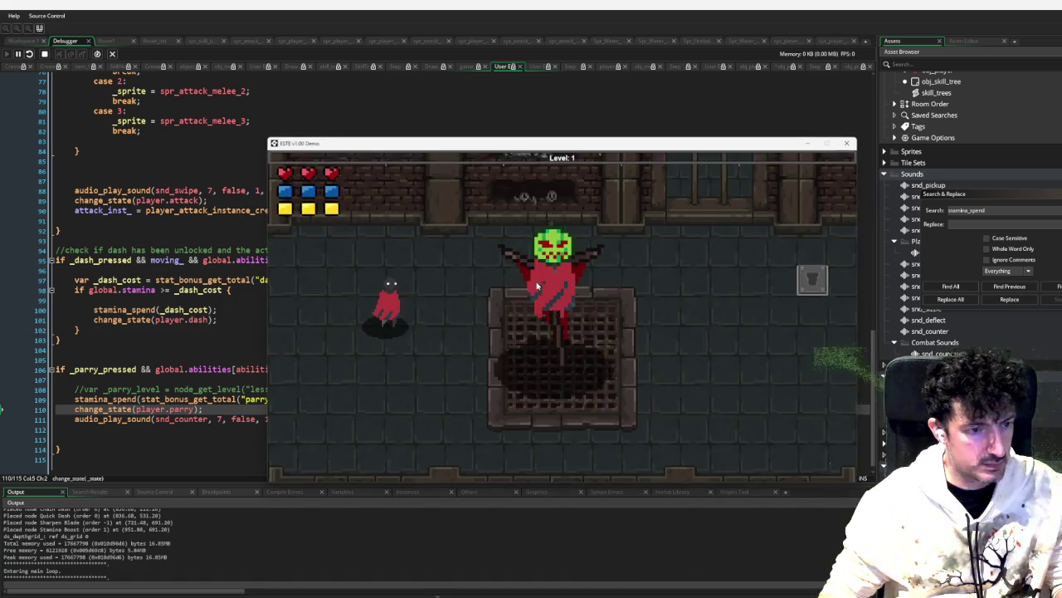
Step: Add test skill points and a level, then unlock Combo Attack, Flame Slash, Thunder Slash and two Parry It points
{"action": "key", "text": "1"}
{"action": "key", "text": "1"}
{"action": "key", "text": "1"}
{"action": "key", "text": "Page_Down"}
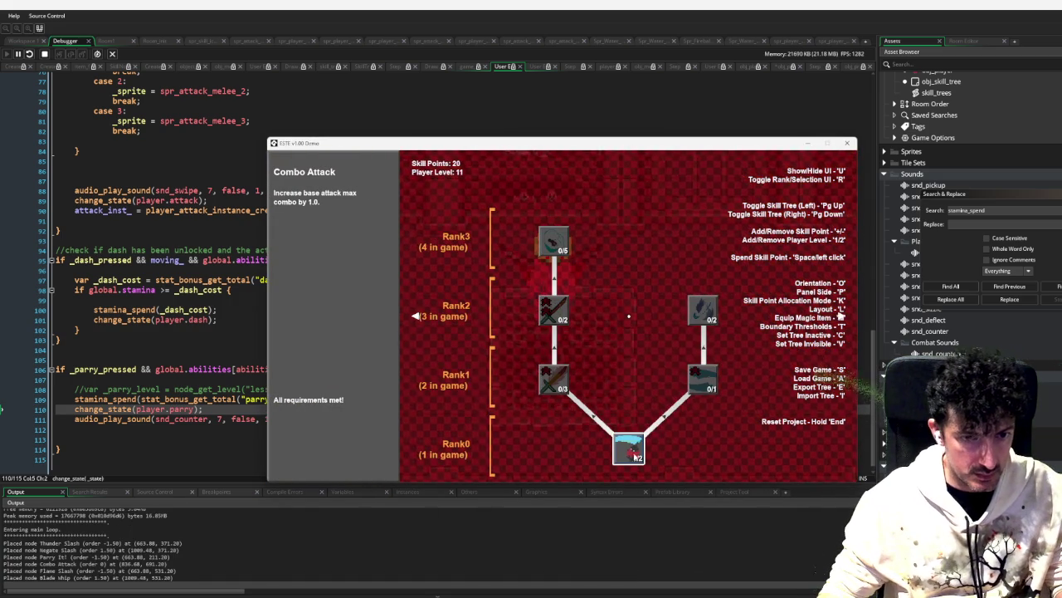
{"action": "key", "text": "space"}
{"action": "left_click", "coordinate": [561, 378]}
{"action": "left_click", "coordinate": [561, 303]}
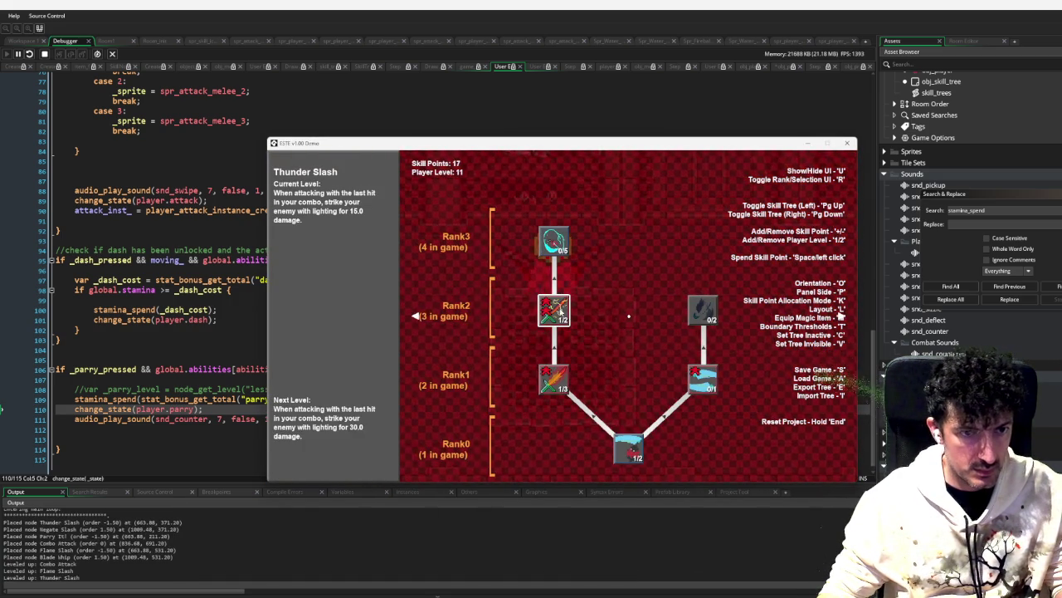
{"action": "left_click", "coordinate": [555, 243]}
{"action": "left_click", "coordinate": [554, 242]}
{"action": "key", "text": "Escape"}
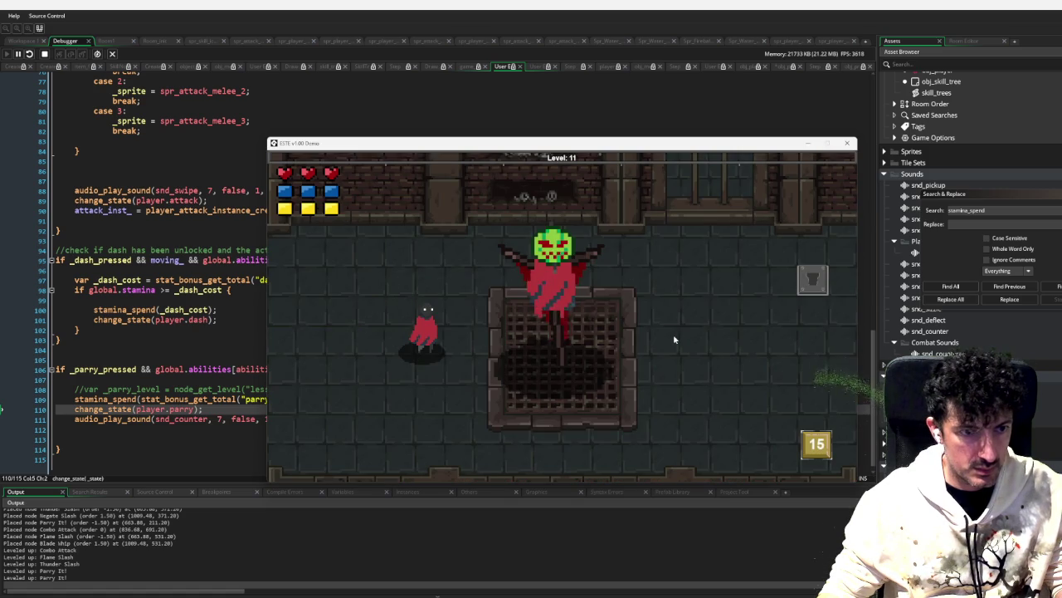
Step: Walk to the chest and open it, parry the boss's crescent, then close the game
{"action": "key", "text": "d"}
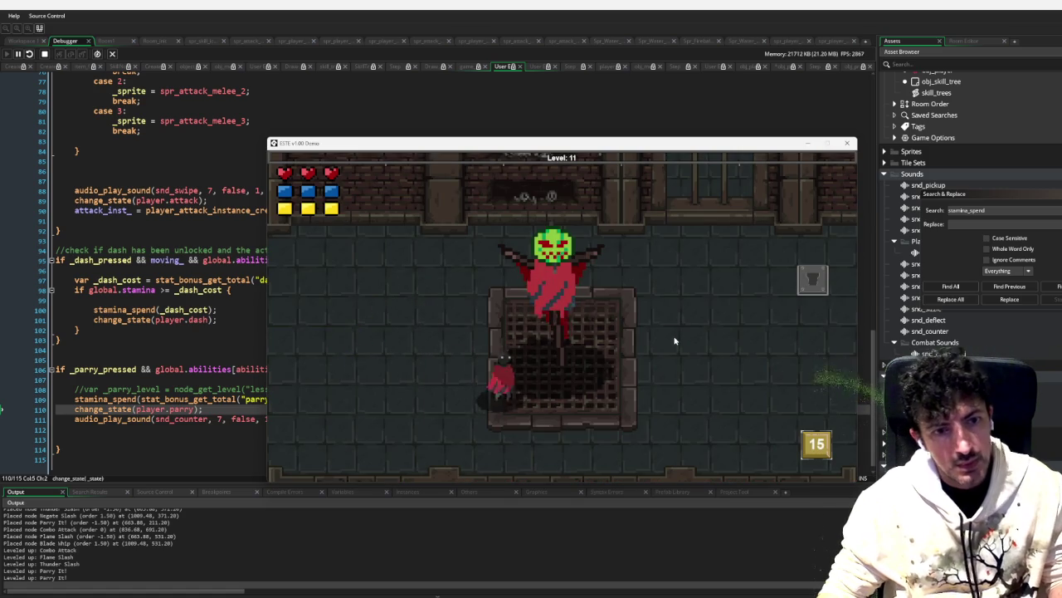
{"action": "key", "text": "w"}
{"action": "key", "text": "d"}
{"action": "key", "text": "w"}
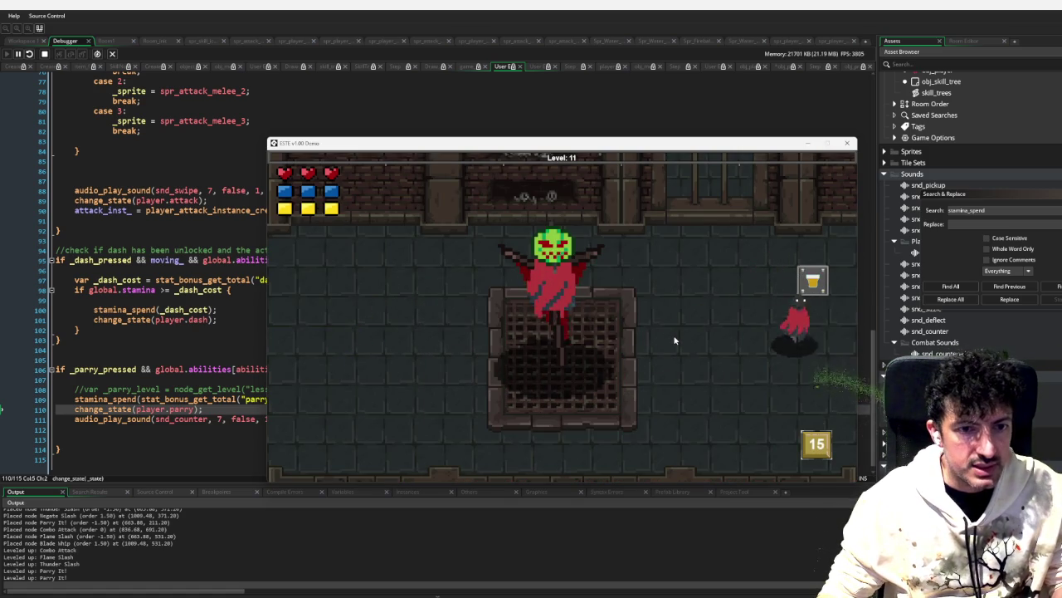
{"action": "key", "text": "s"}
{"action": "key", "text": "a"}
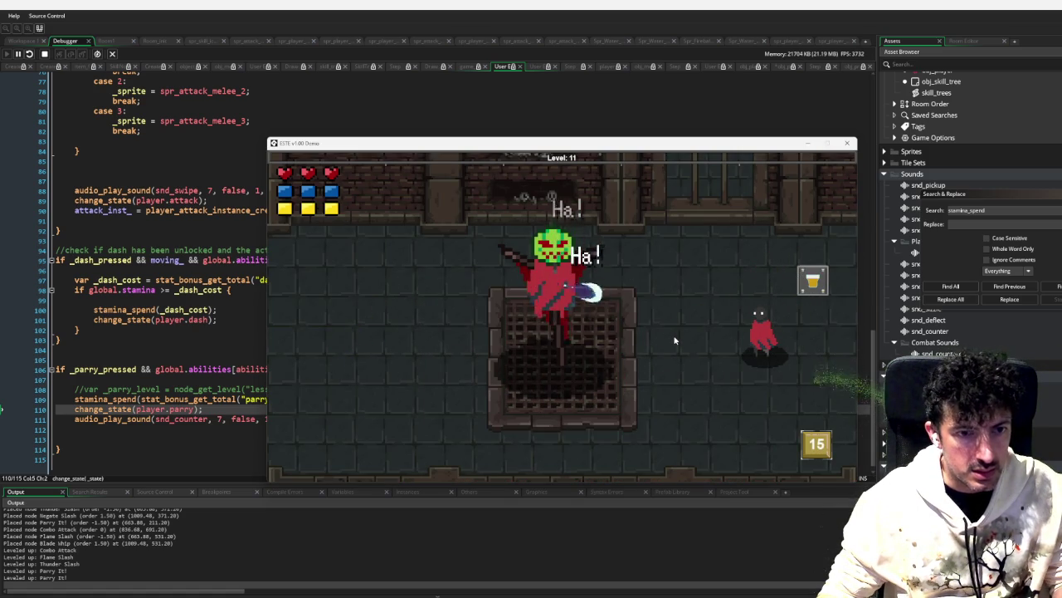
{"action": "left_click", "coordinate": [675, 340]}
{"action": "key", "text": "d"}
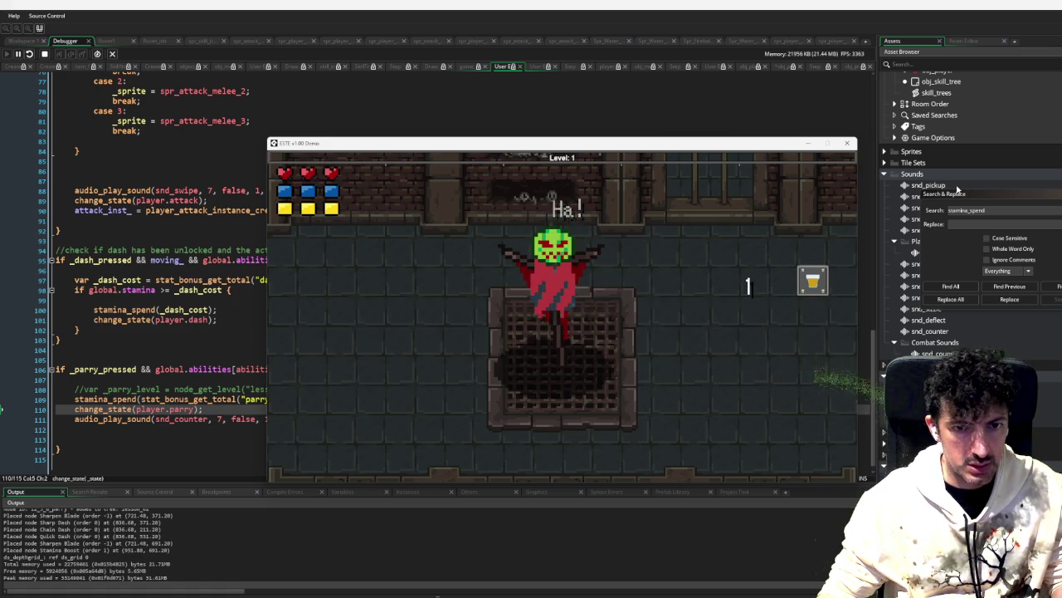
{"action": "left_click", "coordinate": [848, 146]}
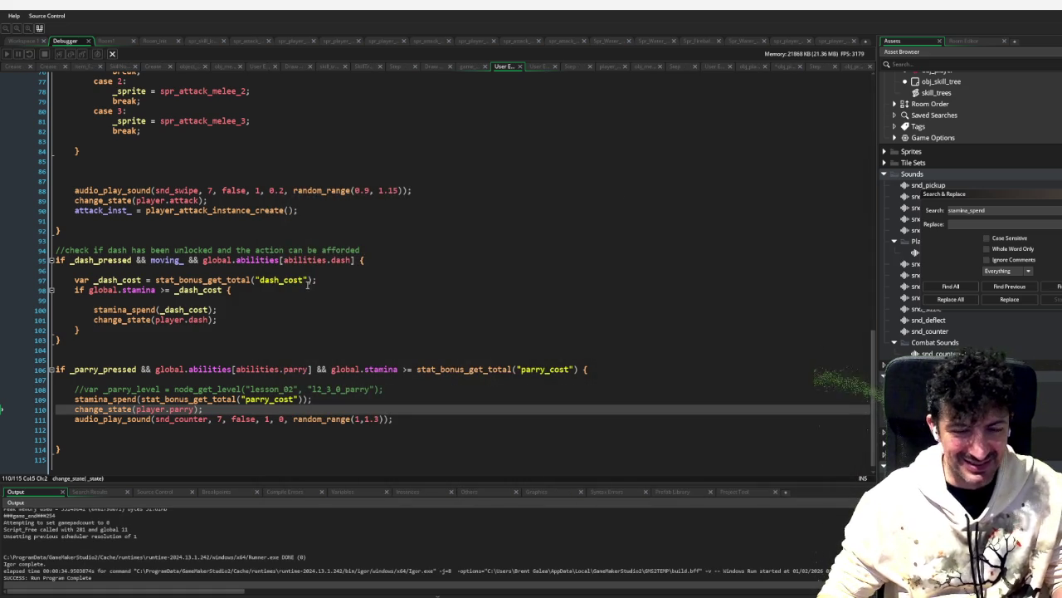
Step: Bring up obj_projectile_parent's collision with obj_player event code
{"action": "scroll", "coordinate": [963, 249], "scroll_direction": "down", "scroll_amount": 5}
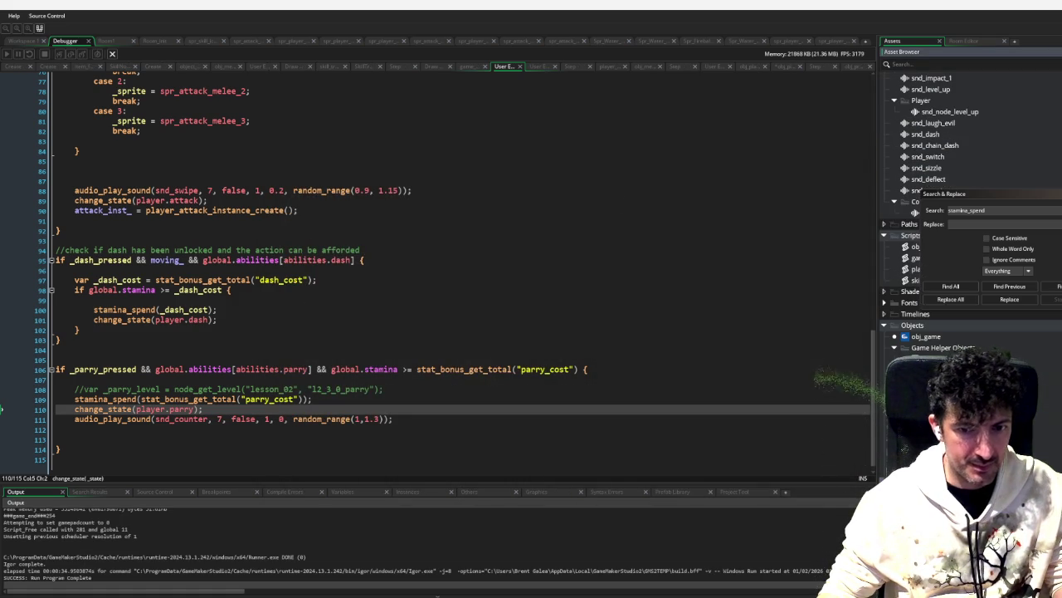
{"action": "key", "text": "ctrl+Tab"}
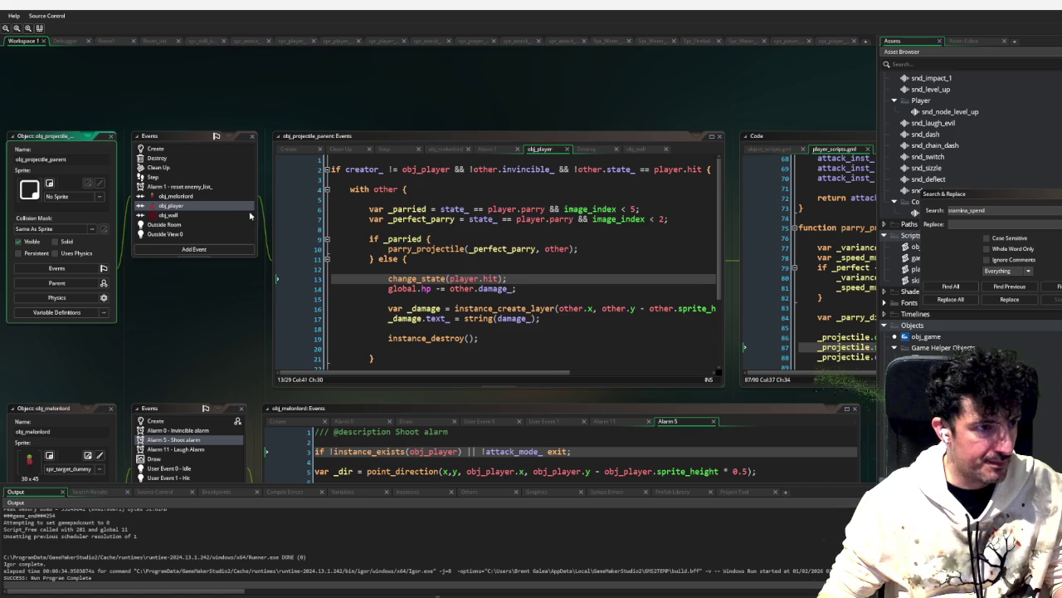
{"action": "left_click", "coordinate": [187, 226]}
{"action": "left_click", "coordinate": [178, 235]}
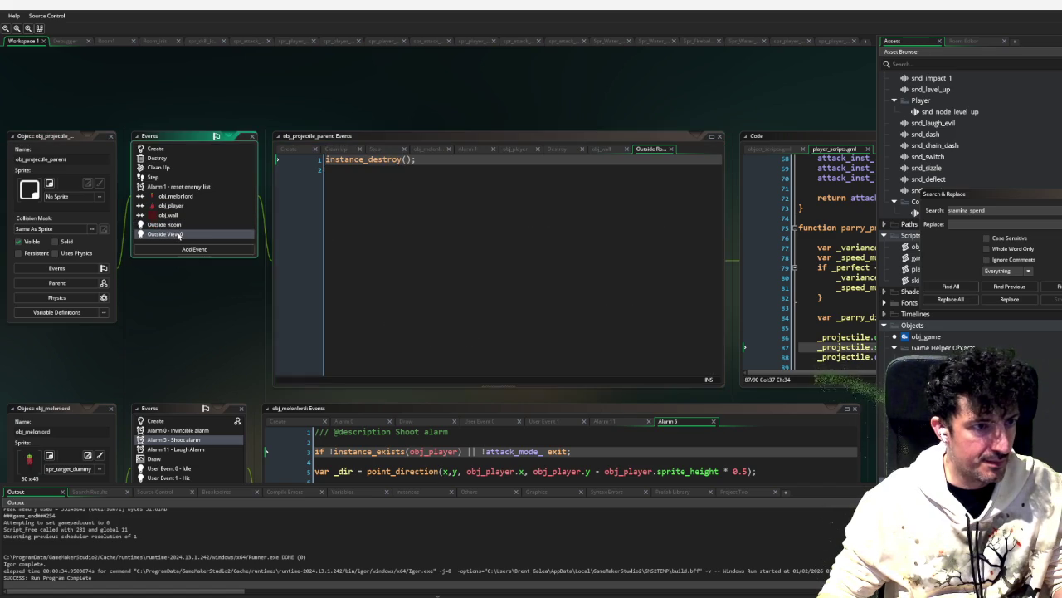
{"action": "left_click", "coordinate": [175, 206]}
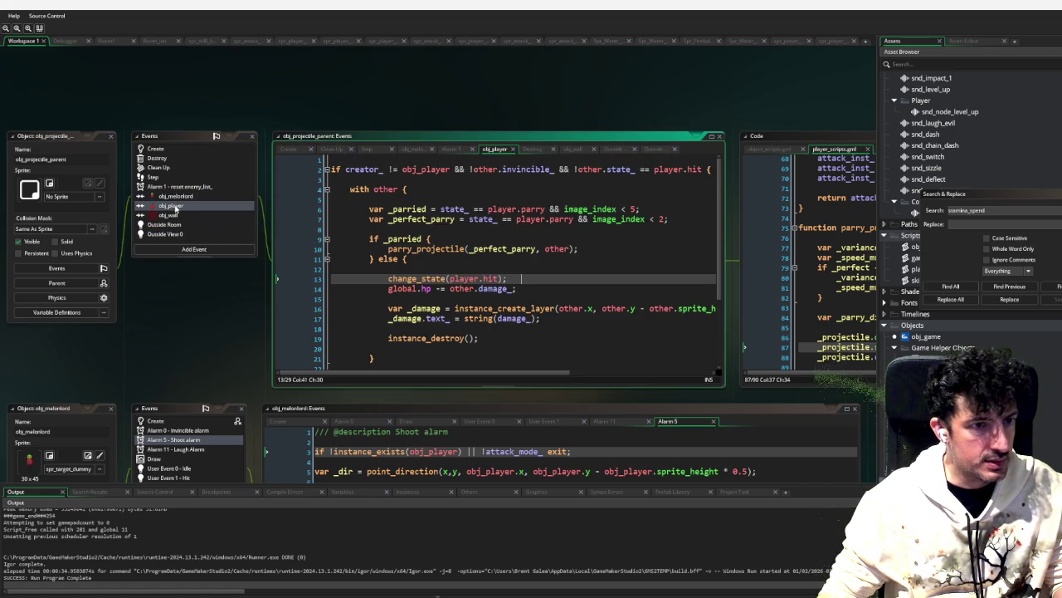
Step: Review the _parried if statement, its braces and the else branch that deals damage
{"action": "left_click", "coordinate": [402, 189]}
{"action": "left_click", "coordinate": [424, 229]}
{"action": "left_click", "coordinate": [424, 238]}
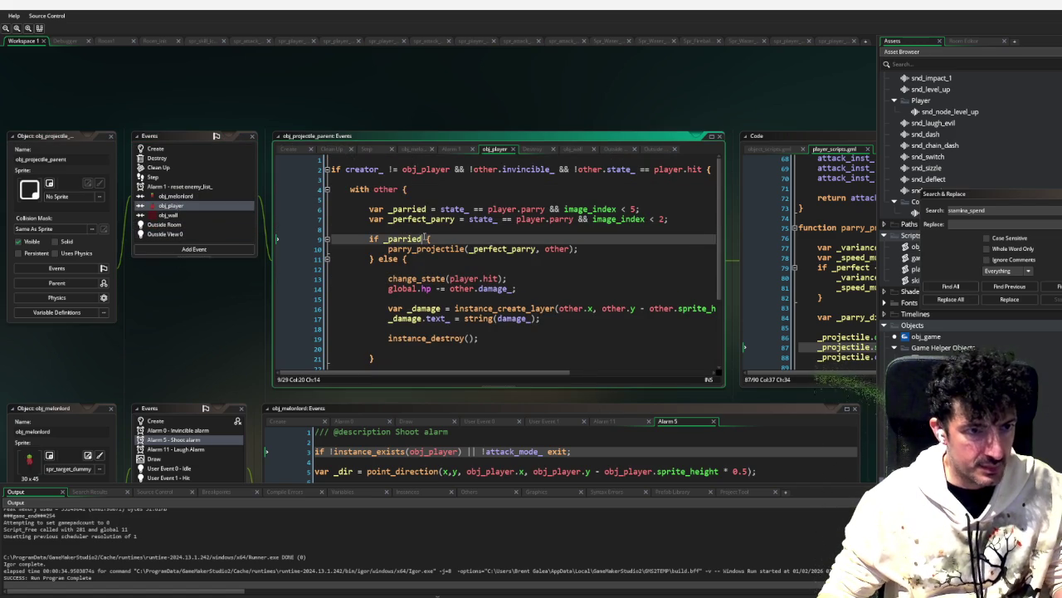
{"action": "left_click", "coordinate": [432, 238]}
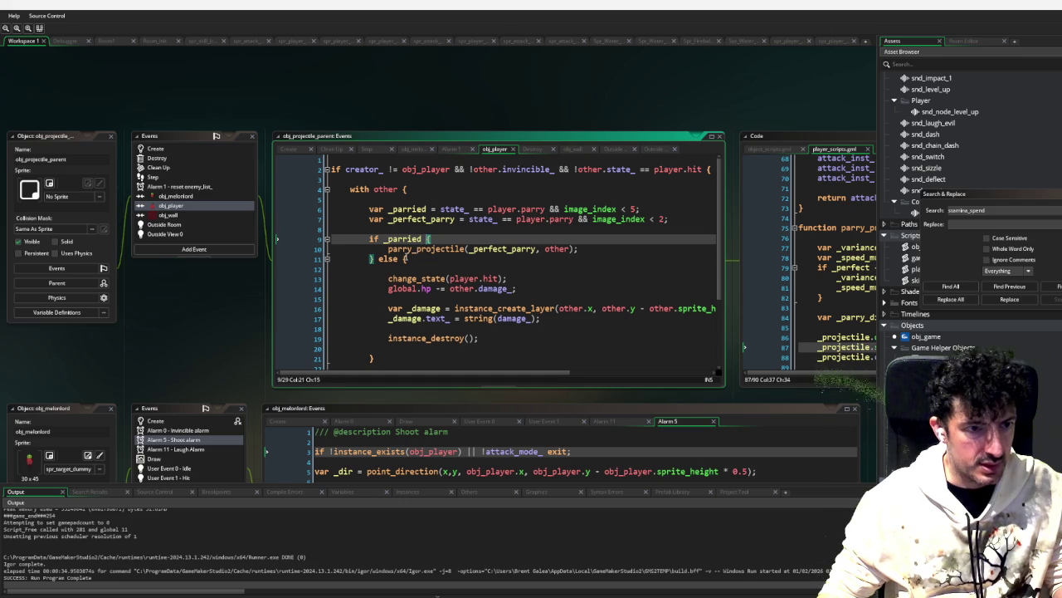
{"action": "left_click", "coordinate": [416, 262]}
{"action": "scroll", "coordinate": [515, 252], "scroll_direction": "down", "scroll_amount": 2}
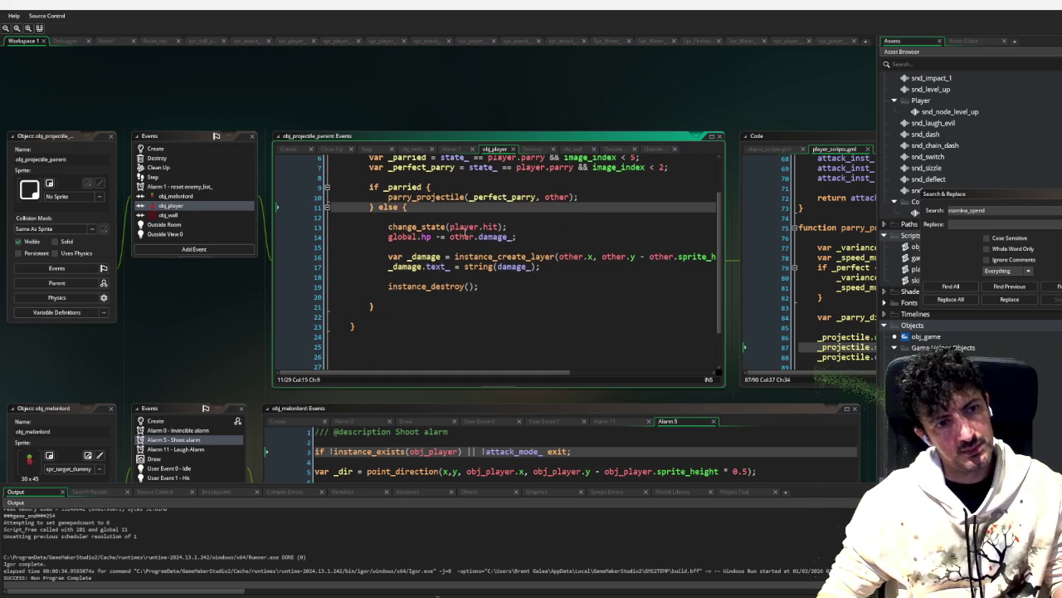
{"action": "scroll", "coordinate": [462, 230], "scroll_direction": "up", "scroll_amount": 2}
Step: Undo a stray 'w' and add a breakpoint on the _parried assignment line
{"action": "type", "text": "w"}
{"action": "key", "text": "ctrl+z"}
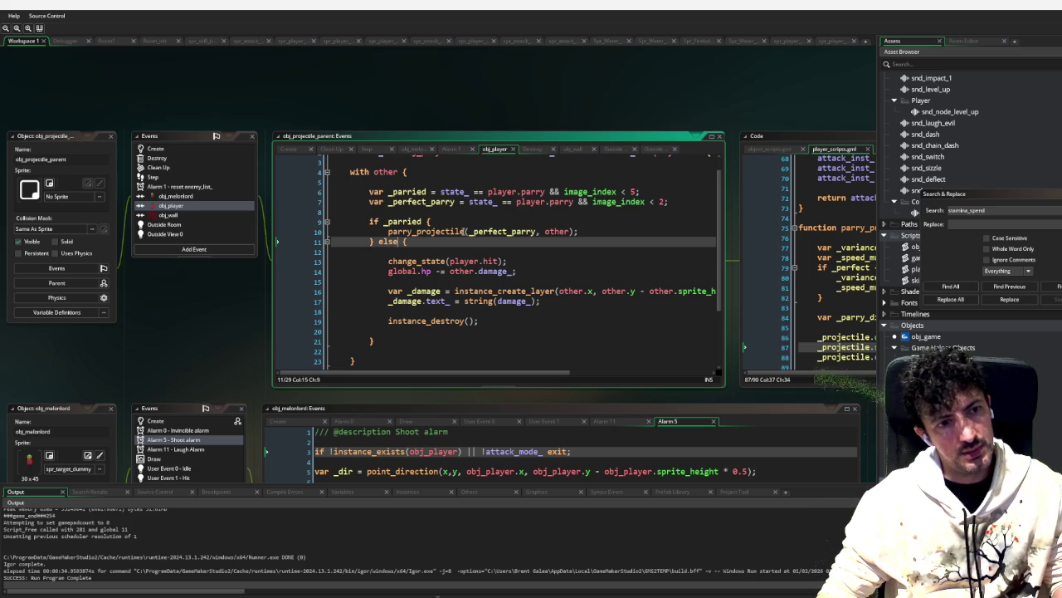
{"action": "left_click", "coordinate": [291, 200]}
{"action": "left_click", "coordinate": [305, 192]}
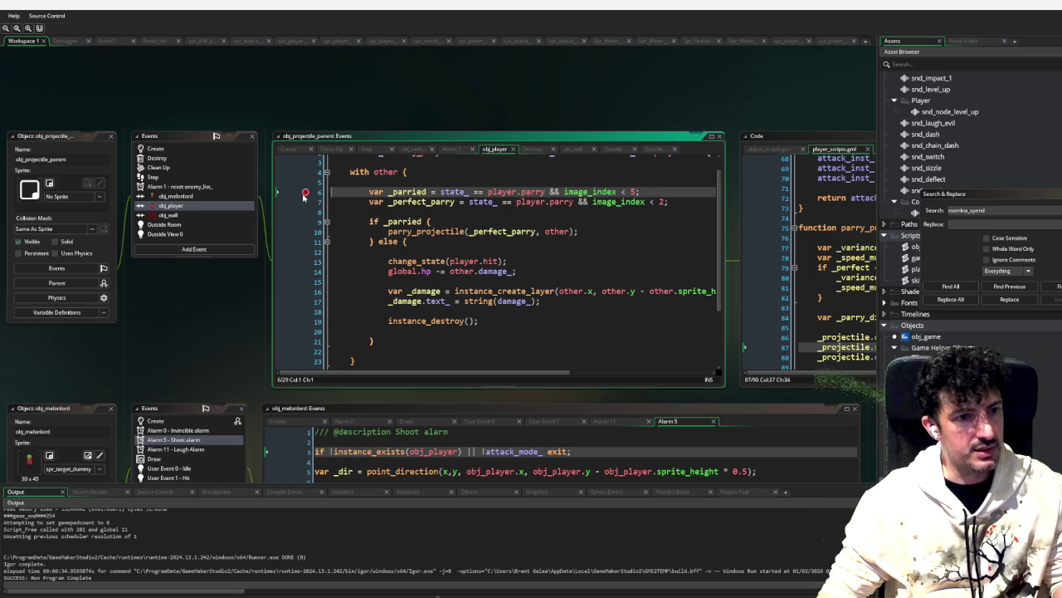
{"action": "scroll", "coordinate": [334, 244], "scroll_direction": "down", "scroll_amount": 2}
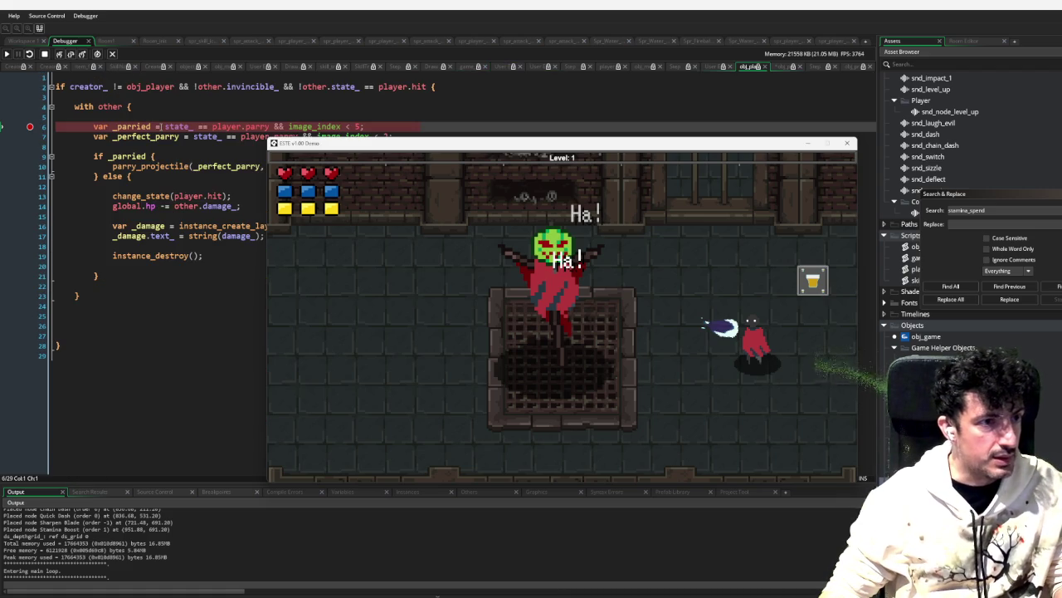
Step: Step over the parry check into the damage branch and through change_state
{"action": "left_click", "coordinate": [70, 54]}
{"action": "left_click", "coordinate": [71, 54]}
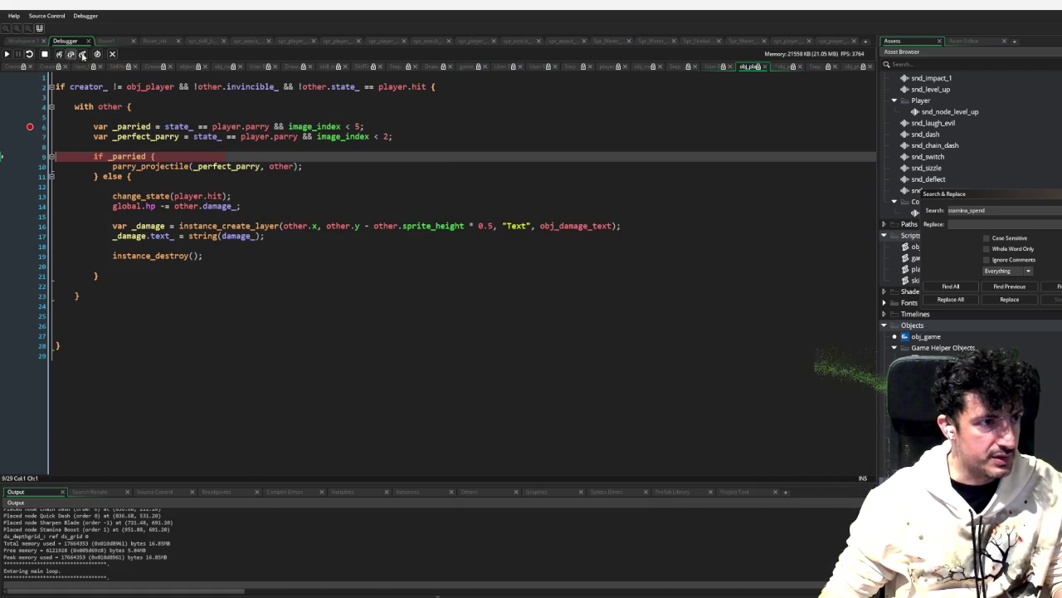
{"action": "left_click", "coordinate": [70, 54]}
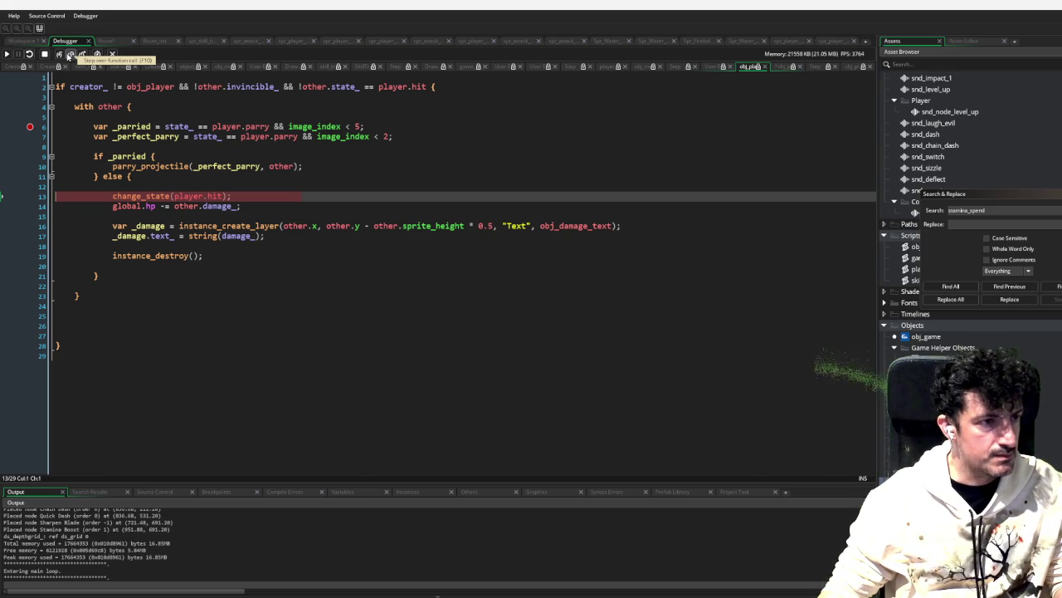
{"action": "left_click", "coordinate": [71, 54]}
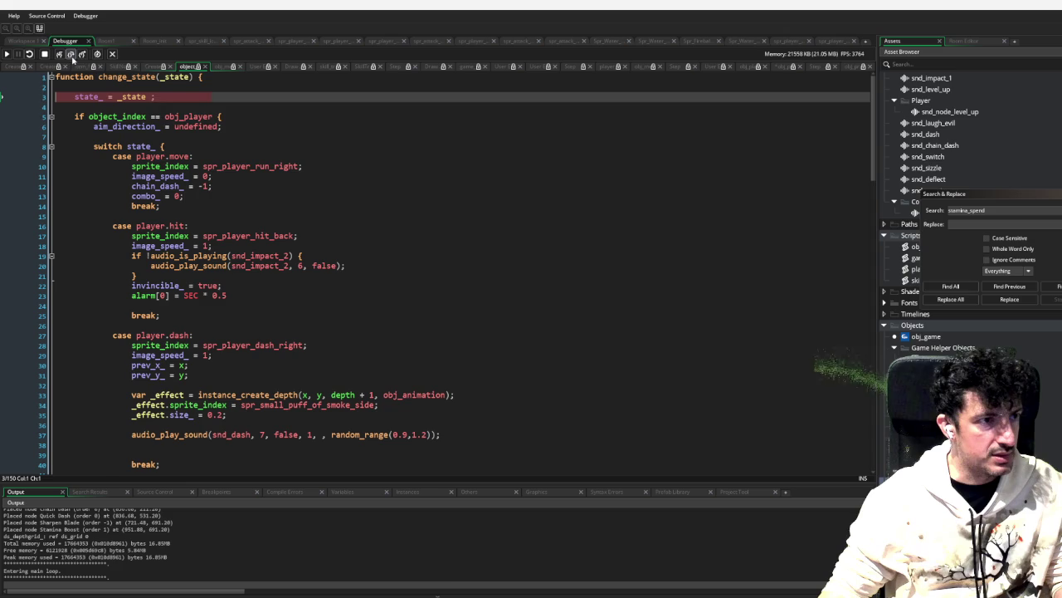
{"action": "left_click", "coordinate": [71, 55]}
{"action": "left_click", "coordinate": [70, 55]}
{"action": "left_click", "coordinate": [71, 54]}
{"action": "left_click", "coordinate": [70, 55]}
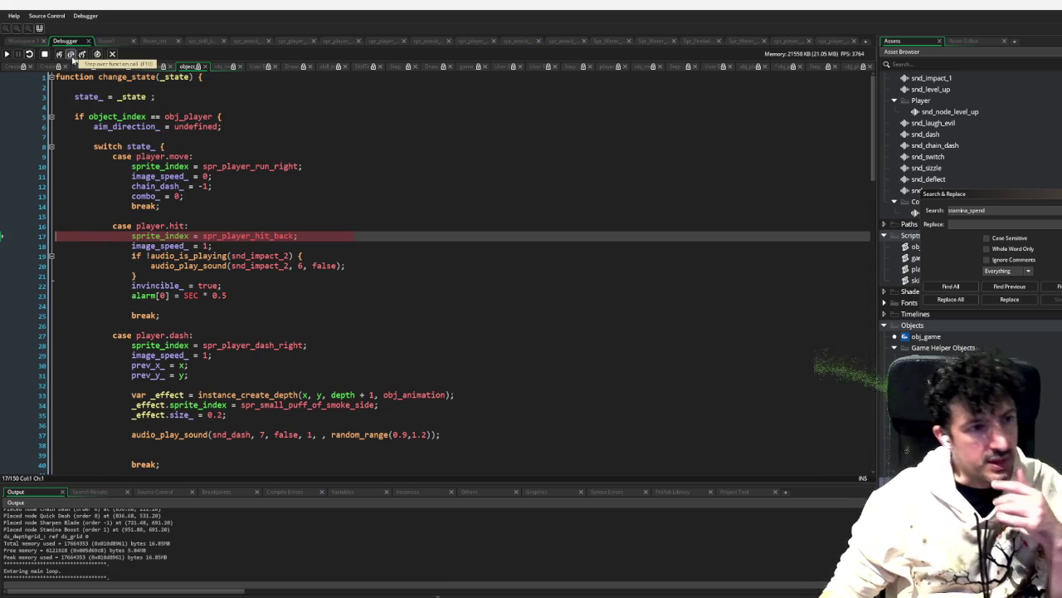
Step: Keep stepping past the sound check and alarm assignment to the end of the state change function
{"action": "left_click", "coordinate": [71, 55]}
{"action": "left_click", "coordinate": [72, 55]}
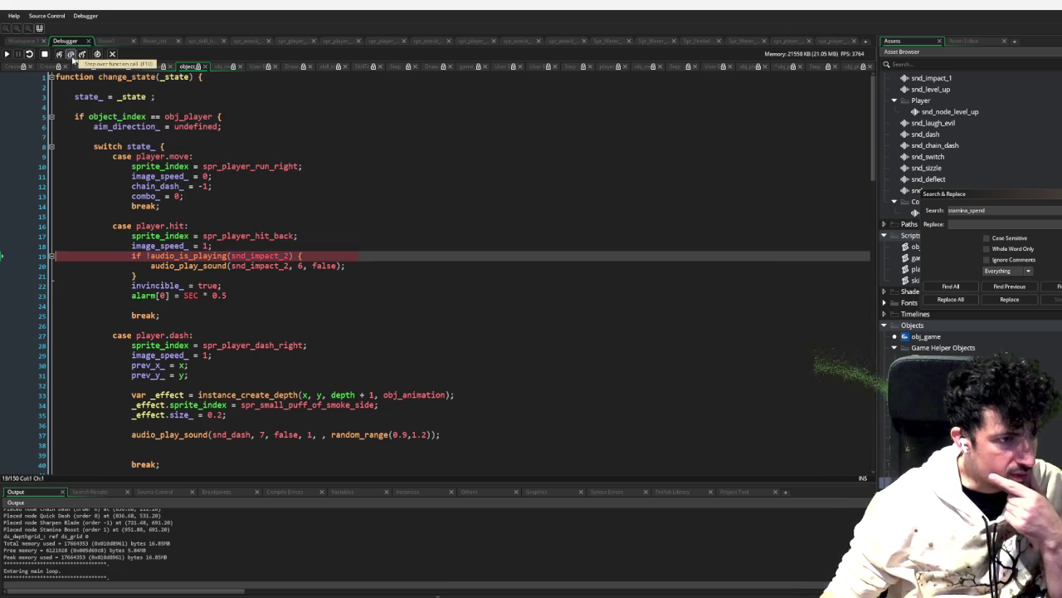
{"action": "left_click", "coordinate": [72, 54]}
{"action": "left_click", "coordinate": [72, 54]}
{"action": "left_click", "coordinate": [71, 55]}
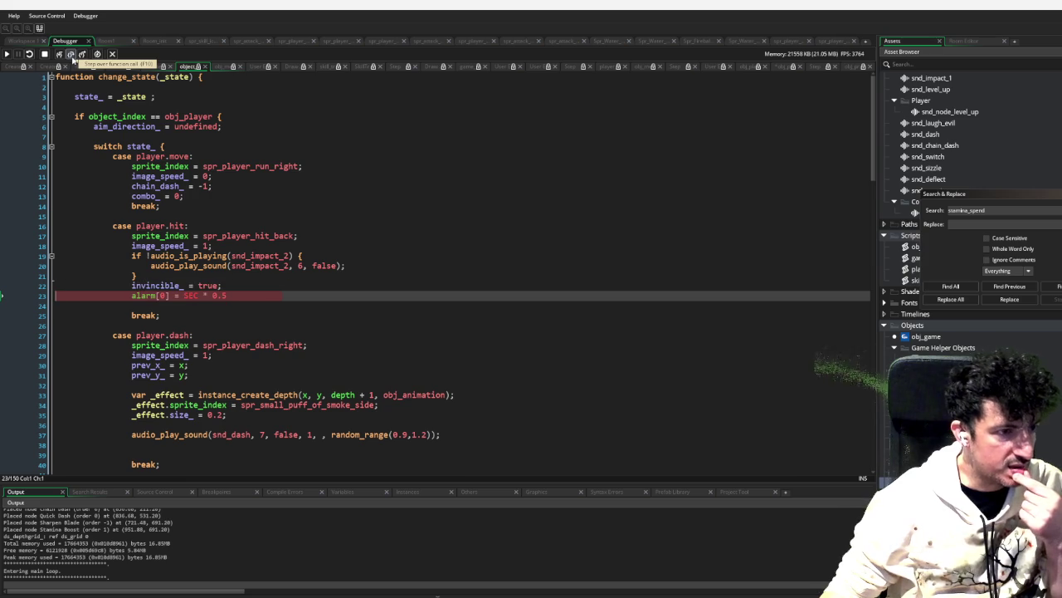
{"action": "left_click", "coordinate": [72, 55]}
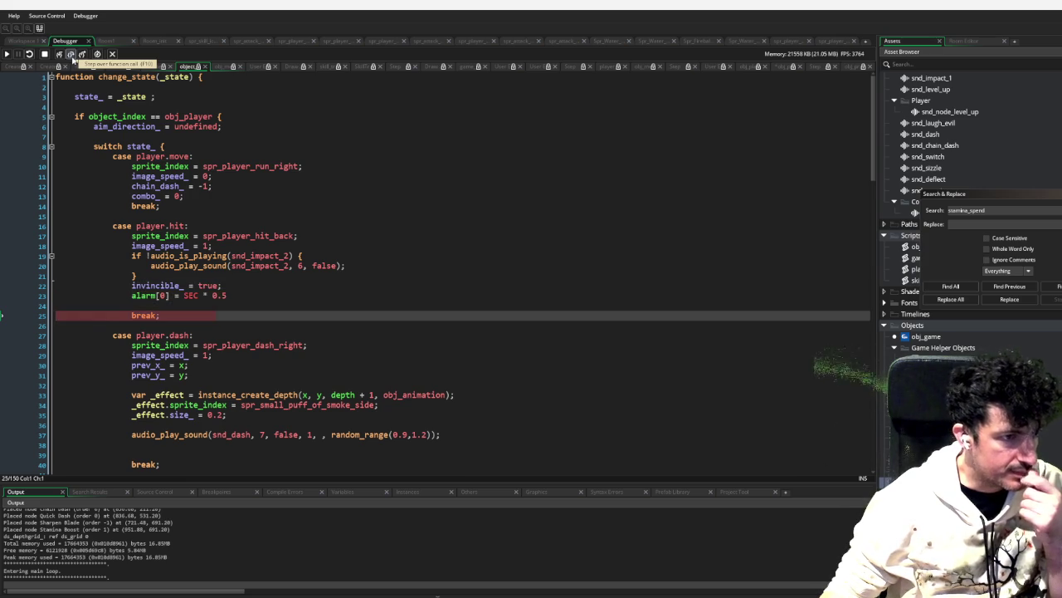
{"action": "left_click", "coordinate": [72, 54]}
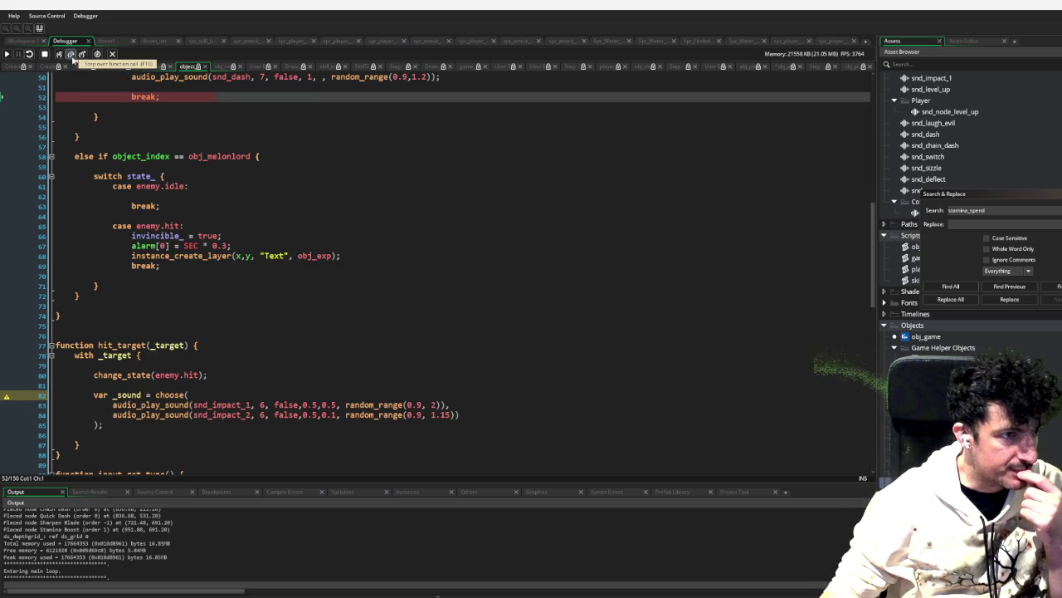
{"action": "left_click", "coordinate": [71, 54]}
{"action": "left_click", "coordinate": [71, 55]}
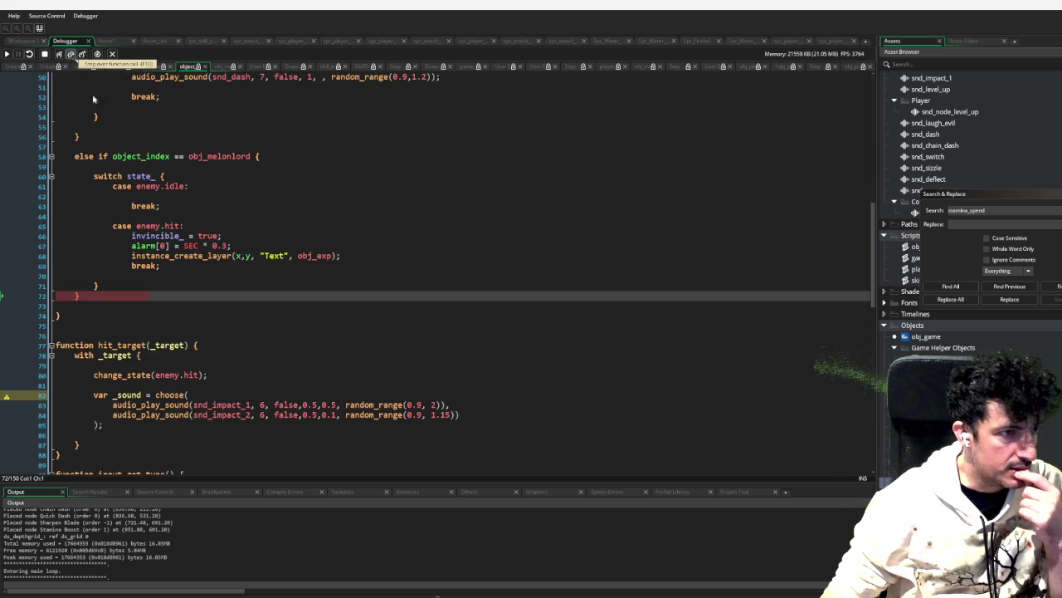
{"action": "scroll", "coordinate": [178, 170], "scroll_direction": "up", "scroll_amount": 5}
{"action": "mouse_move", "coordinate": [179, 170]}
{"action": "scroll", "coordinate": [178, 170], "scroll_direction": "down", "scroll_amount": 5}
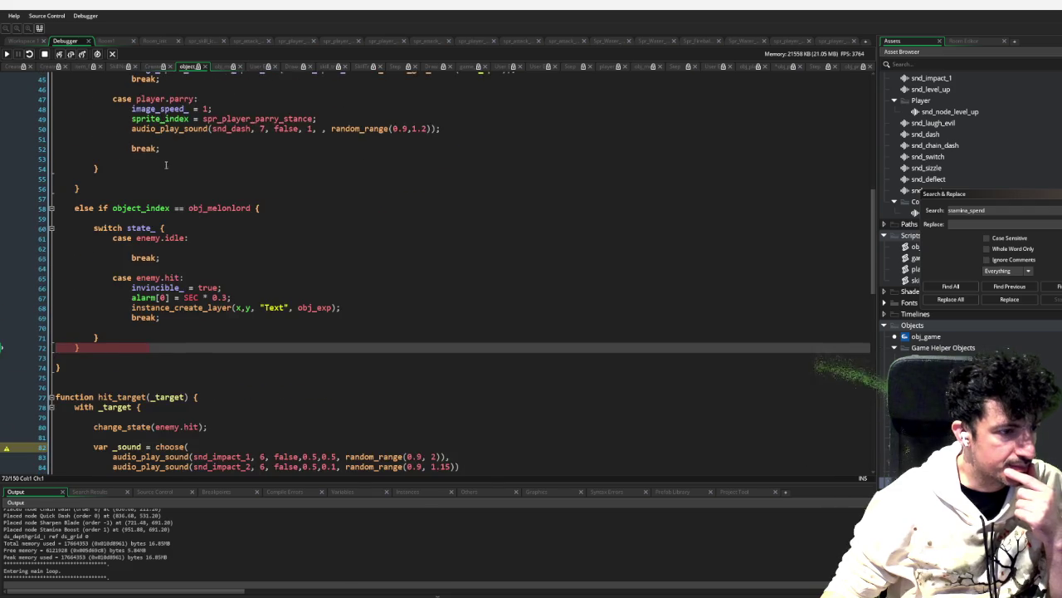
Step: Step back through the hp subtraction and damage text to instance_destroy, placing the cursor inside its parentheses
{"action": "left_click", "coordinate": [72, 55]}
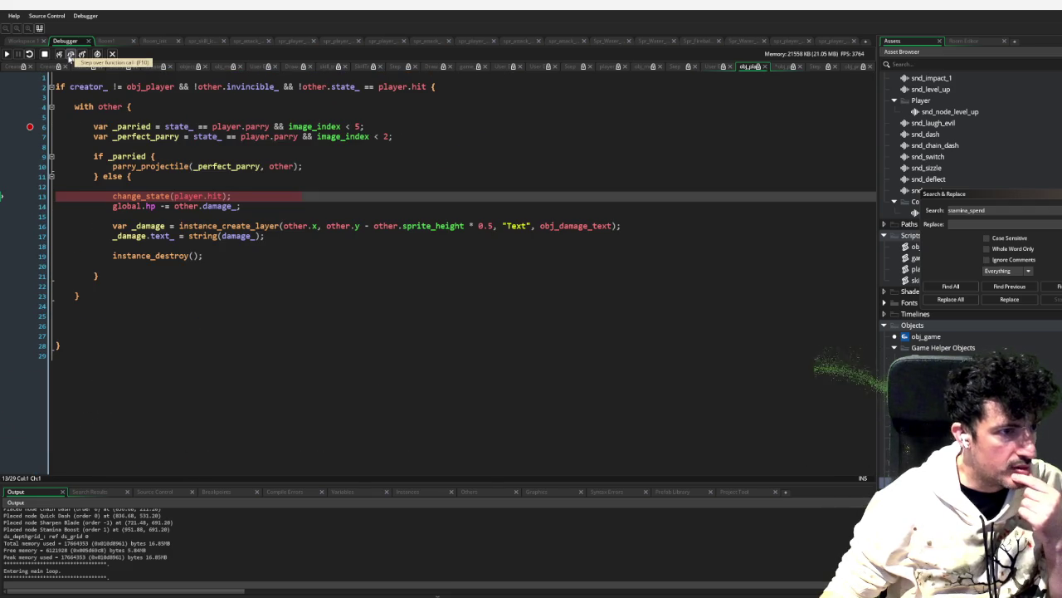
{"action": "left_click", "coordinate": [71, 55]}
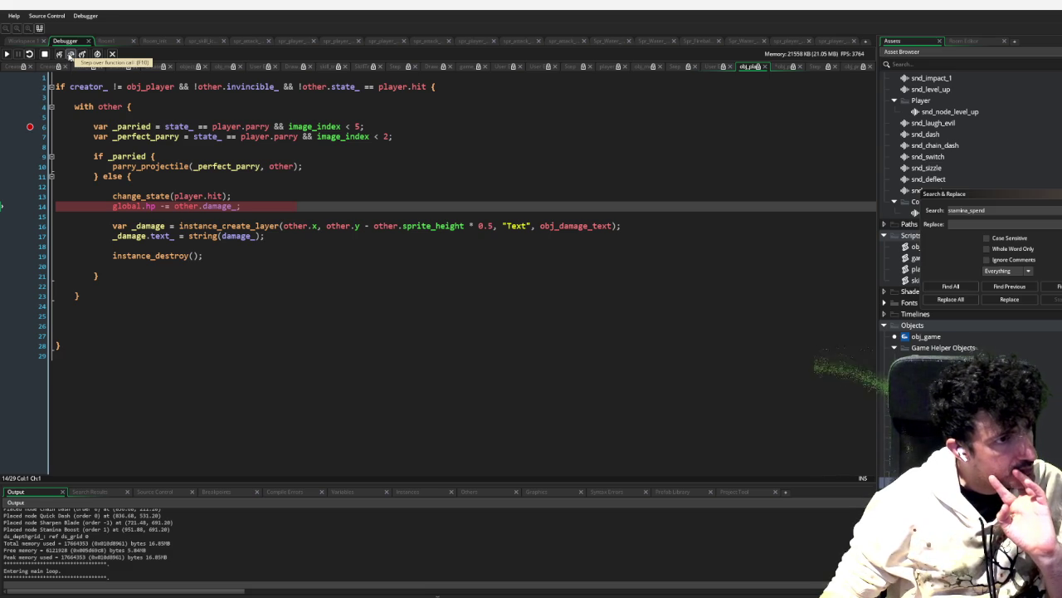
{"action": "left_click", "coordinate": [71, 55]}
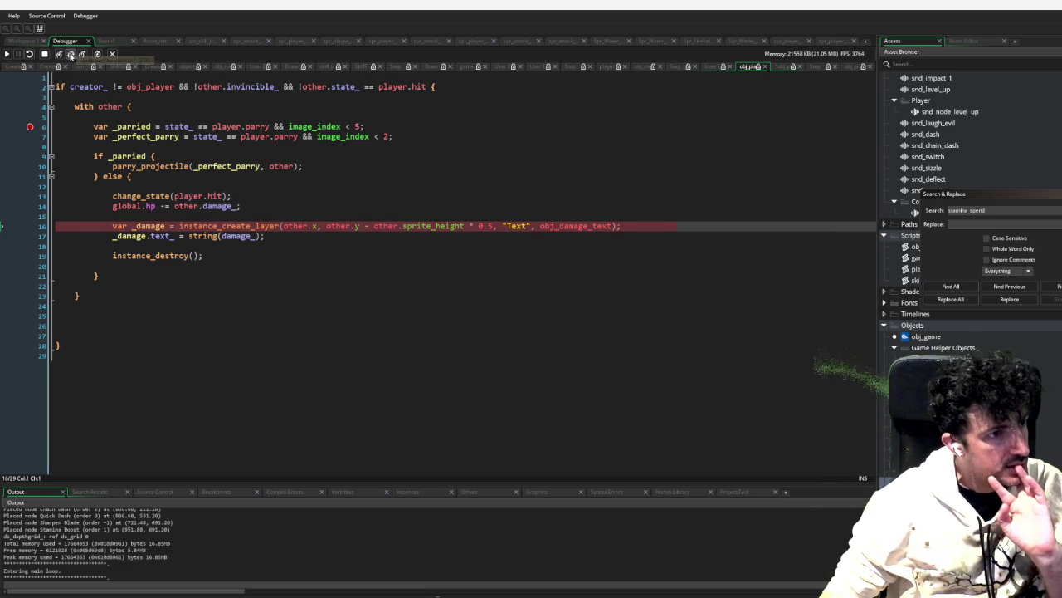
{"action": "left_click", "coordinate": [71, 55]}
{"action": "left_click", "coordinate": [71, 55]}
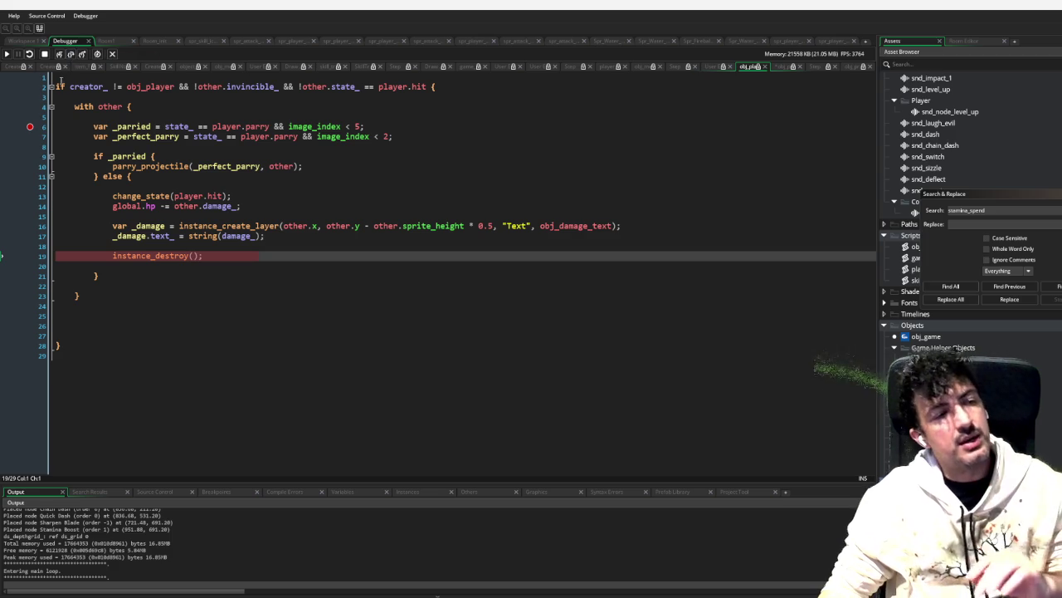
{"action": "left_click", "coordinate": [221, 260]}
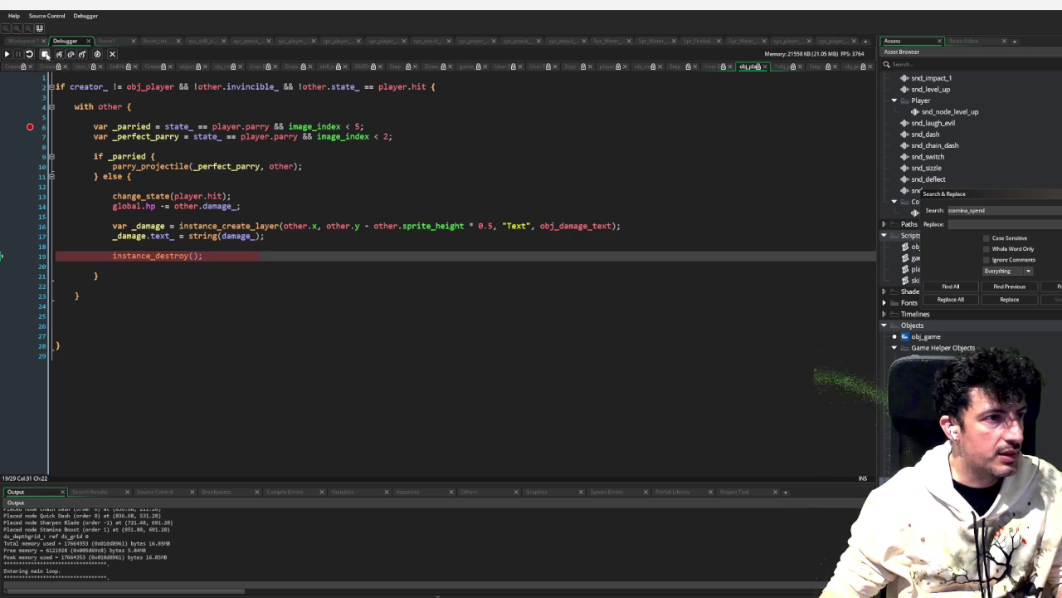
{"action": "left_click", "coordinate": [196, 259]}
Step: Change the call to instance_destroy(other) and rerun the game with F5
{"action": "type", "text": "other"}
{"action": "key", "text": "Escape"}
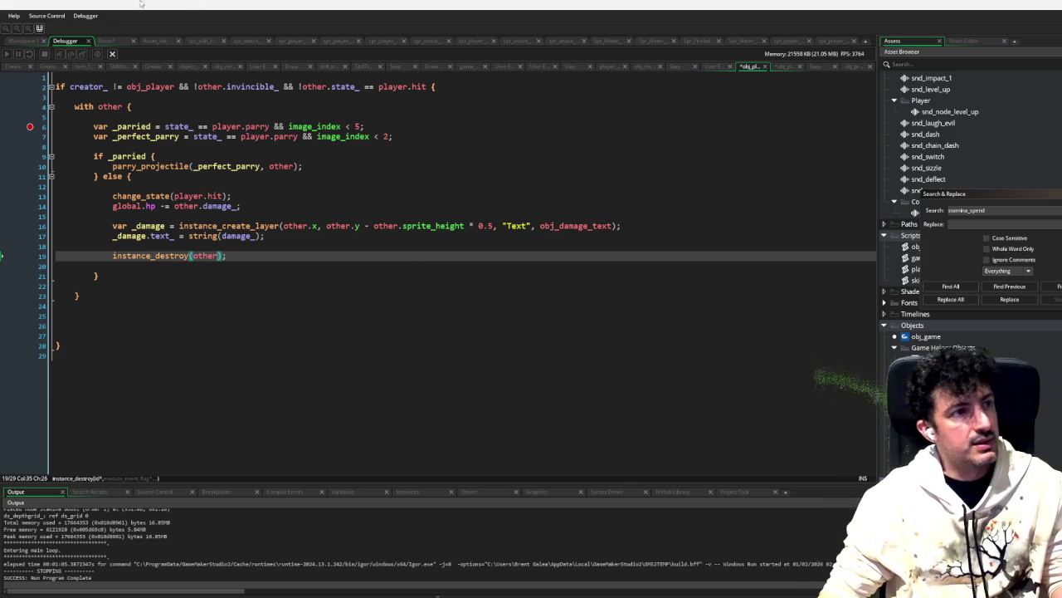
{"action": "key", "text": "F5"}
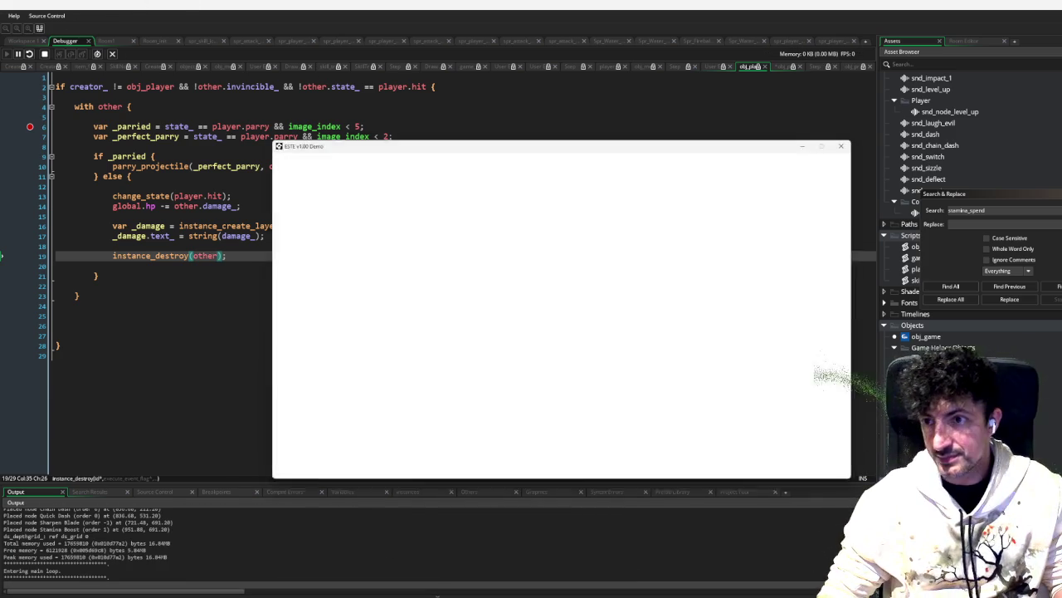
Step: Move the player across the arena, then remove the line-6 breakpoint and resume the game
{"action": "key", "text": "d"}
{"action": "key", "text": "w"}
{"action": "key", "text": "s"}
{"action": "key", "text": "a"}
{"action": "key", "text": "a"}
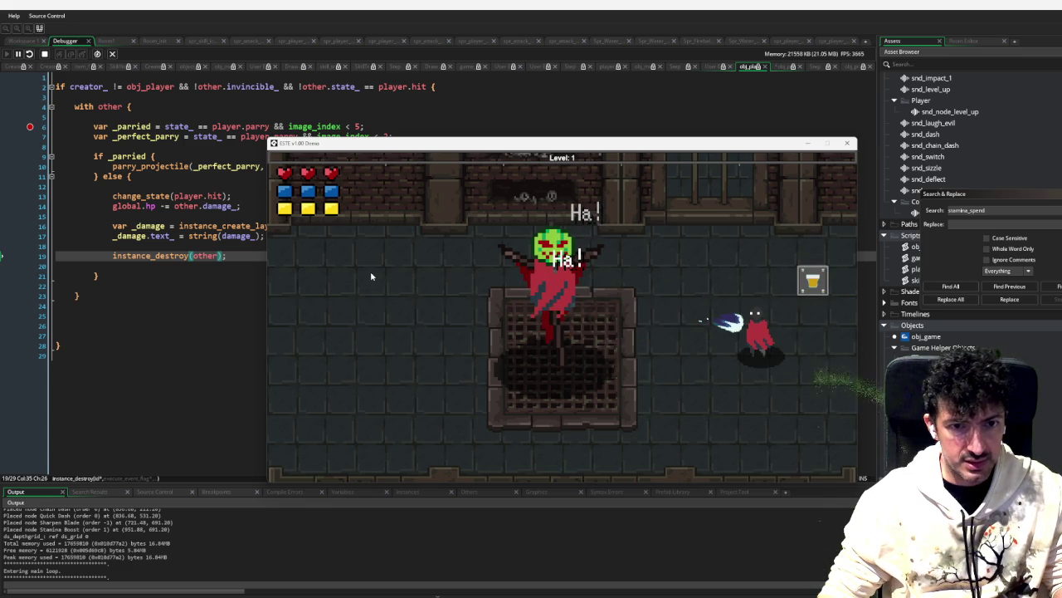
{"action": "left_click", "coordinate": [30, 126]}
{"action": "left_click", "coordinate": [7, 53]}
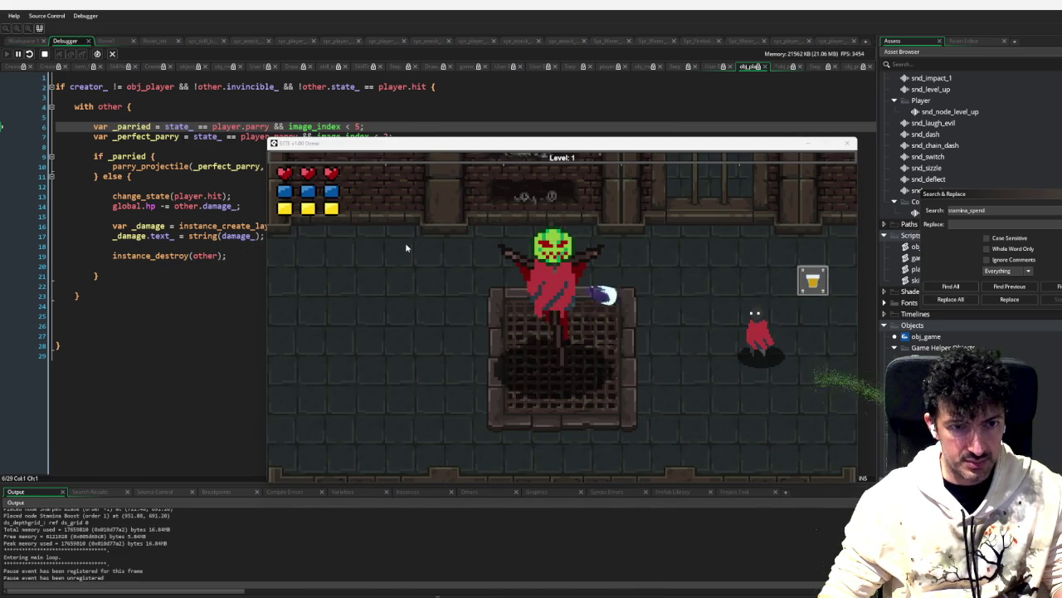
Step: Walk the player back and forth into the boss's projectiles to take hits
{"action": "key", "text": "a"}
{"action": "key", "text": "d"}
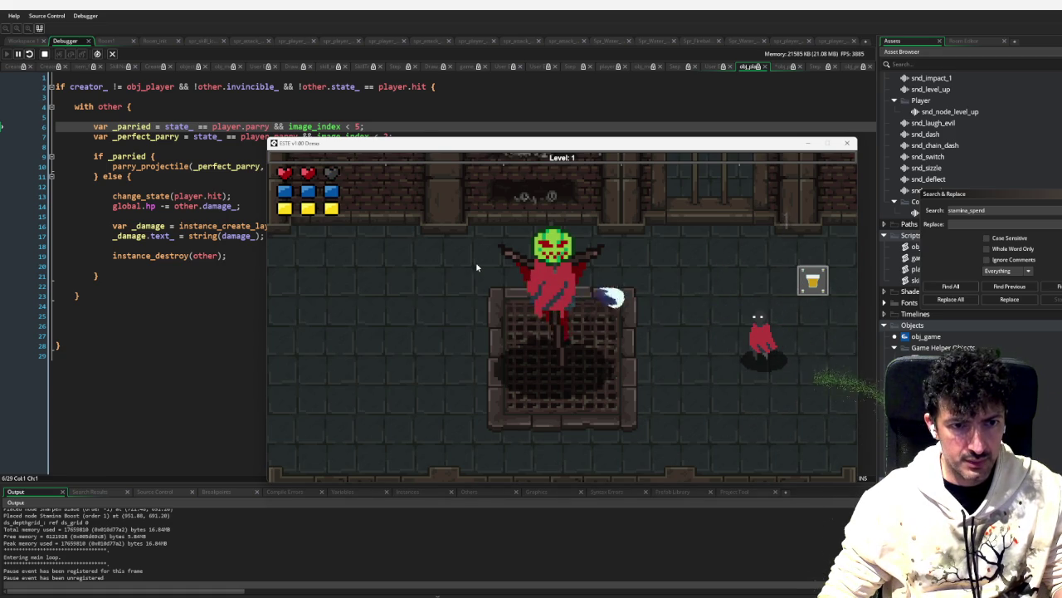
{"action": "key", "text": "a"}
{"action": "key", "text": "d"}
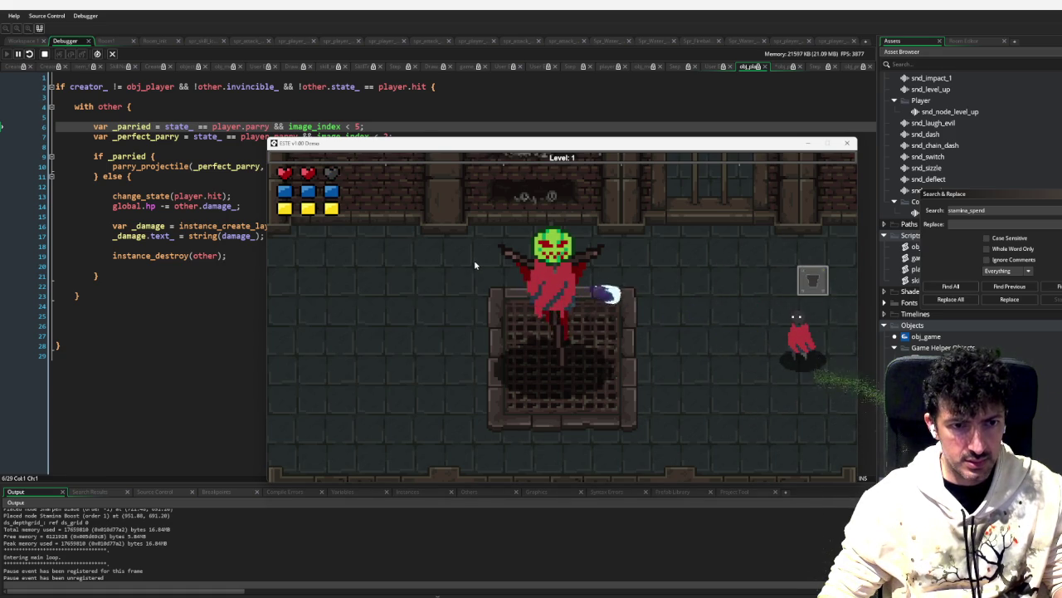
{"action": "key", "text": "a"}
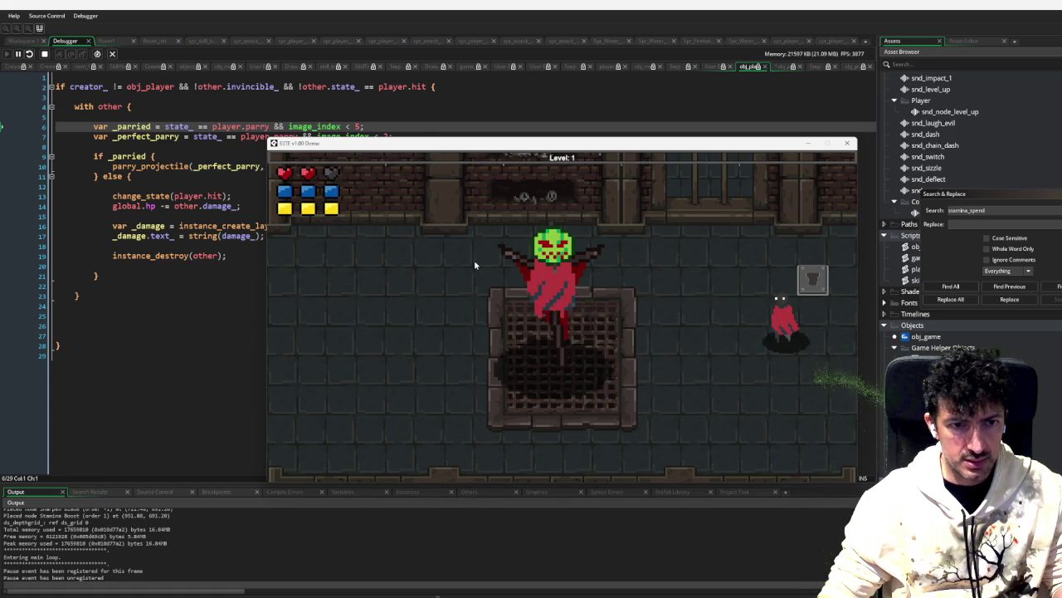
{"action": "key", "text": "d"}
{"action": "key", "text": "w"}
{"action": "key", "text": "s"}
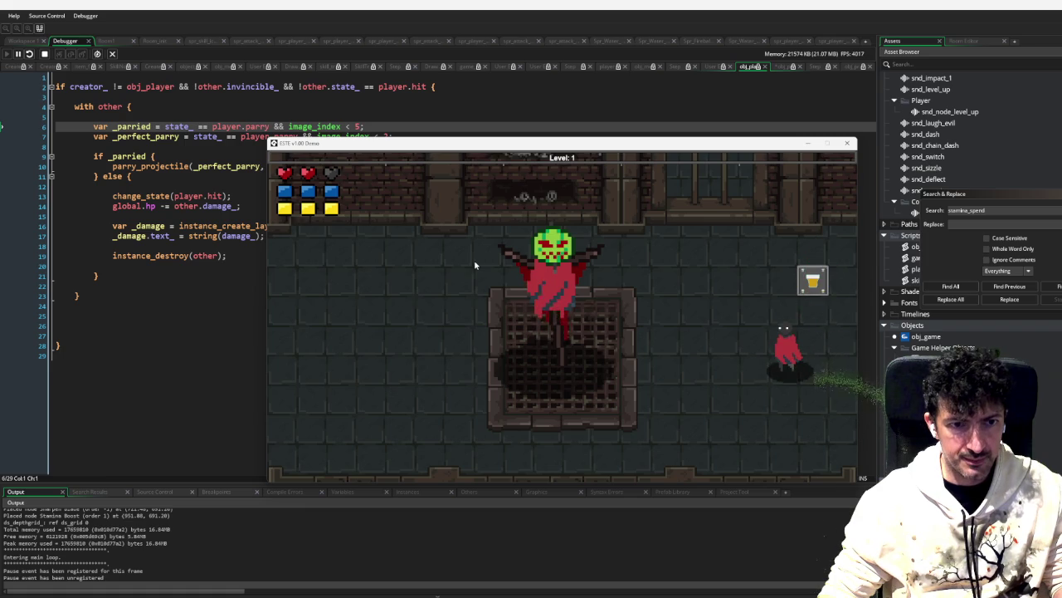
{"action": "key", "text": "a"}
{"action": "key", "text": "w"}
{"action": "key", "text": "s"}
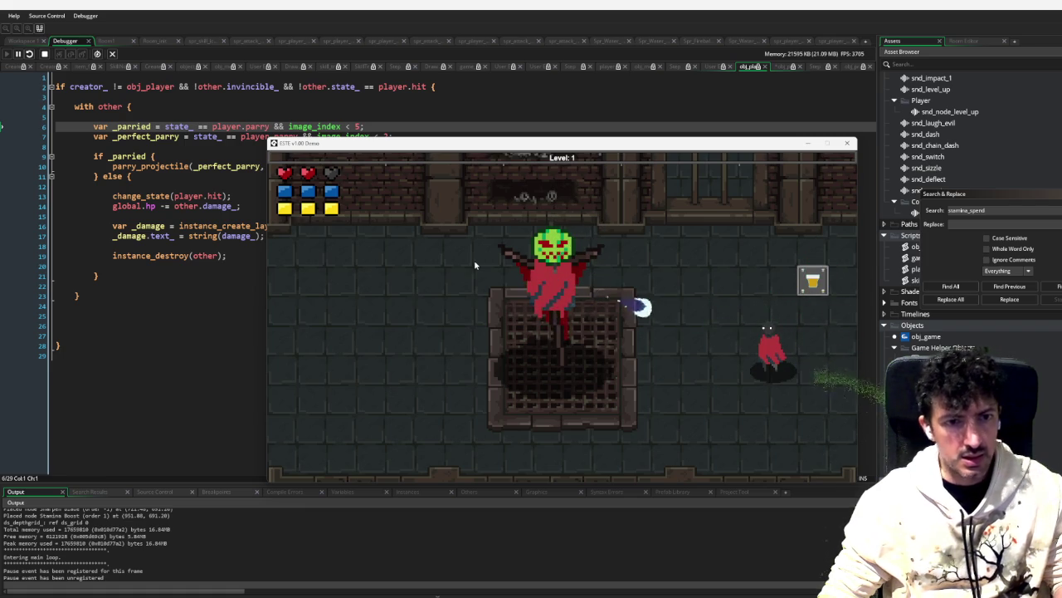
{"action": "key", "text": "a"}
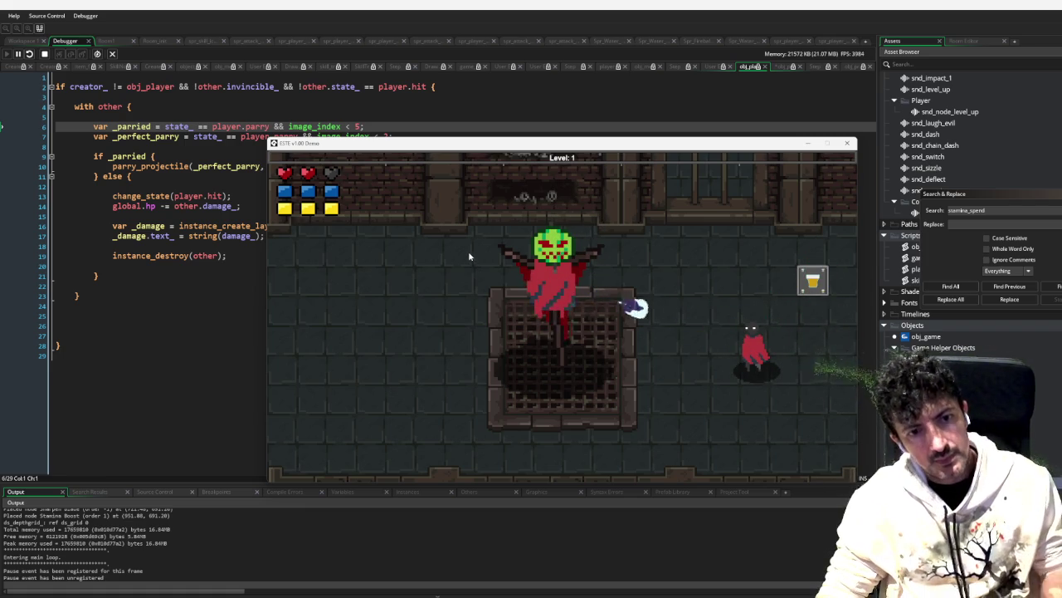
Step: Parry an incoming boss projectile, then close the game
{"action": "key", "text": "space"}
{"action": "key", "text": "d"}
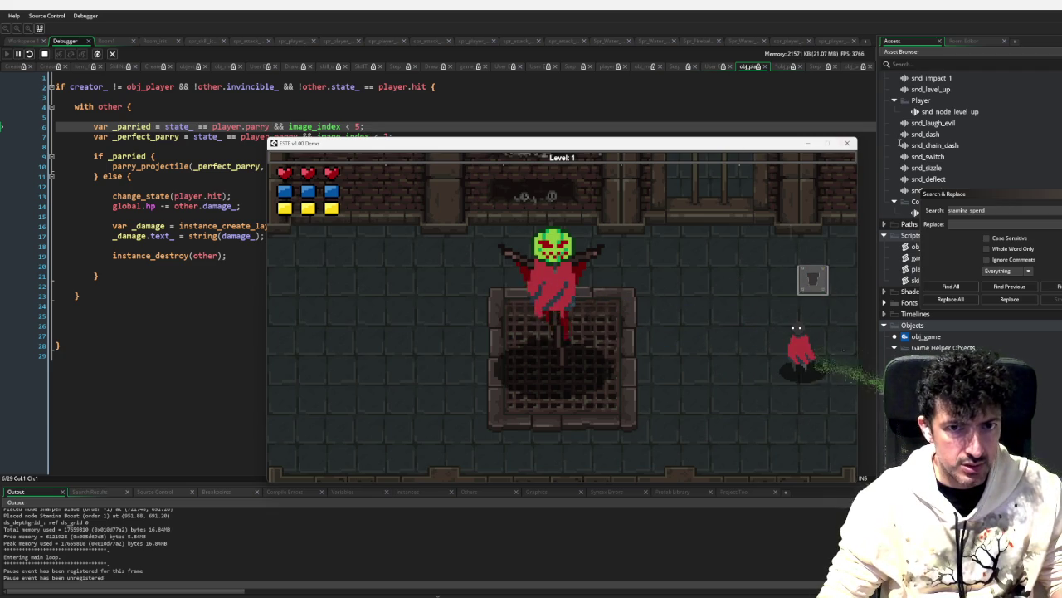
{"action": "left_click", "coordinate": [846, 143]}
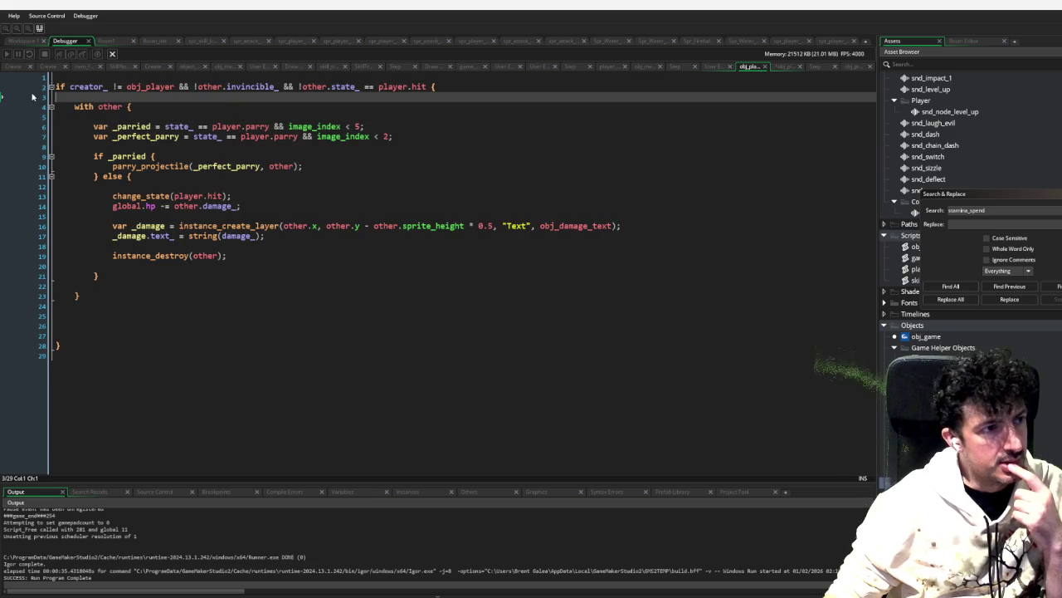
Step: Add a line-3 breakpoint, rerun, move the player around the crate taking hits, then close it
{"action": "left_click", "coordinate": [32, 96]}
{"action": "key", "text": "F5"}
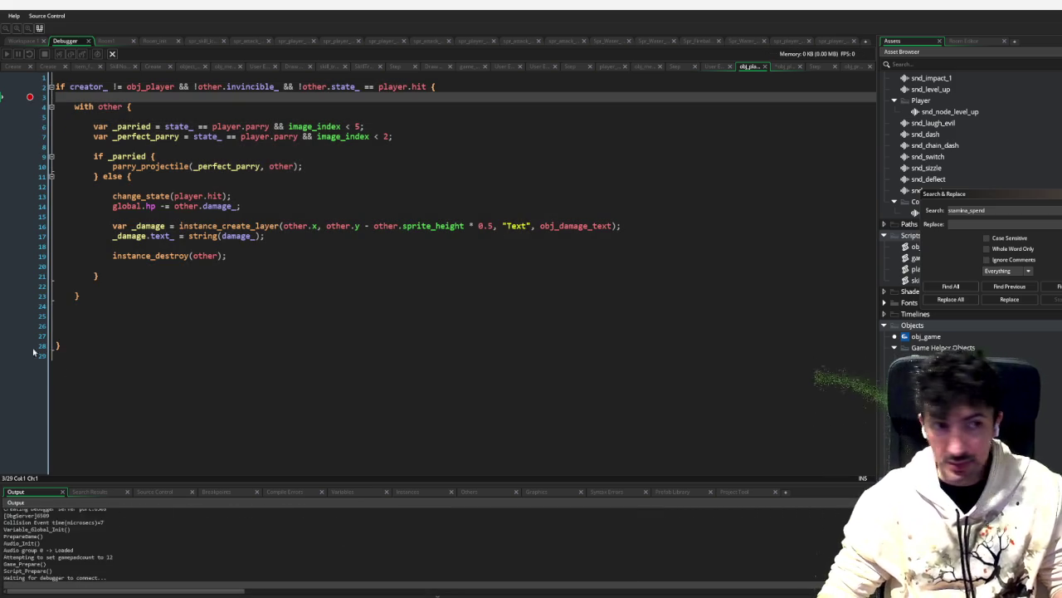
{"action": "key", "text": "d"}
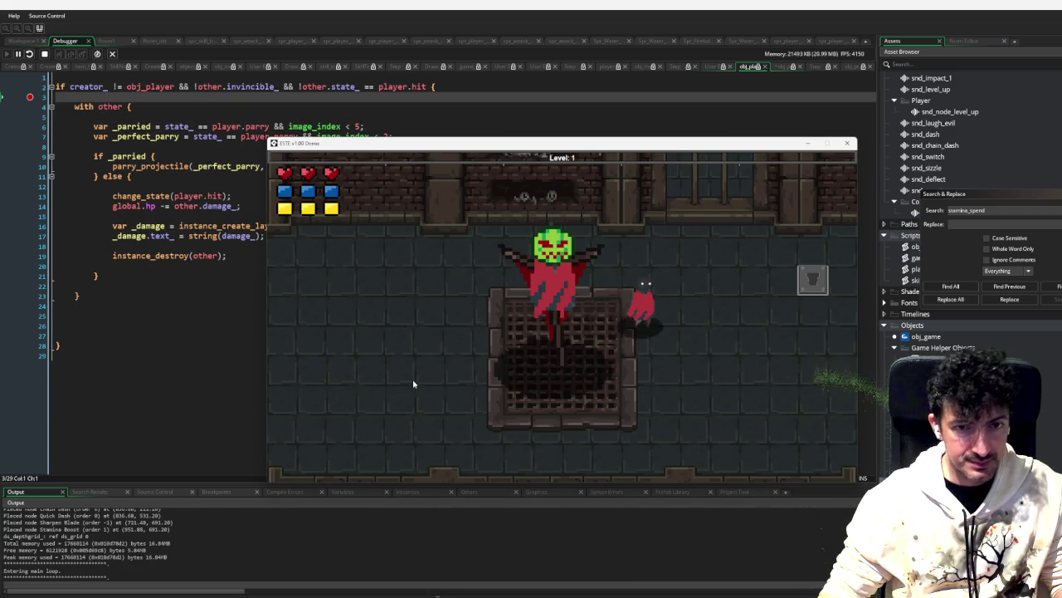
{"action": "key", "text": "s"}
{"action": "key", "text": "a"}
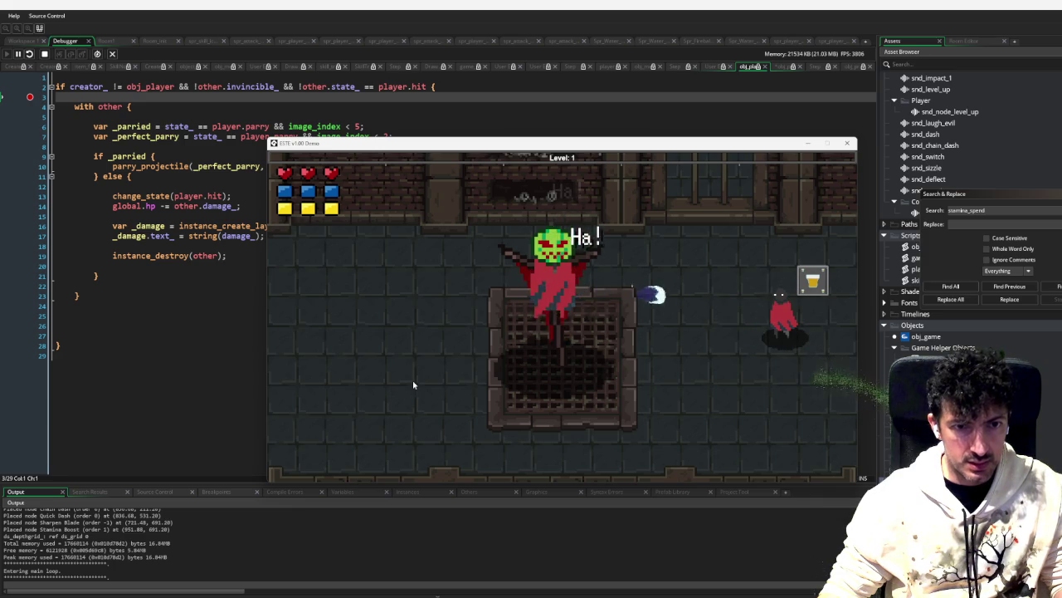
{"action": "key", "text": "a"}
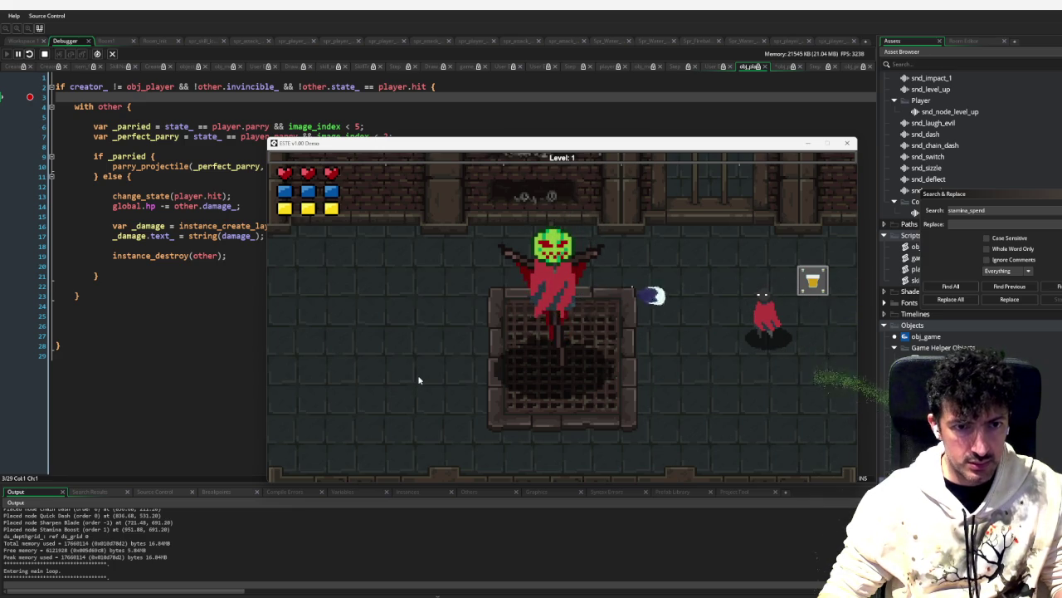
{"action": "key", "text": "d"}
{"action": "key", "text": "a"}
{"action": "key", "text": "w"}
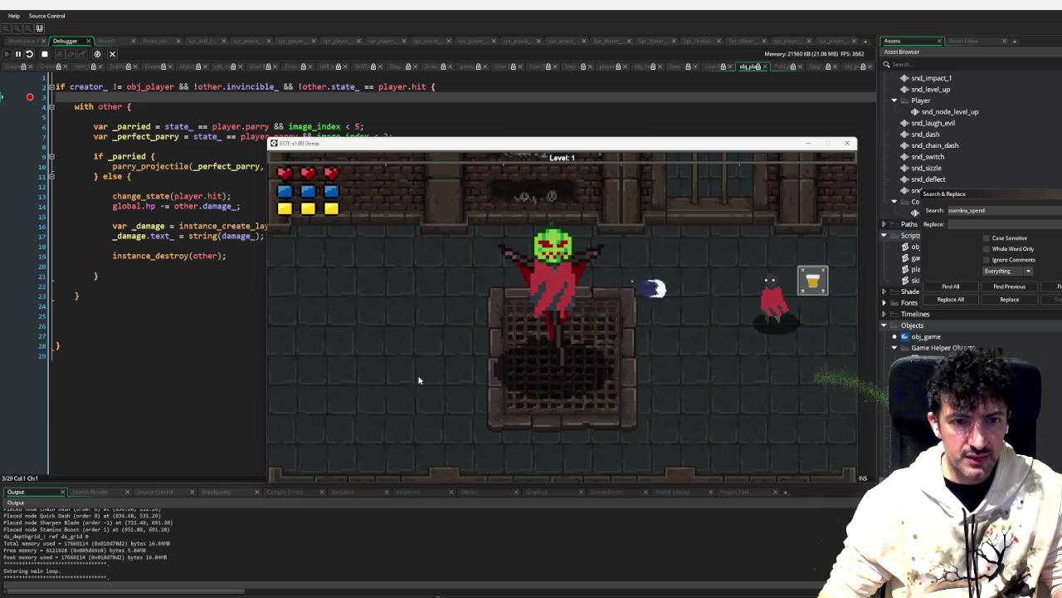
{"action": "left_click", "coordinate": [44, 53]}
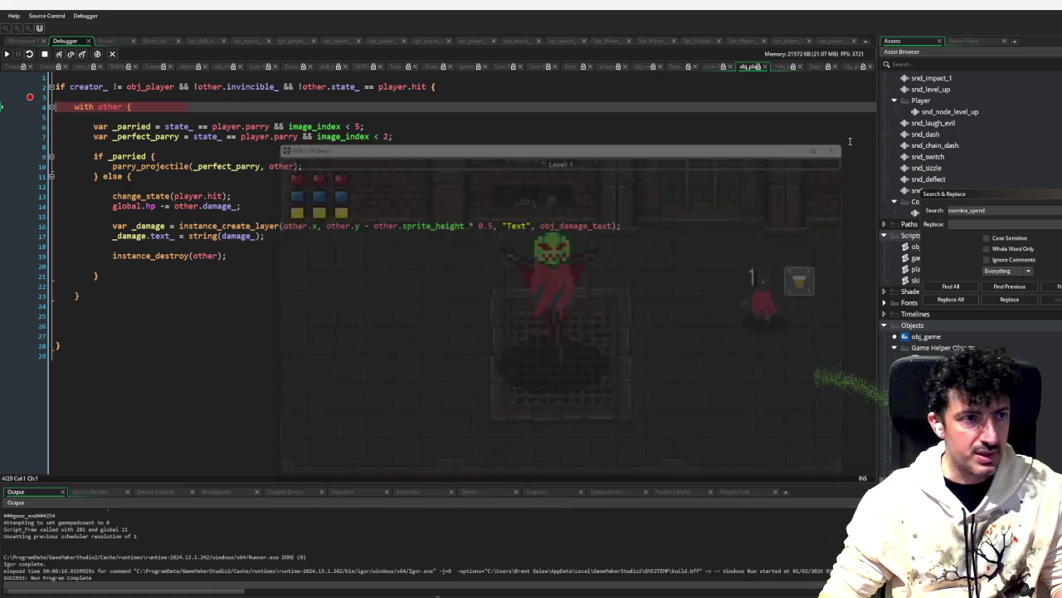
Step: Expand Sprites > Player Sprites > Player Attack and show spr_player_attack_1's collision mask
{"action": "key", "text": "Escape"}
{"action": "left_click", "coordinate": [995, 191]}
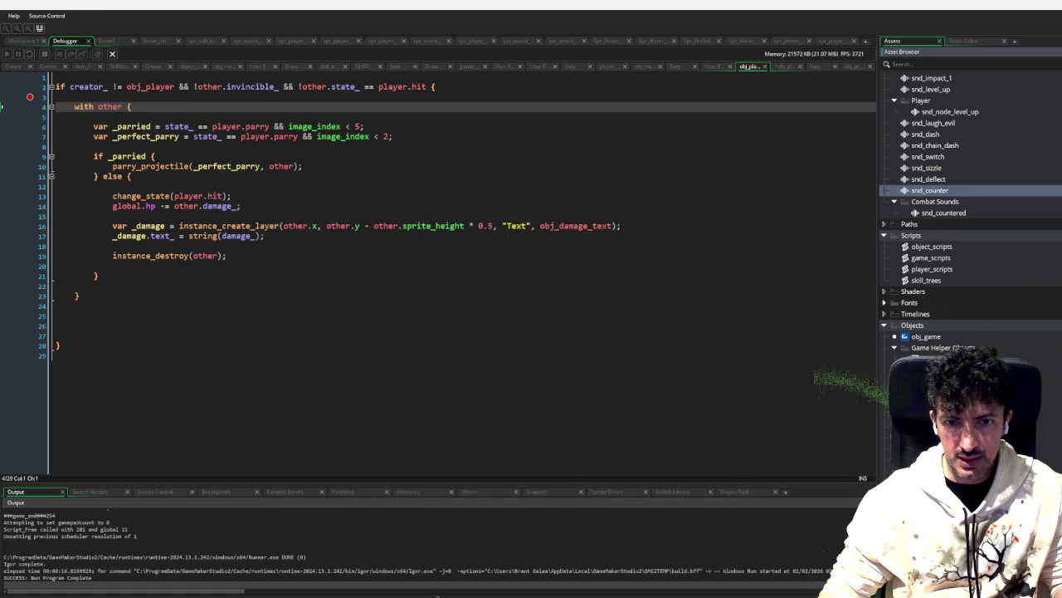
{"action": "scroll", "coordinate": [1000, 269], "scroll_direction": "up", "scroll_amount": 3}
{"action": "scroll", "coordinate": [979, 198], "scroll_direction": "up", "scroll_amount": 2}
{"action": "scroll", "coordinate": [921, 141], "scroll_direction": "up", "scroll_amount": 1}
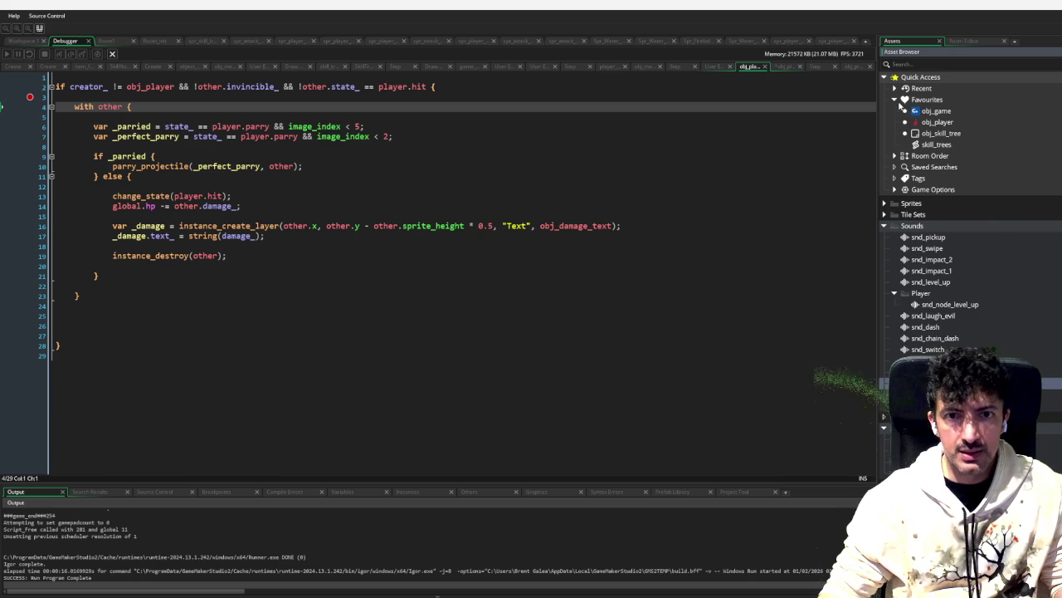
{"action": "left_click", "coordinate": [885, 226]}
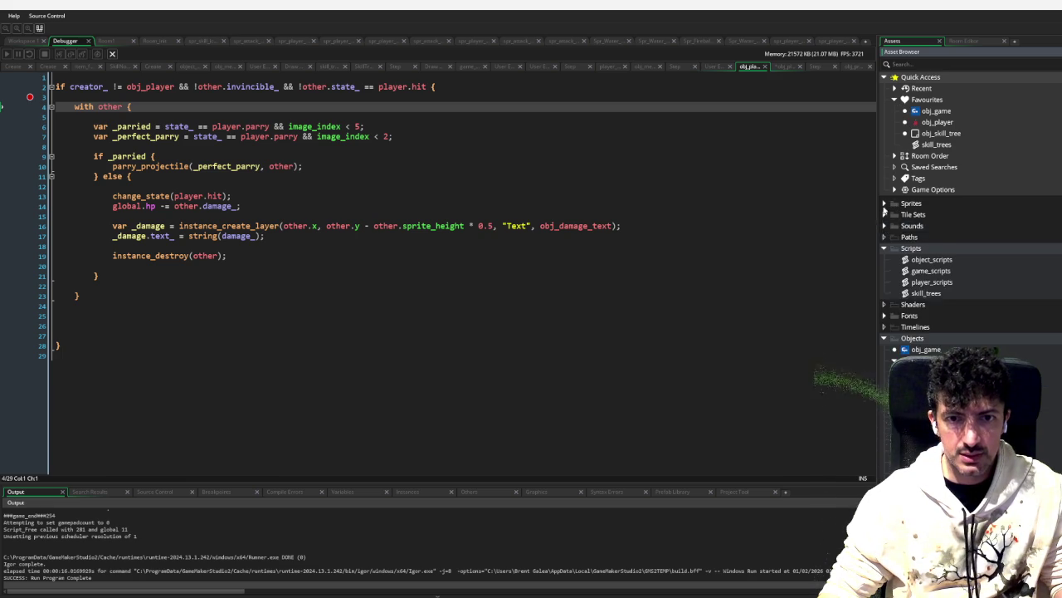
{"action": "left_click", "coordinate": [884, 204]}
{"action": "left_click", "coordinate": [906, 239]}
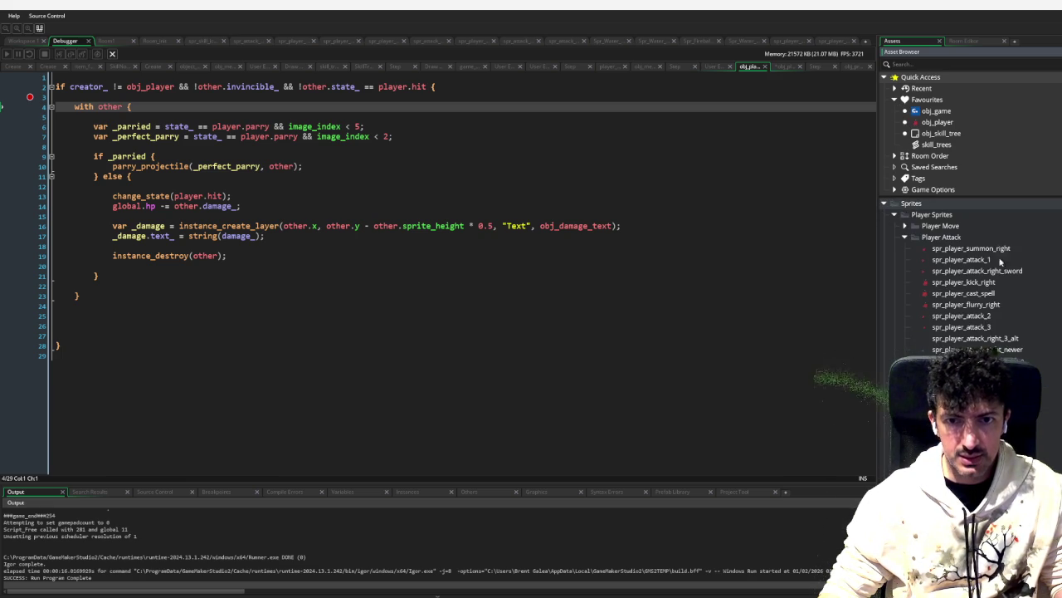
{"action": "double_click", "coordinate": [982, 261]}
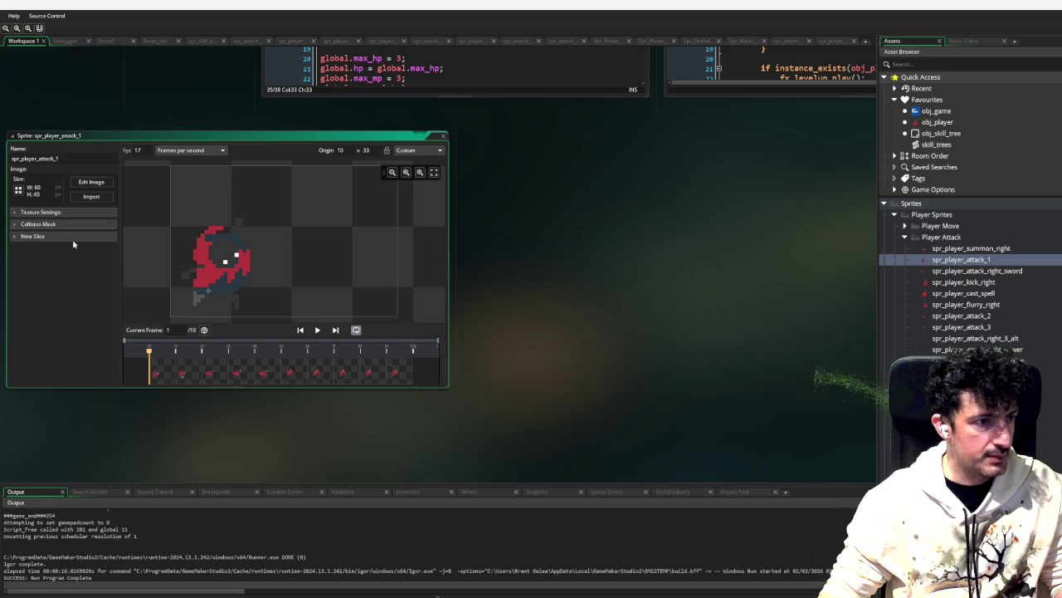
{"action": "left_click", "coordinate": [46, 224]}
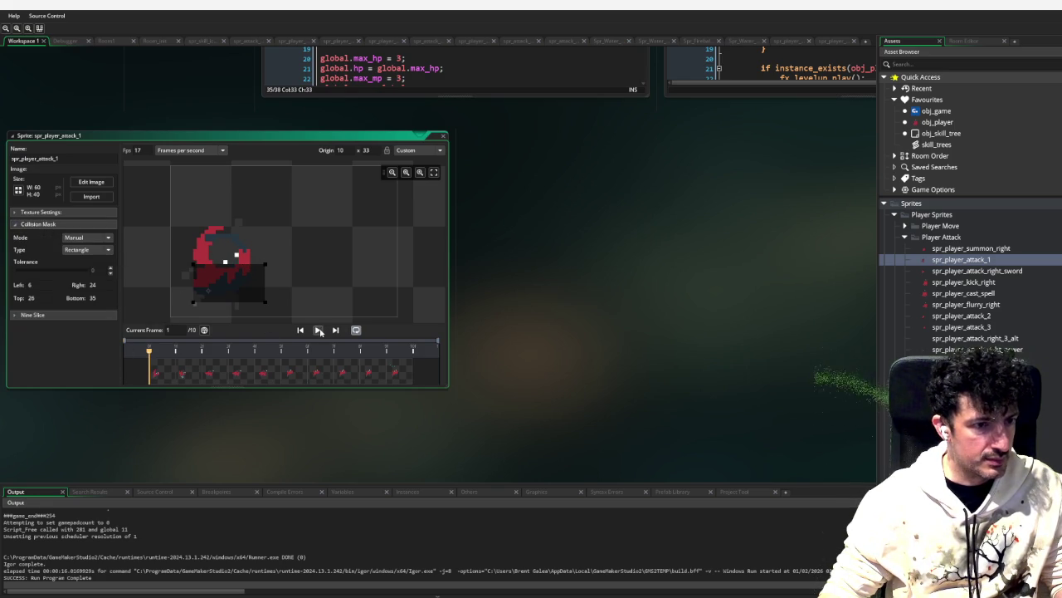
Step: Play attack_1's animation, then open spr_player_attack_2 and spr_player_attack_3 with their collision masks expanded
{"action": "left_click", "coordinate": [318, 330]}
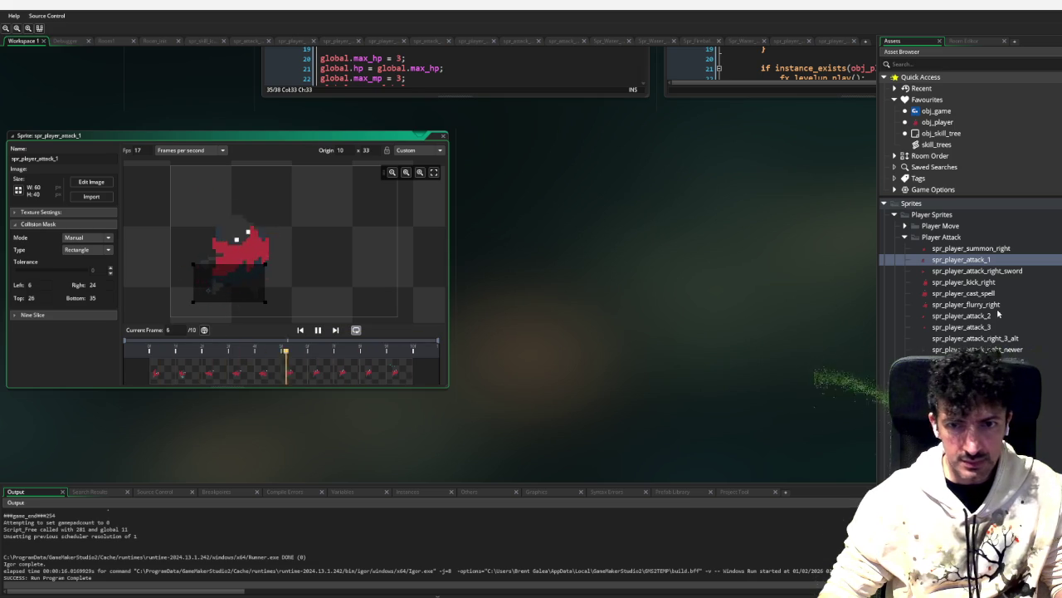
{"action": "double_click", "coordinate": [961, 315]}
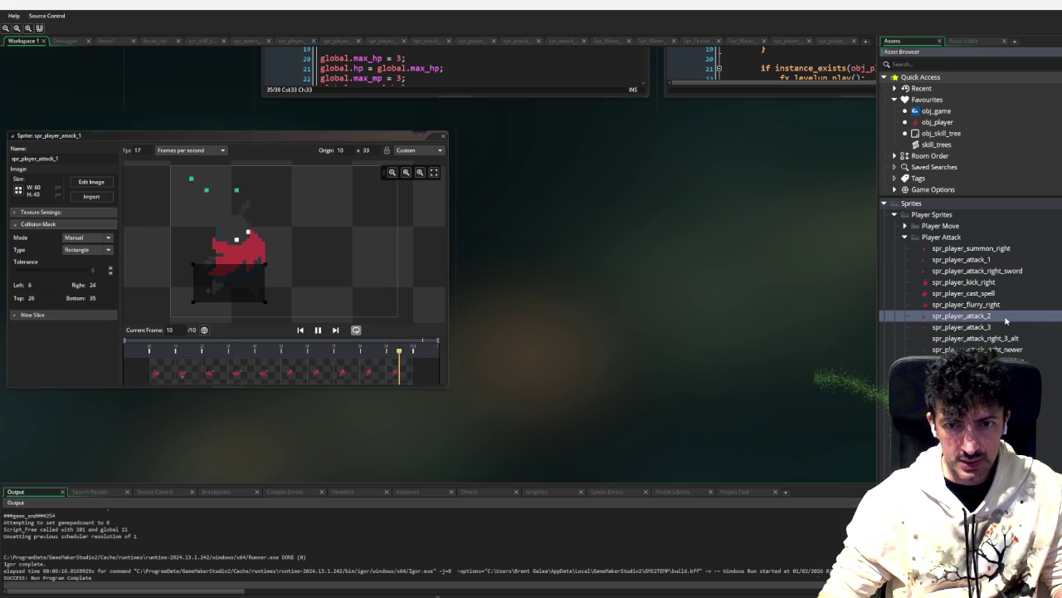
{"action": "left_click", "coordinate": [317, 330]}
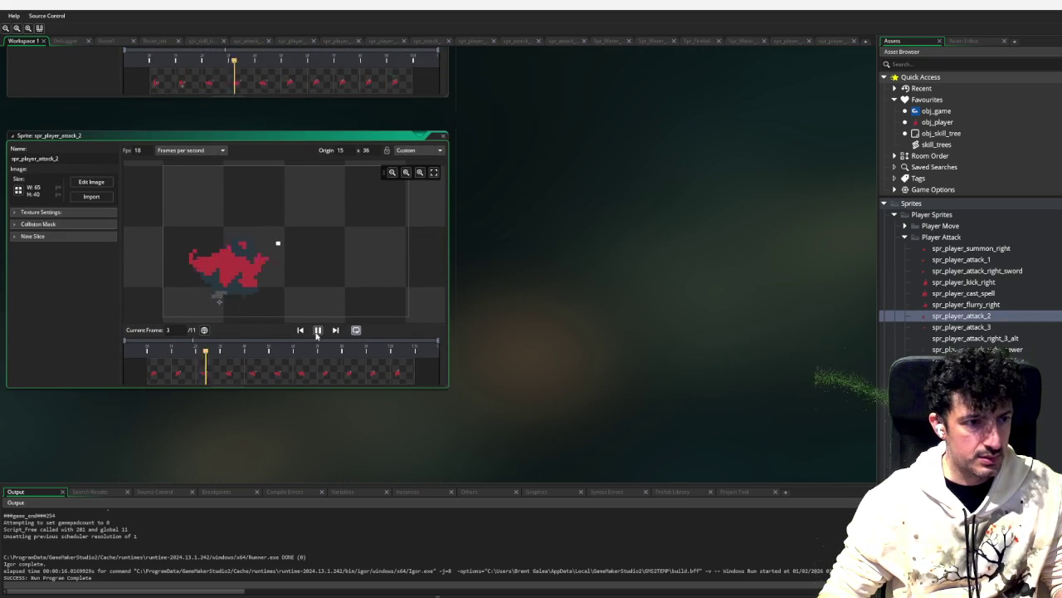
{"action": "left_click", "coordinate": [57, 224]}
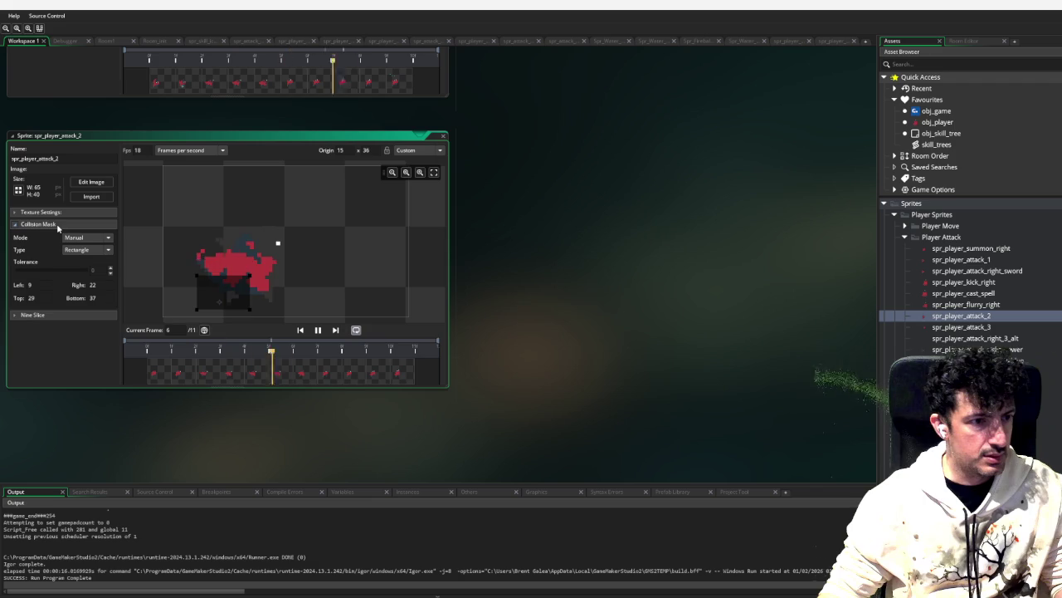
{"action": "double_click", "coordinate": [961, 327]}
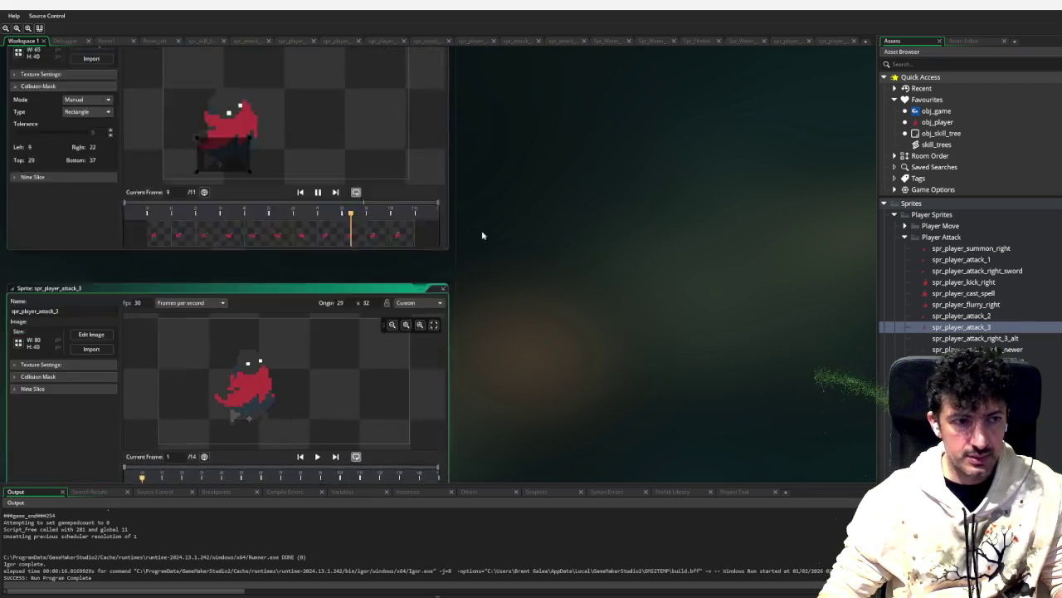
{"action": "left_click", "coordinate": [33, 225]}
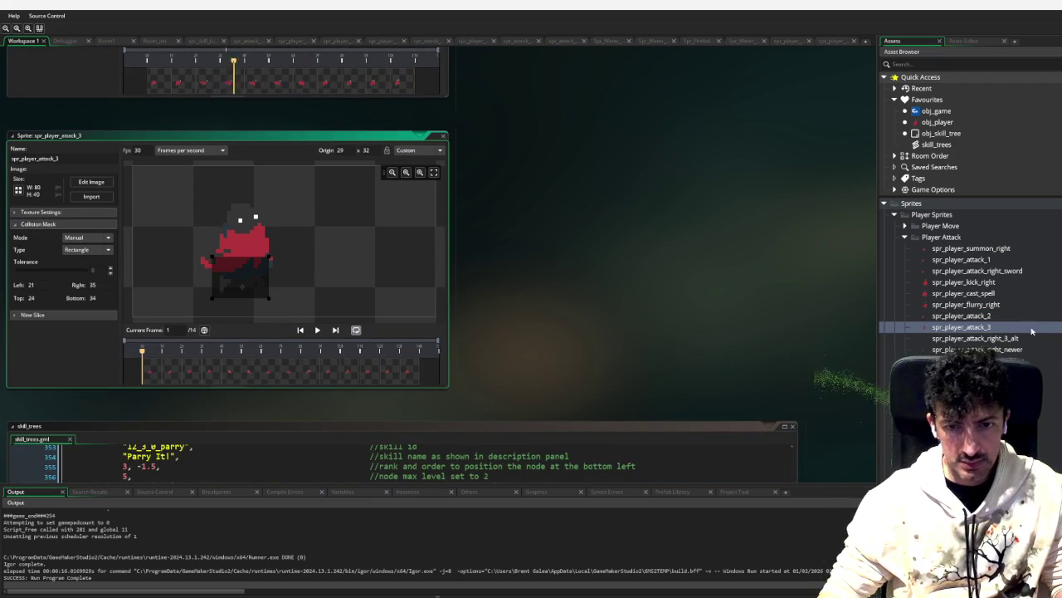
Step: Scroll to skill_trees.gml's Parry It! node showing parry_cost and parry_damage_percentage
{"action": "scroll", "coordinate": [1029, 319], "scroll_direction": "down", "scroll_amount": 3}
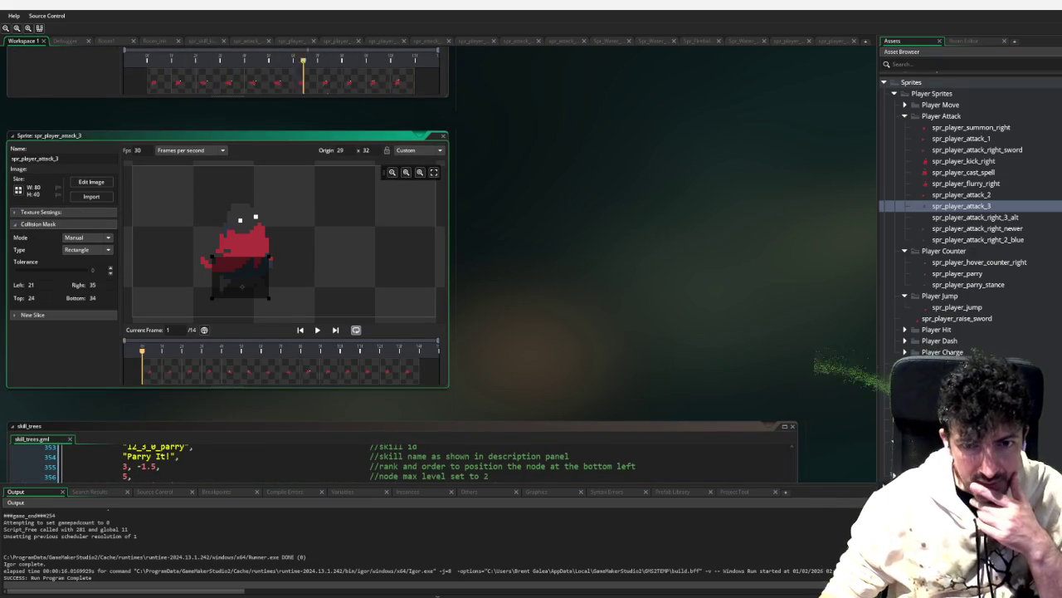
{"action": "scroll", "coordinate": [971, 216], "scroll_direction": "down", "scroll_amount": 6}
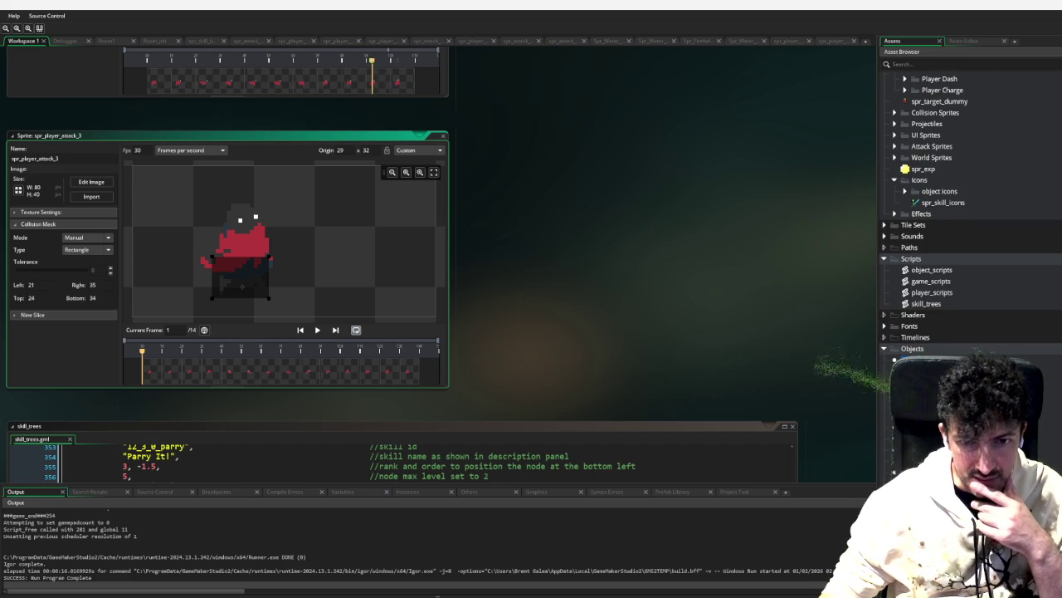
{"action": "left_click", "coordinate": [929, 438]}
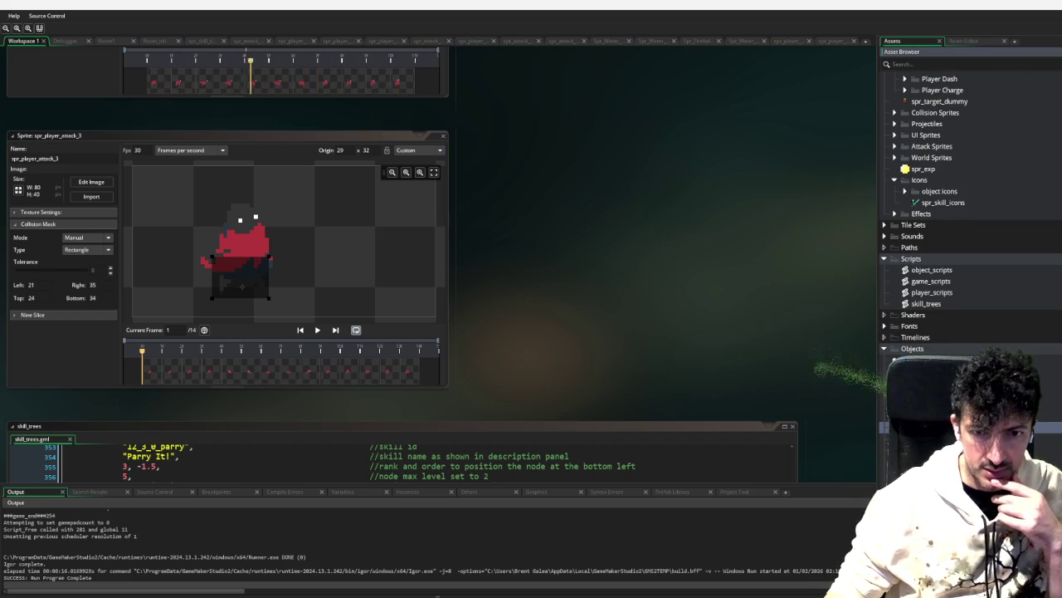
{"action": "scroll", "coordinate": [835, 373], "scroll_direction": "up", "scroll_amount": 5}
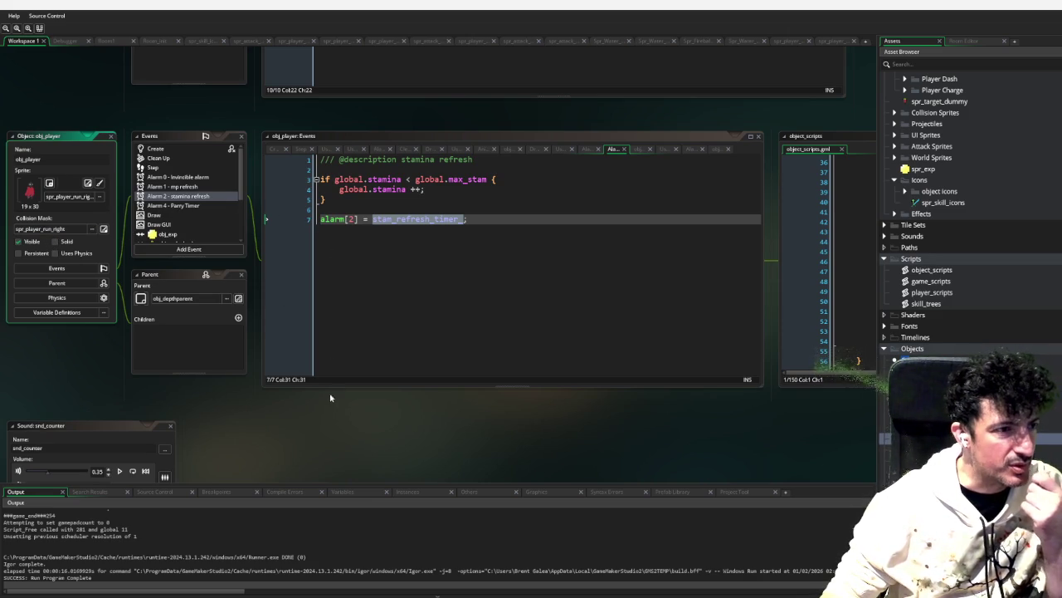
{"action": "scroll", "coordinate": [314, 400], "scroll_direction": "down", "scroll_amount": 5}
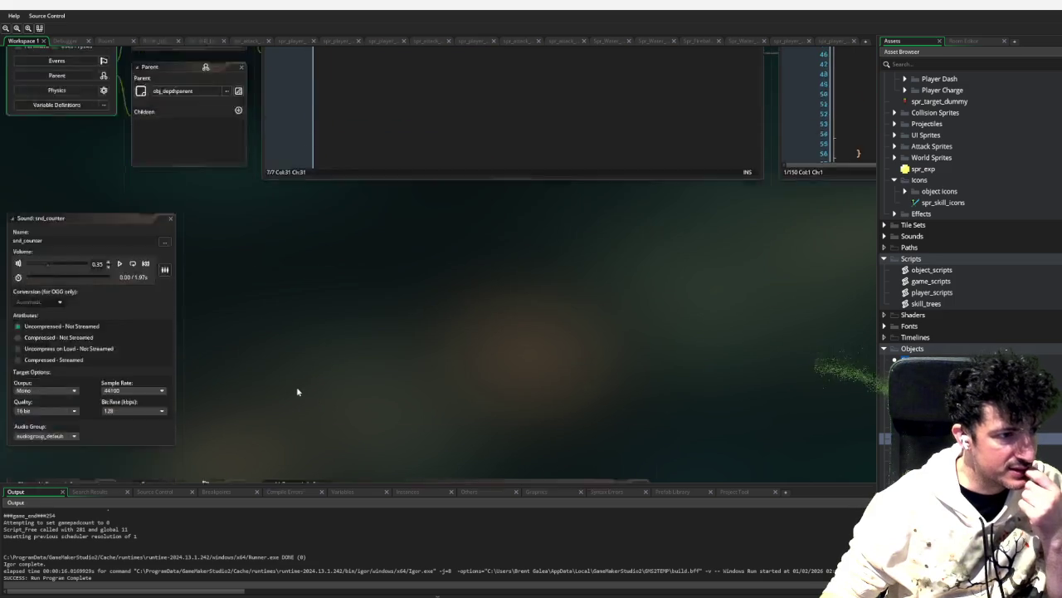
{"action": "scroll", "coordinate": [192, 409], "scroll_direction": "down", "scroll_amount": 5}
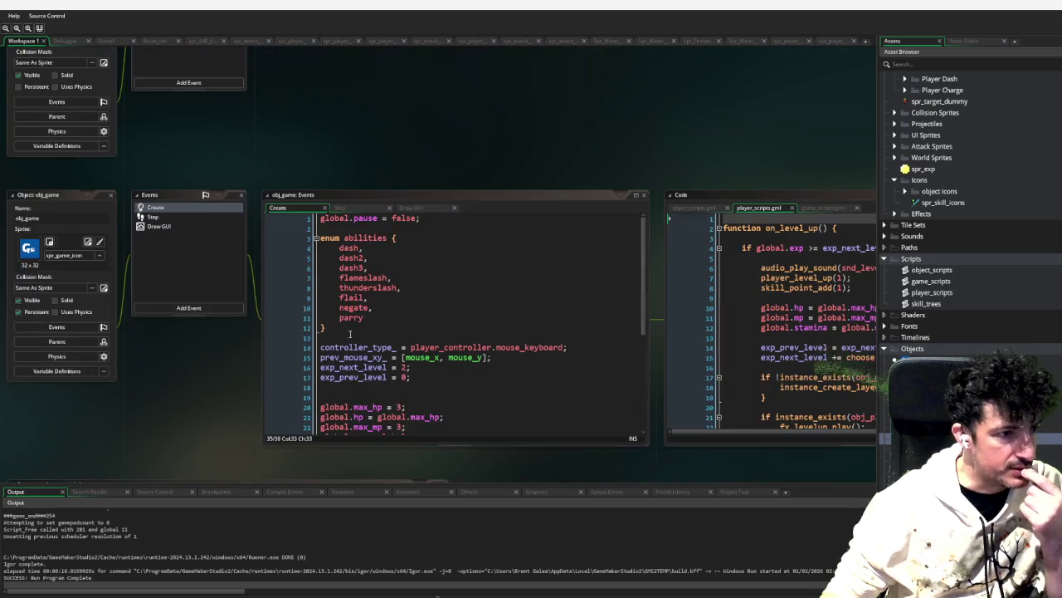
{"action": "scroll", "coordinate": [249, 384], "scroll_direction": "down", "scroll_amount": 5}
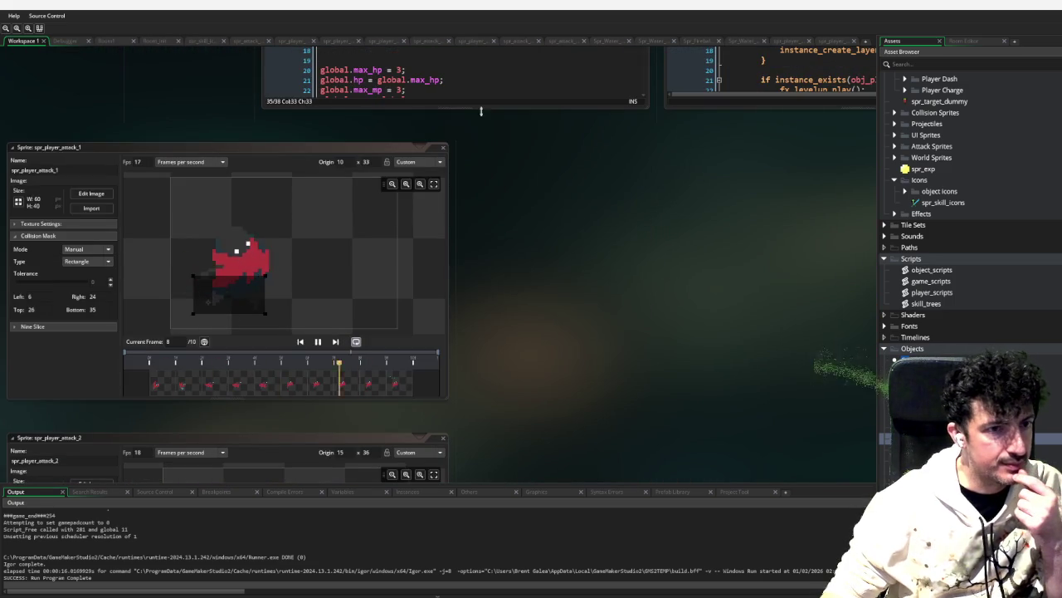
{"action": "scroll", "coordinate": [463, 218], "scroll_direction": "down", "scroll_amount": 5}
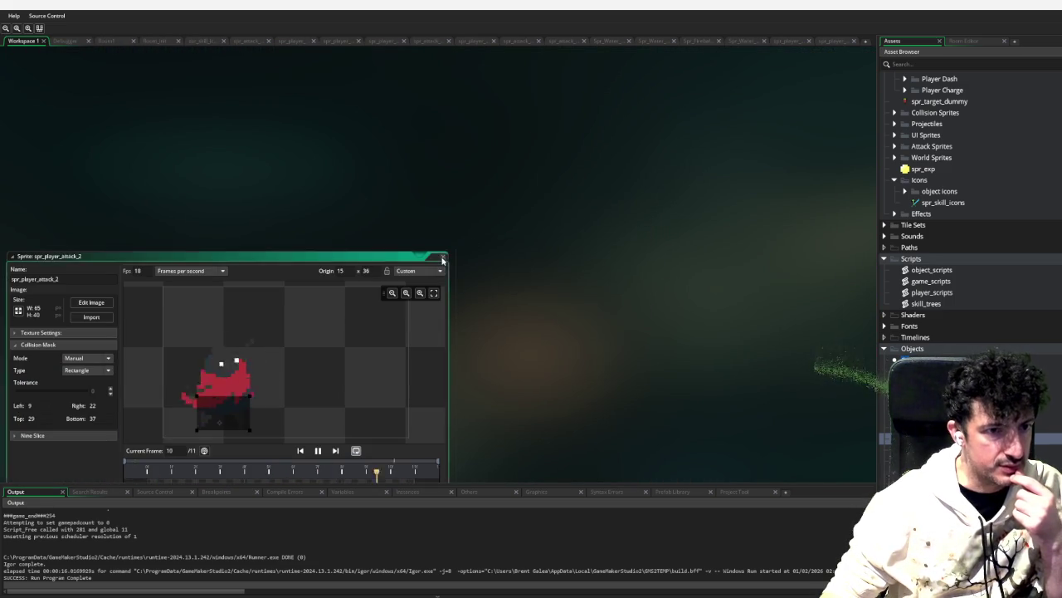
{"action": "scroll", "coordinate": [455, 275], "scroll_direction": "down", "scroll_amount": 5}
{"action": "scroll", "coordinate": [455, 275], "scroll_direction": "down", "scroll_amount": 5}
{"action": "mouse_move", "coordinate": [442, 210]}
{"action": "left_mouse_down"}
{"action": "mouse_move", "coordinate": [444, 48]}
{"action": "mouse_move", "coordinate": [445, 130]}
{"action": "left_mouse_up"}
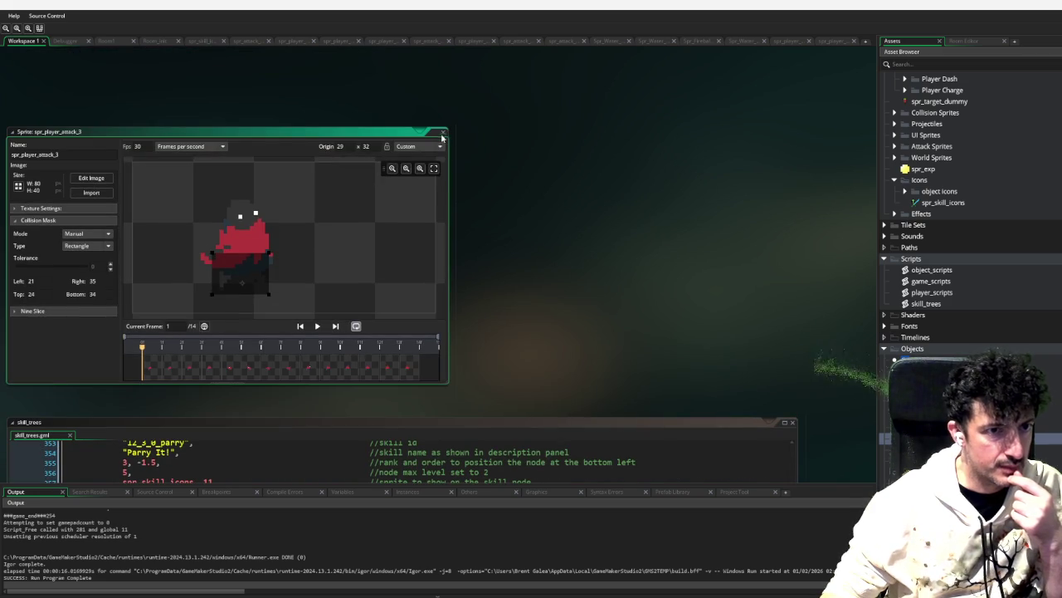
{"action": "scroll", "coordinate": [541, 221], "scroll_direction": "down", "scroll_amount": 20}
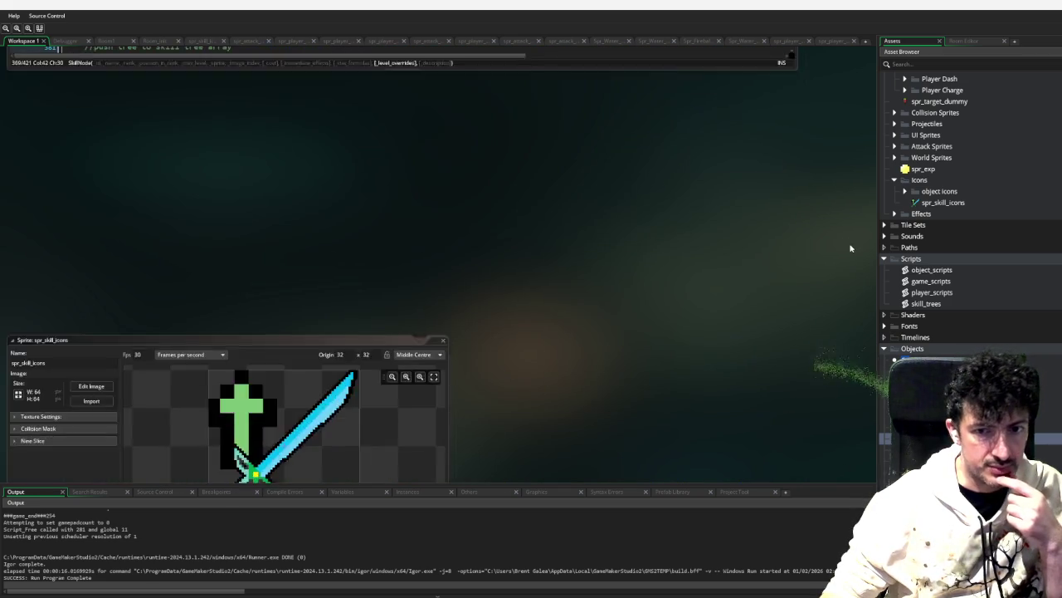
{"action": "scroll", "coordinate": [851, 249], "scroll_direction": "up", "scroll_amount": 7}
{"action": "scroll", "coordinate": [830, 261], "scroll_direction": "down", "scroll_amount": 5}
{"action": "scroll", "coordinate": [821, 269], "scroll_direction": "up", "scroll_amount": 10}
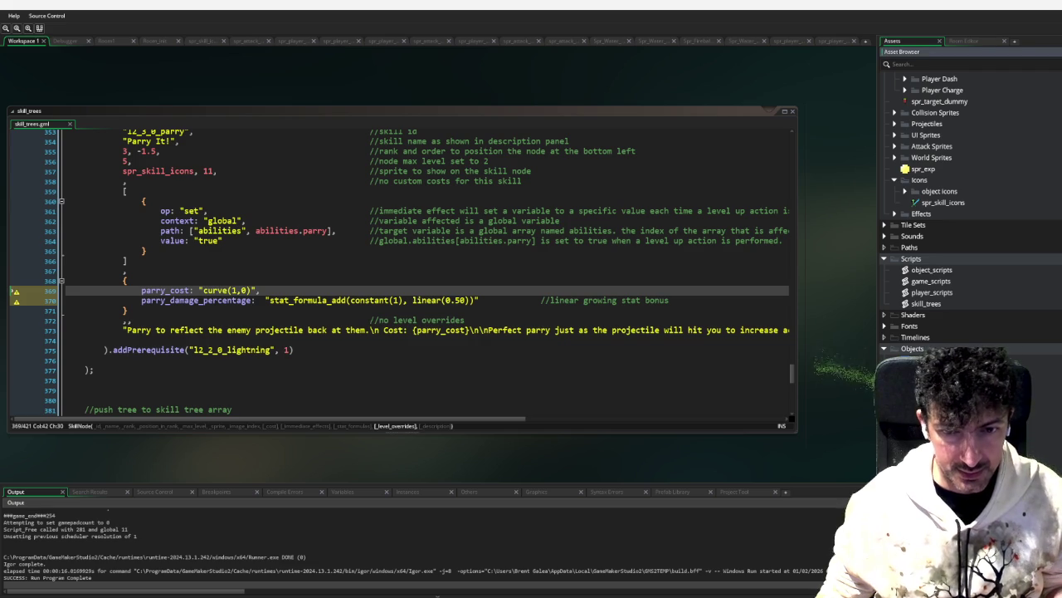
Step: Close the floating skill_trees.gml window with Ctrl+W
{"action": "key", "text": "ctrl+w"}
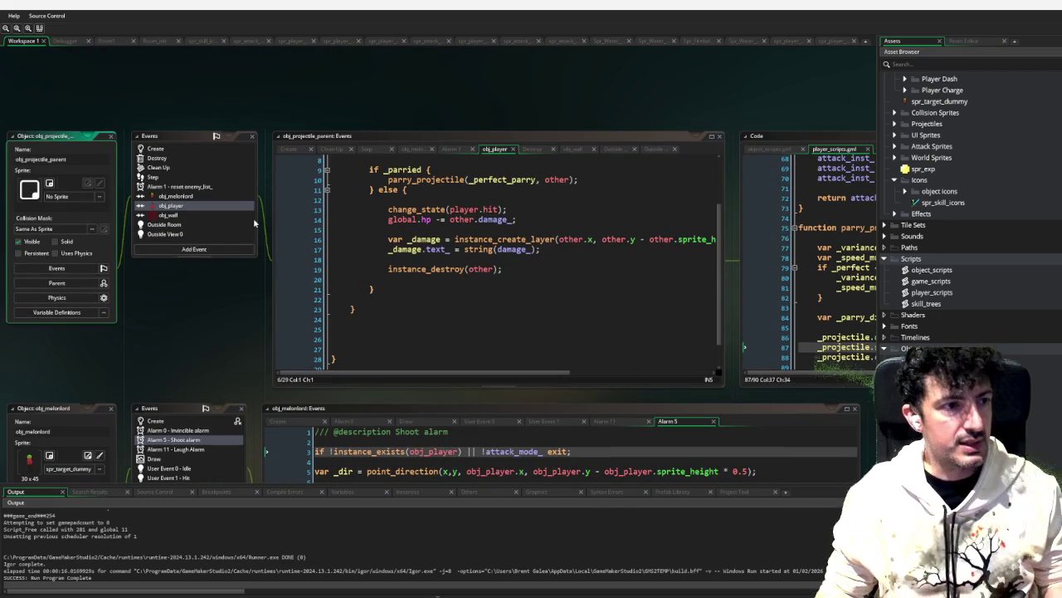
Step: Set a breakpoint on the collision check line and run the game in debug mode with F6
{"action": "scroll", "coordinate": [685, 261], "scroll_direction": "up", "scroll_amount": 3}
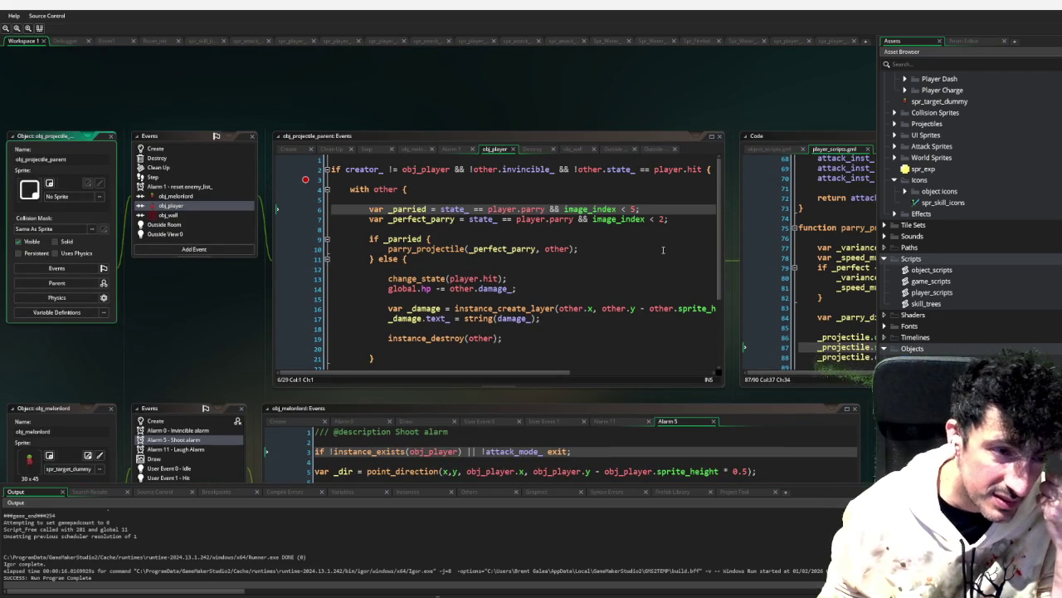
{"action": "left_click", "coordinate": [305, 166]}
{"action": "left_click", "coordinate": [306, 180]}
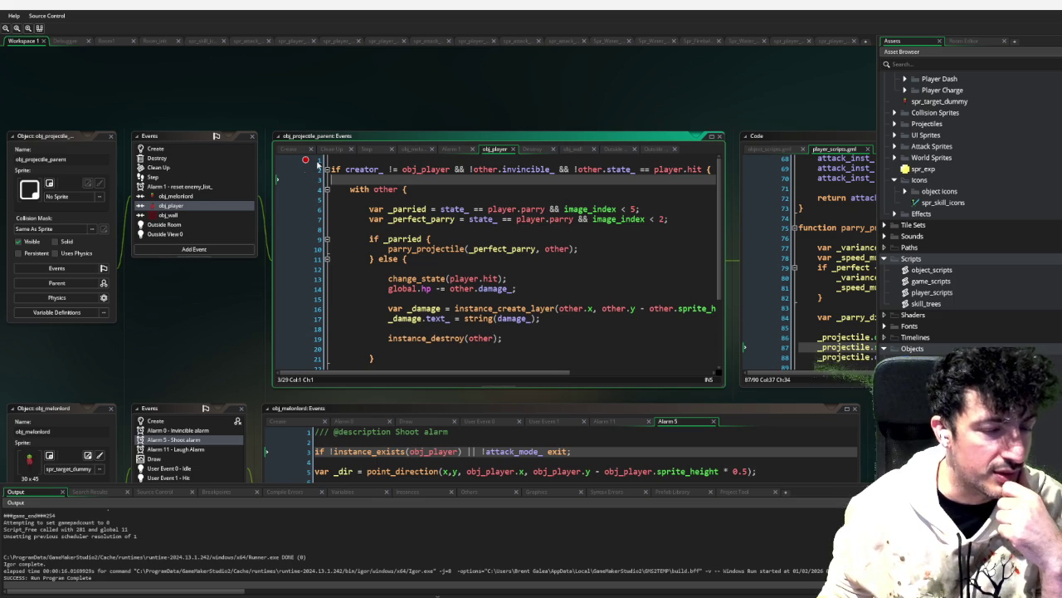
{"action": "key", "text": "F6"}
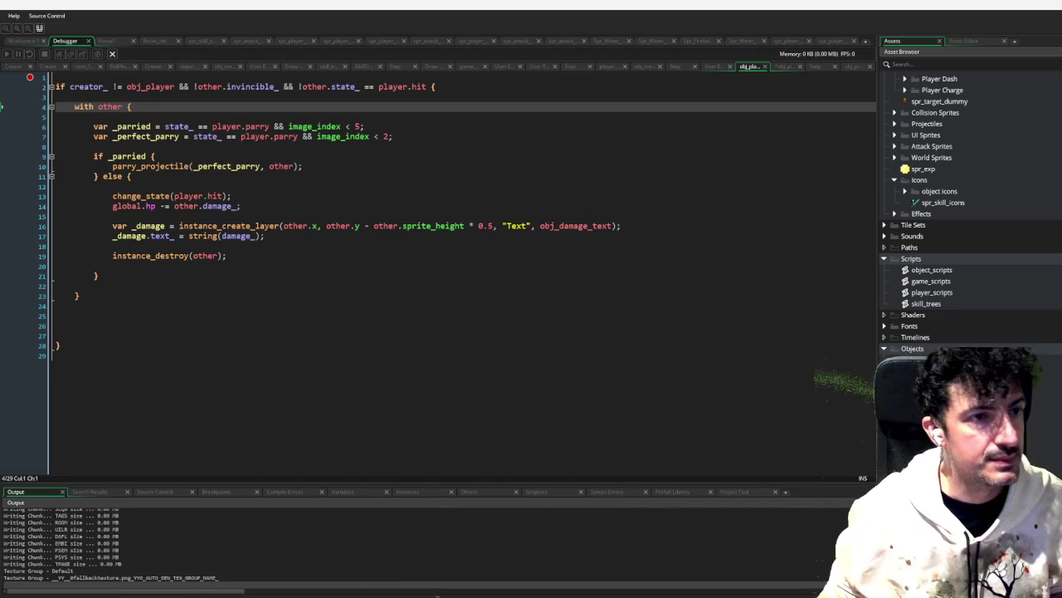
Step: Walk the player right, then down and left into the projectile to trigger the breakpoint
{"action": "key", "text": "Right"}
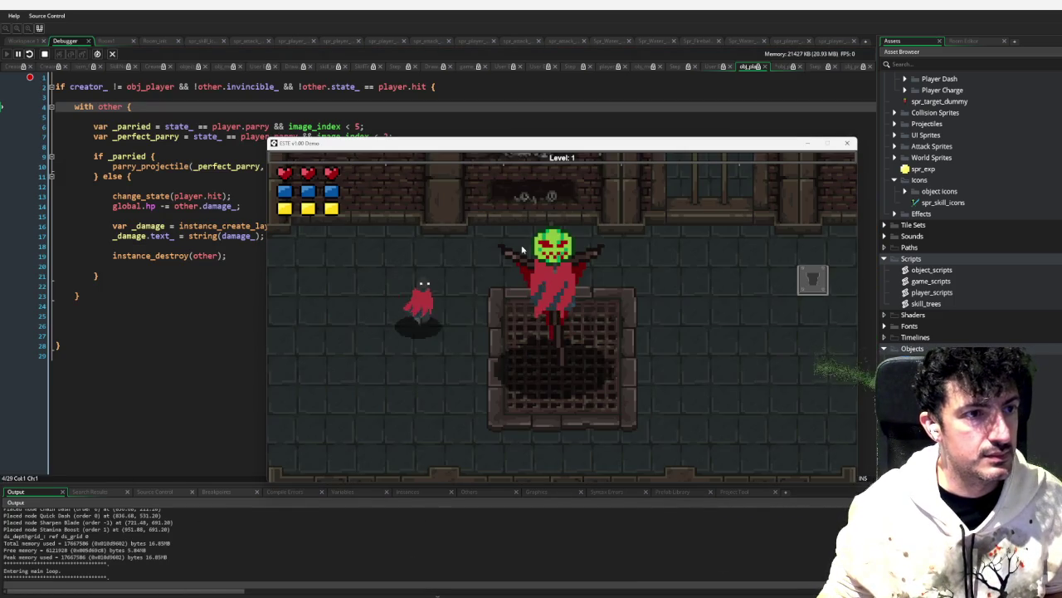
{"action": "key", "text": "Down"}
{"action": "key", "text": "Left"}
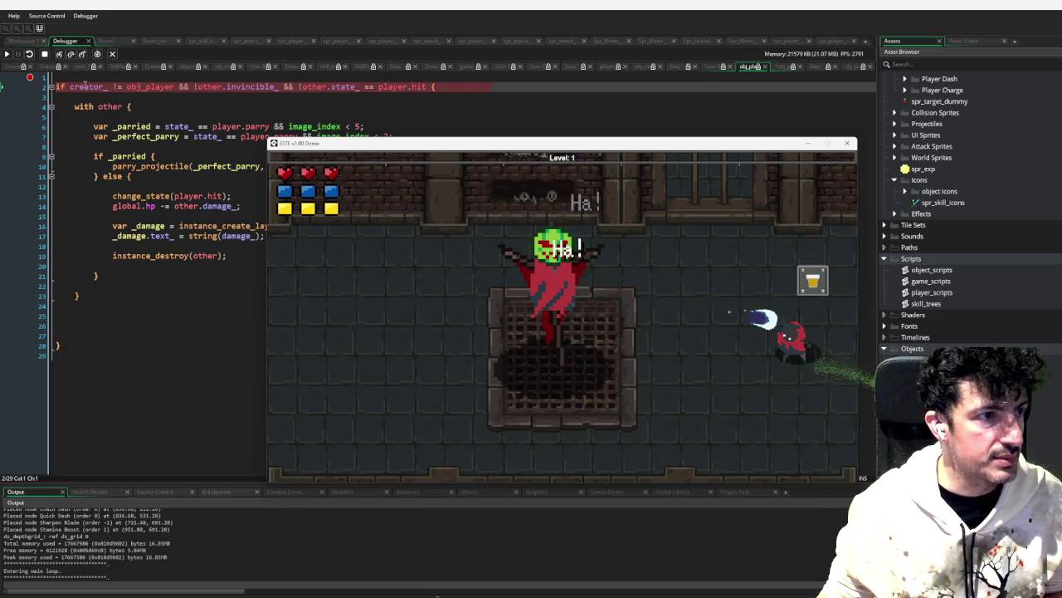
{"action": "mouse_move", "coordinate": [85, 82]}
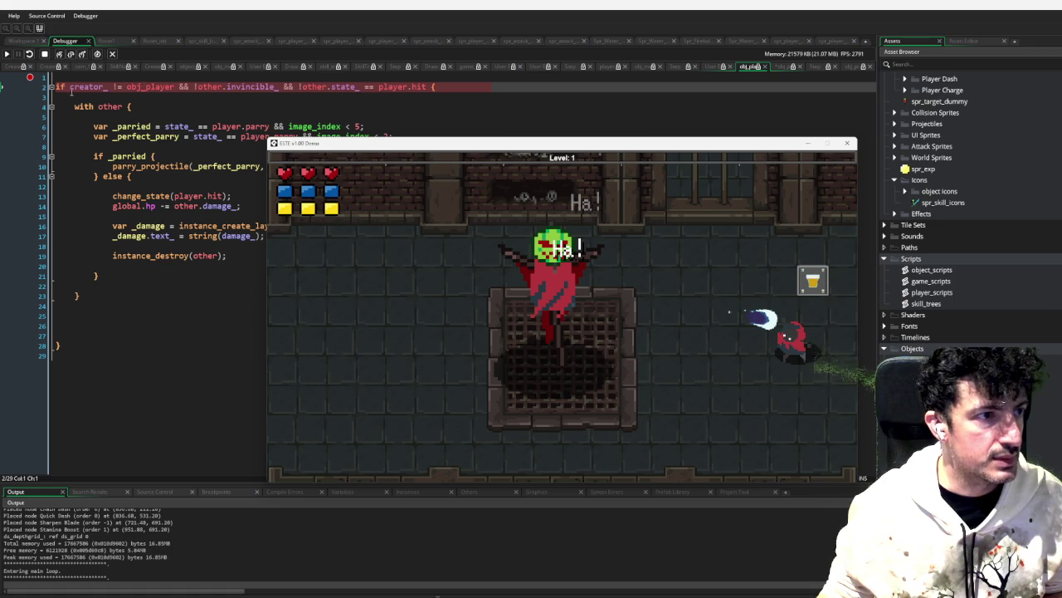
{"action": "mouse_move", "coordinate": [260, 91]}
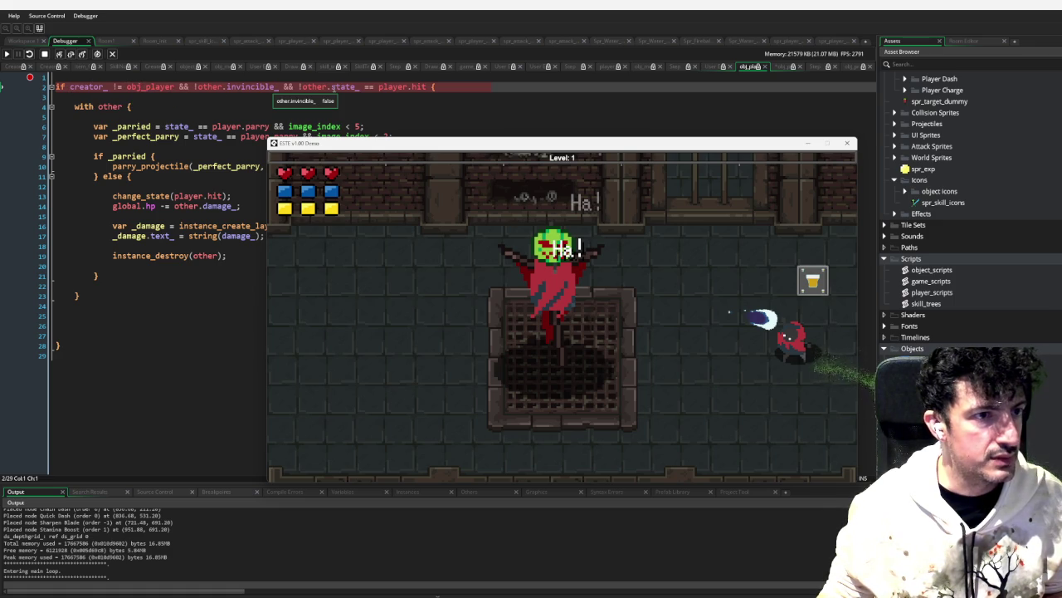
{"action": "mouse_move", "coordinate": [355, 88]}
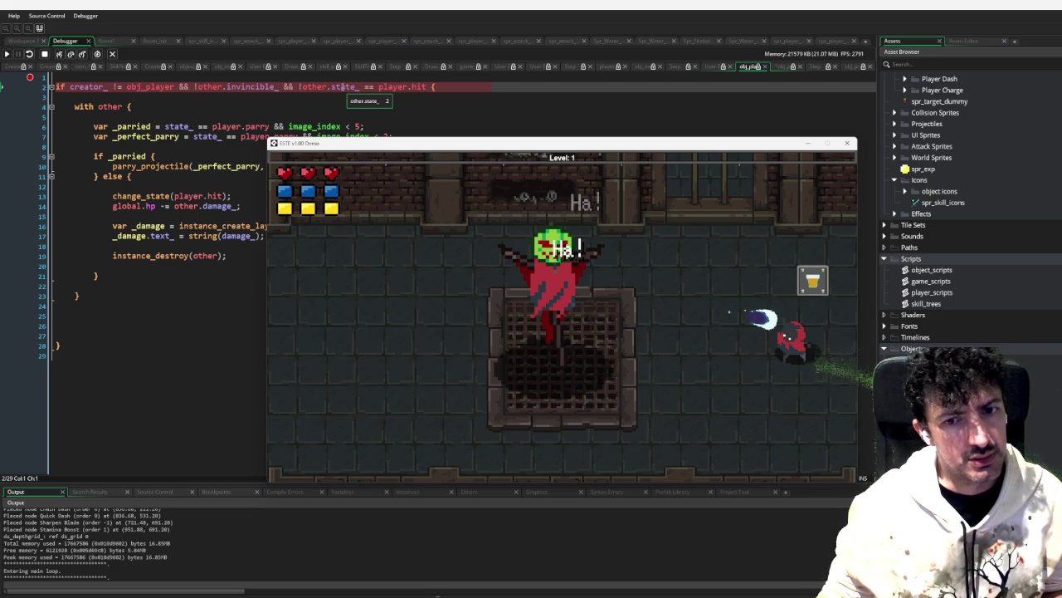
Step: Step into the next code block, stop the game, and return to Workspace 1
{"action": "key", "text": "Escape"}
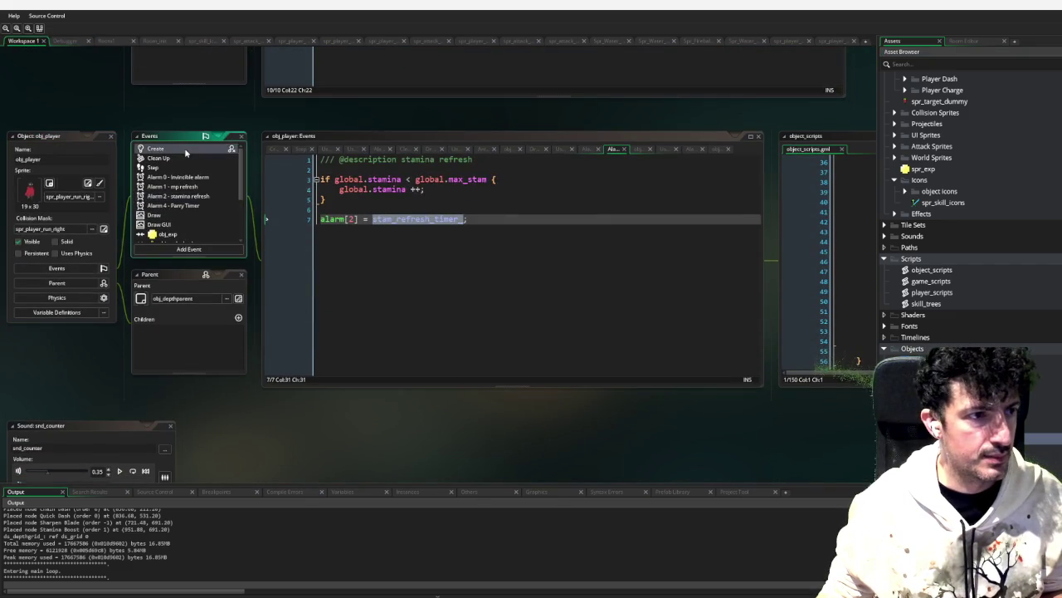
{"action": "scroll", "coordinate": [382, 179], "scroll_direction": "up", "scroll_amount": 13}
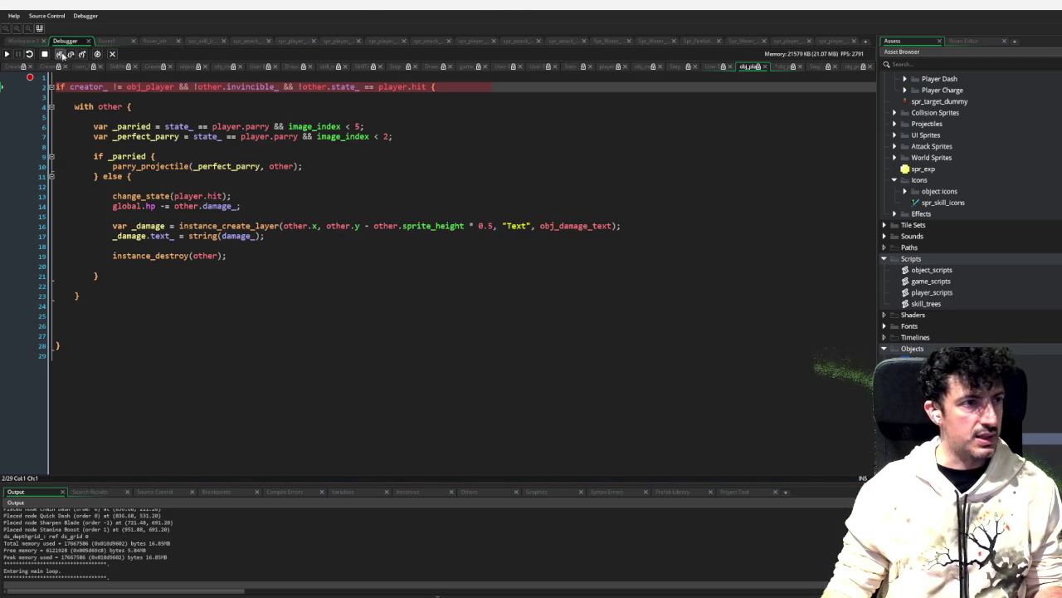
{"action": "left_click", "coordinate": [61, 53]}
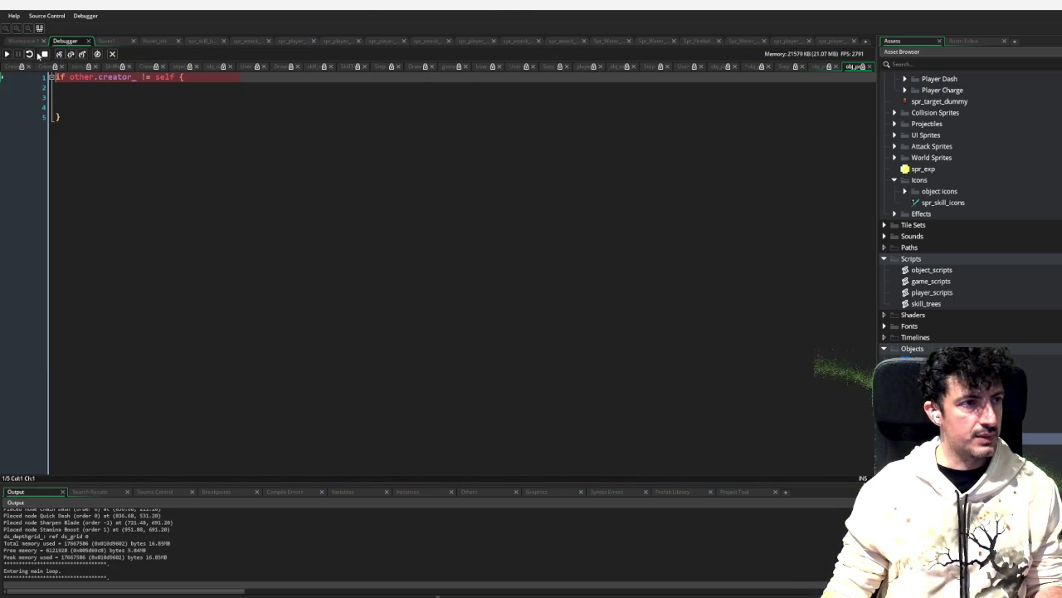
{"action": "left_click", "coordinate": [44, 54]}
{"action": "left_click", "coordinate": [20, 43]}
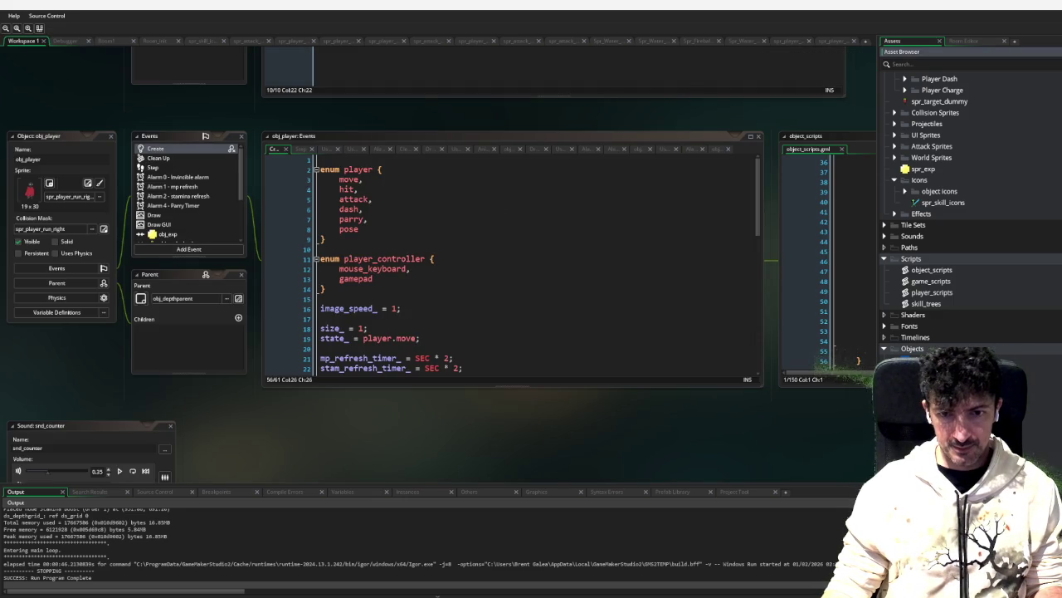
{"action": "scroll", "coordinate": [498, 266], "scroll_direction": "up", "scroll_amount": 10}
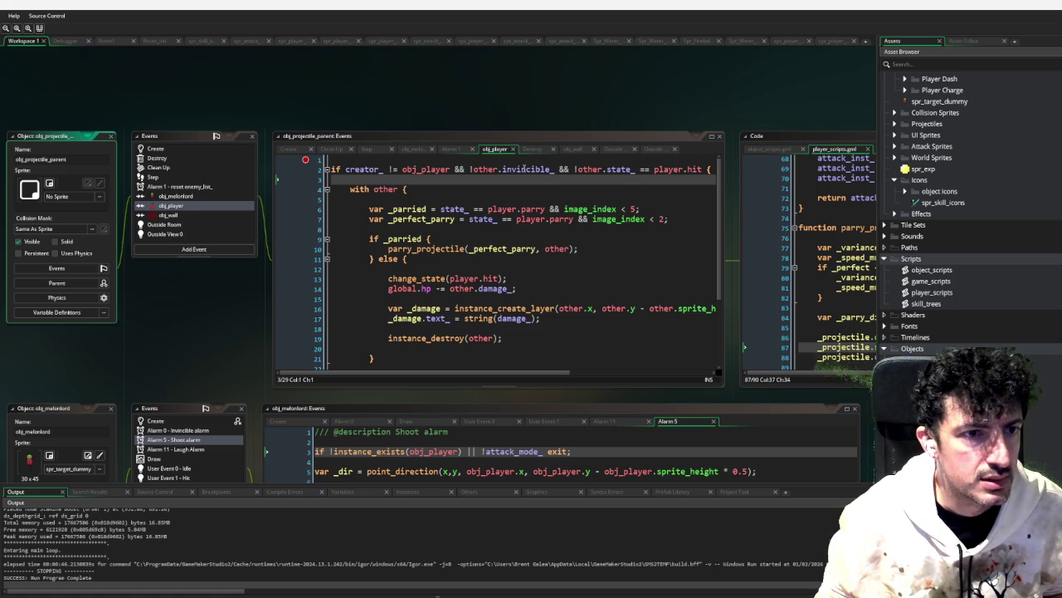
{"action": "left_click", "coordinate": [496, 168]}
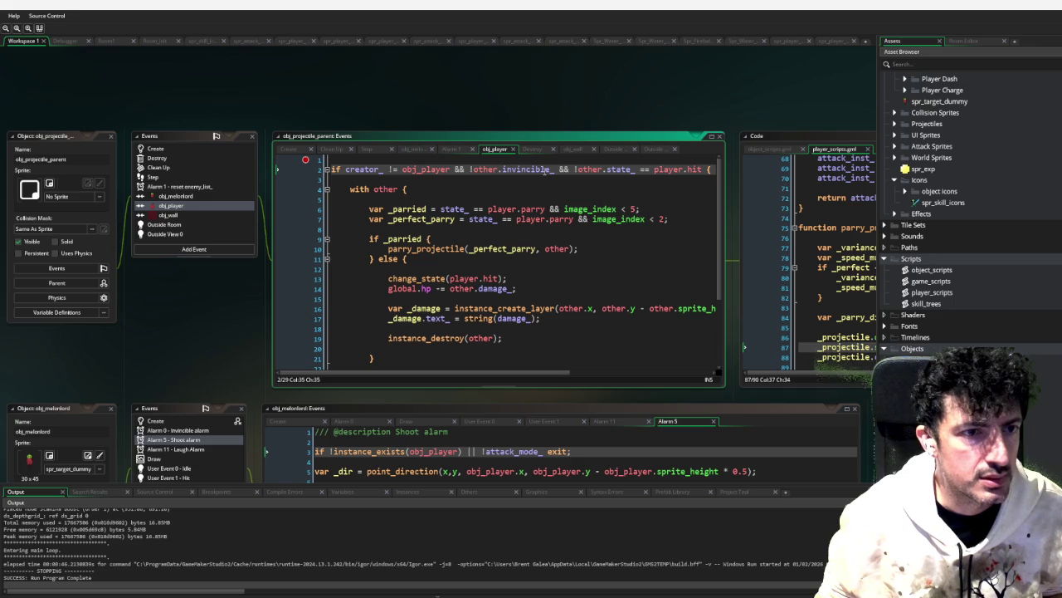
{"action": "scroll", "coordinate": [545, 377], "scroll_direction": "right", "scroll_amount": 4}
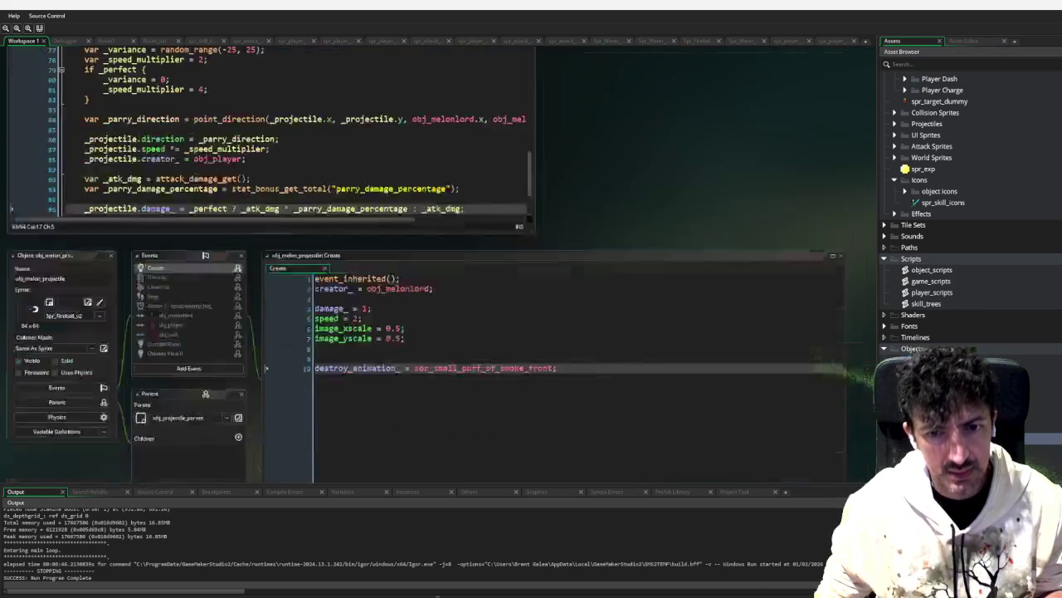
{"action": "scroll", "coordinate": [147, 196], "scroll_direction": "down", "scroll_amount": 3}
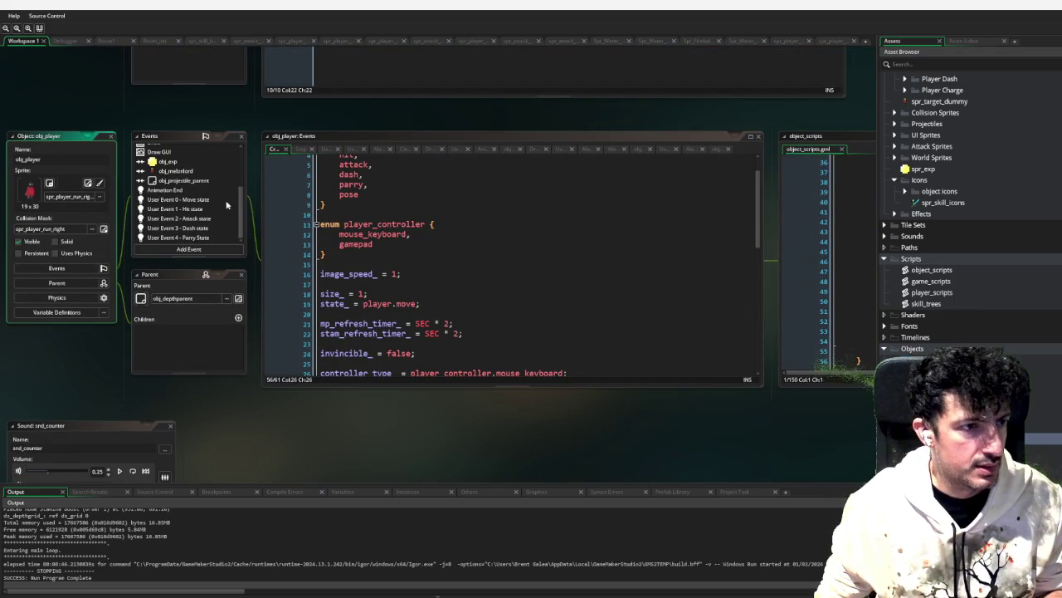
{"action": "left_click", "coordinate": [200, 218]}
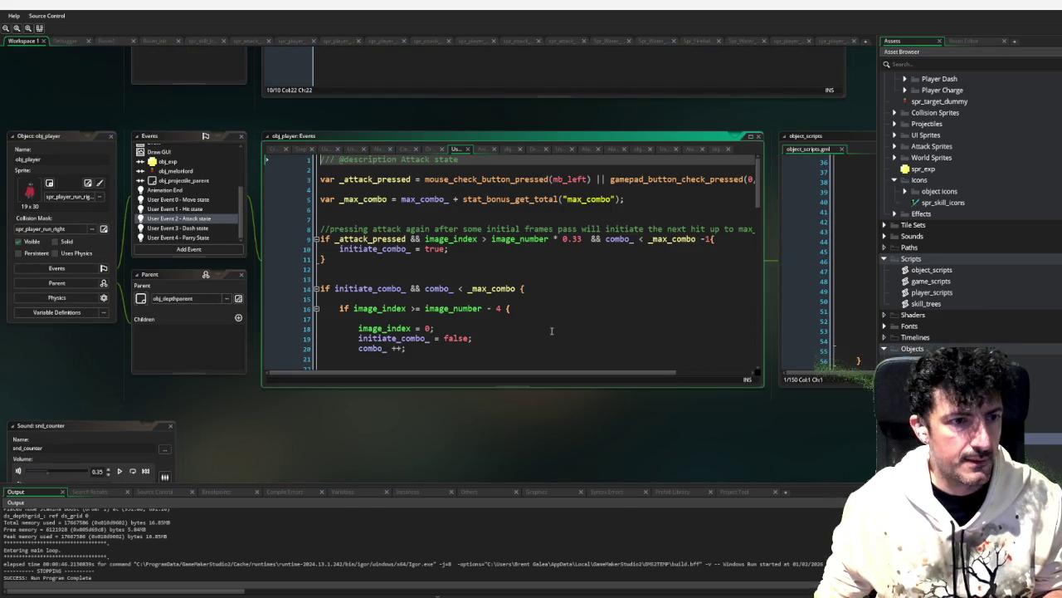
Step: Review the player's state user events, including the Move state code
{"action": "scroll", "coordinate": [429, 224], "scroll_direction": "down", "scroll_amount": 10}
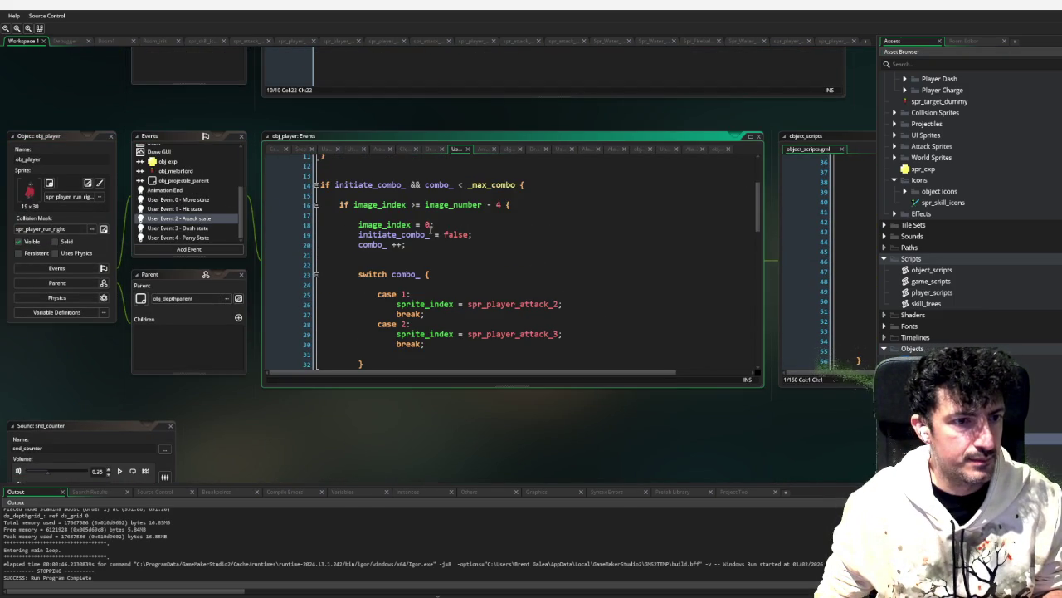
{"action": "scroll", "coordinate": [429, 224], "scroll_direction": "down", "scroll_amount": 5}
{"action": "scroll", "coordinate": [464, 218], "scroll_direction": "up", "scroll_amount": 3}
{"action": "scroll", "coordinate": [464, 218], "scroll_direction": "up", "scroll_amount": 15}
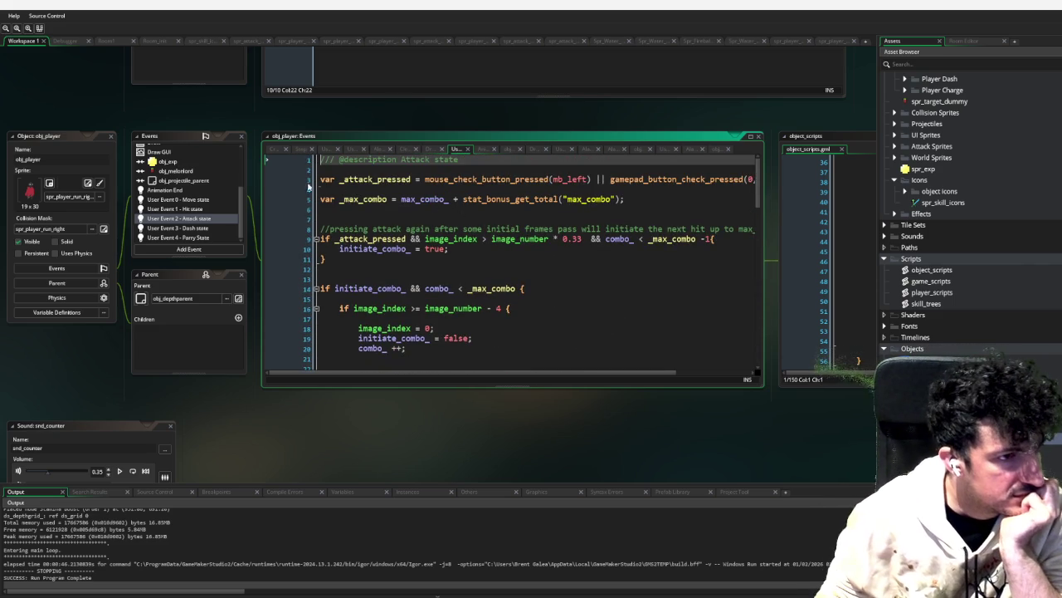
{"action": "left_click", "coordinate": [208, 200]}
{"action": "scroll", "coordinate": [594, 253], "scroll_direction": "up", "scroll_amount": 6}
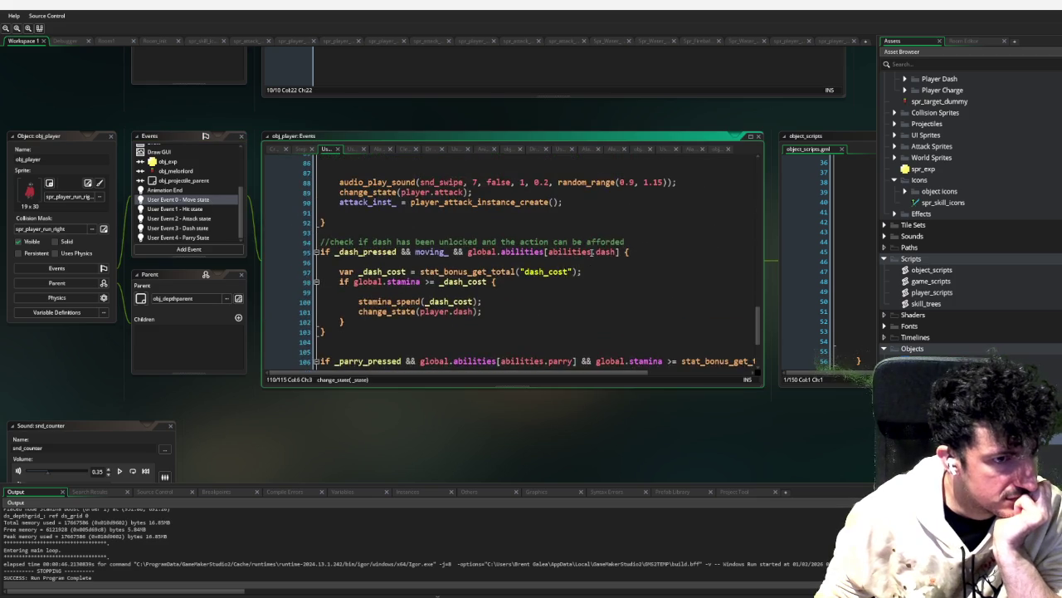
{"action": "scroll", "coordinate": [592, 254], "scroll_direction": "up", "scroll_amount": 10}
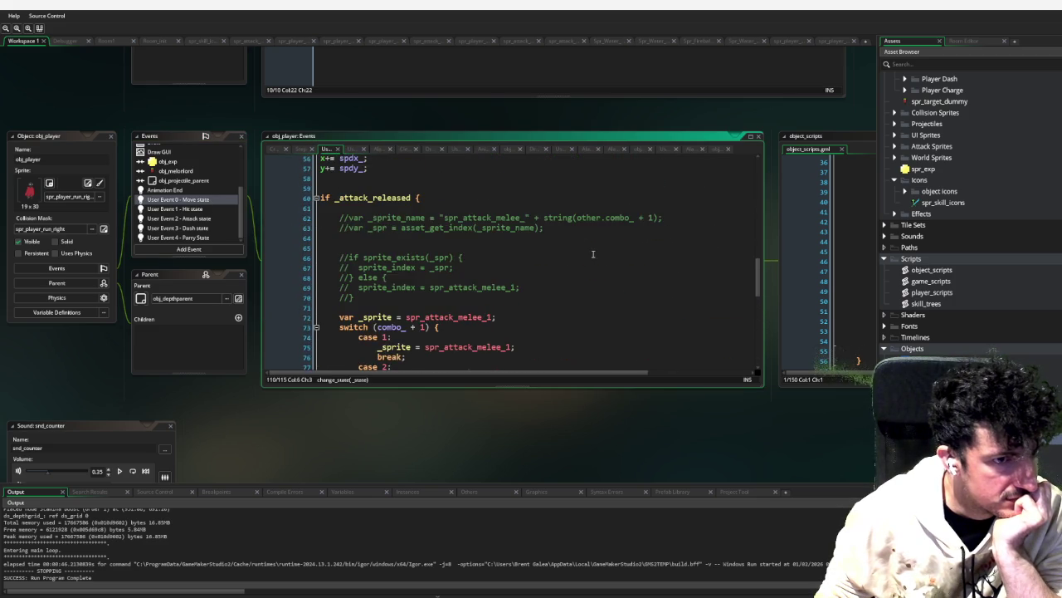
{"action": "scroll", "coordinate": [595, 257], "scroll_direction": "down", "scroll_amount": 10}
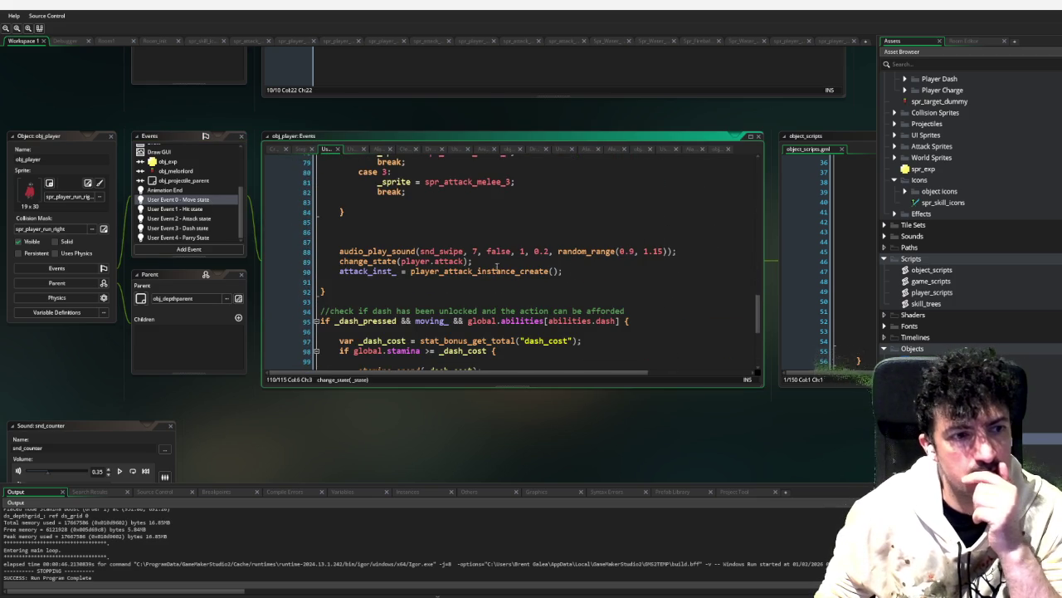
Step: Jump to the change_state function definition and read through it
{"action": "middle_click", "coordinate": [370, 260]}
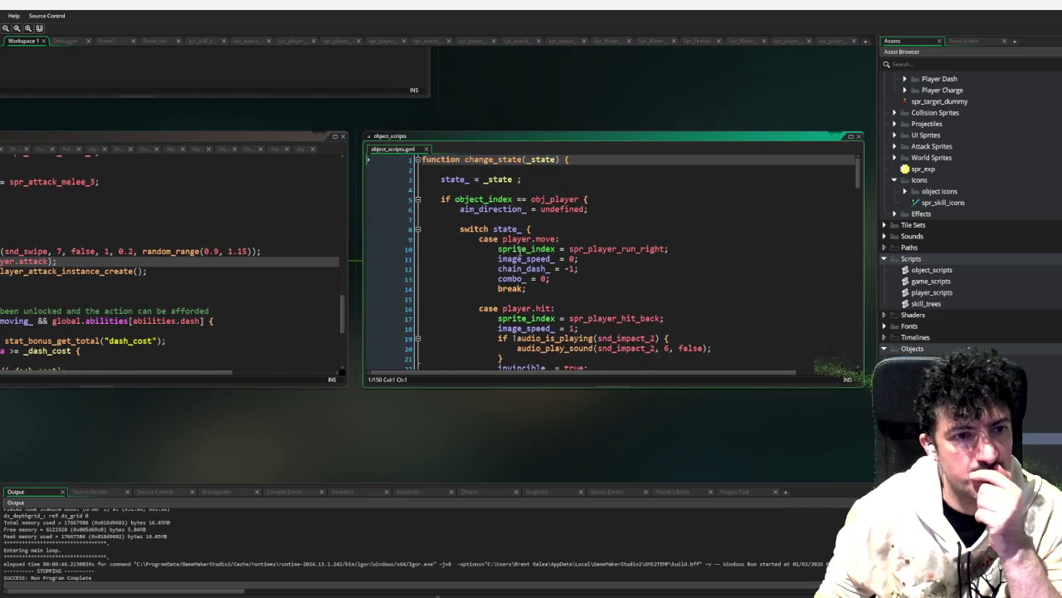
{"action": "scroll", "coordinate": [548, 249], "scroll_direction": "down", "scroll_amount": 3}
{"action": "scroll", "coordinate": [554, 249], "scroll_direction": "down", "scroll_amount": 3}
{"action": "scroll", "coordinate": [564, 258], "scroll_direction": "up", "scroll_amount": 6}
{"action": "scroll", "coordinate": [572, 264], "scroll_direction": "down", "scroll_amount": 10}
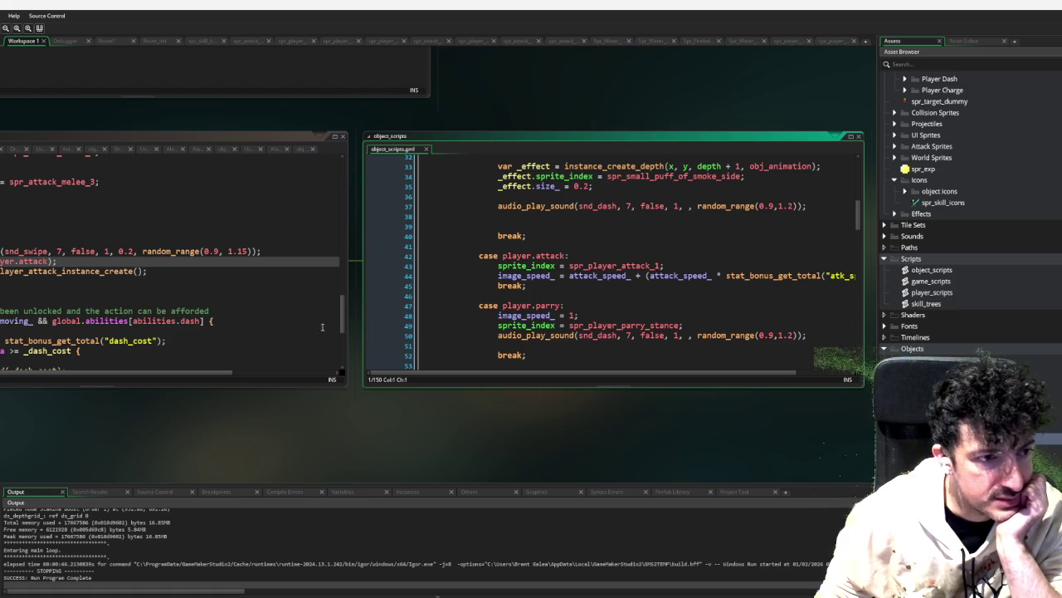
Step: Pan back to obj_projectile_parent's obj_player collision code and place the cursor at its top
{"action": "left_click_drag", "start_coordinate": [262, 426], "coordinate": [751, 412]}
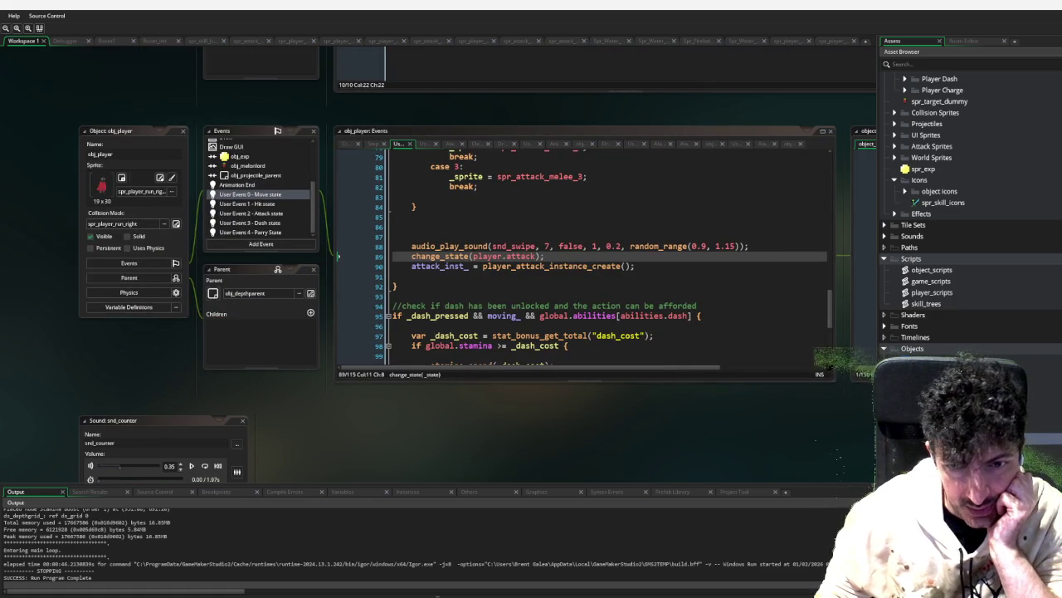
{"action": "mouse_move", "coordinate": [830, 149]}
{"action": "left_mouse_down"}
{"action": "mouse_move", "coordinate": [567, 149]}
{"action": "mouse_move", "coordinate": [564, 183]}
{"action": "left_mouse_up"}
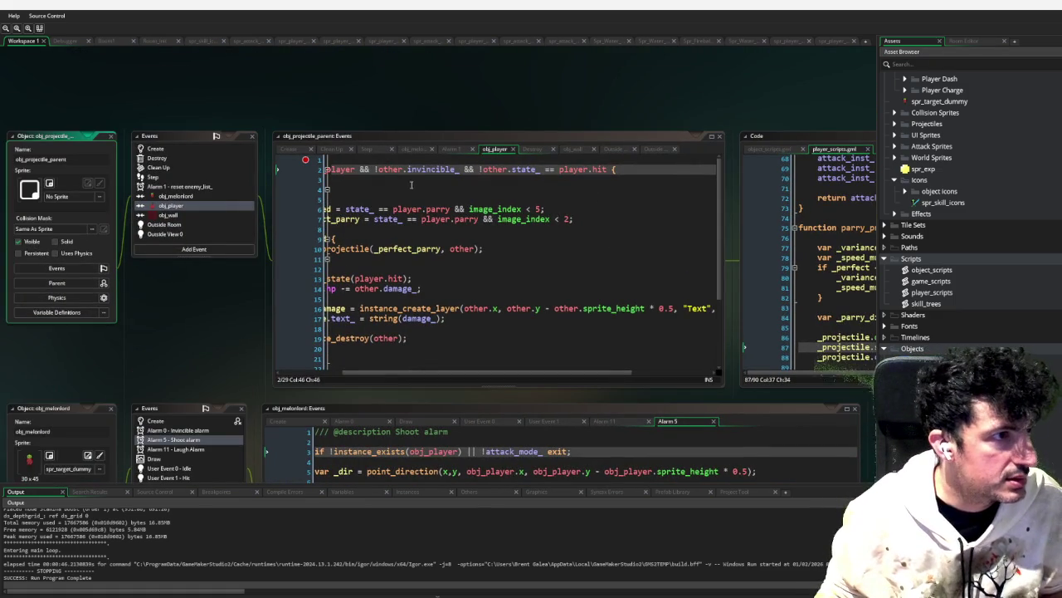
{"action": "left_click", "coordinate": [401, 162]}
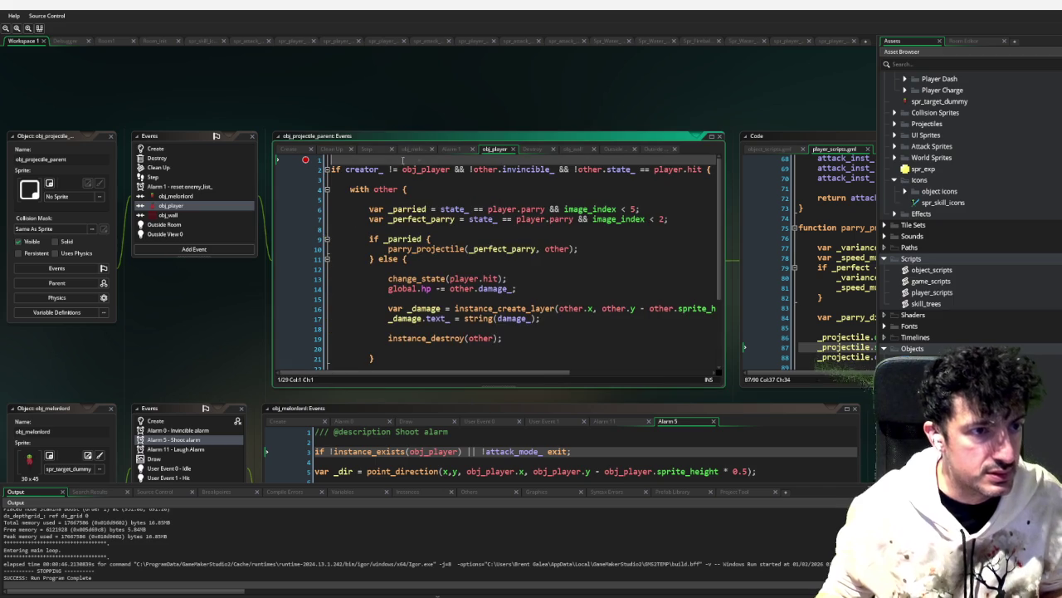
Step: Add an _invincible variable holding other.invincible_ and use it in the collision condition
{"action": "key", "text": "Return"}
{"action": "key", "text": "Return"}
{"action": "key", "text": "Up"}
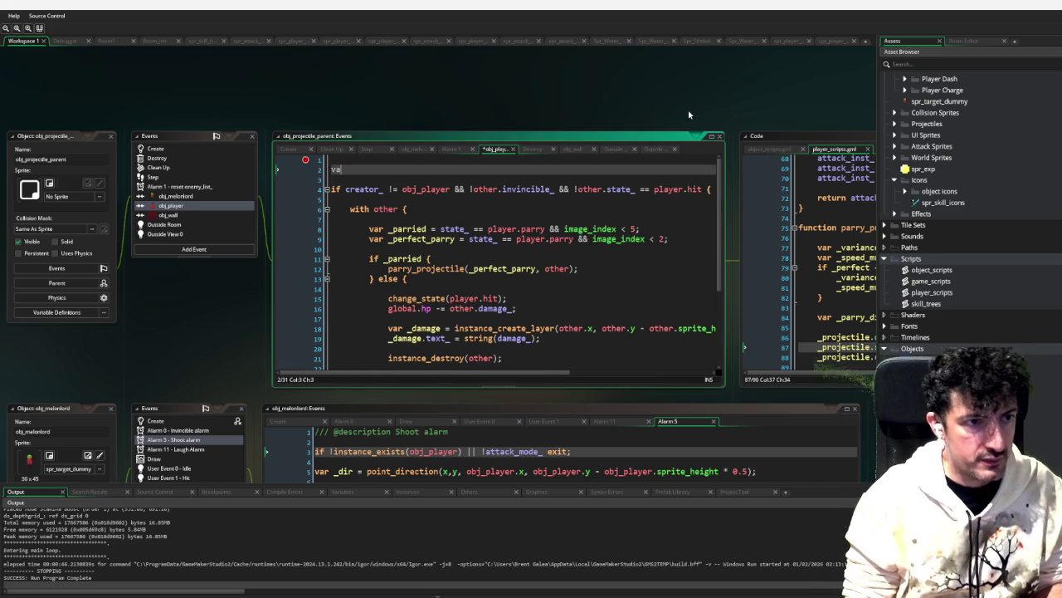
{"action": "type", "text": "r _creator"}
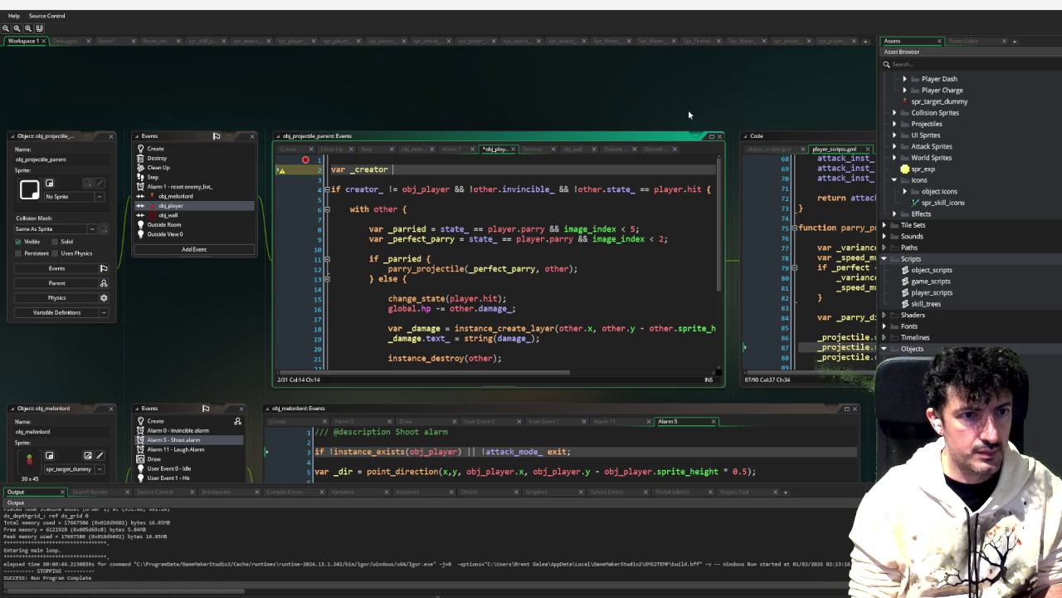
{"action": "key", "text": "ctrl+BackSpace"}
{"action": "type", "text": "invi"}
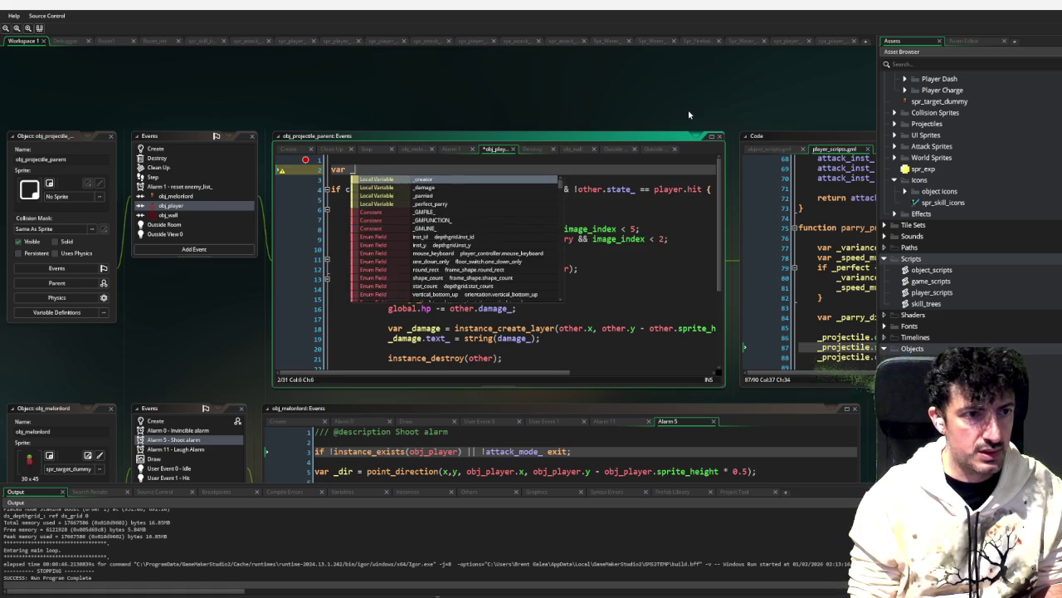
{"action": "type", "text": "ncib"}
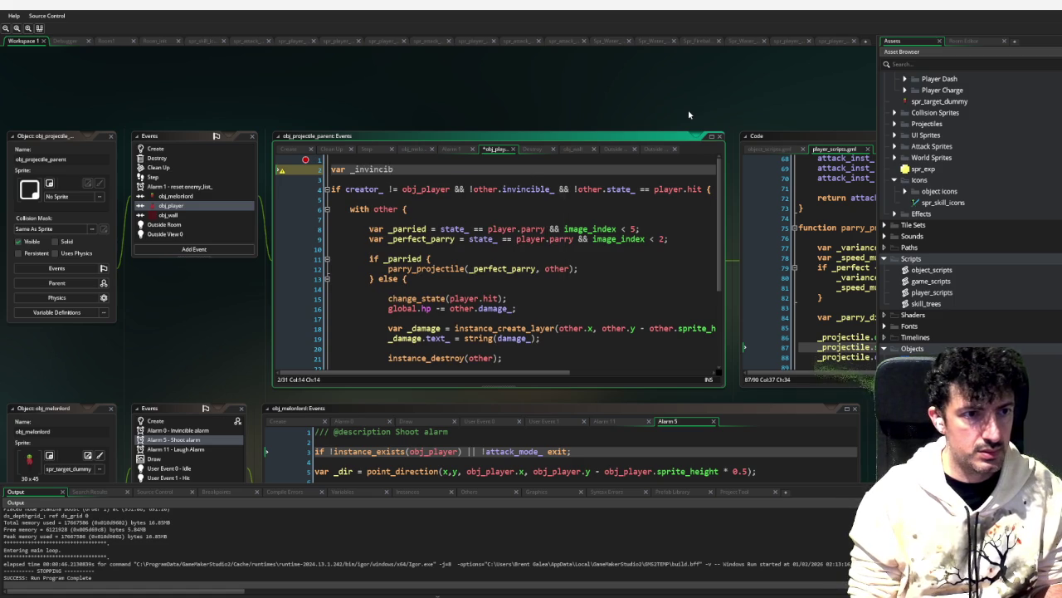
{"action": "type", "text": "le = other.inv"}
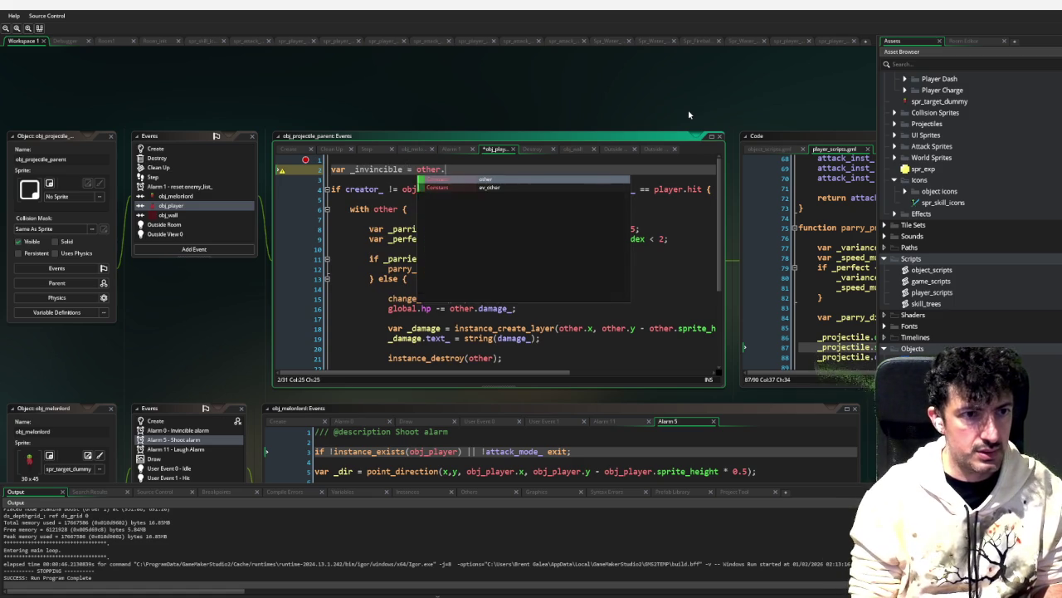
{"action": "key", "text": "Return"}
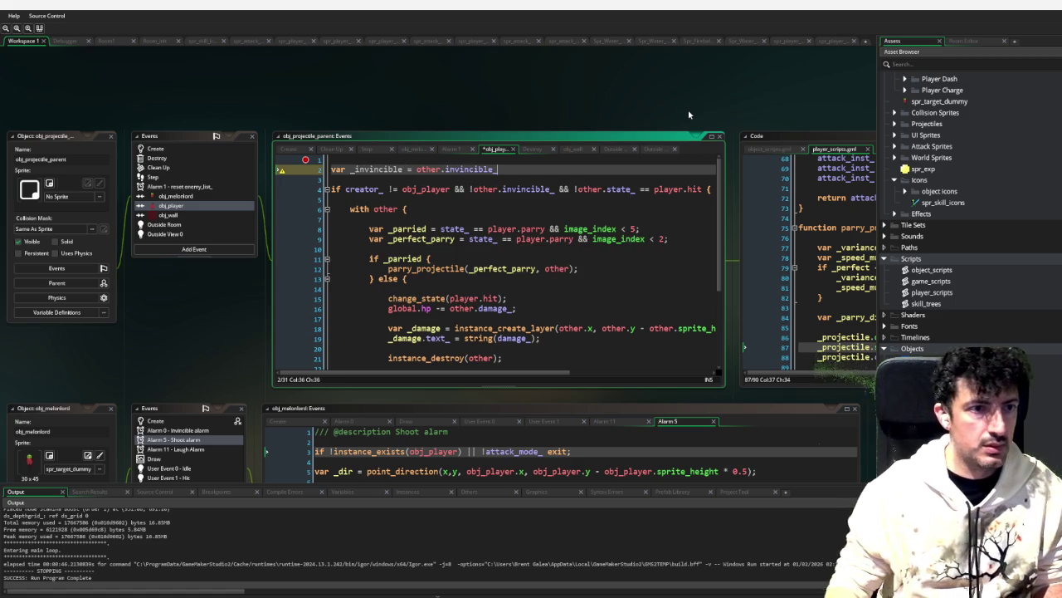
{"action": "double_click", "coordinate": [385, 166]}
{"action": "key", "text": "ctrl+c"}
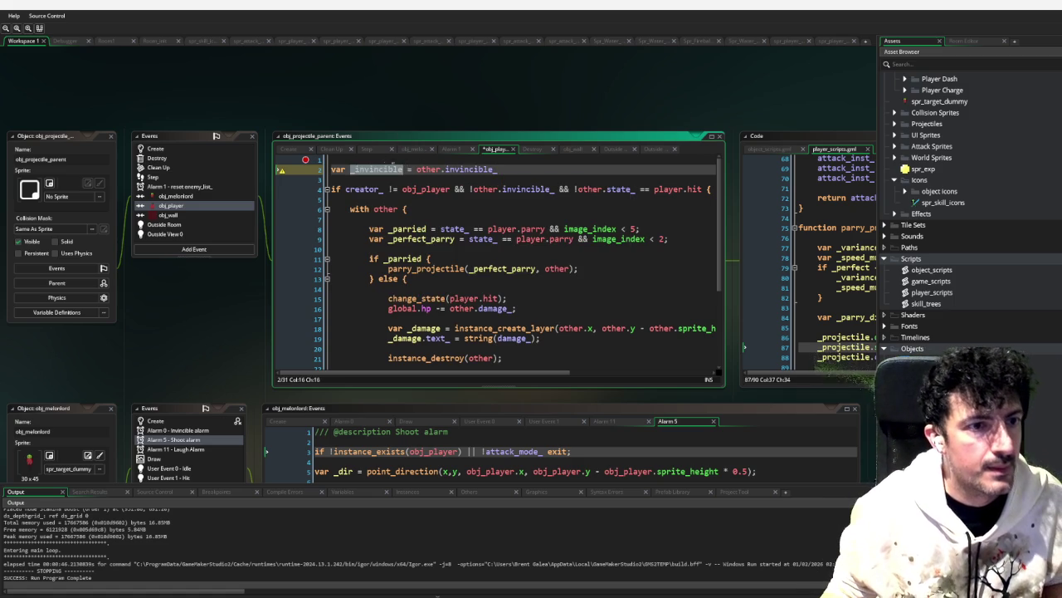
{"action": "left_click_drag", "start_coordinate": [557, 189], "coordinate": [475, 189]}
{"action": "key", "text": "ctrl+v"}
{"action": "left_click", "coordinate": [538, 170]}
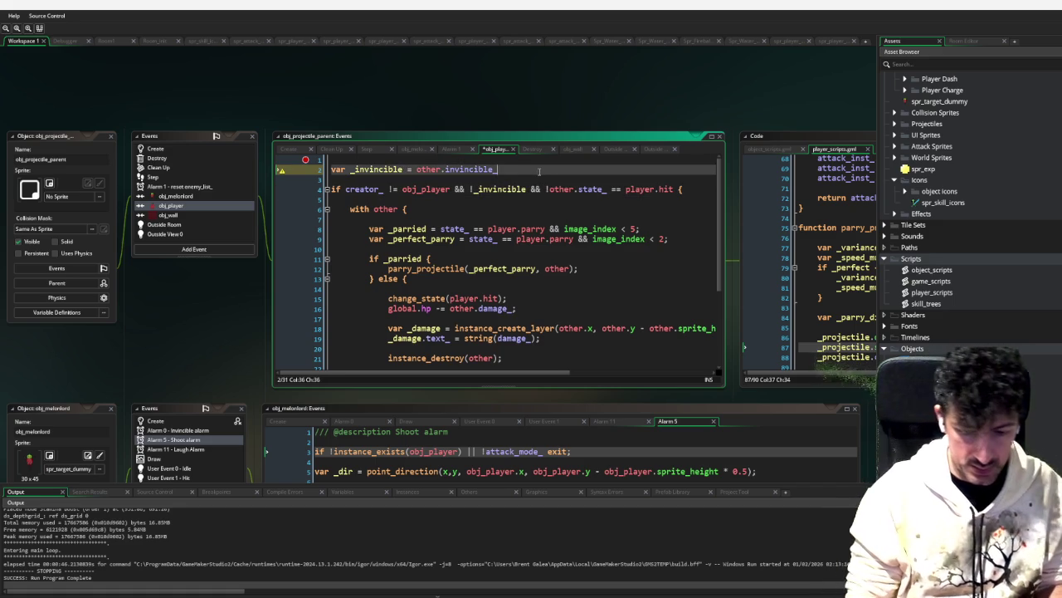
Step: Add var _hit_state = other.state_ == player.hit, use !_hit_state on line 5, and run in debug mode
{"action": "type", "text": ";"}
{"action": "key", "text": "Return"}
{"action": "type", "text": "var _hit_state = "}
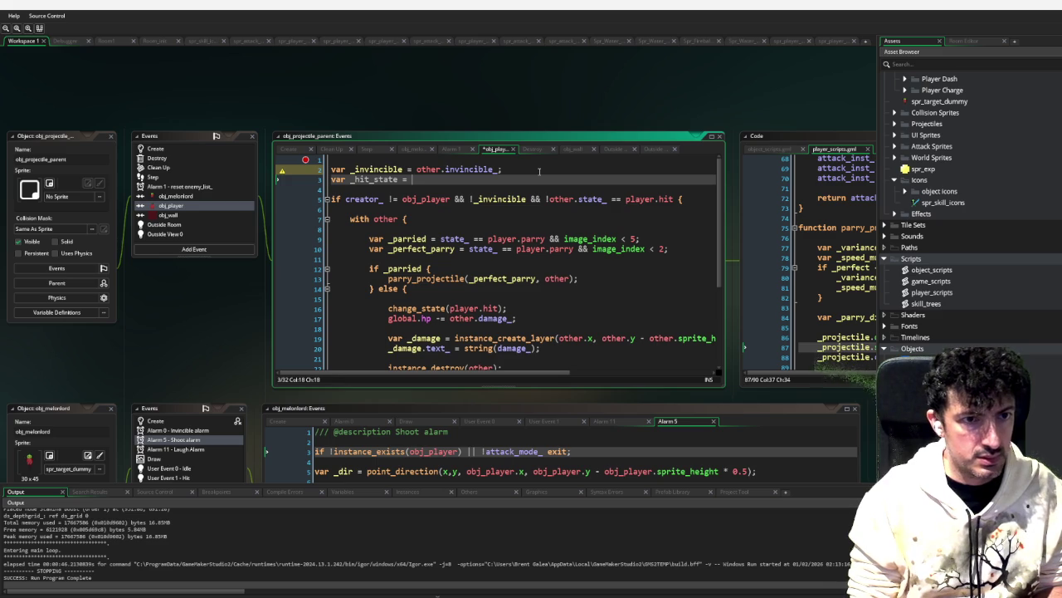
{"action": "type", "text": "pl"}
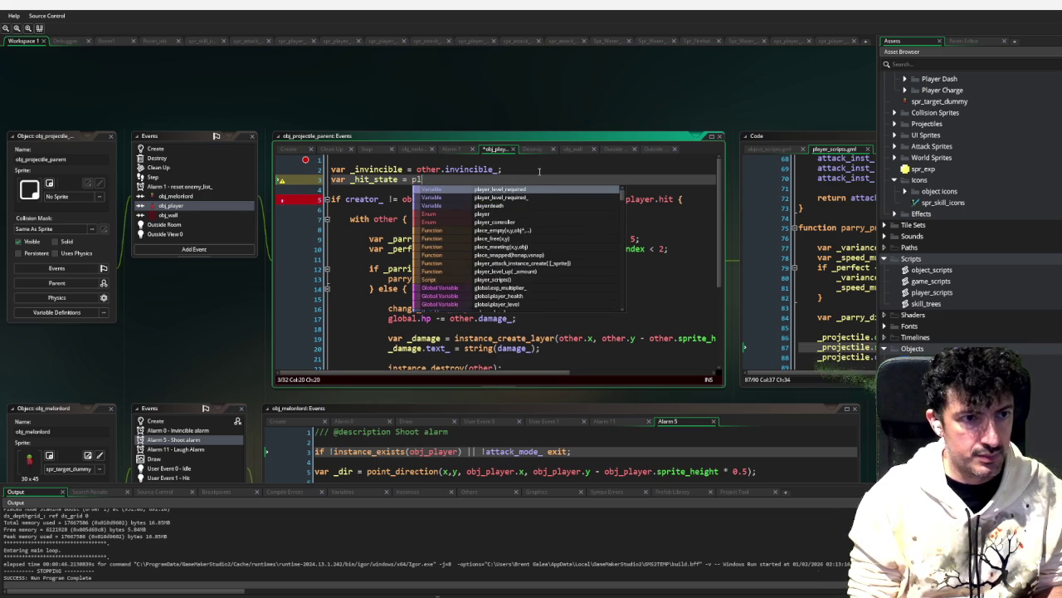
{"action": "key", "text": "BackSpace"}
{"action": "key", "text": "BackSpace"}
{"action": "type", "text": "other.state_"}
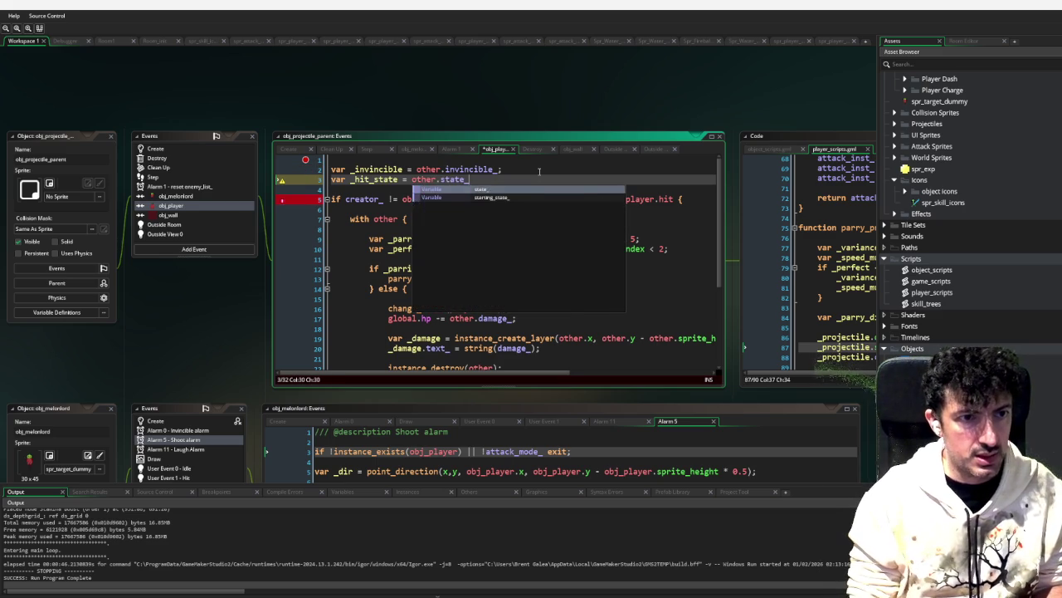
{"action": "type", "text": " == player."}
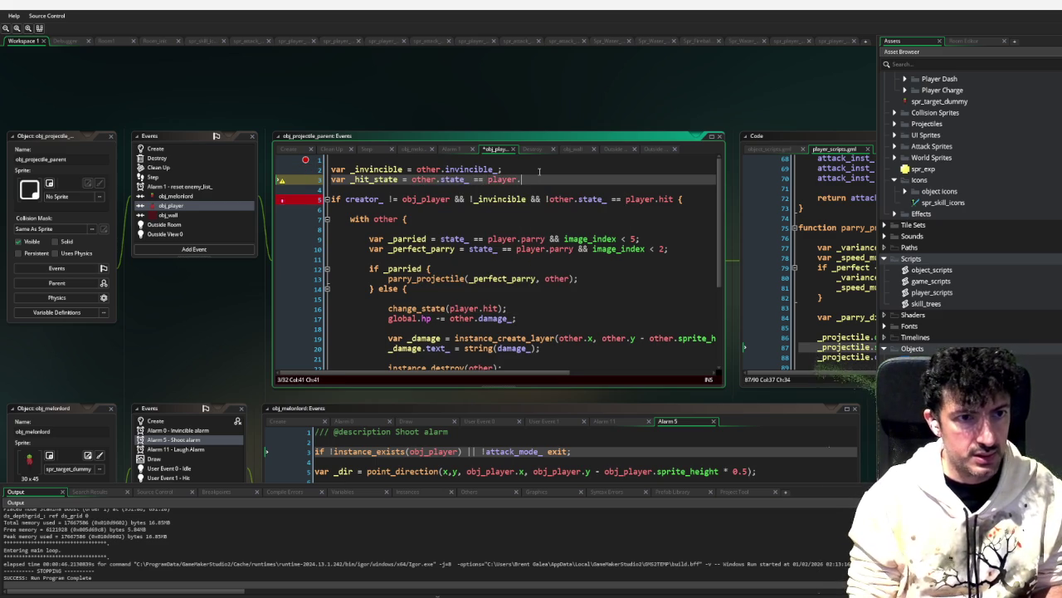
{"action": "type", "text": "hit"}
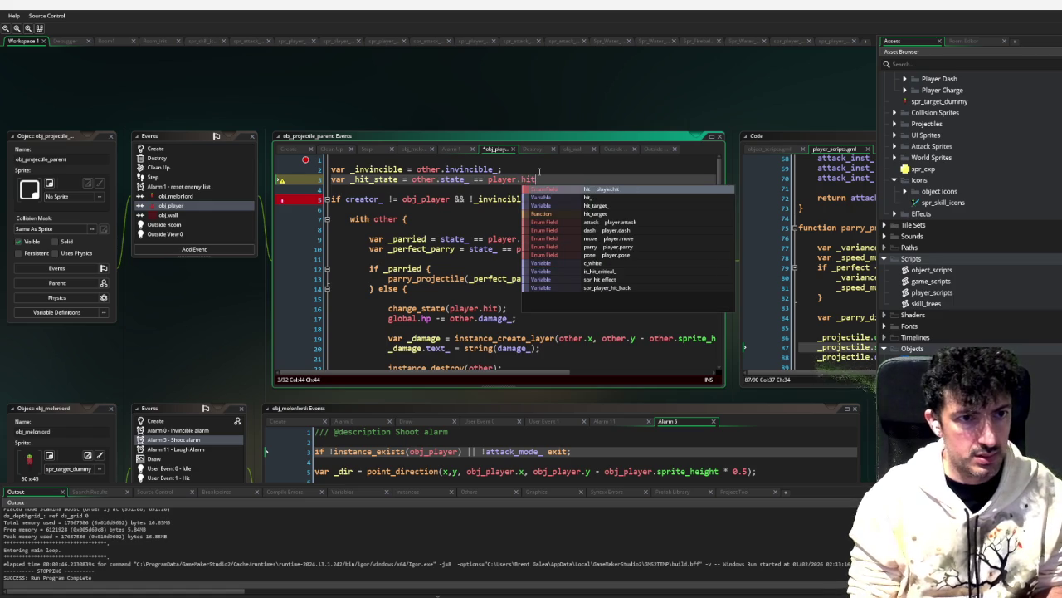
{"action": "type", "text": ";"}
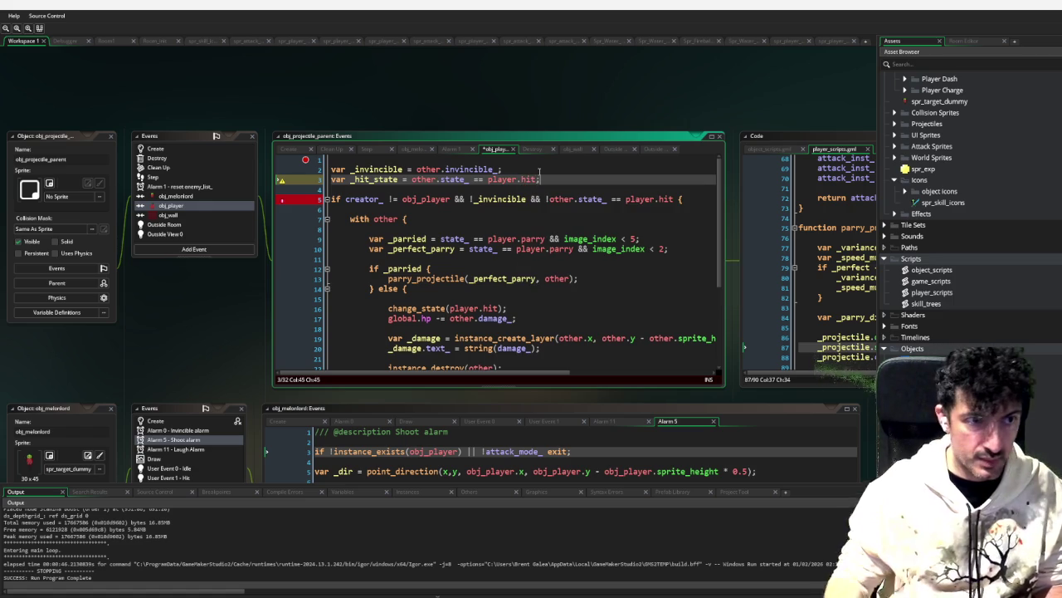
{"action": "double_click", "coordinate": [375, 179]}
{"action": "key", "text": "ctrl+c"}
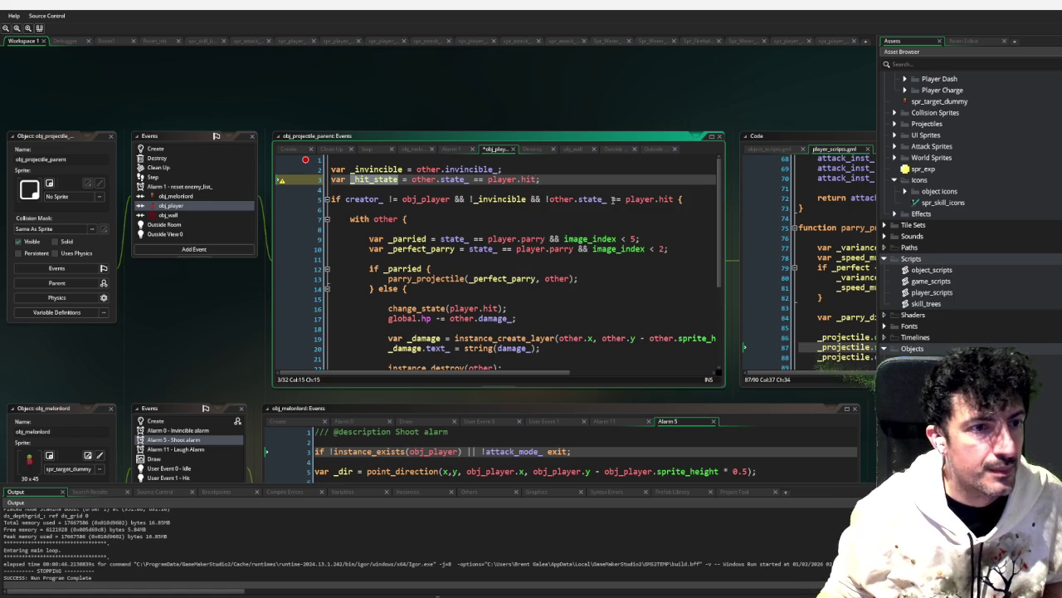
{"action": "left_click_drag", "start_coordinate": [674, 199], "coordinate": [549, 199]}
{"action": "key", "text": "ctrl+v"}
{"action": "left_click", "coordinate": [567, 182]}
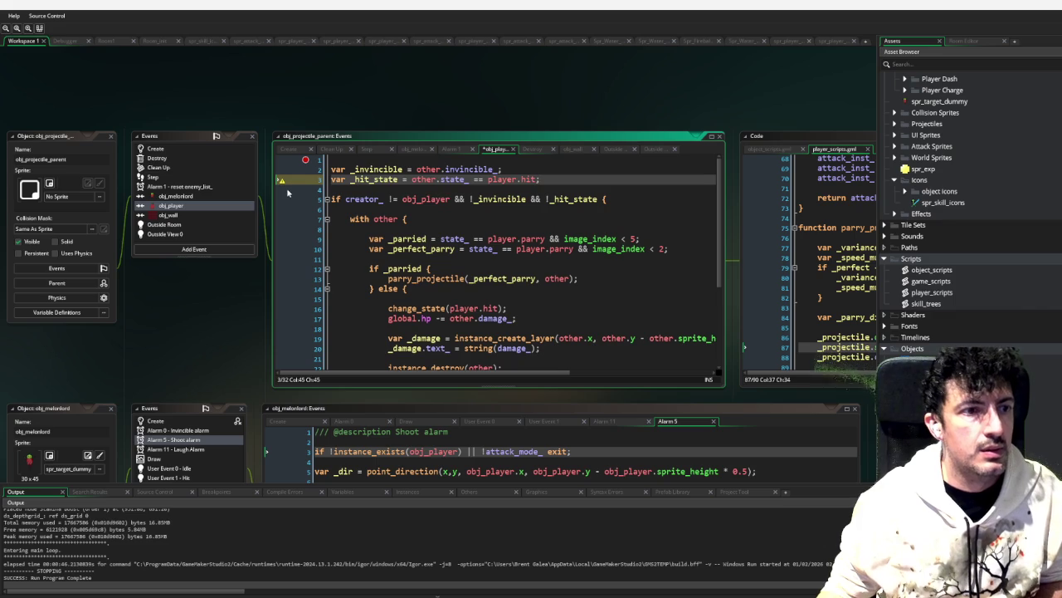
{"action": "left_click", "coordinate": [305, 161]}
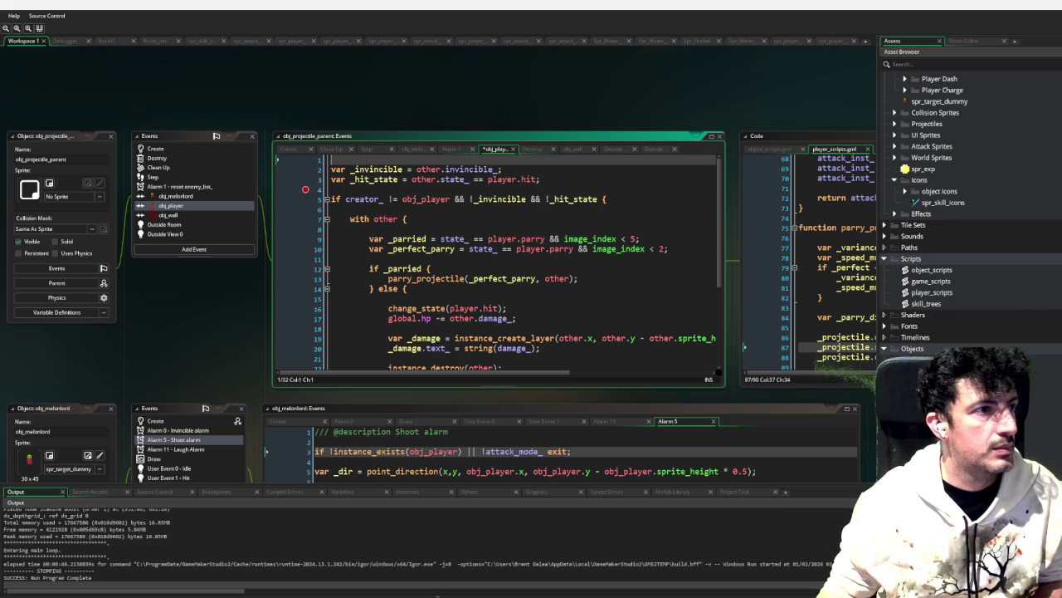
{"action": "key", "text": "F6"}
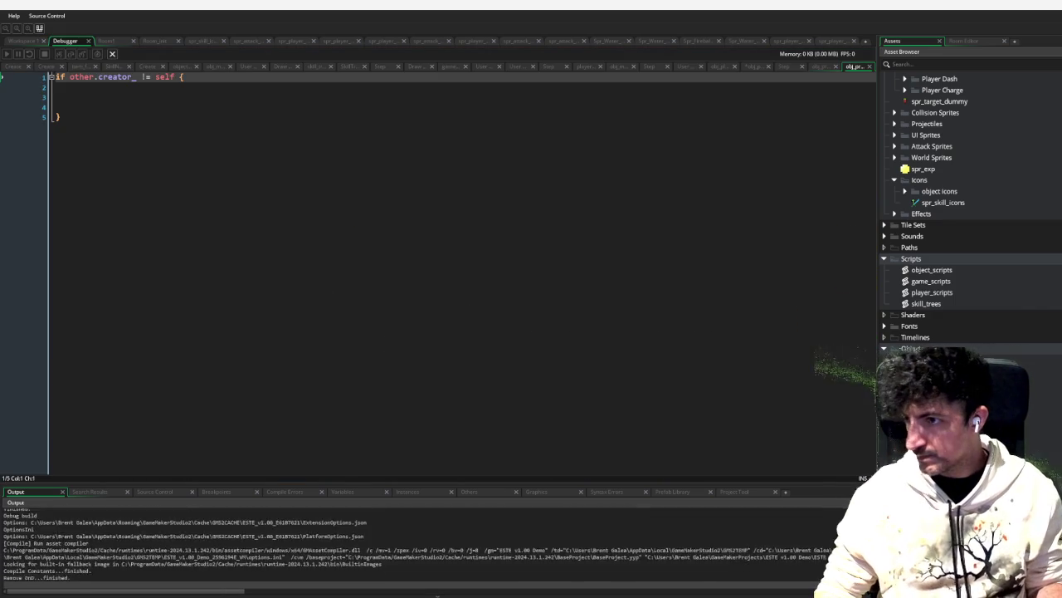
Step: Move the player right, then down-left into a projectile, resuming past the breakpoint twice
{"action": "key", "text": "d"}
{"action": "key", "text": "w"}
{"action": "key", "text": "s"}
{"action": "key", "text": "a"}
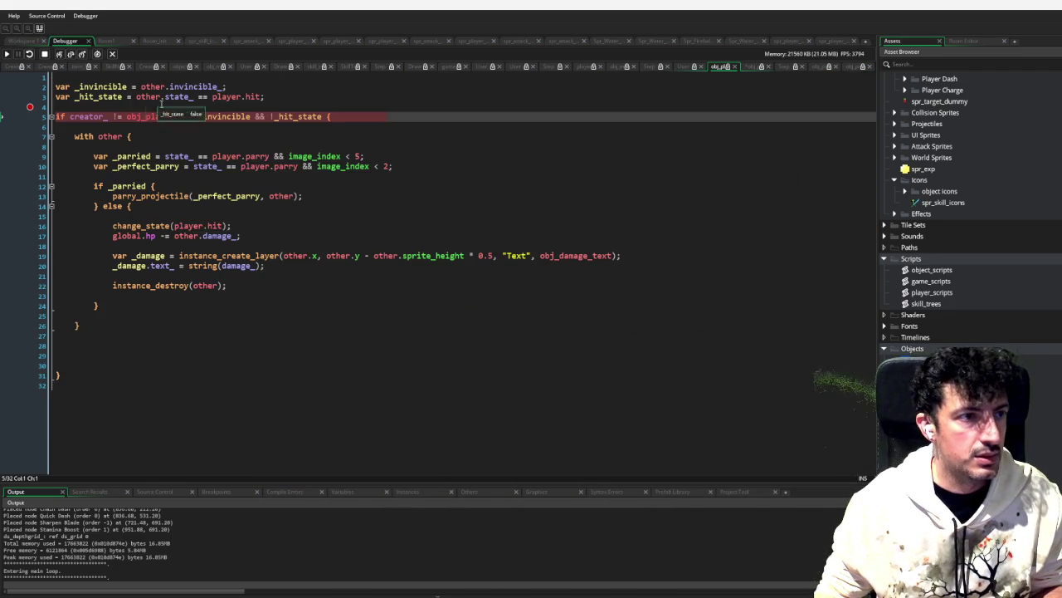
{"action": "mouse_move", "coordinate": [112, 94]}
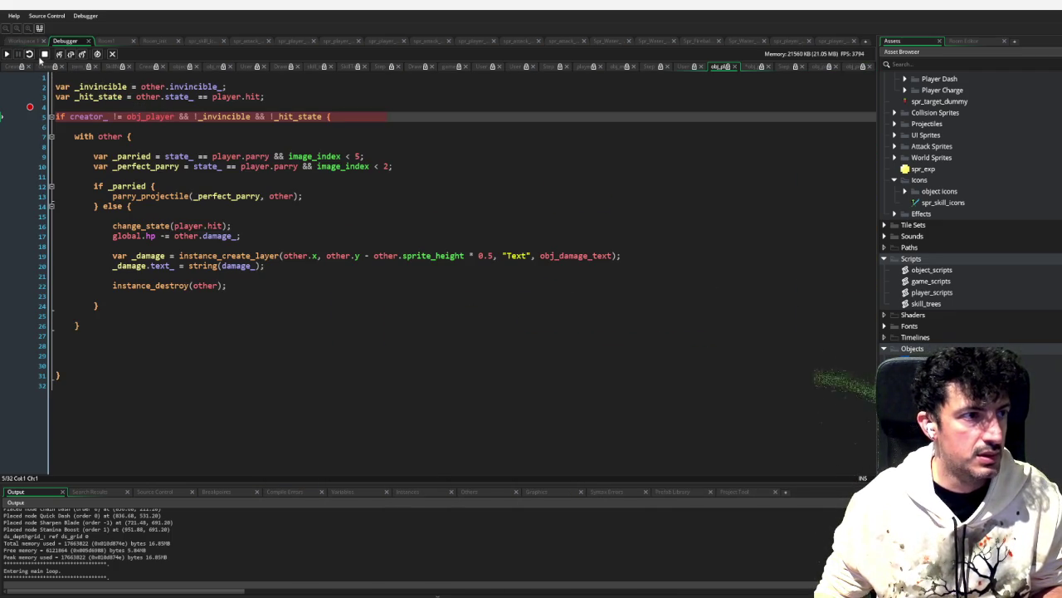
{"action": "left_click", "coordinate": [7, 55]}
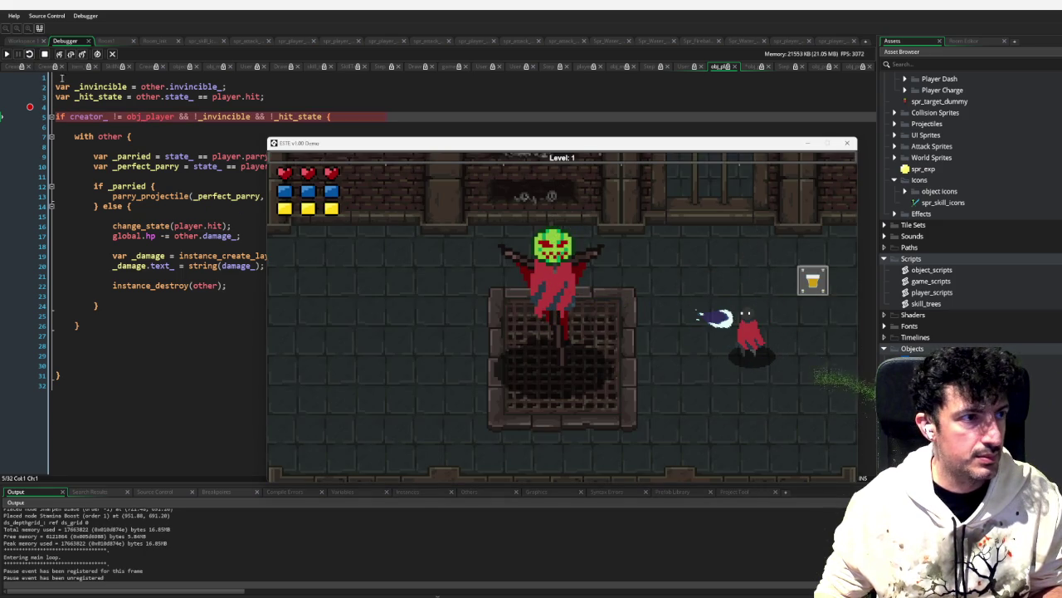
{"action": "left_click", "coordinate": [7, 54]}
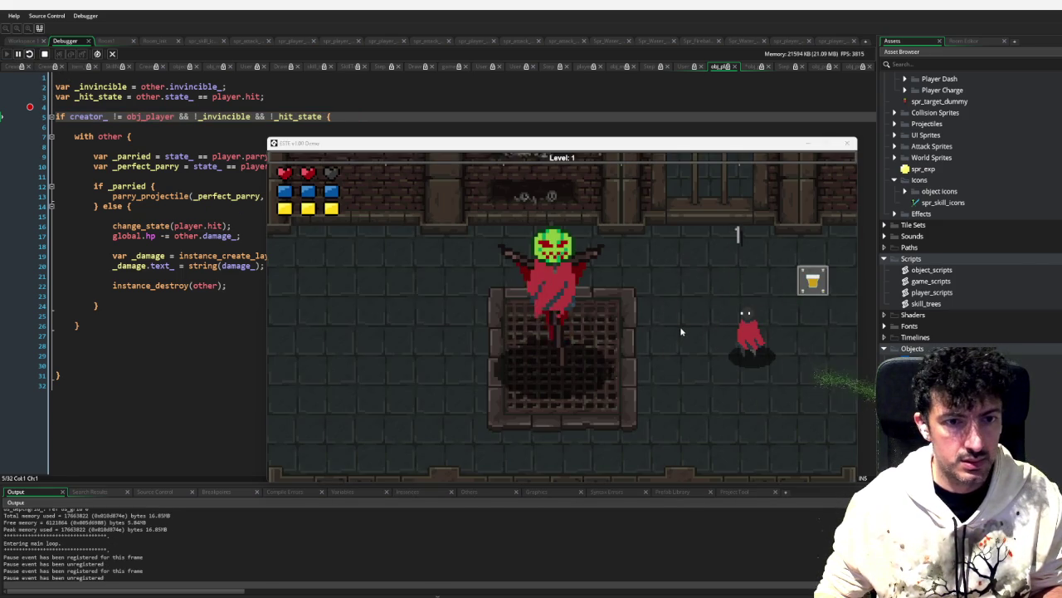
Step: Slash toward the enemy to test parrying and inspect variable values at the paused breakpoint
{"action": "left_click", "coordinate": [682, 331]}
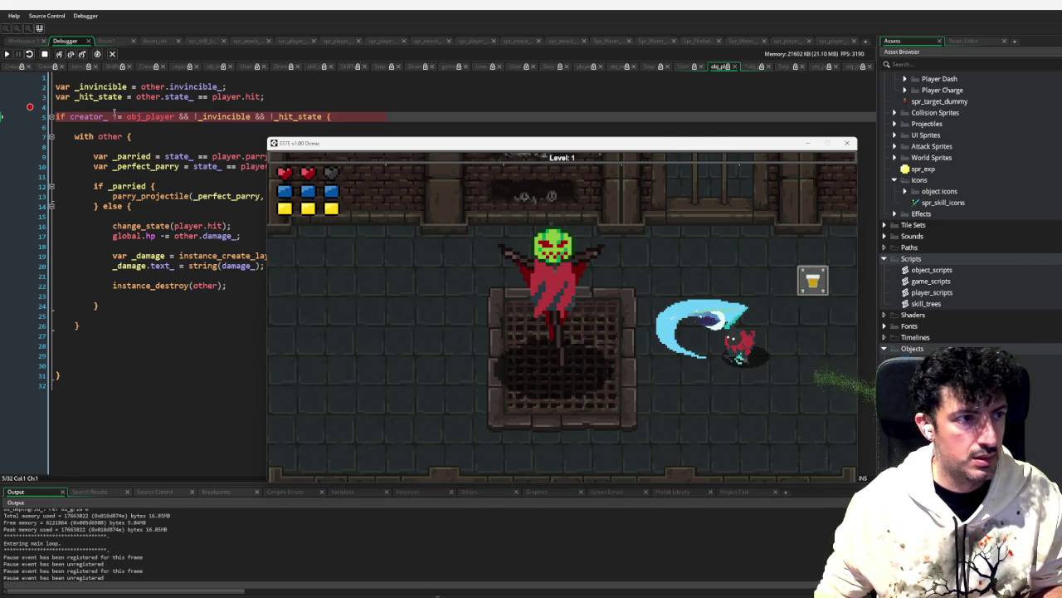
{"action": "mouse_move", "coordinate": [225, 116]}
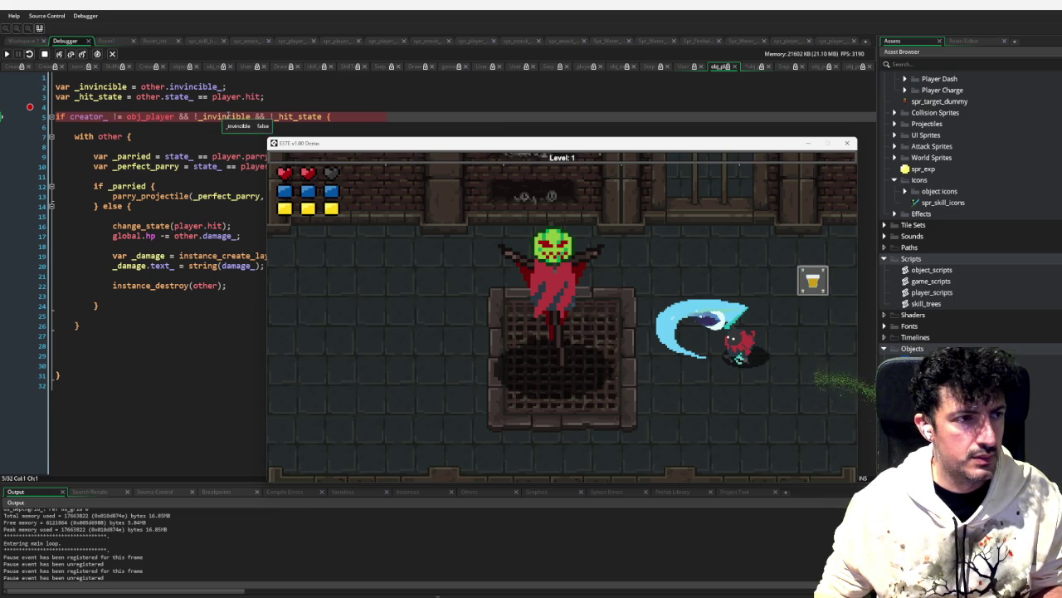
{"action": "mouse_move", "coordinate": [292, 117]}
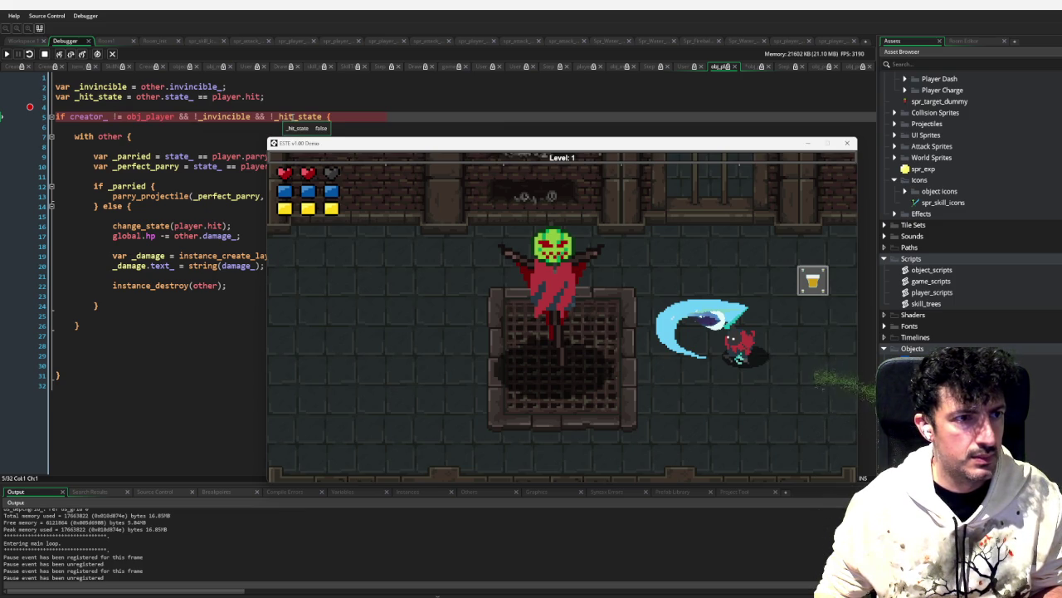
{"action": "mouse_move", "coordinate": [115, 88]}
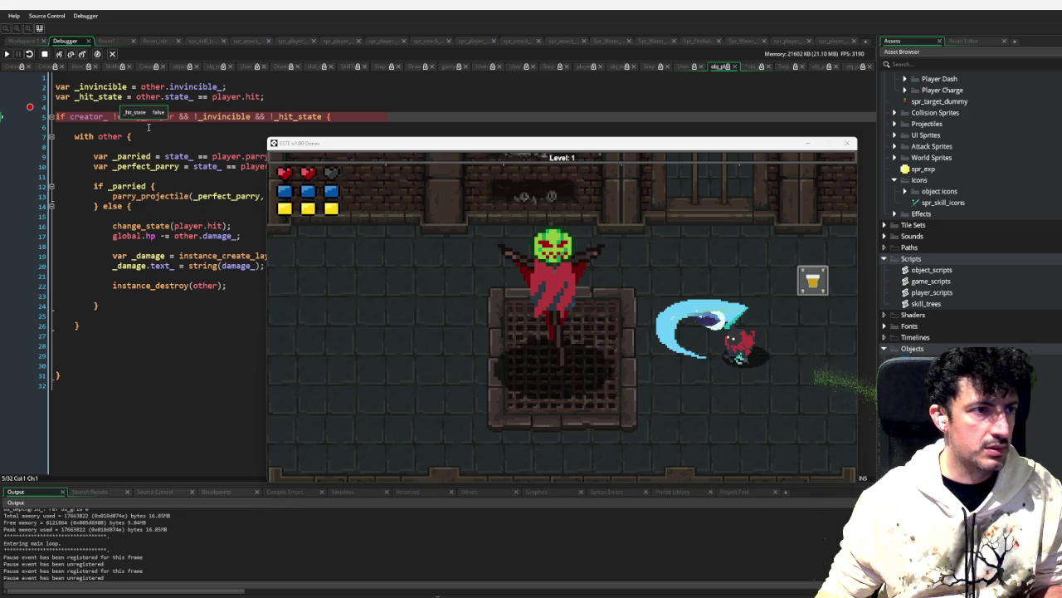
{"action": "left_click", "coordinate": [95, 119]}
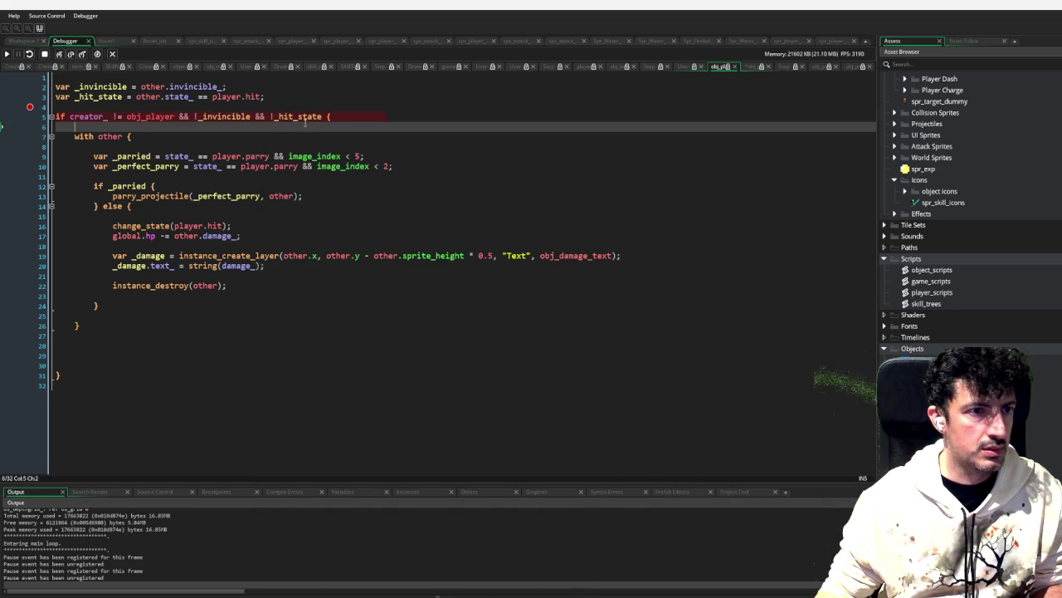
{"action": "mouse_move", "coordinate": [94, 117]}
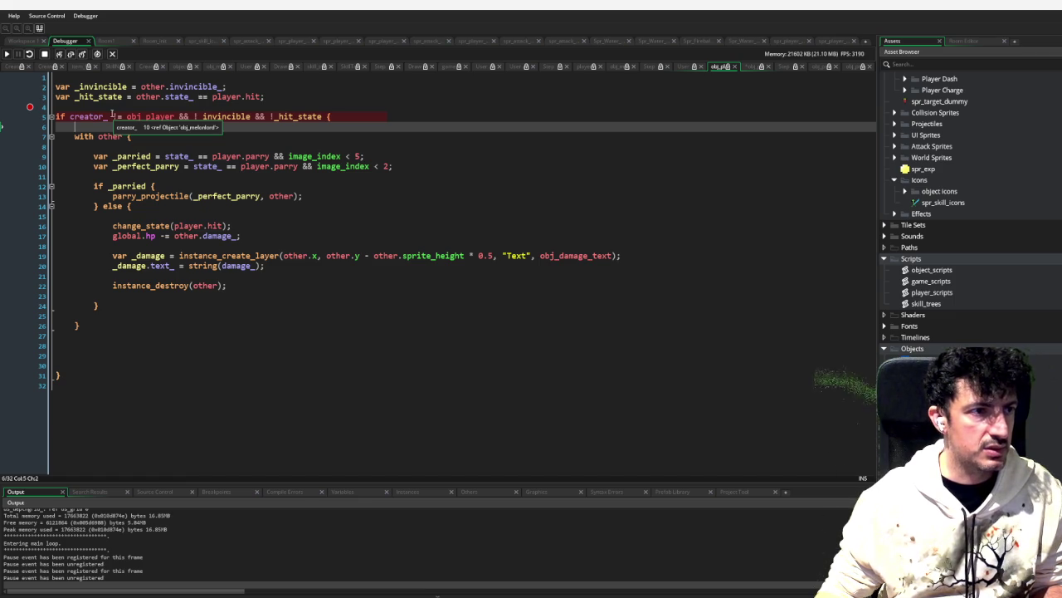
Step: Step past the breakpoint, resume, and remove the line 5 collision-check breakpoint
{"action": "left_click", "coordinate": [72, 56]}
{"action": "left_click", "coordinate": [7, 54]}
{"action": "left_click", "coordinate": [661, 315]}
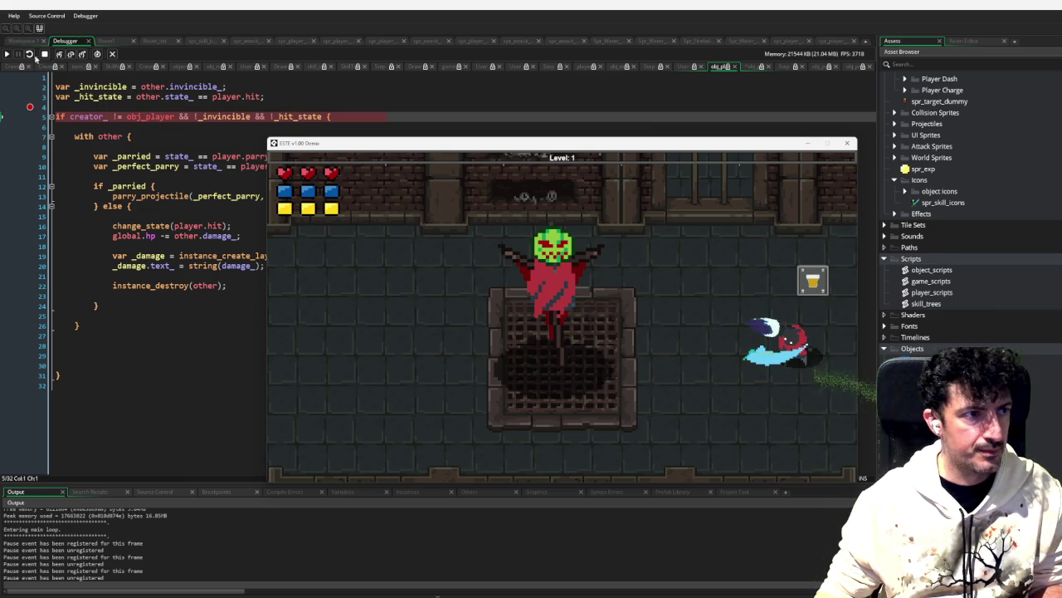
{"action": "left_click", "coordinate": [7, 54]}
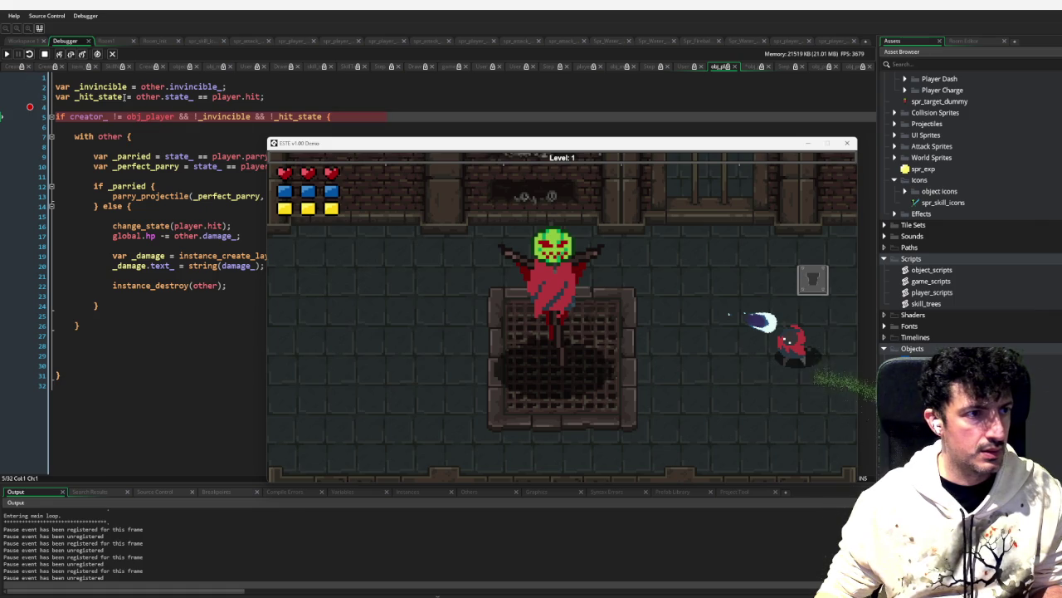
{"action": "mouse_move", "coordinate": [113, 90]}
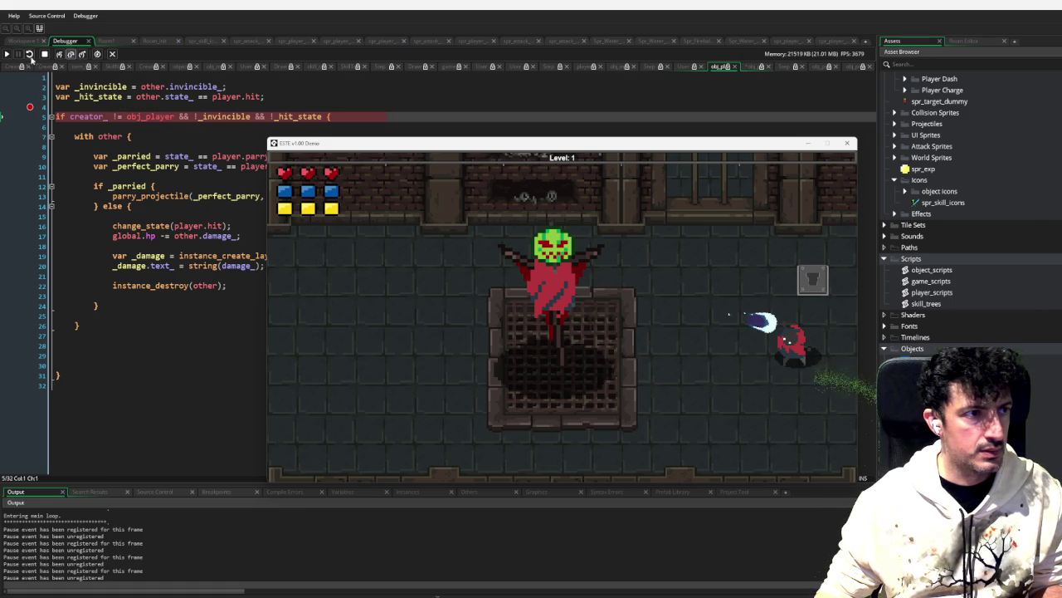
{"action": "left_click", "coordinate": [7, 54]}
{"action": "left_click", "coordinate": [30, 107]}
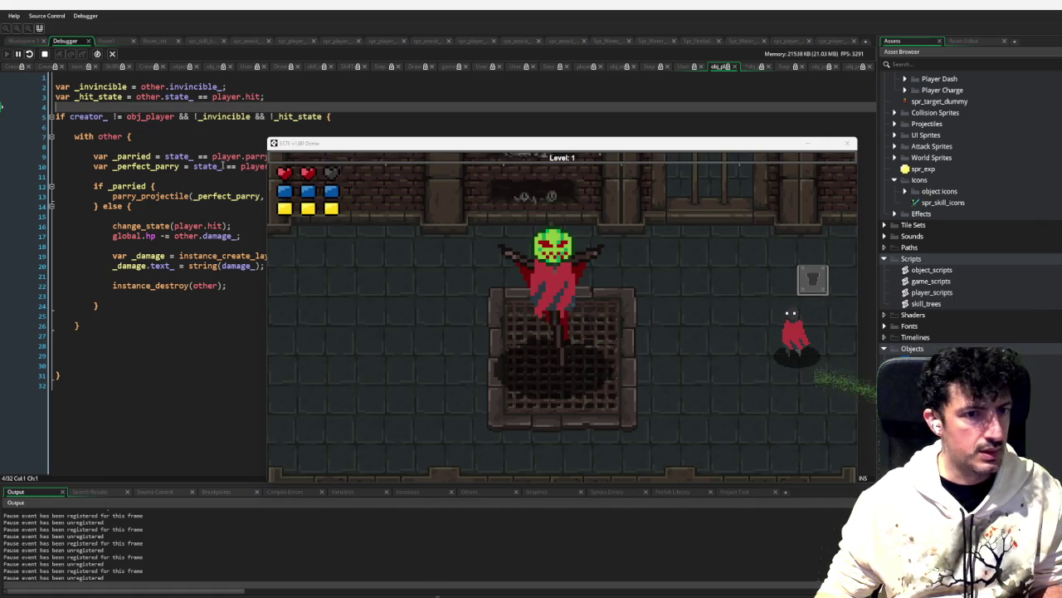
{"action": "left_click", "coordinate": [706, 317]}
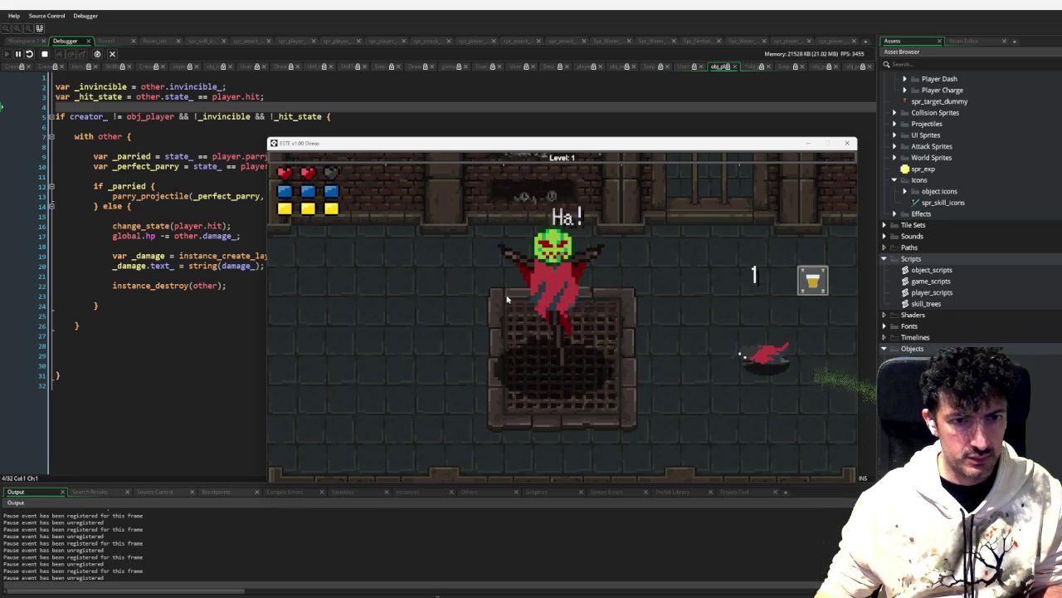
Step: Parry the enemy's projectiles with sword slashes and move the player around
{"action": "left_click", "coordinate": [545, 306]}
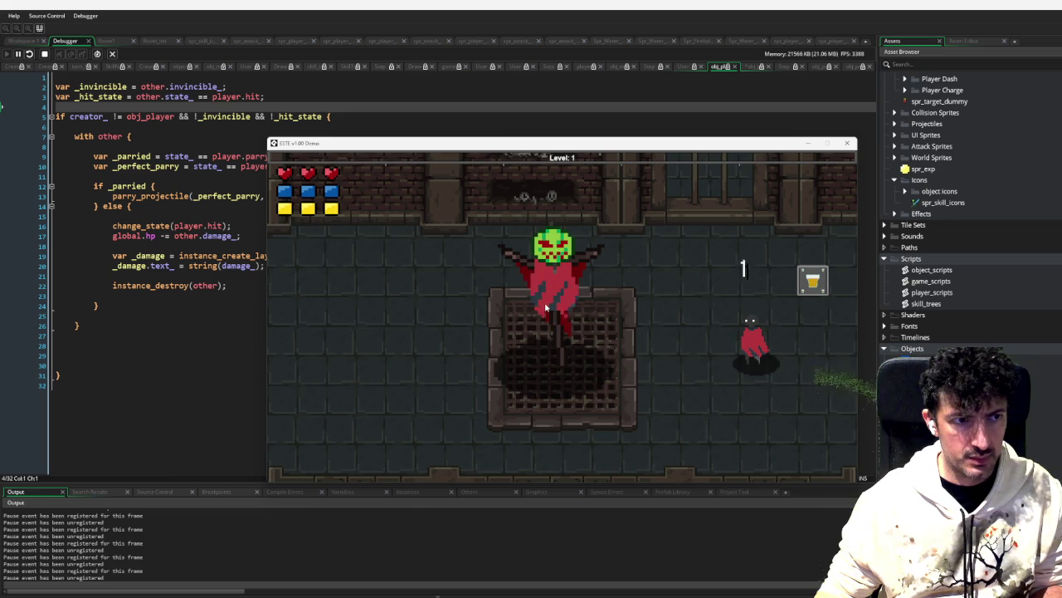
{"action": "left_click", "coordinate": [546, 307]}
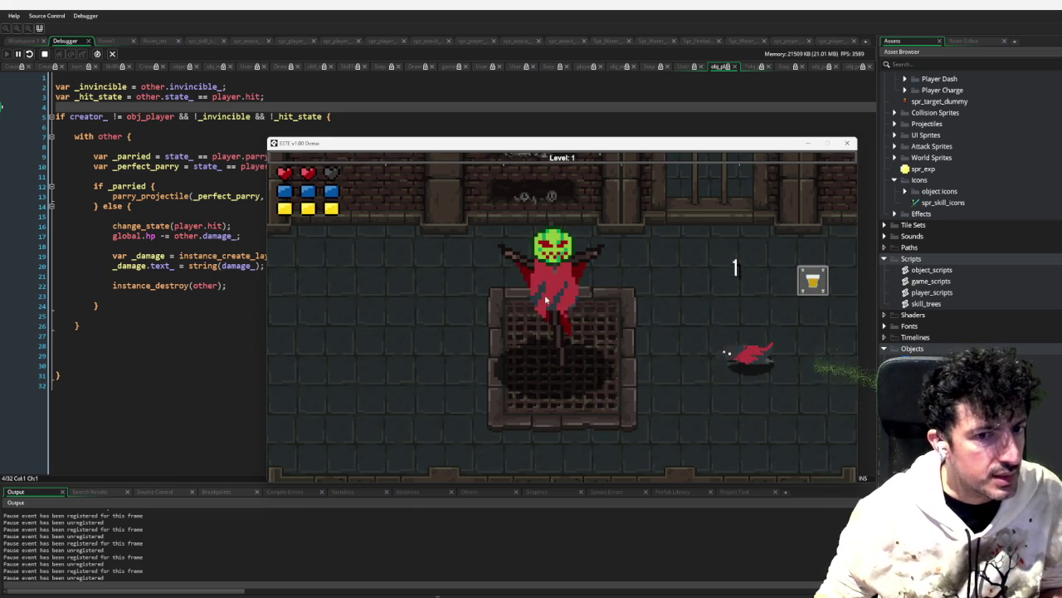
{"action": "left_click", "coordinate": [545, 297]}
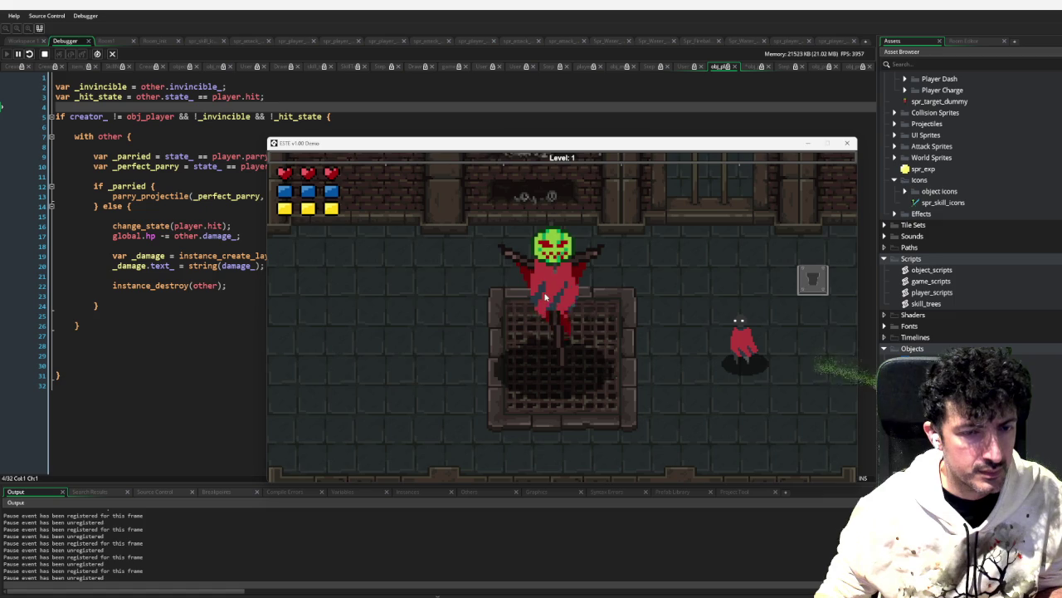
{"action": "key", "text": "d"}
{"action": "key", "text": "a"}
{"action": "key", "text": "a"}
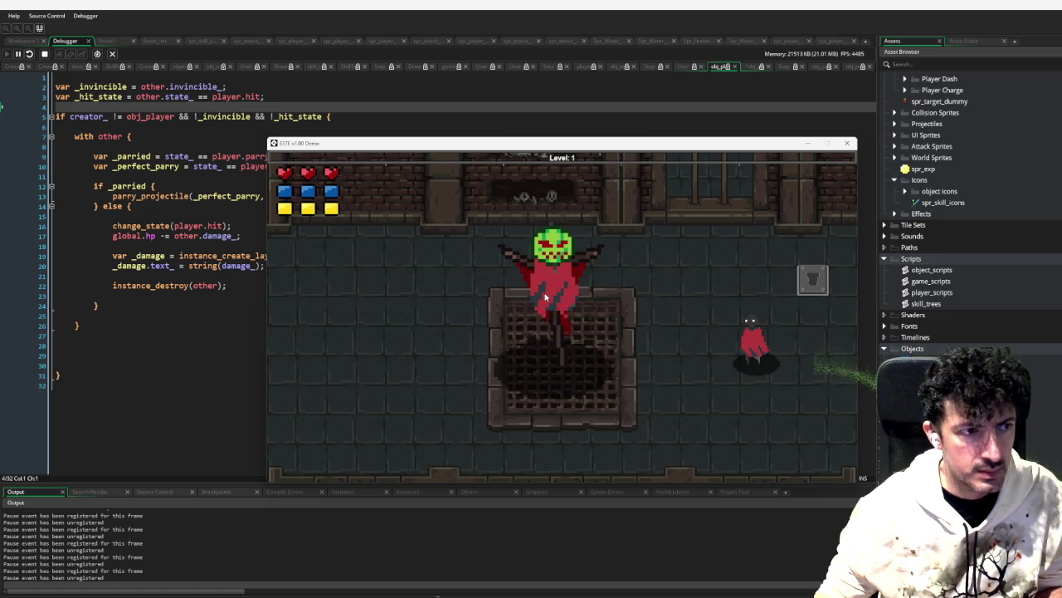
{"action": "key", "text": "w"}
{"action": "key", "text": "s"}
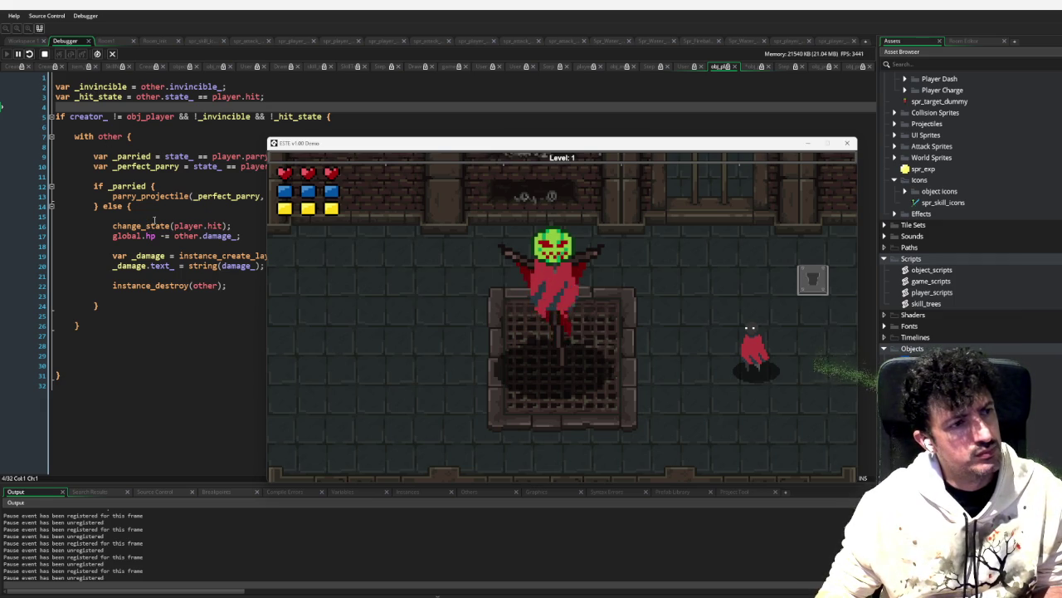
Step: Walk to the item box and back, dodge a boss projectile, then stop the game
{"action": "key", "text": "d"}
{"action": "key", "text": "w"}
{"action": "key", "text": "s"}
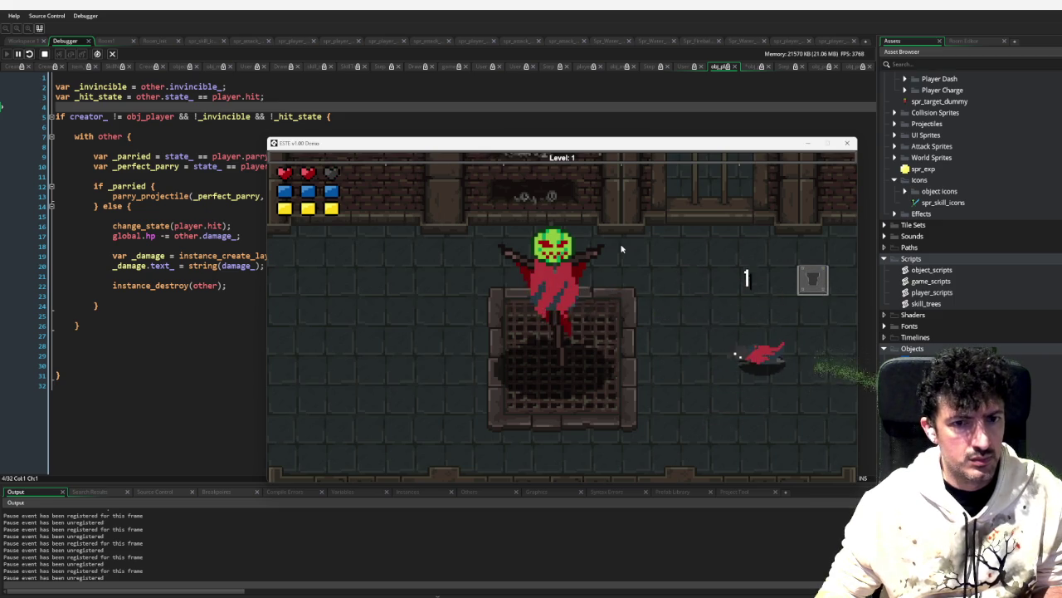
{"action": "key", "text": "w"}
{"action": "key", "text": "d"}
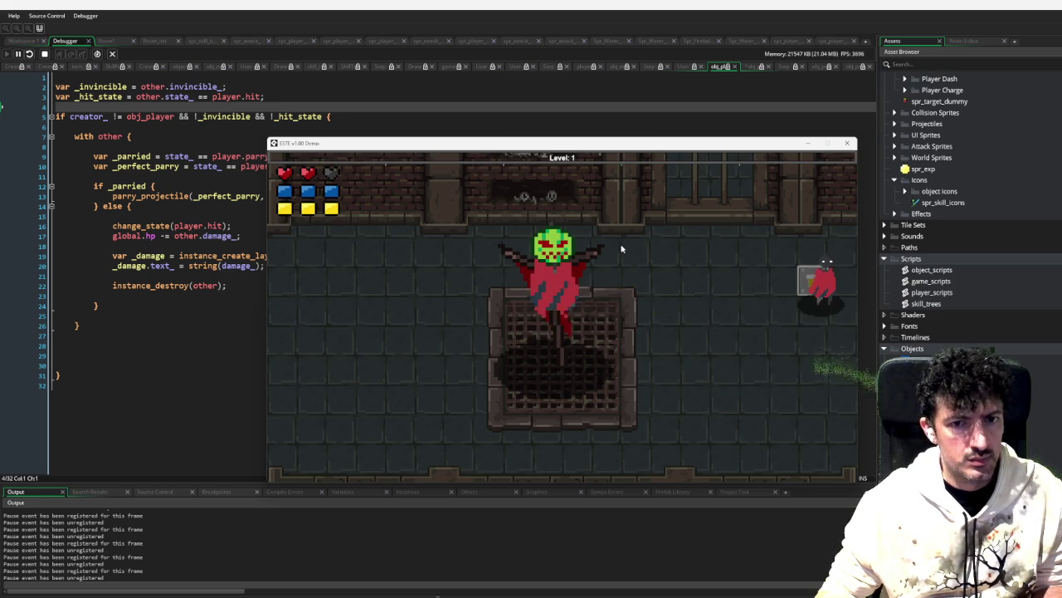
{"action": "key", "text": "s"}
{"action": "key", "text": "a"}
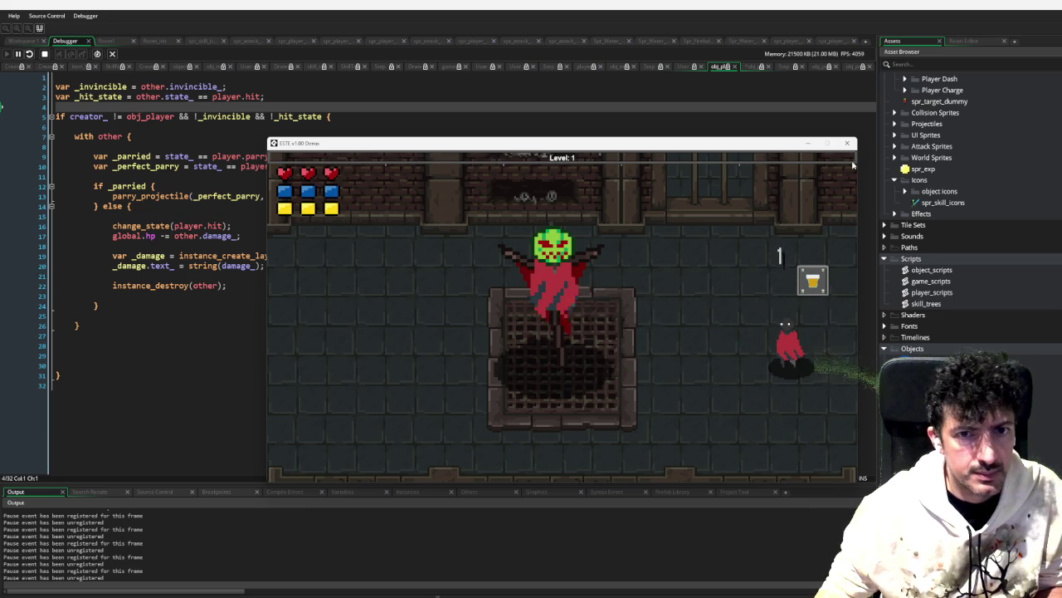
{"action": "left_click", "coordinate": [846, 144]}
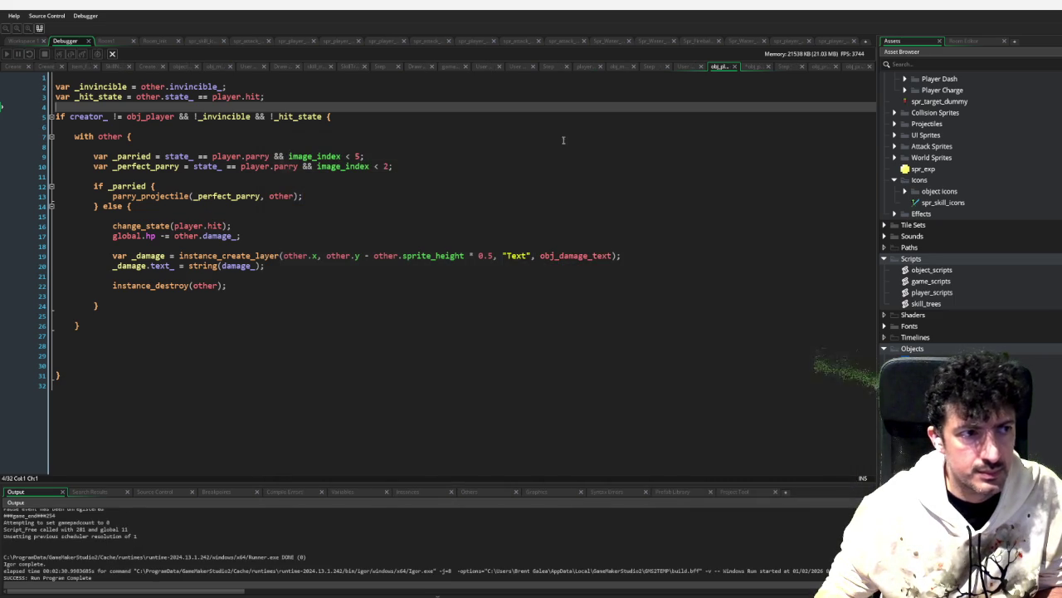
Step: Open obj_game's Draw GUI event and scroll to the //draw health heart loop
{"action": "left_click", "coordinate": [26, 42]}
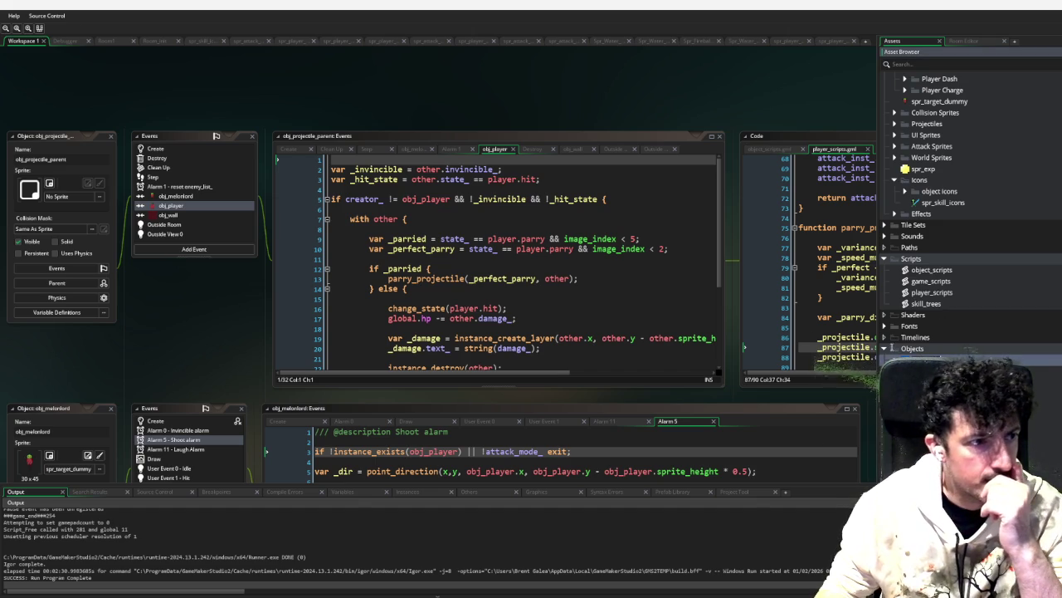
{"action": "scroll", "coordinate": [274, 240], "scroll_direction": "down", "scroll_amount": 5}
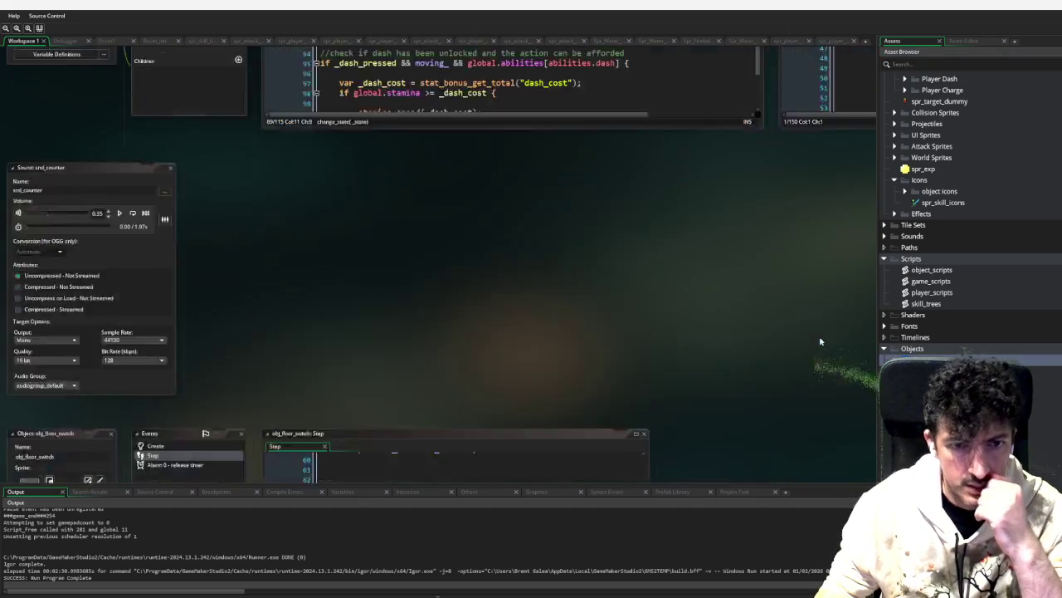
{"action": "scroll", "coordinate": [396, 254], "scroll_direction": "down", "scroll_amount": 6}
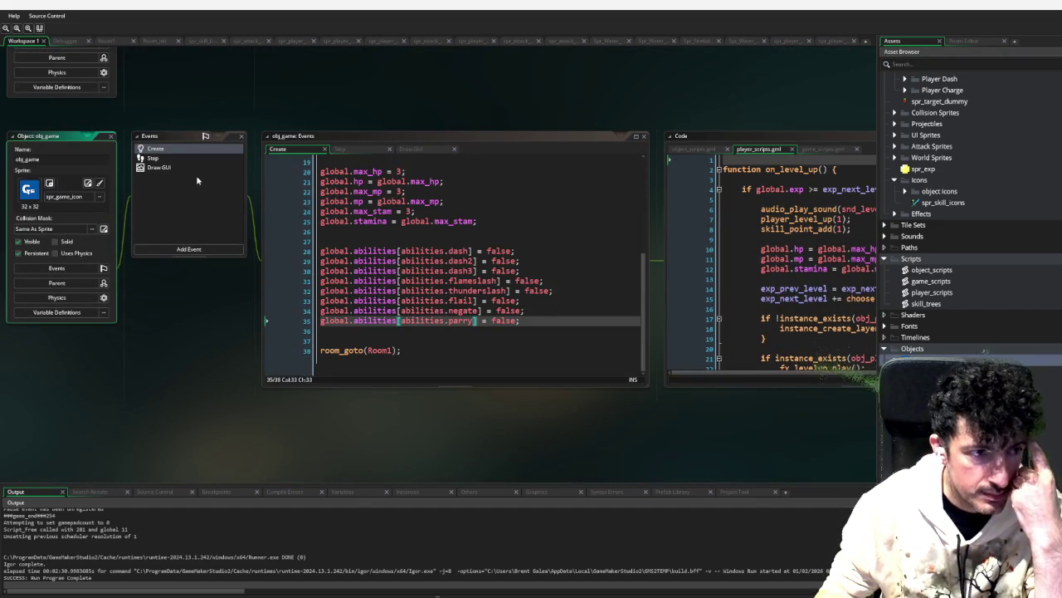
{"action": "left_click", "coordinate": [159, 167]}
{"action": "scroll", "coordinate": [555, 285], "scroll_direction": "down", "scroll_amount": 5}
{"action": "scroll", "coordinate": [554, 285], "scroll_direction": "up", "scroll_amount": 3}
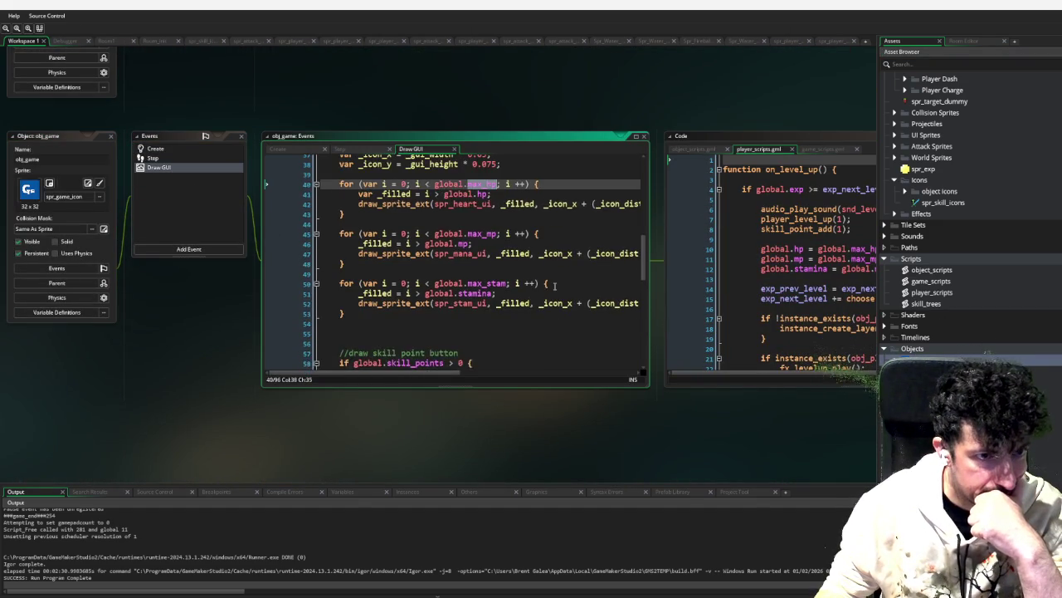
{"action": "scroll", "coordinate": [560, 283], "scroll_direction": "up", "scroll_amount": 2}
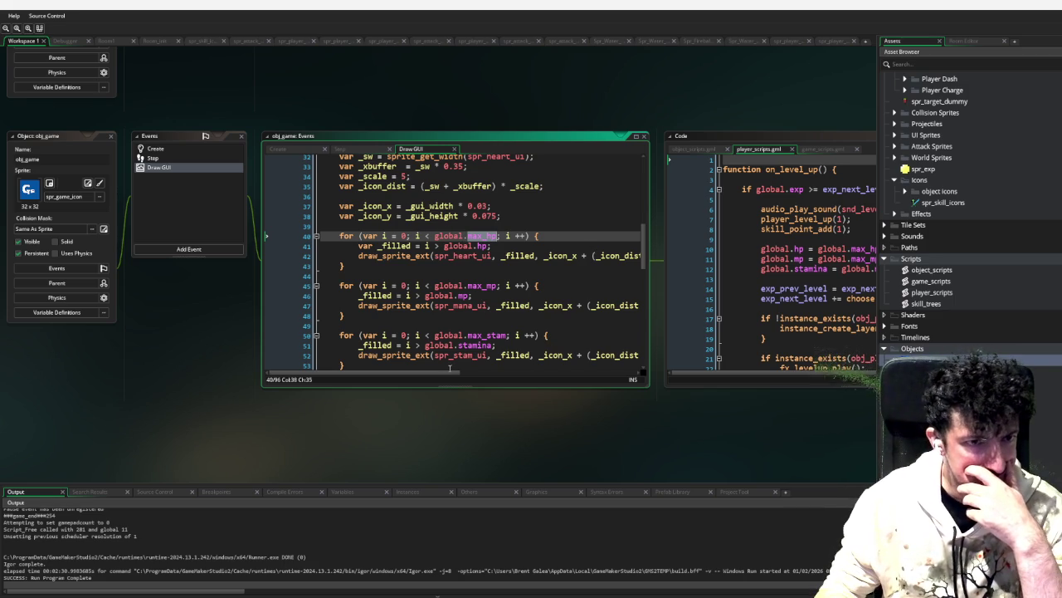
{"action": "mouse_move", "coordinate": [442, 375]}
{"action": "left_mouse_down"}
{"action": "mouse_move", "coordinate": [492, 374]}
{"action": "mouse_move", "coordinate": [420, 369]}
{"action": "left_mouse_up"}
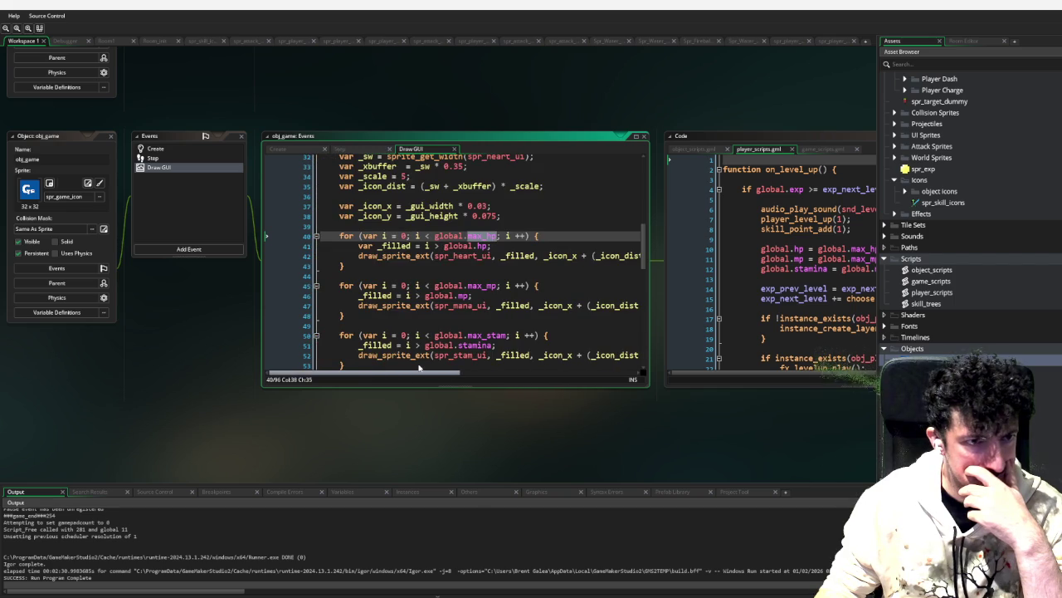
{"action": "scroll", "coordinate": [452, 315], "scroll_direction": "up", "scroll_amount": 2}
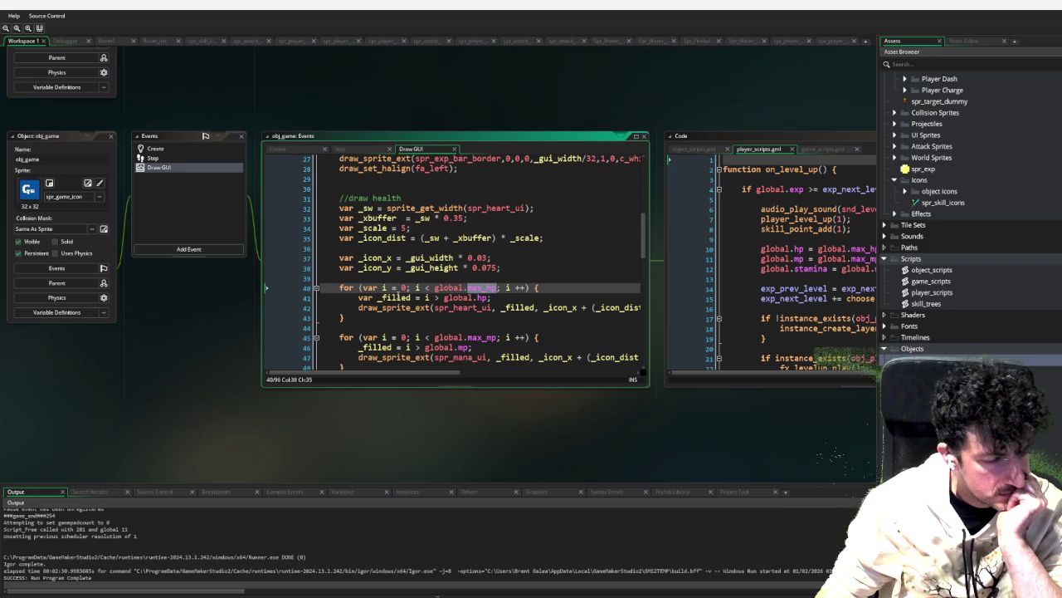
{"action": "scroll", "coordinate": [241, 308], "scroll_direction": "up", "scroll_amount": 3}
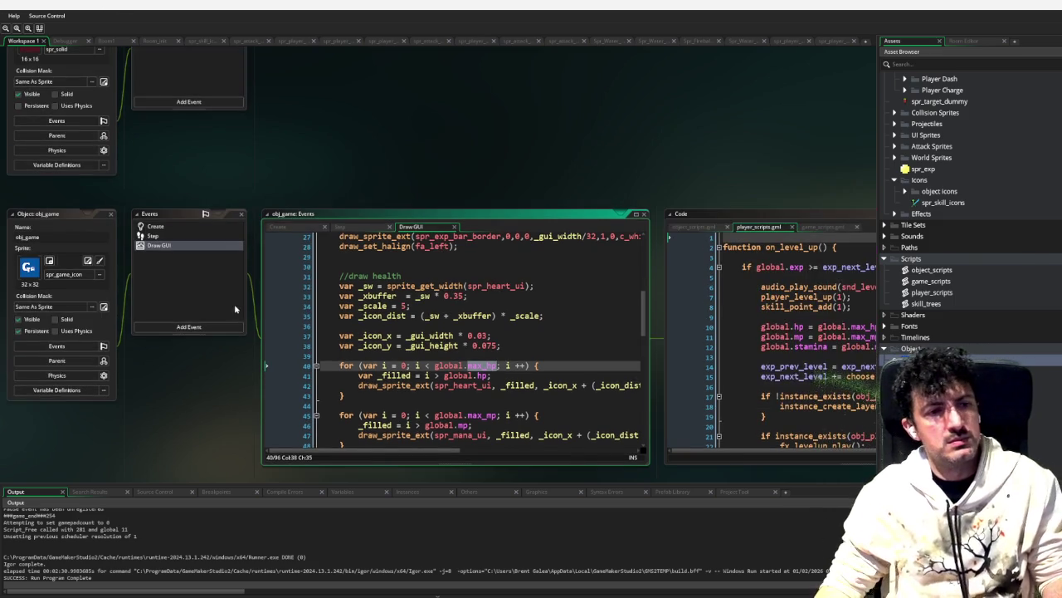
{"action": "scroll", "coordinate": [246, 166], "scroll_direction": "up", "scroll_amount": 8}
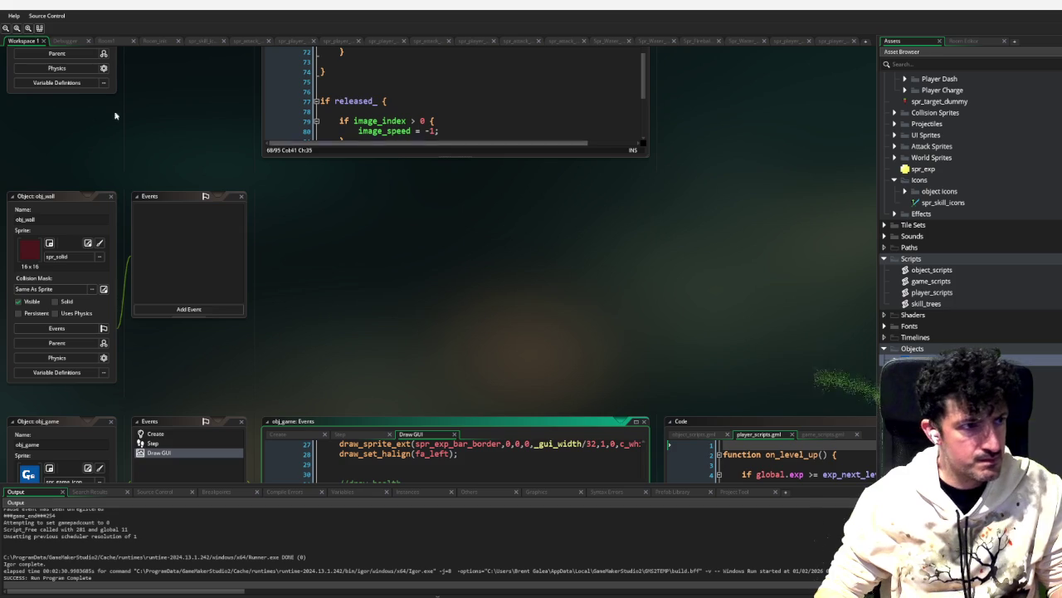
{"action": "scroll", "coordinate": [492, 294], "scroll_direction": "down", "scroll_amount": 12}
{"action": "scroll", "coordinate": [252, 354], "scroll_direction": "down", "scroll_amount": 1}
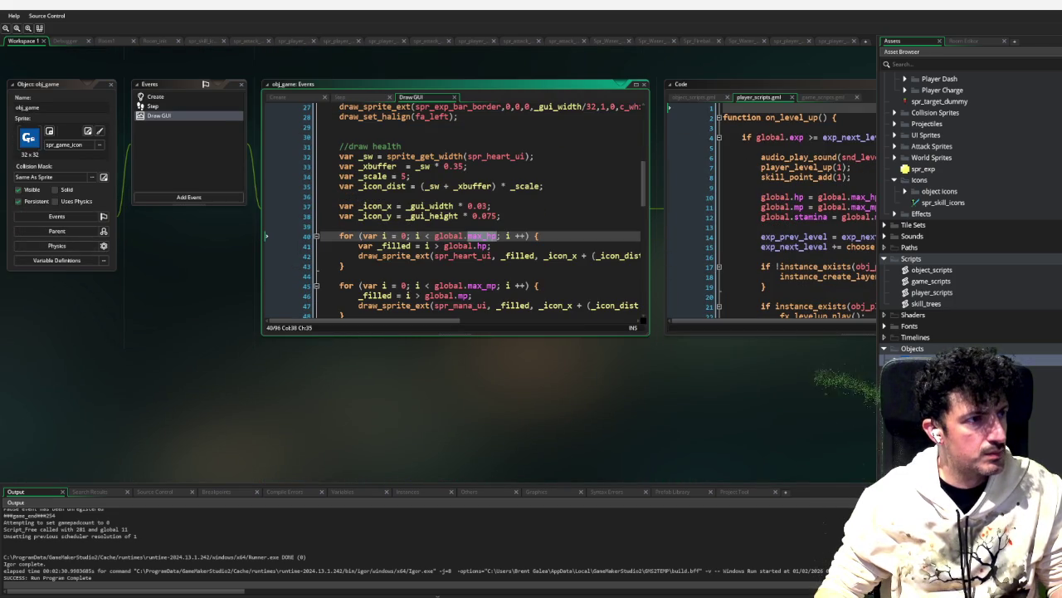
Step: Start debugging with F6 and set a breakpoint on heart loop line 40
{"action": "key", "text": "F6"}
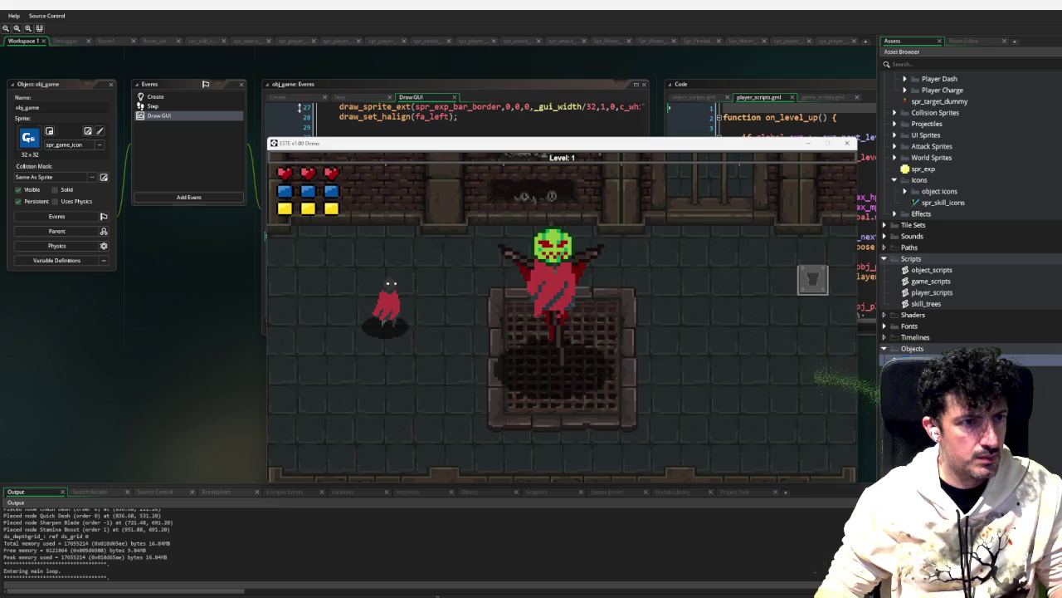
{"action": "key", "text": "Escape"}
{"action": "left_click", "coordinate": [303, 239]}
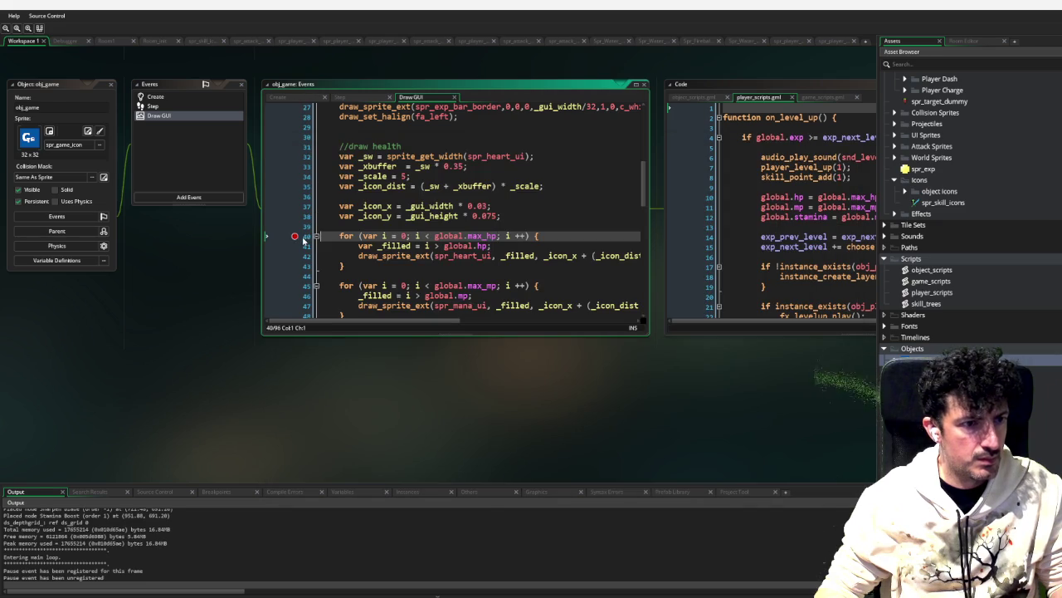
{"action": "left_click", "coordinate": [70, 54]}
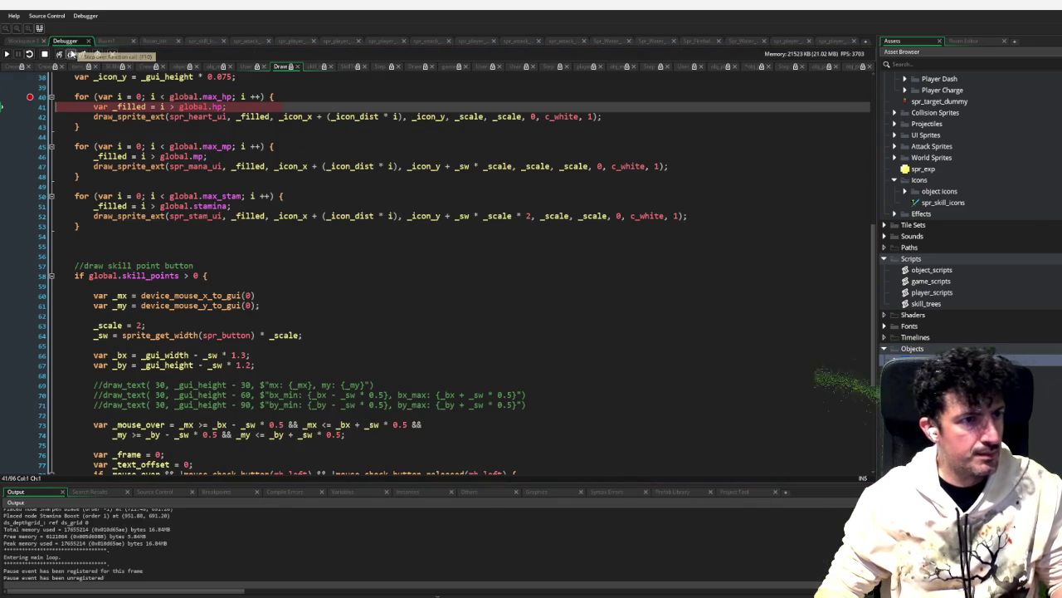
Step: Step through the heart loop line by line, inspecting values, then resume the game
{"action": "scroll", "coordinate": [198, 166], "scroll_direction": "up", "scroll_amount": 2}
{"action": "mouse_move", "coordinate": [152, 148]}
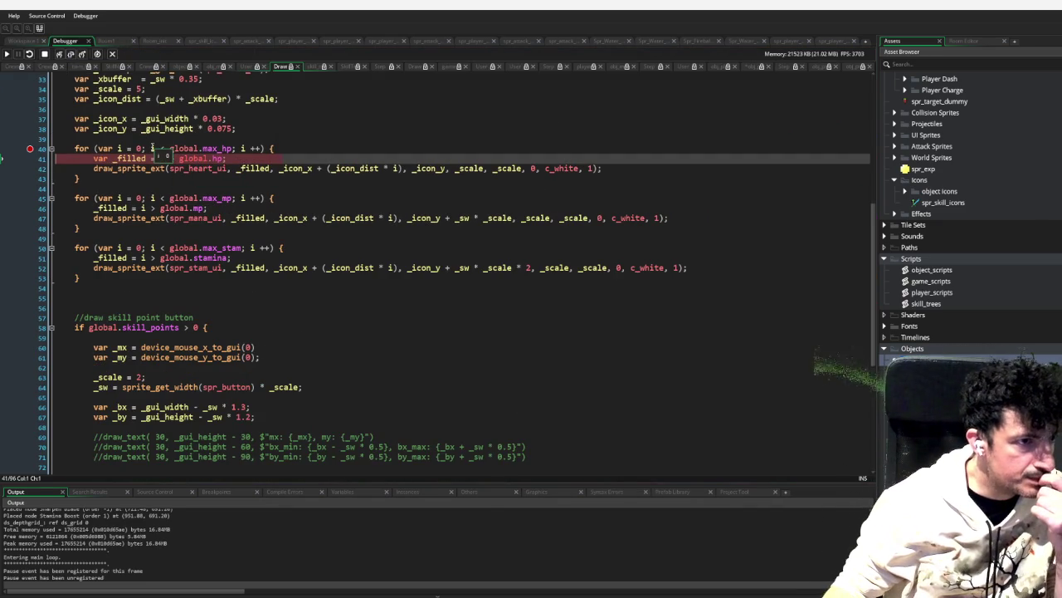
{"action": "mouse_move", "coordinate": [201, 158]}
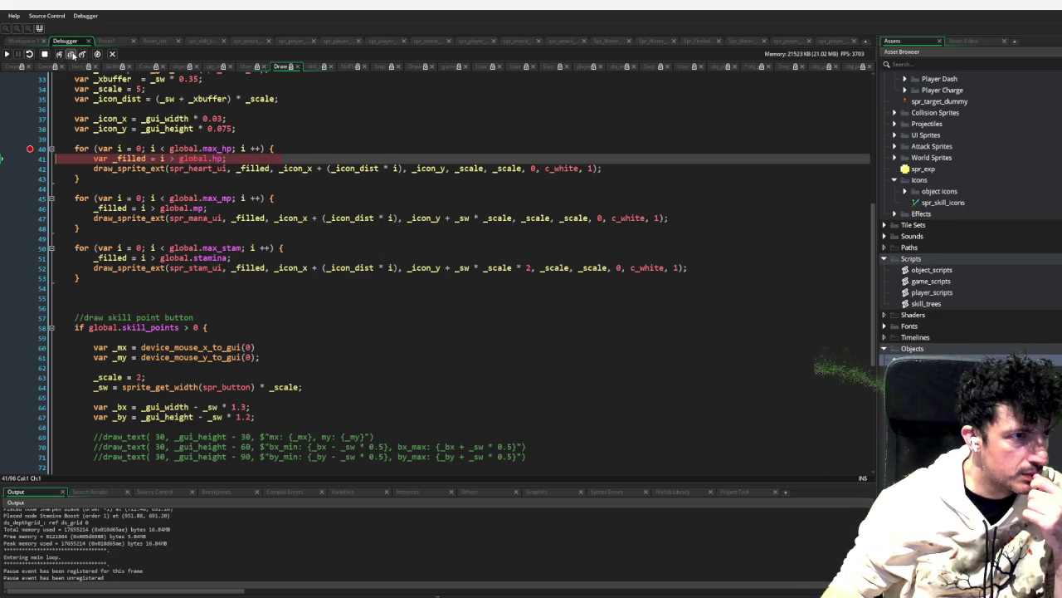
{"action": "left_click", "coordinate": [71, 54]}
{"action": "left_click", "coordinate": [72, 54]}
{"action": "left_click", "coordinate": [71, 54]}
{"action": "left_click", "coordinate": [71, 54]}
{"action": "left_click", "coordinate": [71, 54]}
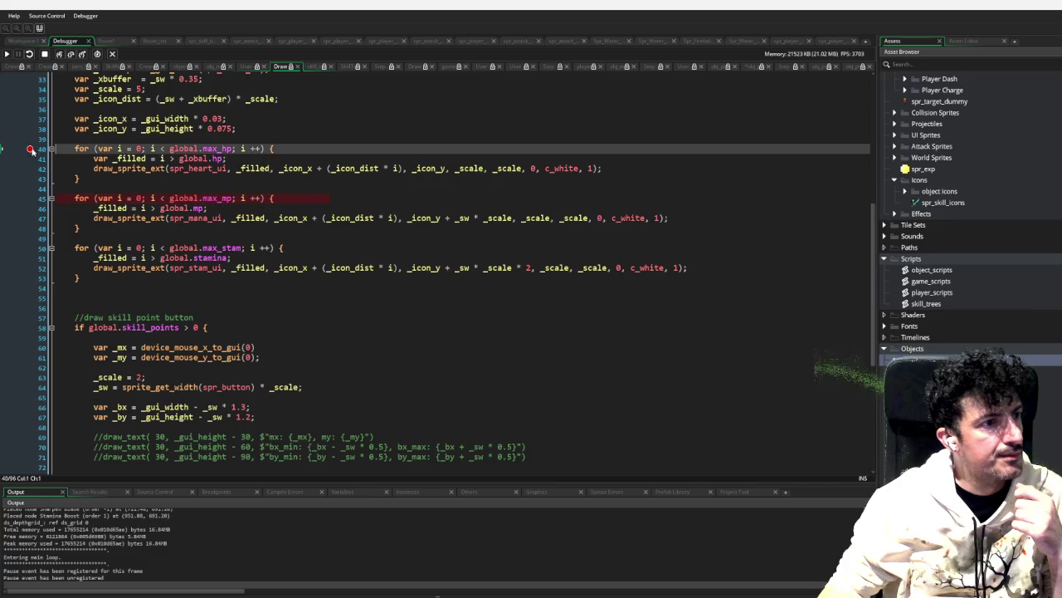
{"action": "left_click", "coordinate": [6, 54]}
Step: Play until the player takes a hit, then break on line 41's var _filled = i > global.hp
{"action": "key", "text": "d"}
{"action": "key", "text": "w"}
{"action": "key", "text": "d"}
{"action": "key", "text": "s"}
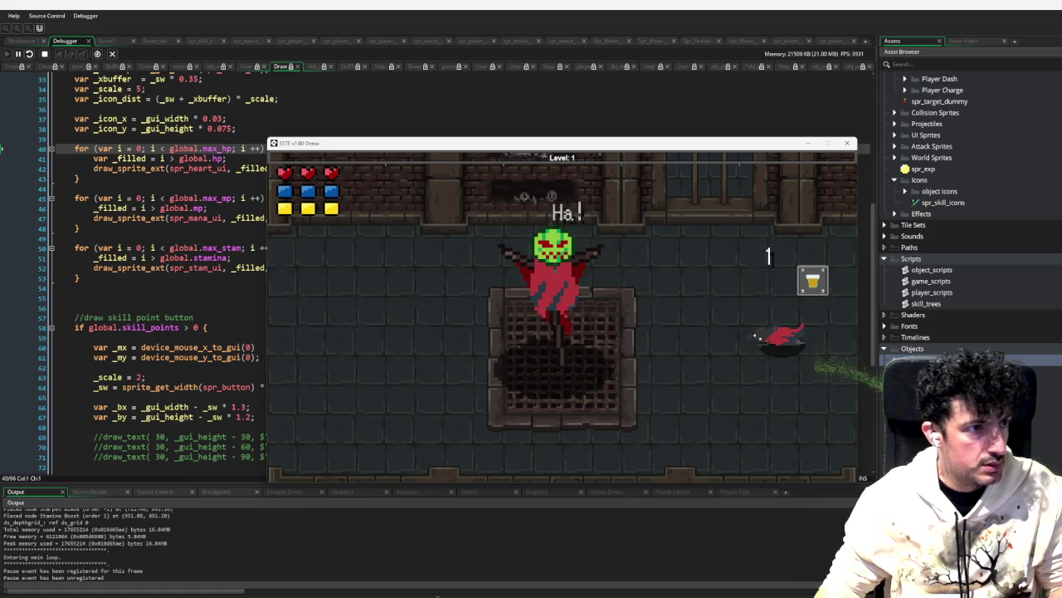
{"action": "left_click", "coordinate": [414, 197]}
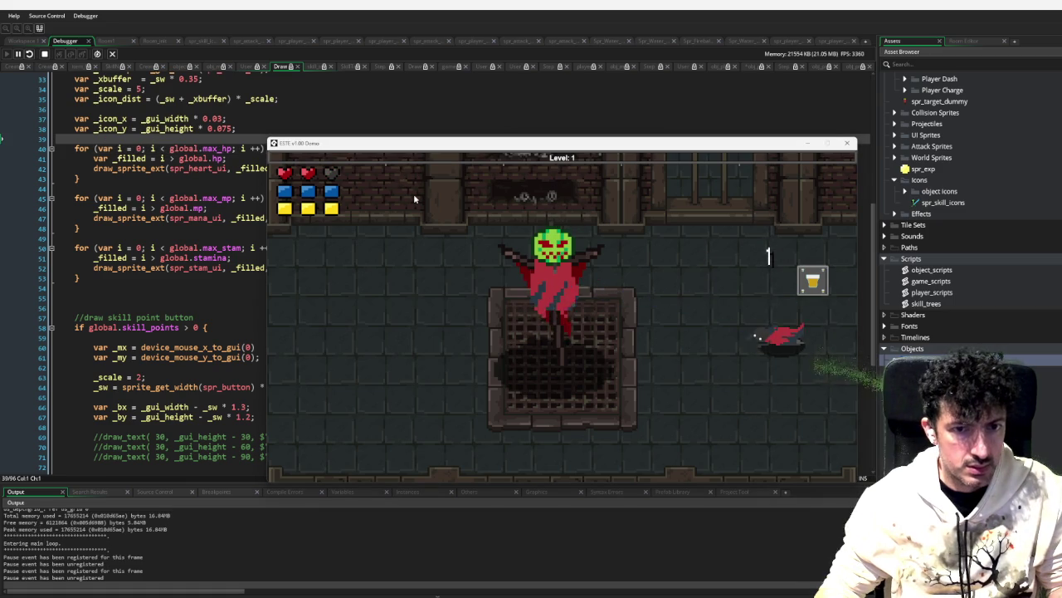
{"action": "key", "text": "w"}
{"action": "left_click", "coordinate": [30, 157]}
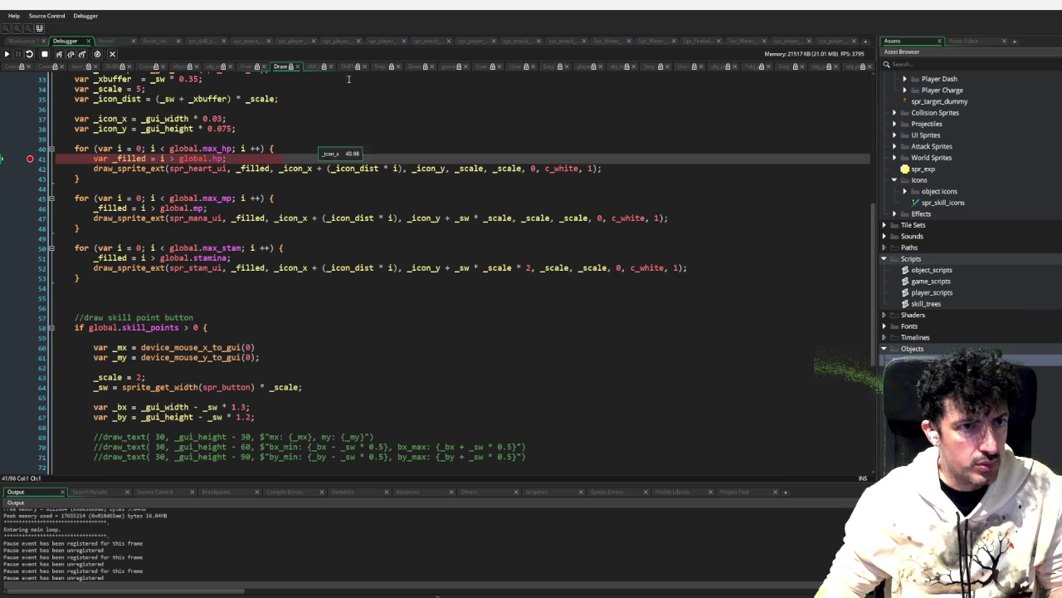
{"action": "key", "text": "F5"}
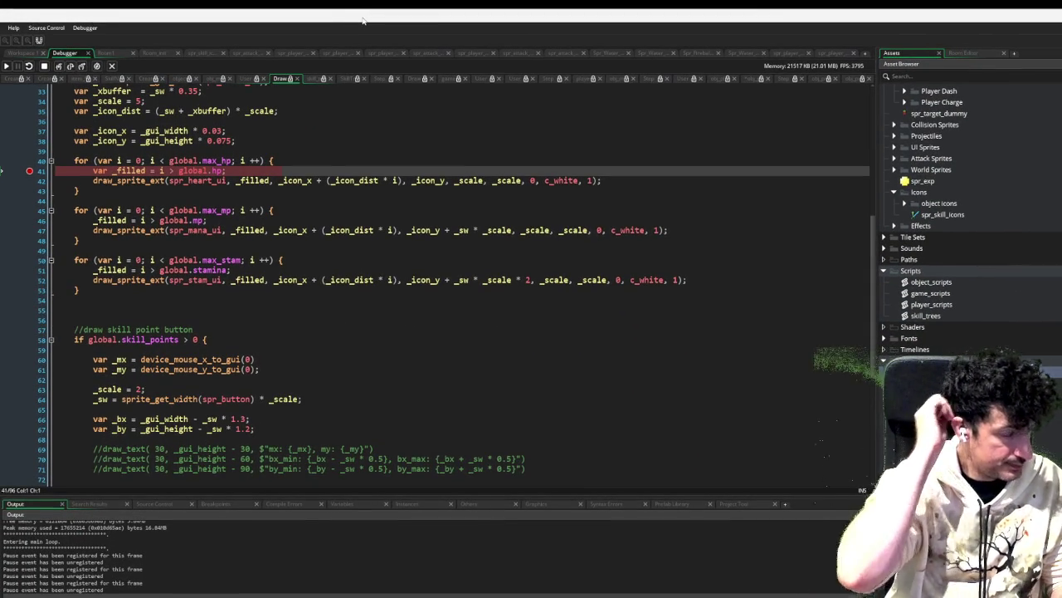
Step: Step over four lines of the heart loop while checking i and global.hp
{"action": "mouse_move", "coordinate": [163, 171]}
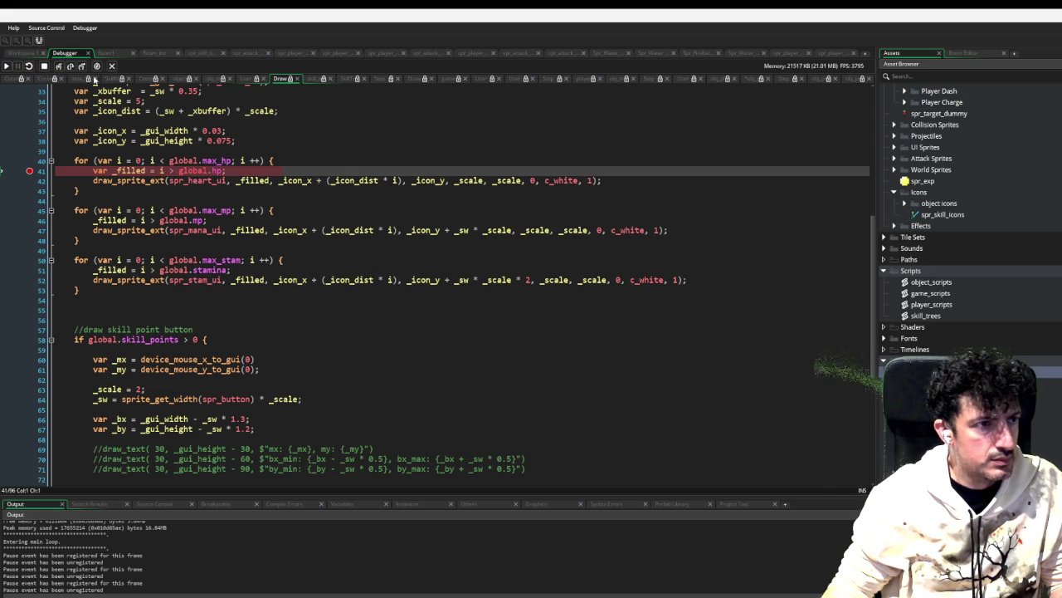
{"action": "left_click", "coordinate": [72, 67]}
{"action": "left_click", "coordinate": [72, 66]}
{"action": "left_click", "coordinate": [72, 66]}
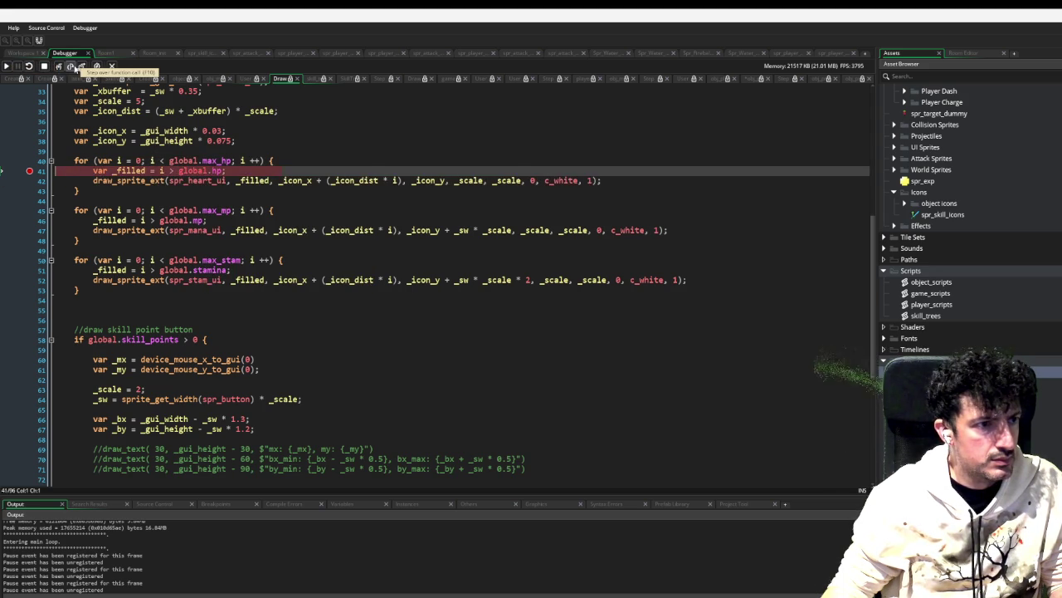
{"action": "left_click", "coordinate": [73, 67]}
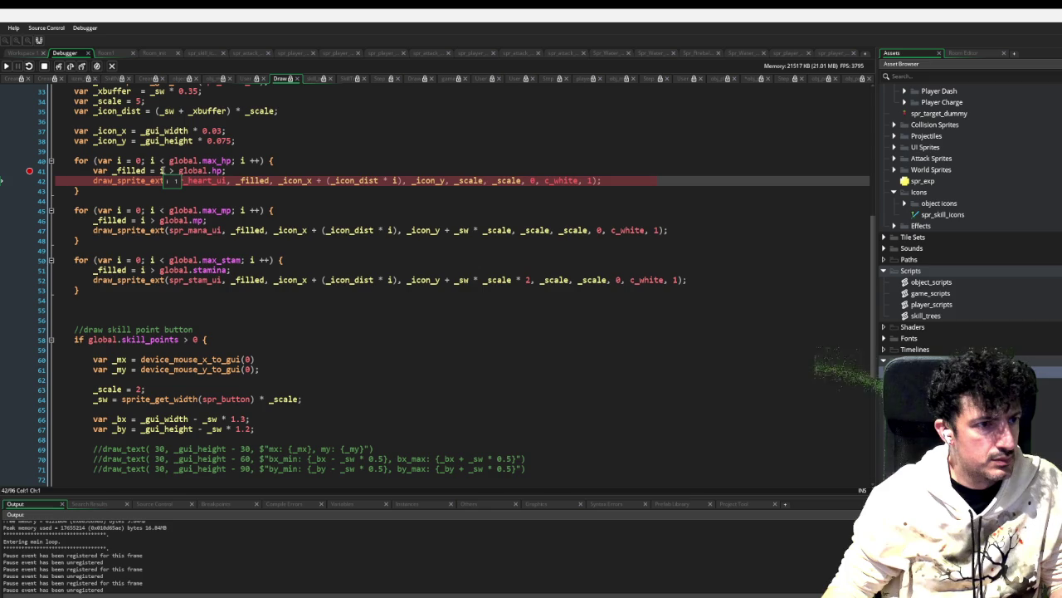
Step: Shift the IDE window down so the game's heart row is visible, comparing hovered values
{"action": "mouse_move", "coordinate": [214, 171]}
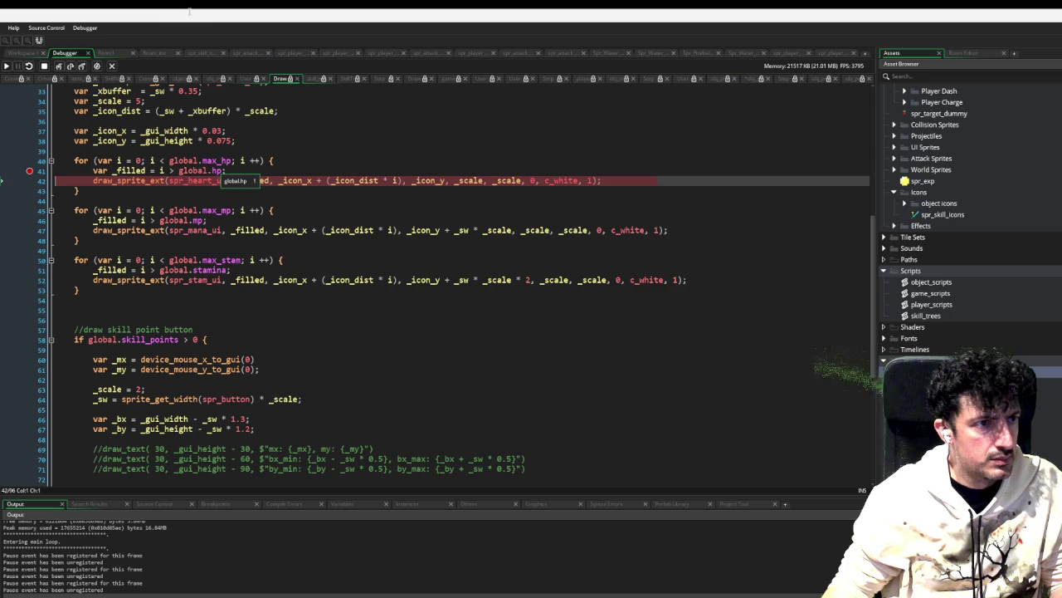
{"action": "mouse_move", "coordinate": [182, 19]}
{"action": "left_mouse_down"}
{"action": "mouse_move", "coordinate": [248, 212]}
{"action": "mouse_move", "coordinate": [254, 194]}
{"action": "left_mouse_up"}
{"action": "mouse_move", "coordinate": [234, 342]}
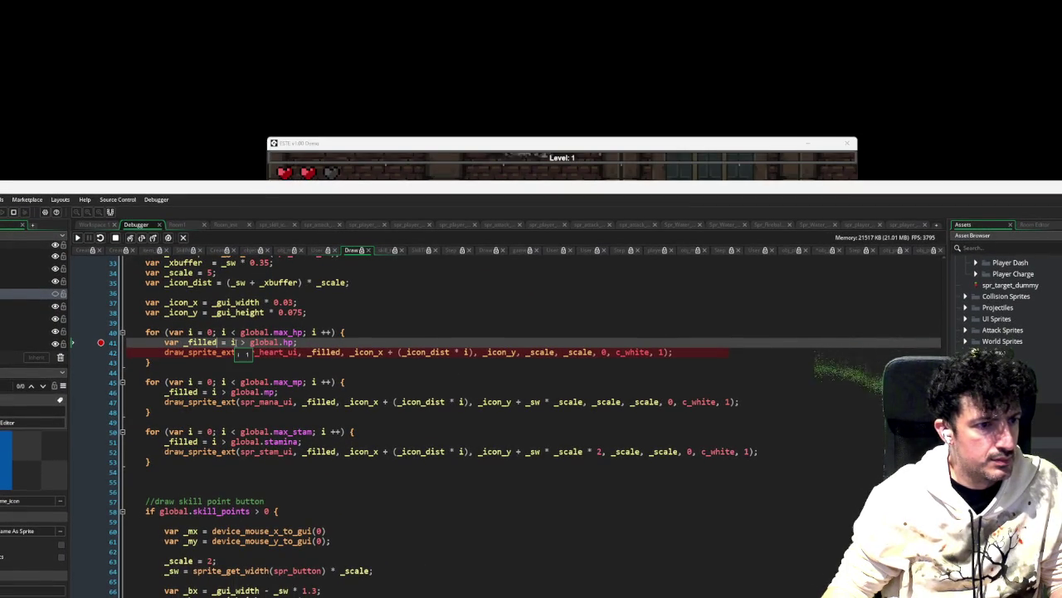
{"action": "mouse_move", "coordinate": [285, 342]}
{"action": "mouse_move", "coordinate": [202, 343]}
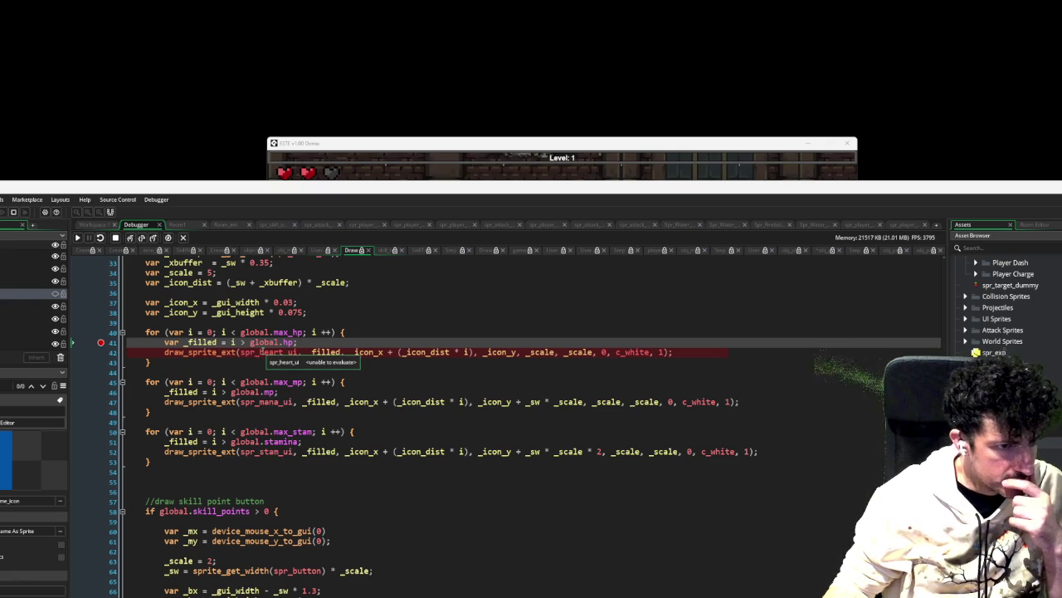
{"action": "mouse_move", "coordinate": [316, 353]}
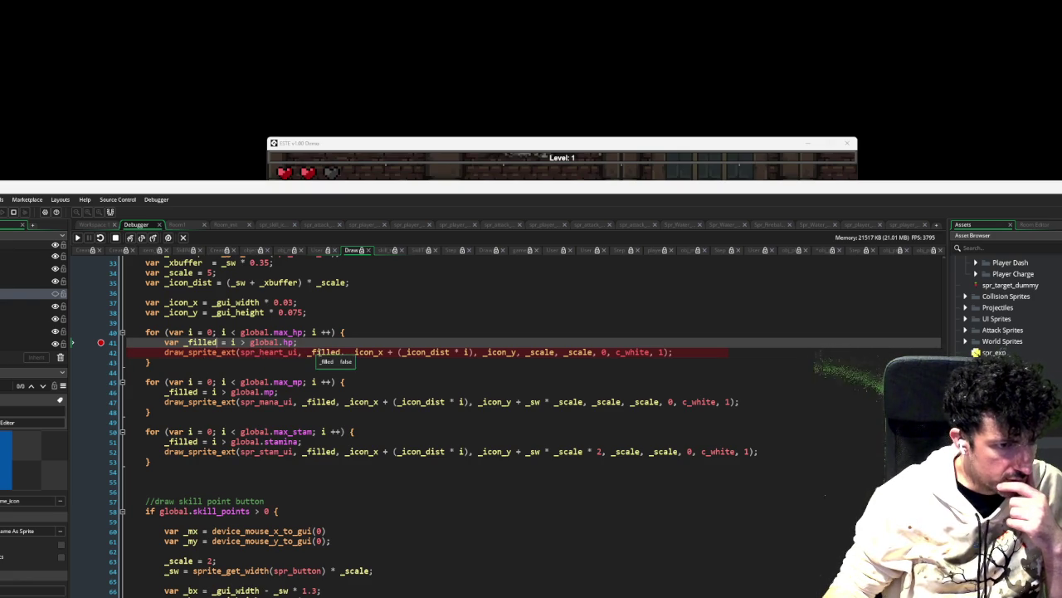
Step: Step from the loop header through lines 41 and 42, checking _filled for the heart
{"action": "left_click", "coordinate": [142, 238]}
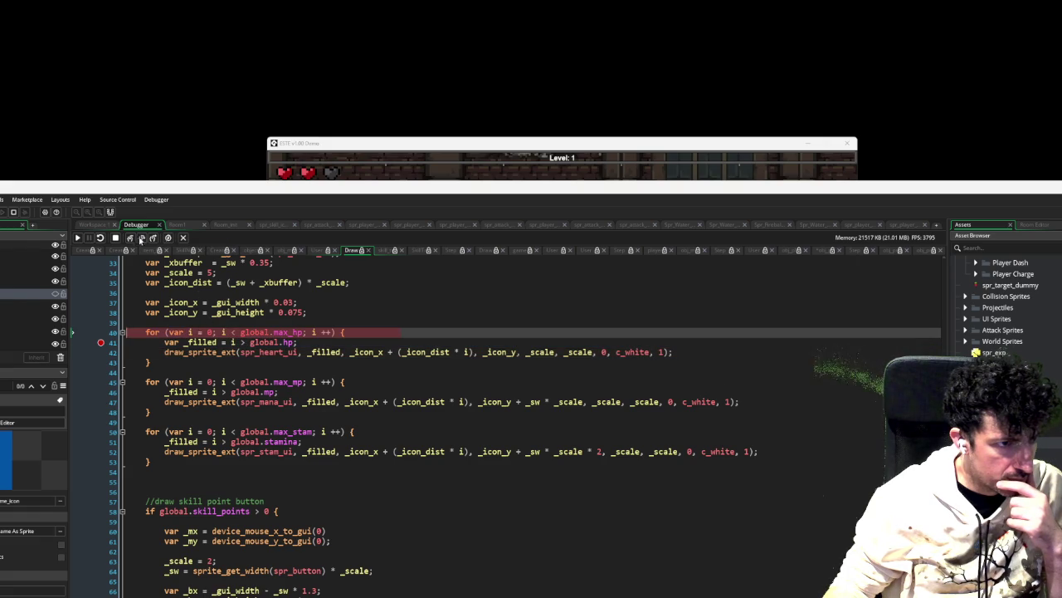
{"action": "key", "text": "F10"}
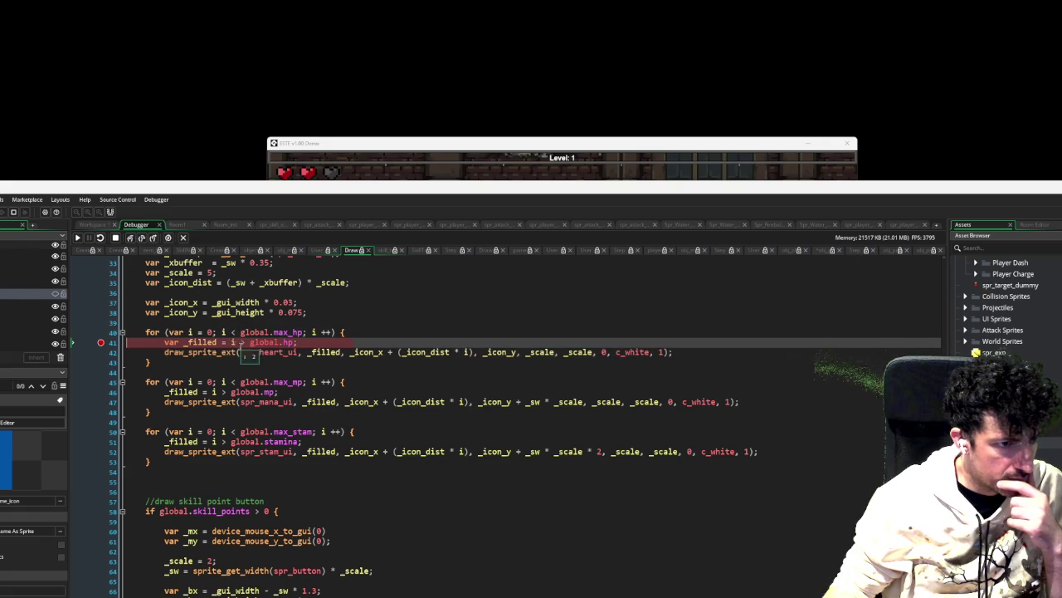
{"action": "mouse_move", "coordinate": [259, 343]}
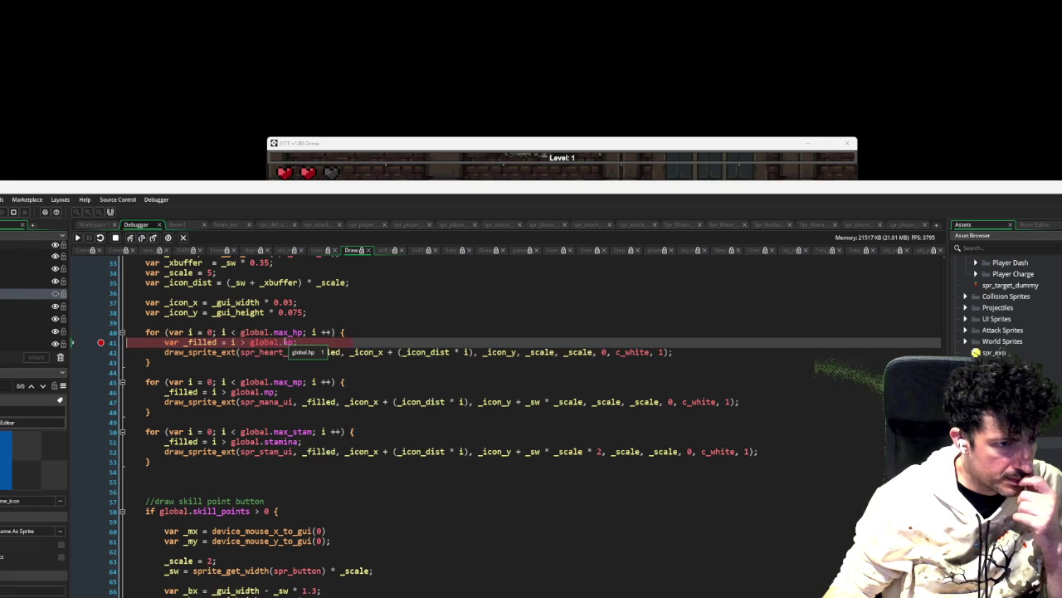
{"action": "left_click", "coordinate": [141, 238]}
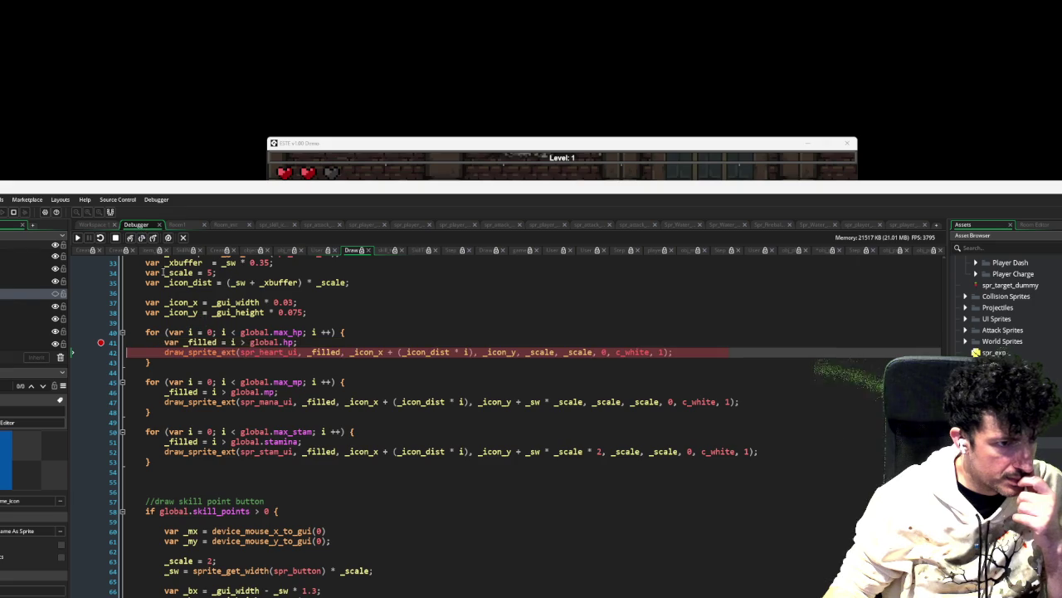
{"action": "mouse_move", "coordinate": [193, 343]}
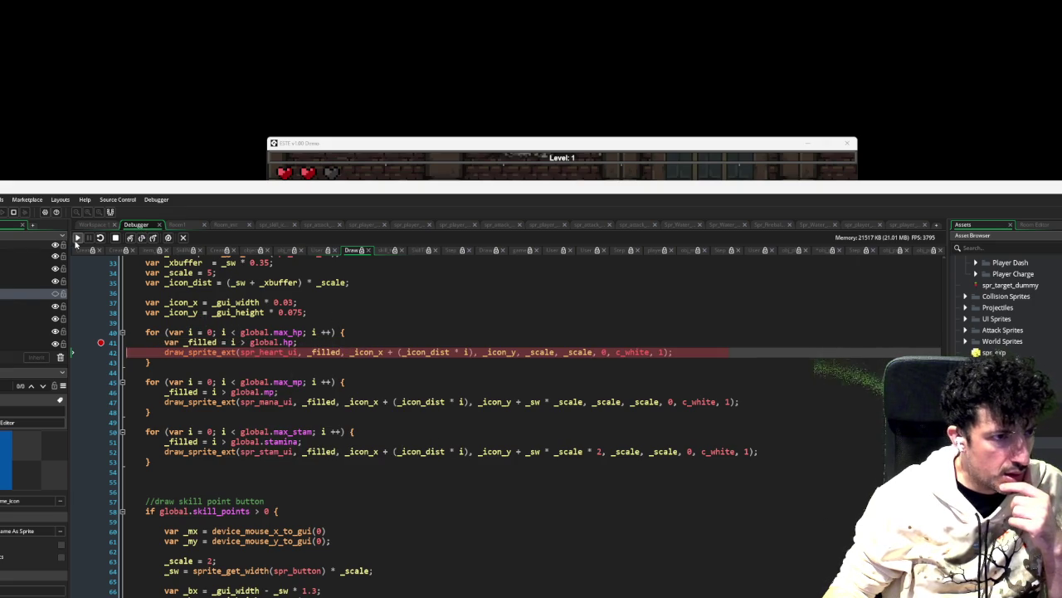
Step: Resume the paused game from the breakpoint twice, then close the running game
{"action": "left_click", "coordinate": [78, 238]}
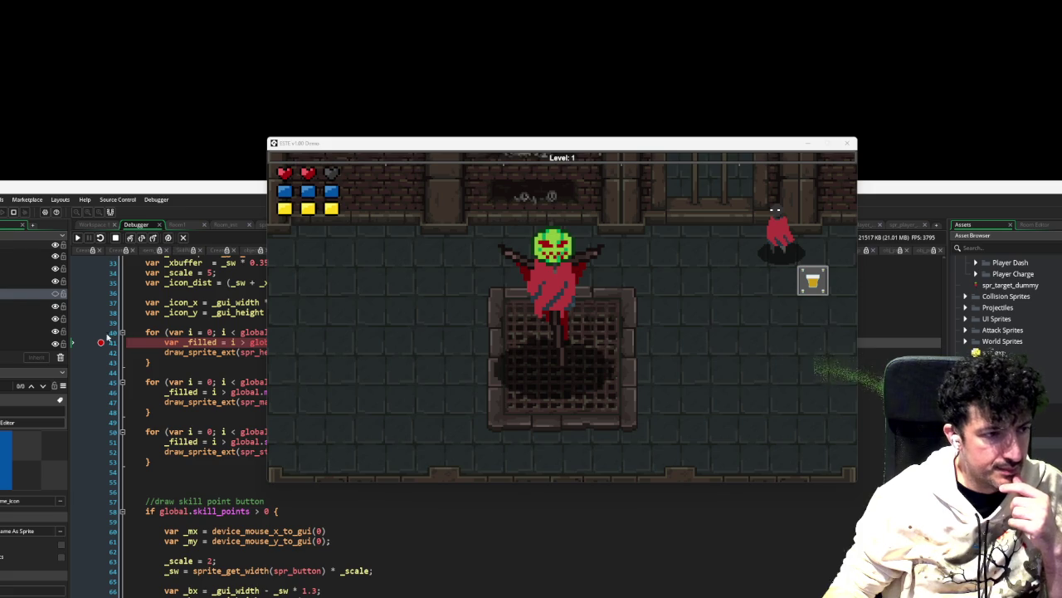
{"action": "left_click", "coordinate": [77, 238]}
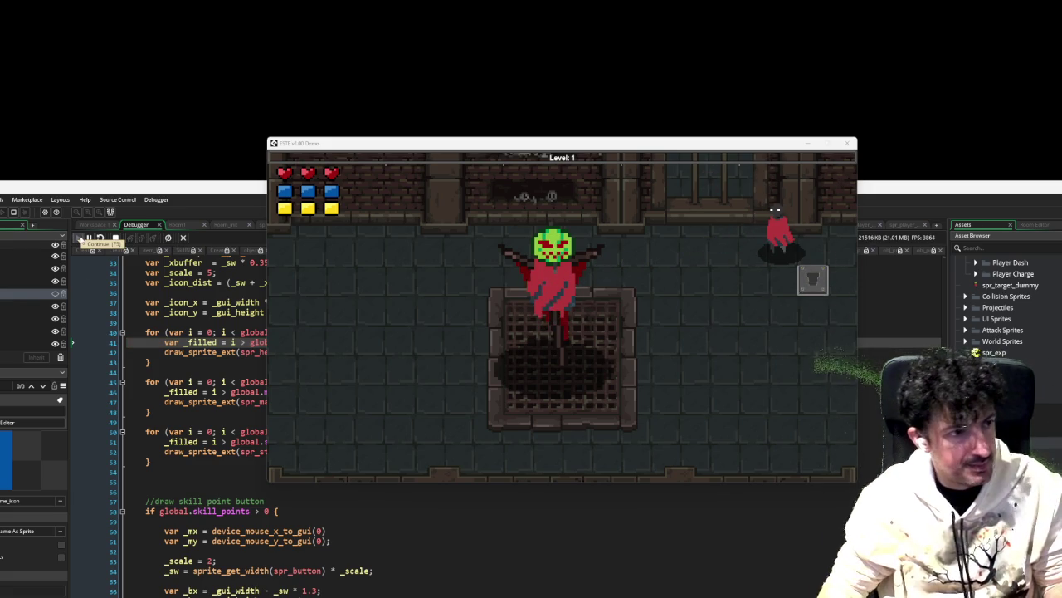
{"action": "left_click", "coordinate": [847, 142]}
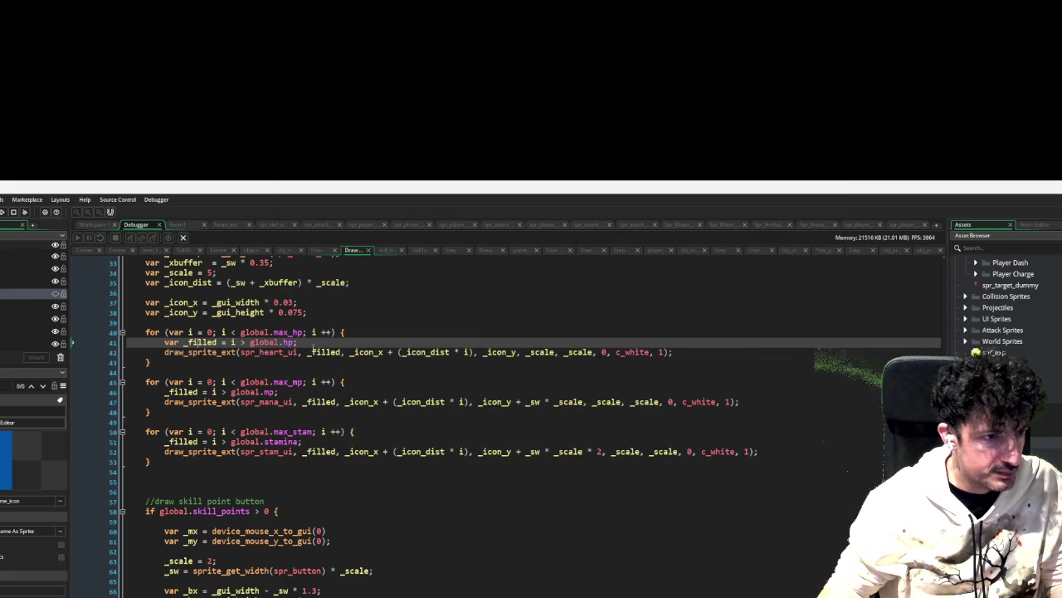
Step: Return to the Draw GUI code at the heart draw call on line 42 and the mana filled check on line 46
{"action": "left_click", "coordinate": [308, 352]}
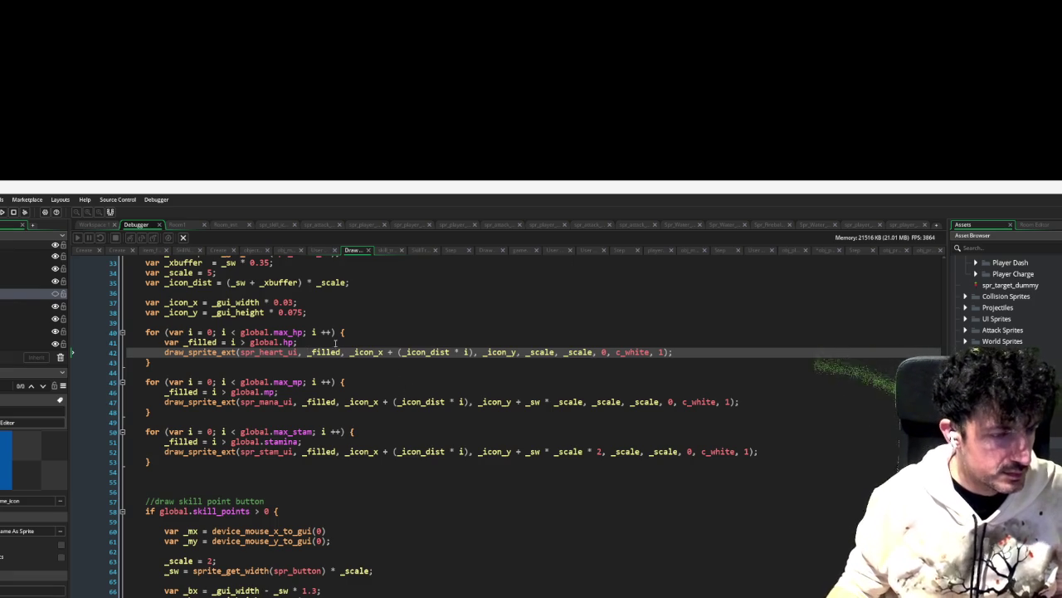
{"action": "scroll", "coordinate": [1004, 298], "scroll_direction": "down", "scroll_amount": 2}
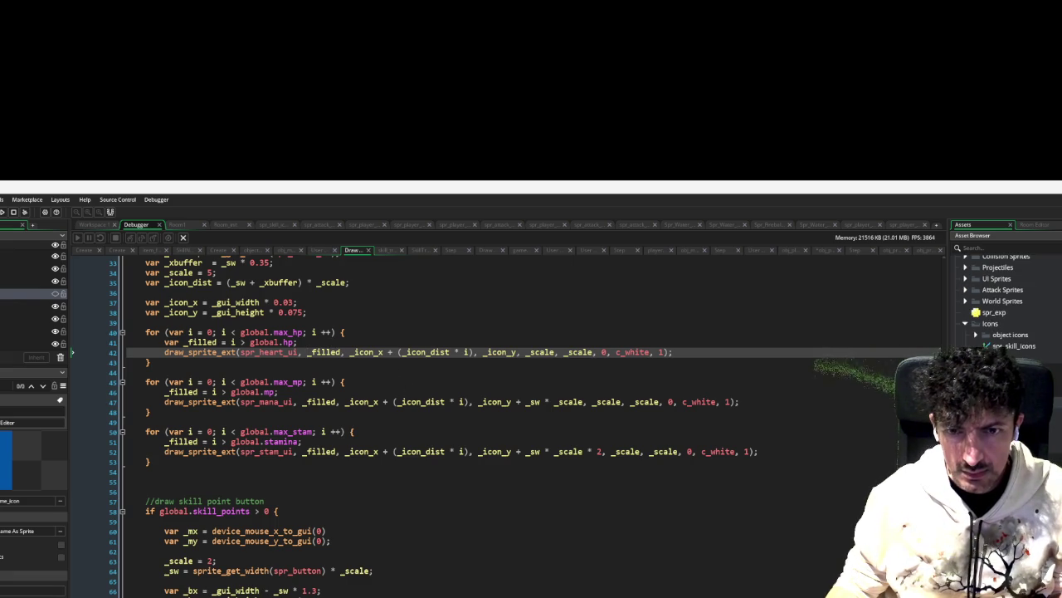
{"action": "scroll", "coordinate": [1052, 328], "scroll_direction": "up", "scroll_amount": 10}
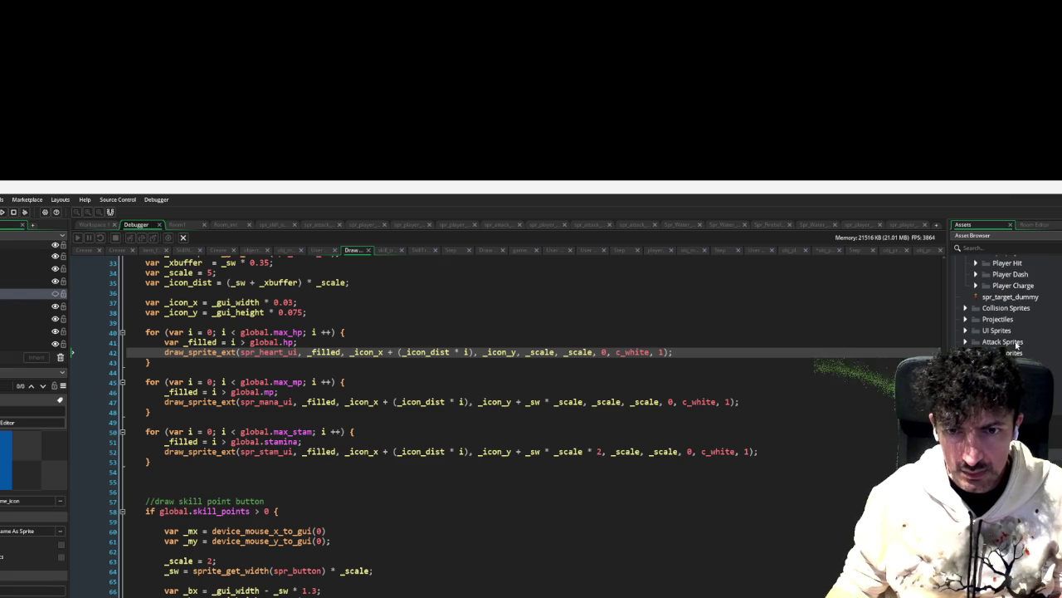
{"action": "scroll", "coordinate": [1004, 298], "scroll_direction": "up", "scroll_amount": 4}
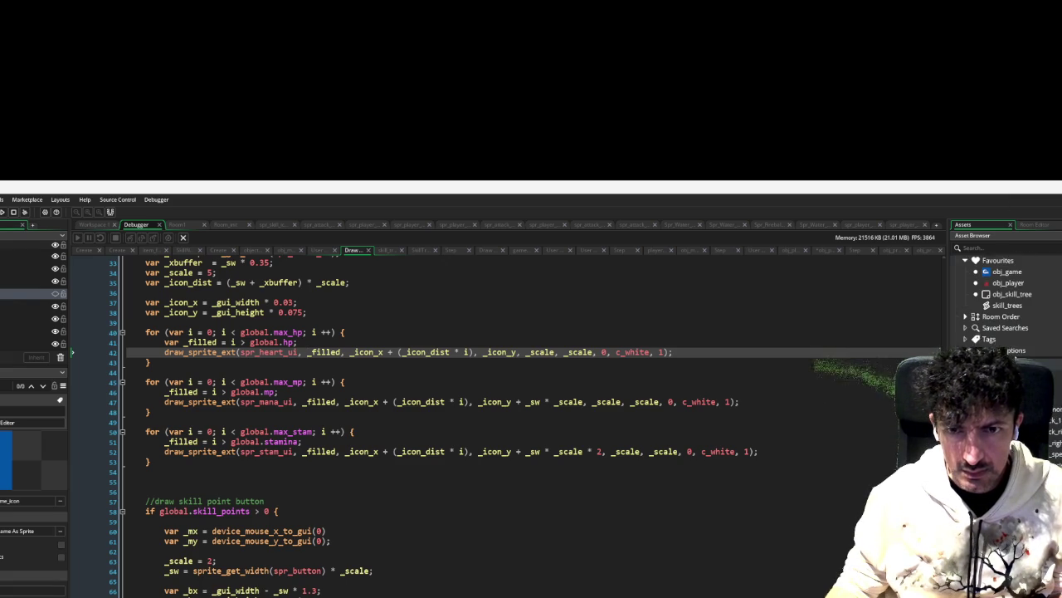
{"action": "left_click", "coordinate": [227, 391]}
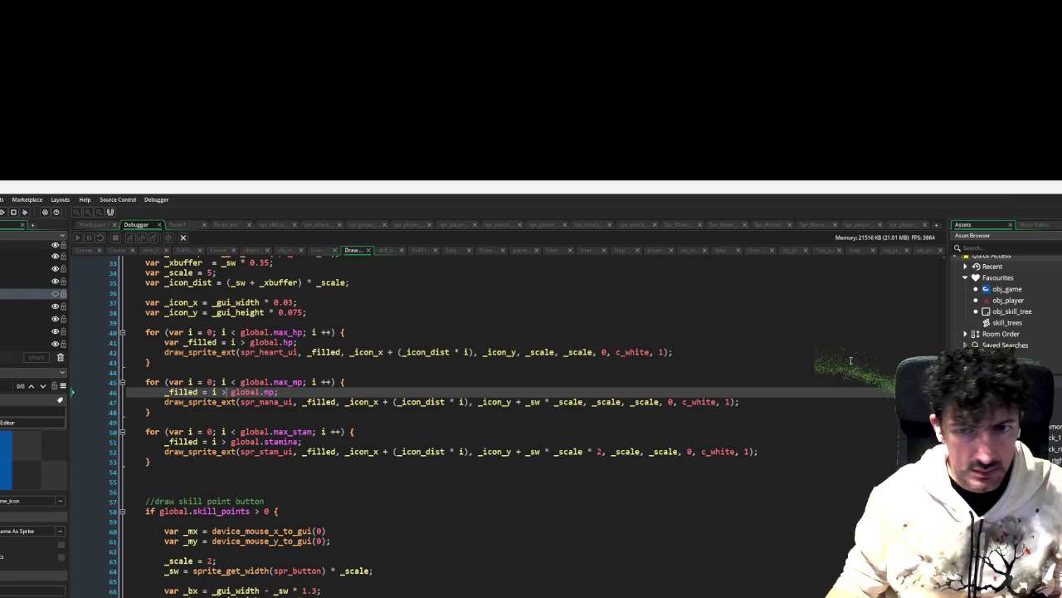
Step: Look up spr_heart_ui in the Asset Browser, then close the sprite
{"action": "left_click", "coordinate": [1060, 251]}
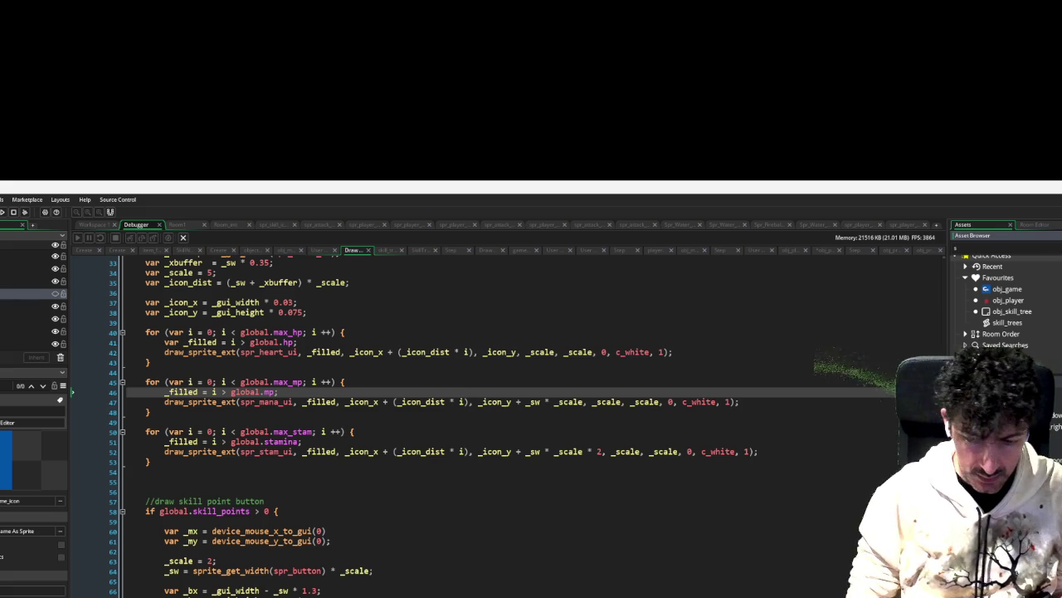
{"action": "type", "text": "r_heart"}
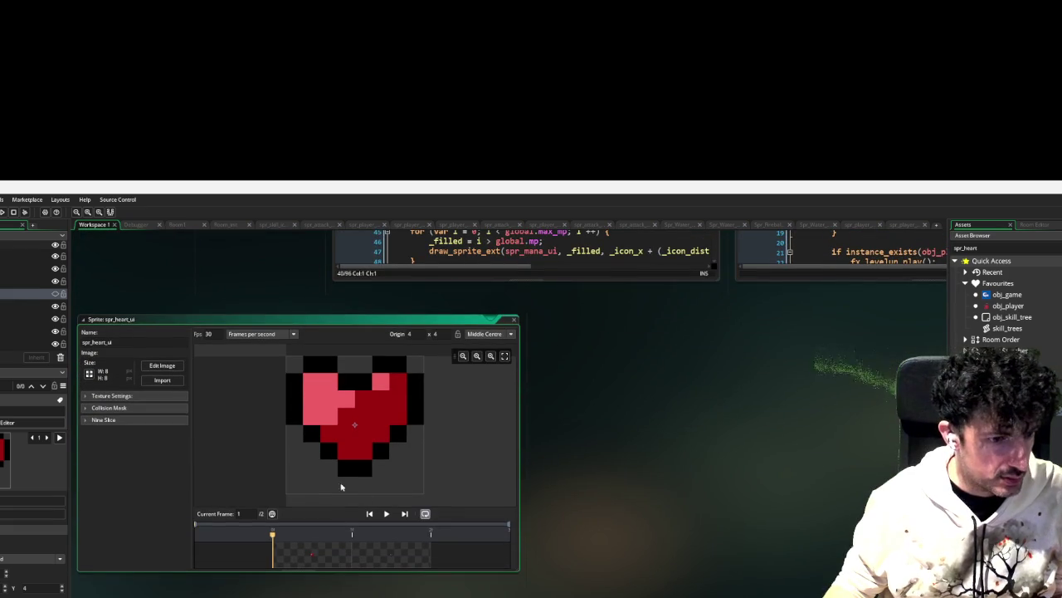
{"action": "left_click", "coordinate": [512, 320]}
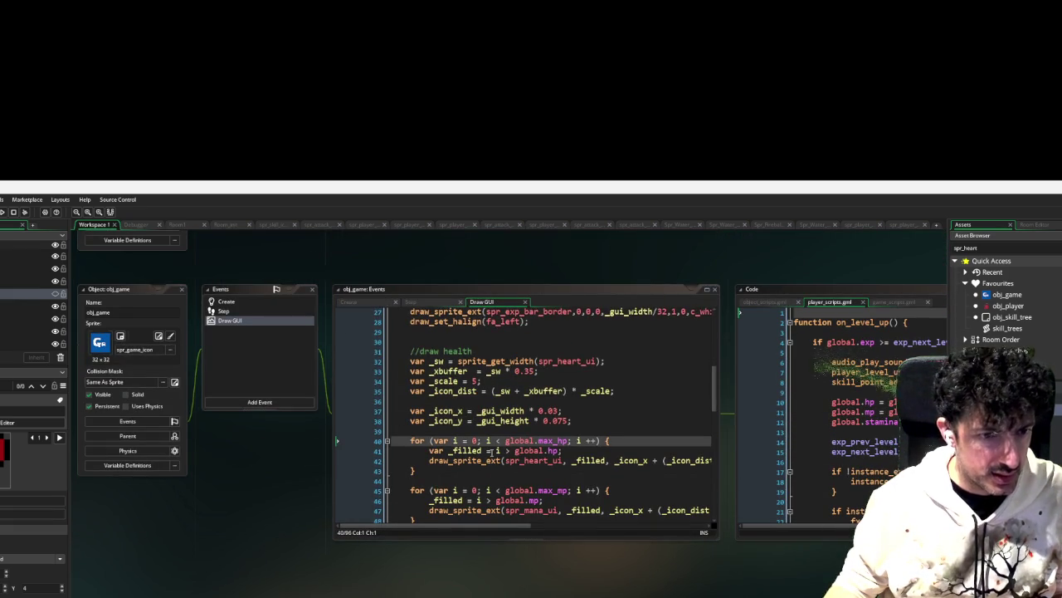
Step: Change line 41 of obj_game's Draw GUI to _filled = i < global.hp and run in debug
{"action": "left_click", "coordinate": [504, 451]}
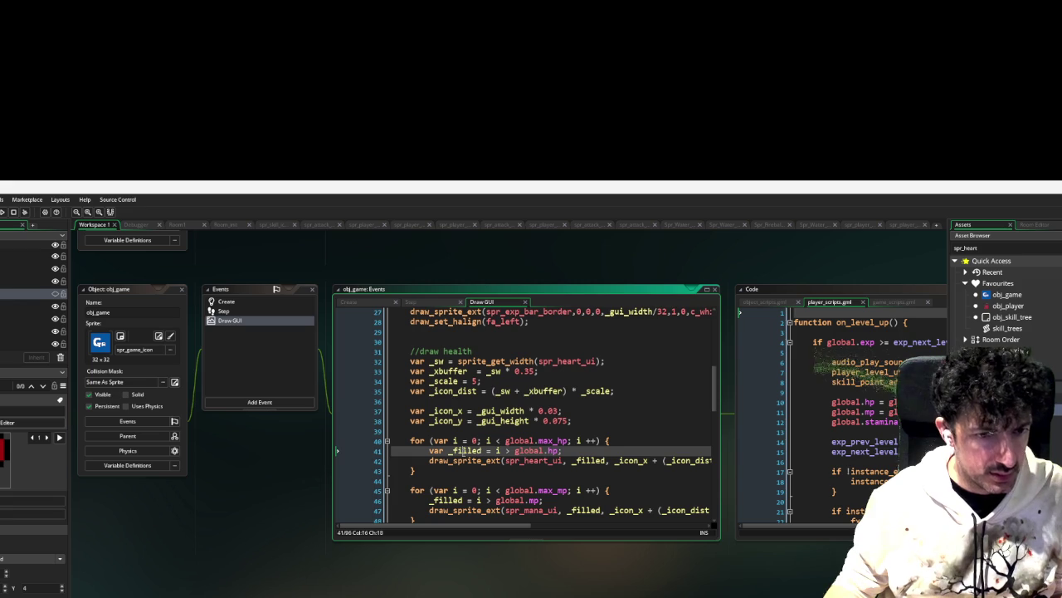
{"action": "double_click", "coordinate": [467, 450]}
{"action": "left_click", "coordinate": [513, 451]}
{"action": "type", "text": "<"}
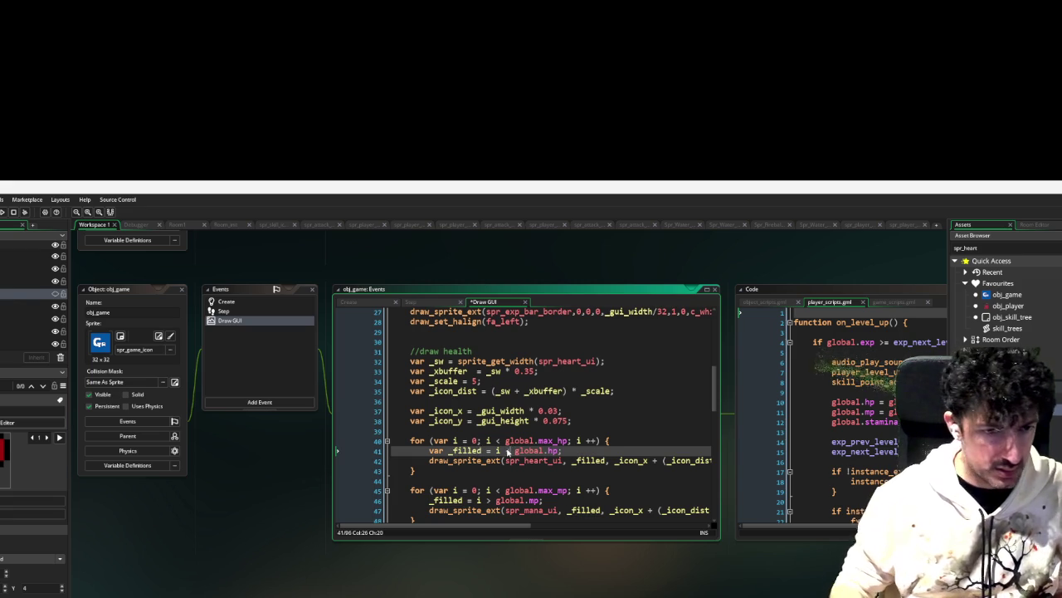
{"action": "left_click", "coordinate": [2, 212]}
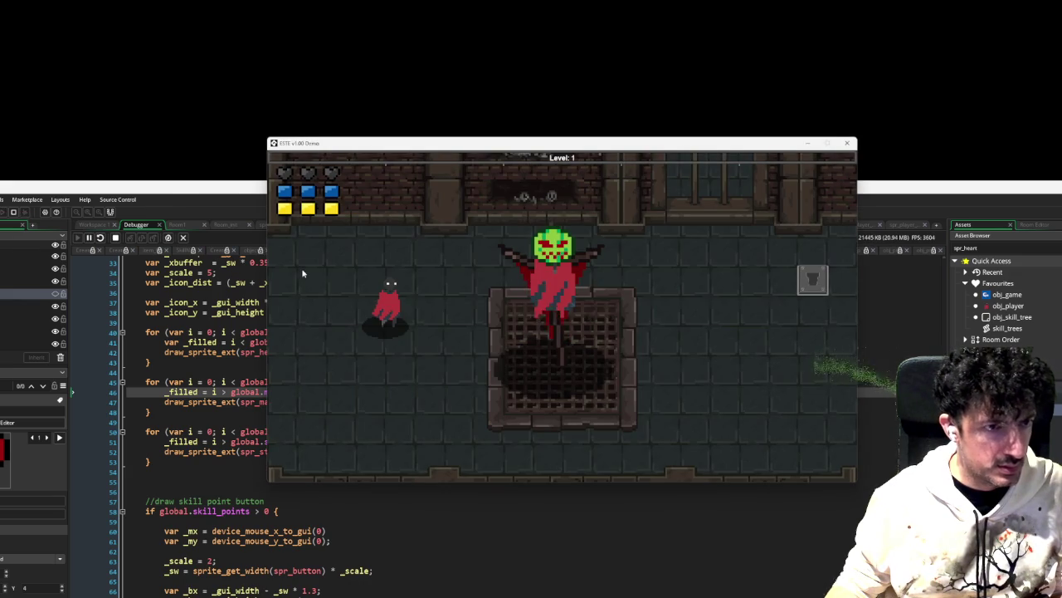
Step: Walk the player near the enemy with D, S and A to watch the hearts, then close the game
{"action": "key", "text": "d"}
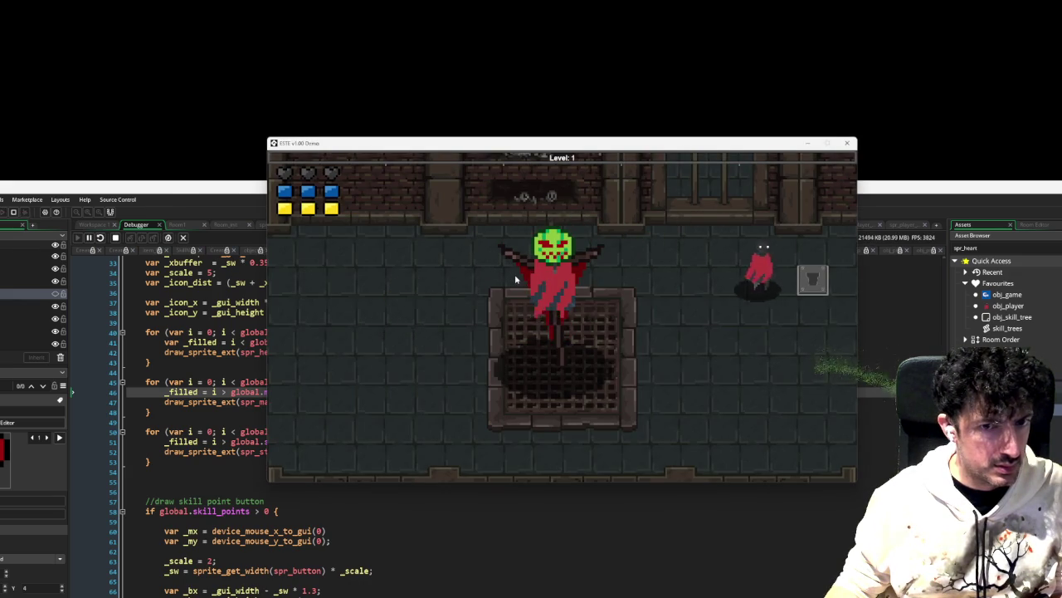
{"action": "key", "text": "s"}
{"action": "key", "text": "a"}
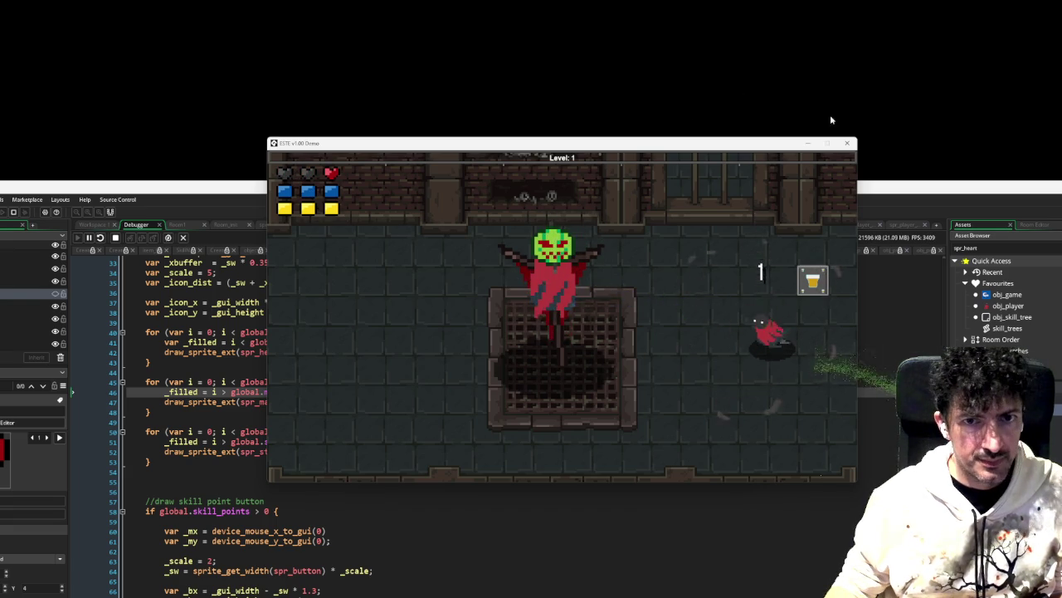
{"action": "left_click", "coordinate": [848, 142]}
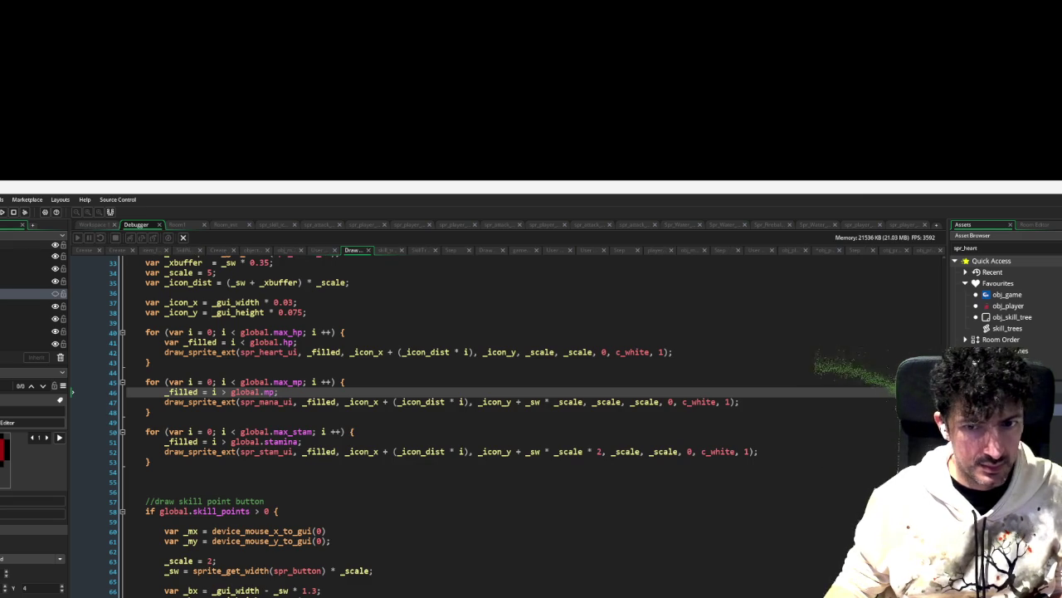
Step: Reorder spr_heart_ui's frames so the grey heart comes first
{"action": "middle_click", "coordinate": [199, 352]}
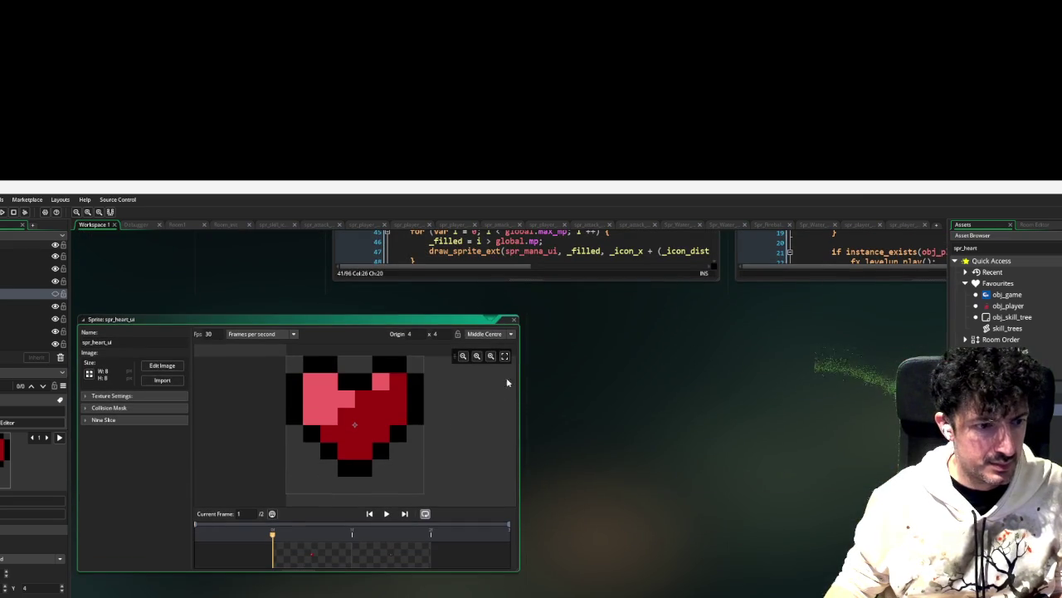
{"action": "left_click", "coordinate": [176, 365]}
{"action": "left_click_drag", "start_coordinate": [175, 259], "coordinate": [138, 253]}
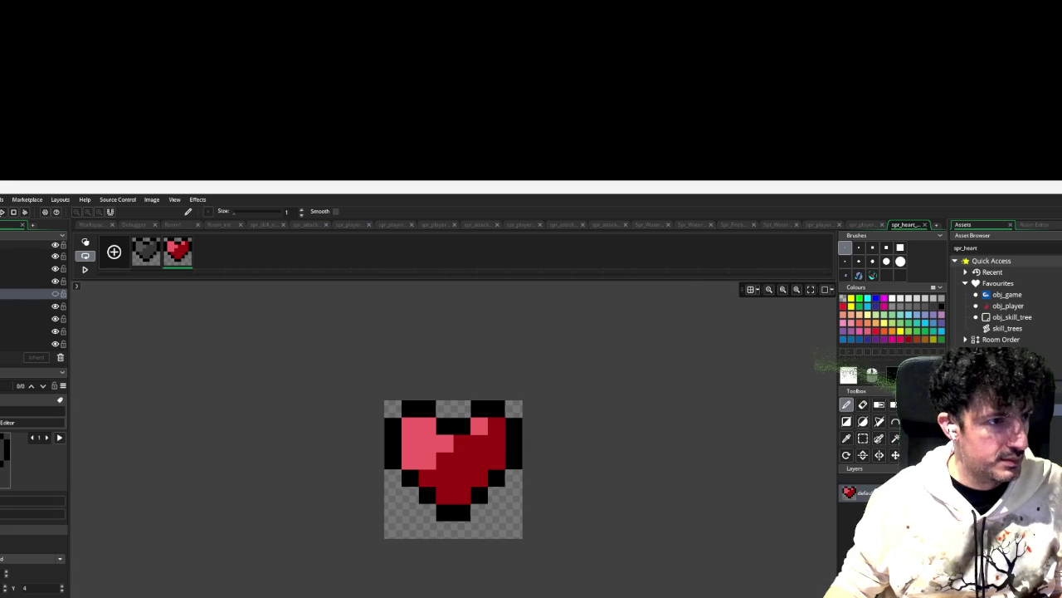
Step: Relaunch the game and walk the player to the chest and back toward the enemy
{"action": "key", "text": "ctrl+Tab"}
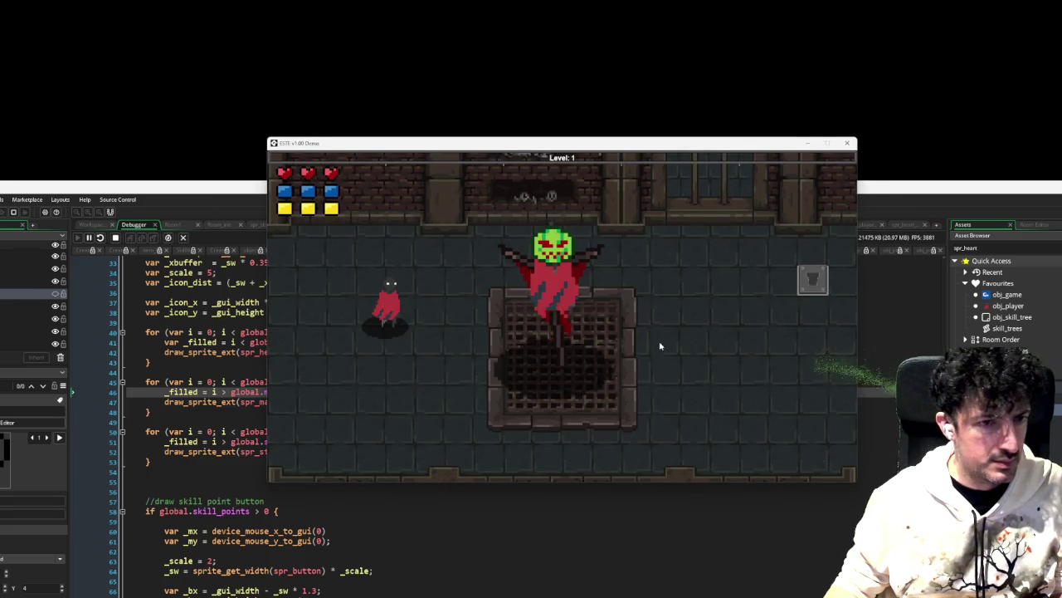
{"action": "key", "text": "d"}
{"action": "key", "text": "w"}
{"action": "key", "text": "d"}
{"action": "key", "text": "s"}
{"action": "key", "text": "a"}
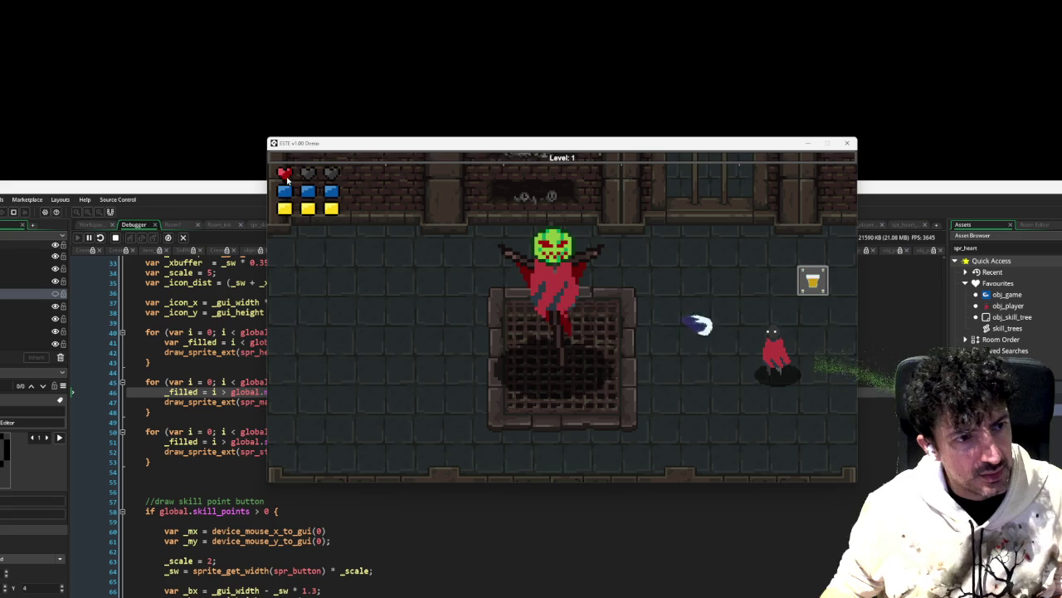
{"action": "key", "text": "s"}
{"action": "key", "text": "a"}
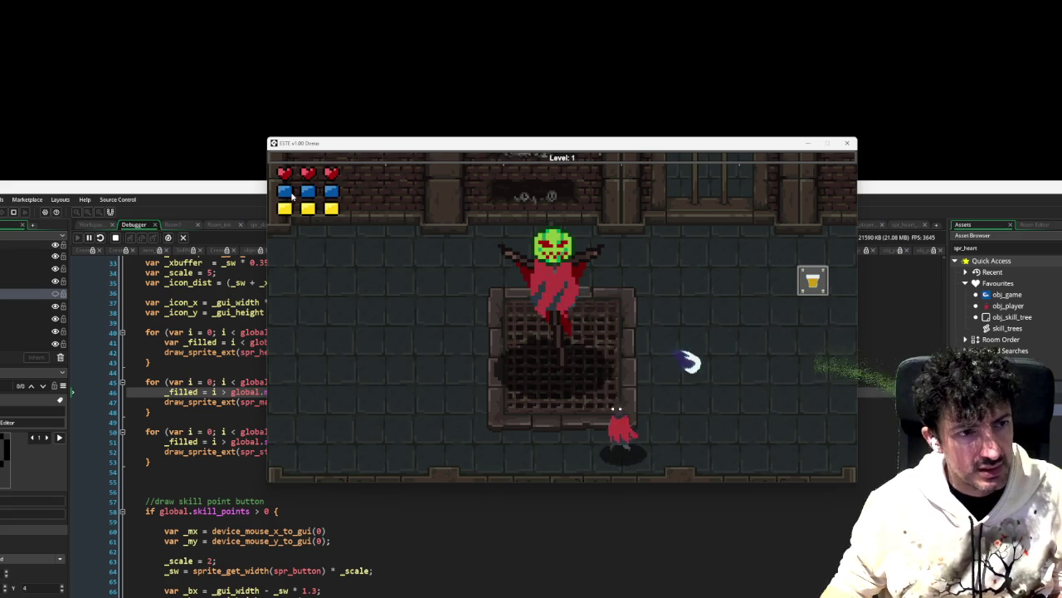
{"action": "key", "text": "d"}
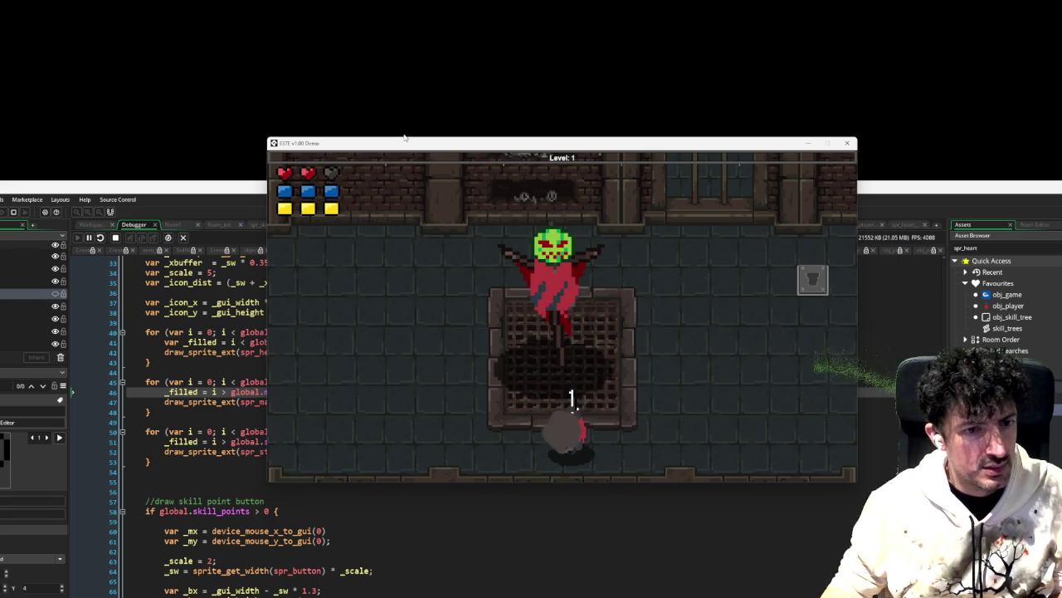
Step: Move the game window to the upper right, view the heart loop on line 40, then refocus the game
{"action": "mouse_move", "coordinate": [404, 138]}
{"action": "left_mouse_down"}
{"action": "mouse_move", "coordinate": [928, 92]}
{"action": "mouse_move", "coordinate": [827, 103]}
{"action": "left_mouse_up"}
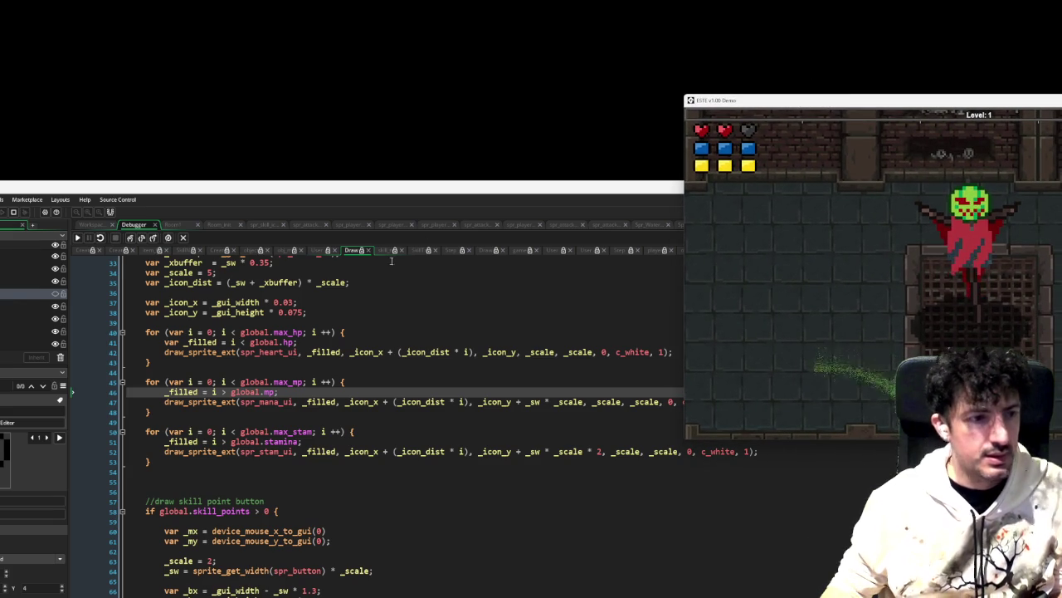
{"action": "left_click", "coordinate": [413, 332]}
{"action": "left_click", "coordinate": [397, 332]}
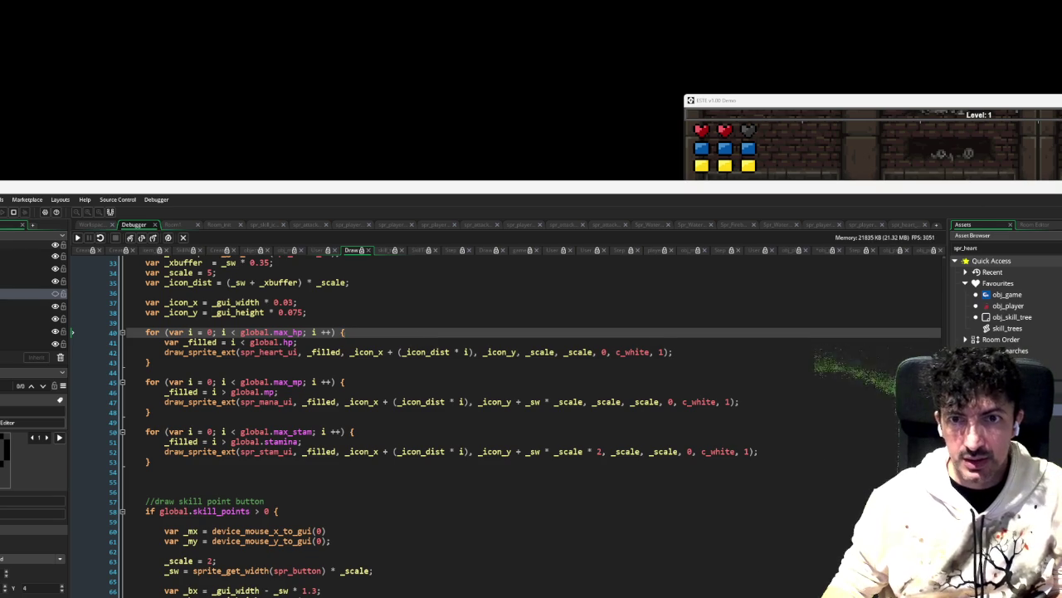
{"action": "key", "text": "alt+Tab"}
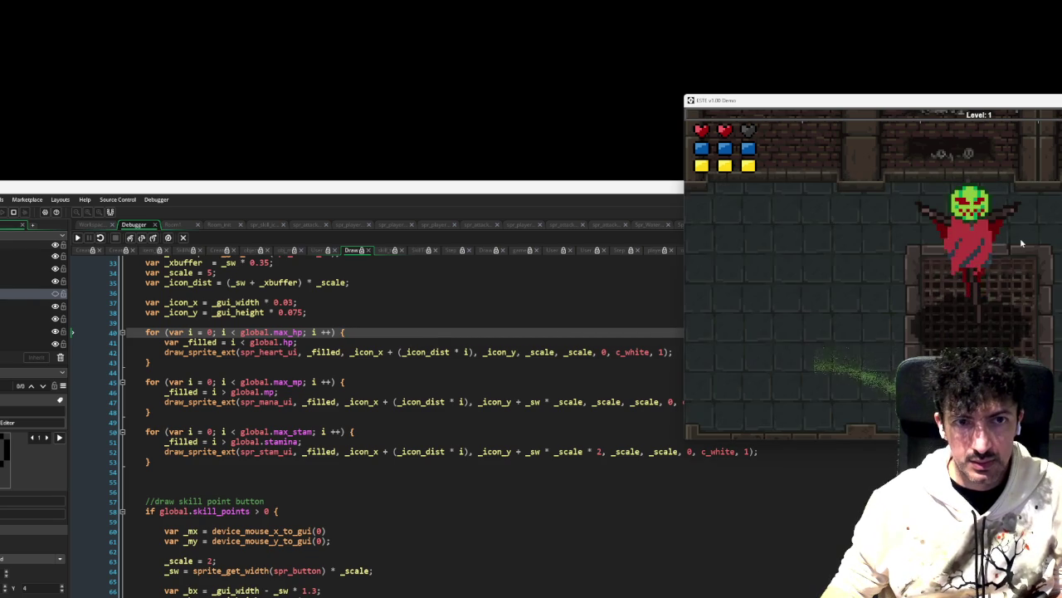
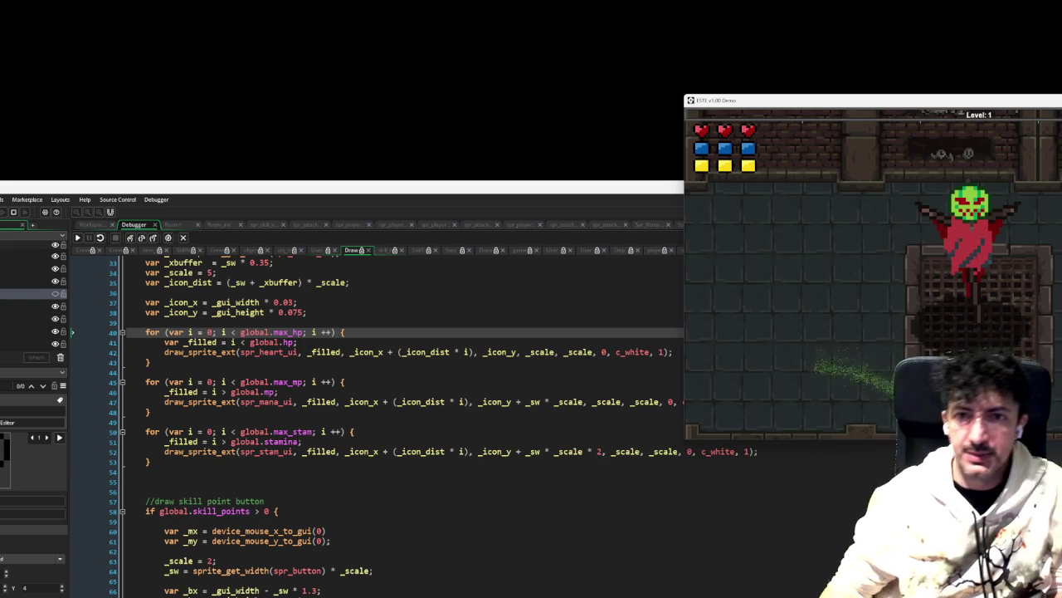
Step: Stop the game and close the first code tabs, including Step, Draw GUI and game_script
{"action": "key", "text": "Escape"}
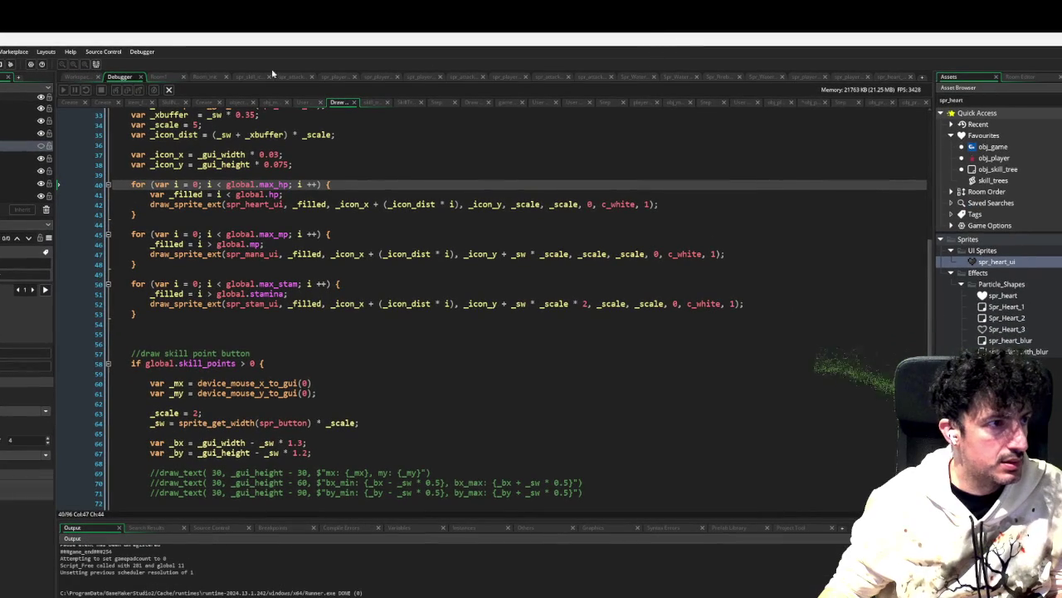
{"action": "left_click", "coordinate": [253, 105]}
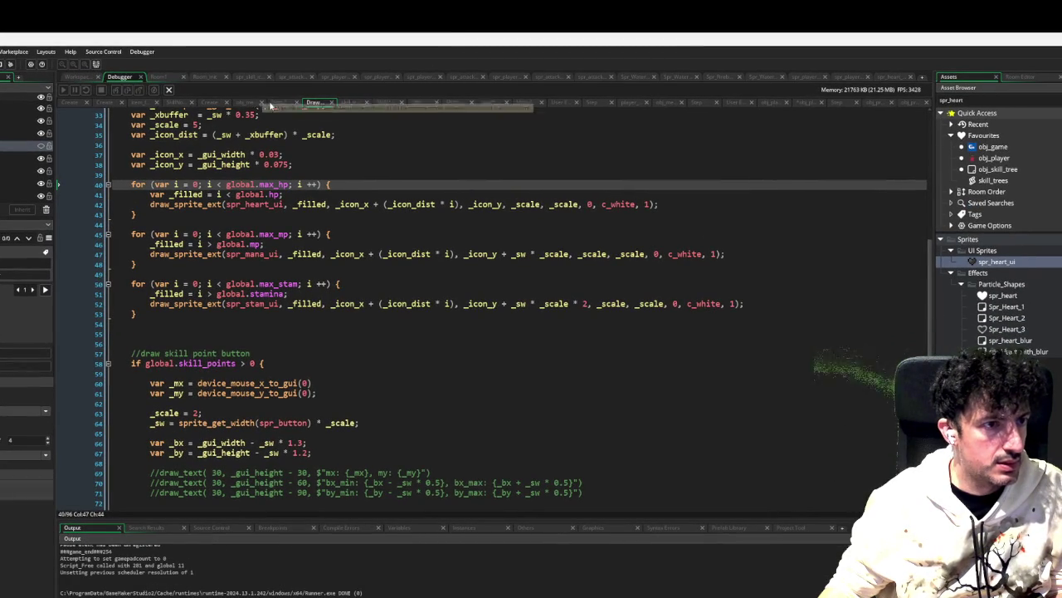
{"action": "left_click", "coordinate": [265, 104]}
{"action": "left_click", "coordinate": [274, 103]}
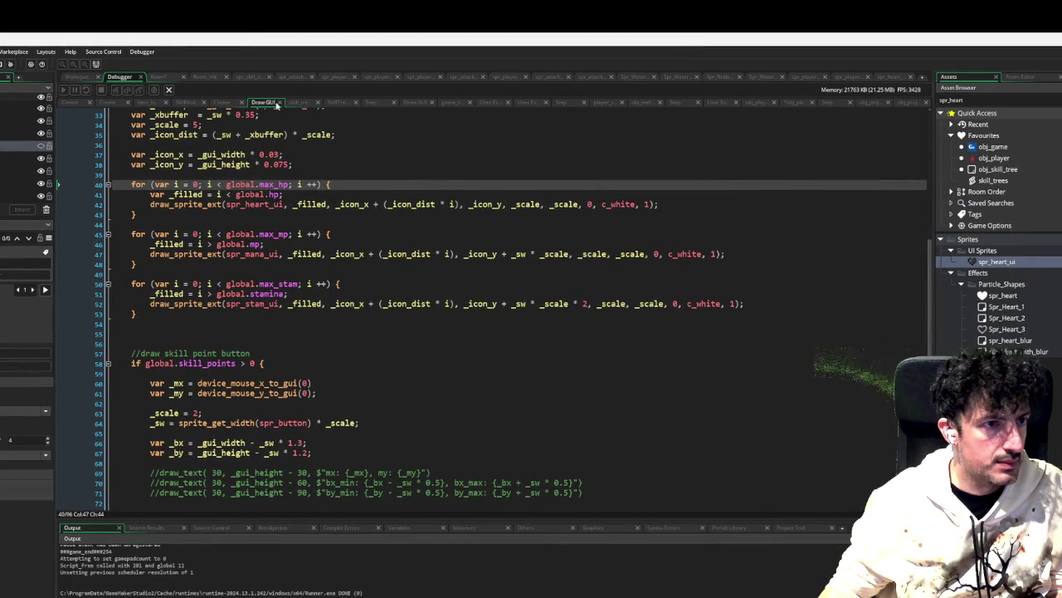
{"action": "left_click", "coordinate": [282, 105]}
{"action": "left_click", "coordinate": [287, 102]}
{"action": "left_click", "coordinate": [308, 103]}
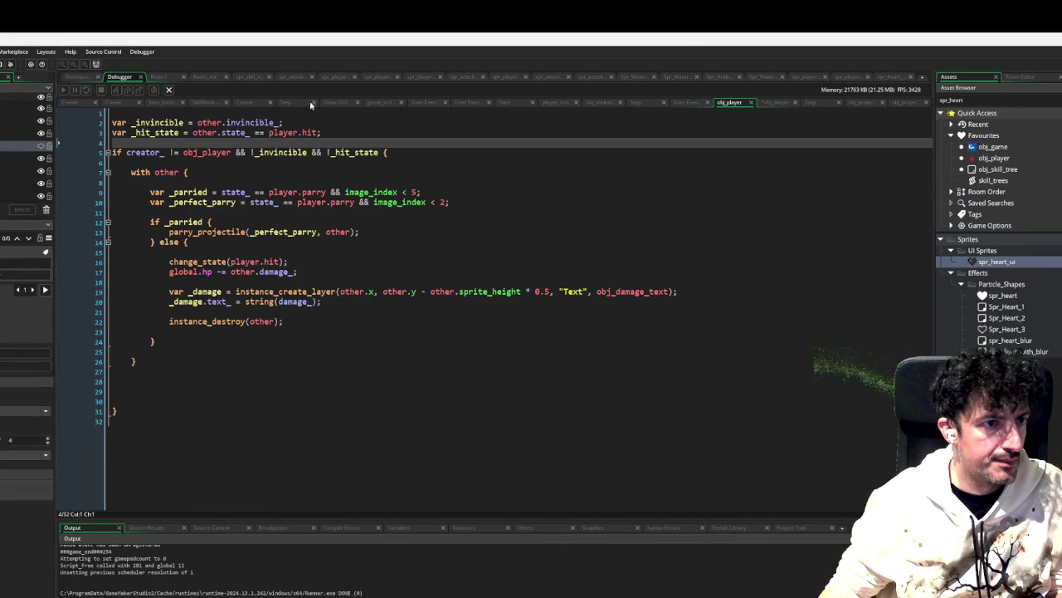
{"action": "left_click", "coordinate": [315, 105]}
{"action": "left_click", "coordinate": [334, 105]}
{"action": "left_click", "coordinate": [343, 103]}
{"action": "left_click", "coordinate": [361, 103]}
Step: Close the remaining tabs (User Event 2, obj_player, SkillNode.gml, item_functions.gml) and return to the workspace
{"action": "left_click", "coordinate": [382, 104]}
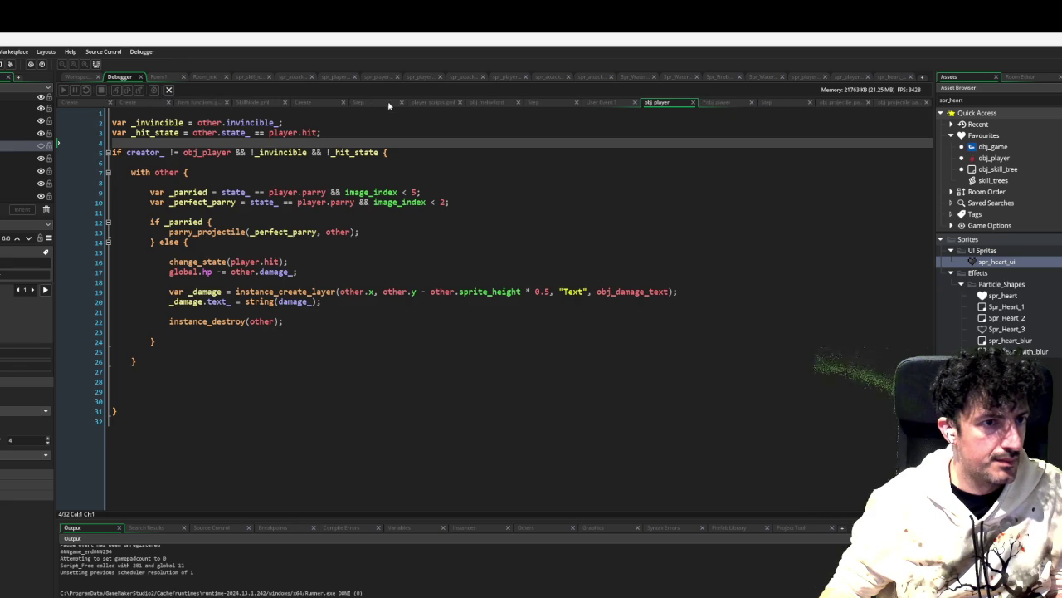
{"action": "left_click", "coordinate": [402, 104]}
{"action": "left_click", "coordinate": [365, 104]}
{"action": "left_click", "coordinate": [380, 105]}
{"action": "left_click", "coordinate": [375, 104]}
{"action": "left_click", "coordinate": [376, 103]}
{"action": "left_click", "coordinate": [376, 104]}
{"action": "left_click", "coordinate": [376, 104]}
{"action": "left_click", "coordinate": [376, 104]}
{"action": "left_click", "coordinate": [375, 104]}
{"action": "left_click", "coordinate": [376, 104]}
{"action": "left_click", "coordinate": [376, 104]}
{"action": "left_click", "coordinate": [311, 103]}
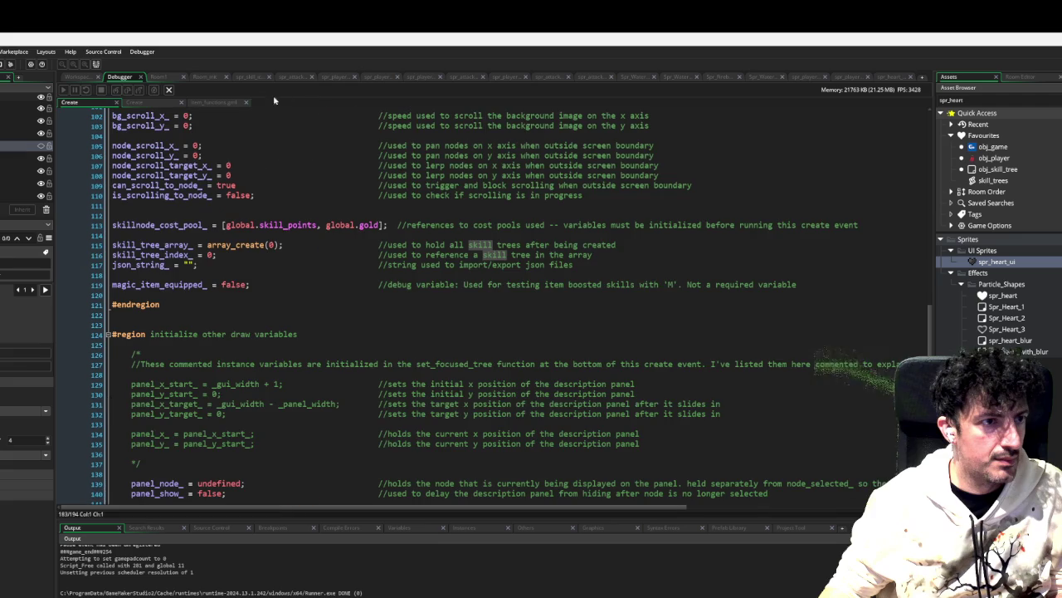
{"action": "left_click", "coordinate": [247, 102]}
{"action": "left_click", "coordinate": [183, 103]}
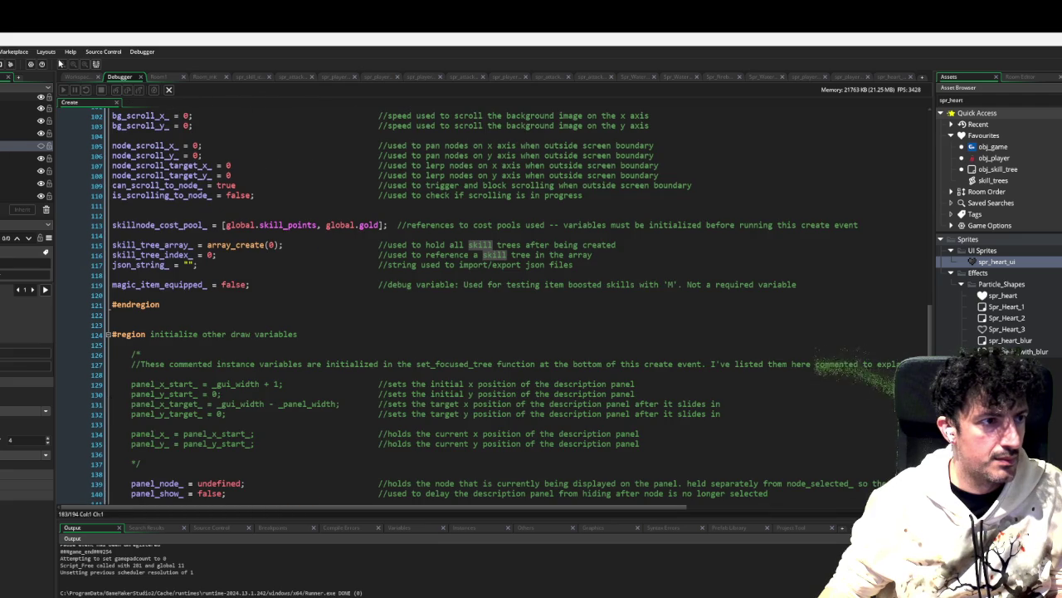
{"action": "left_click", "coordinate": [85, 75]}
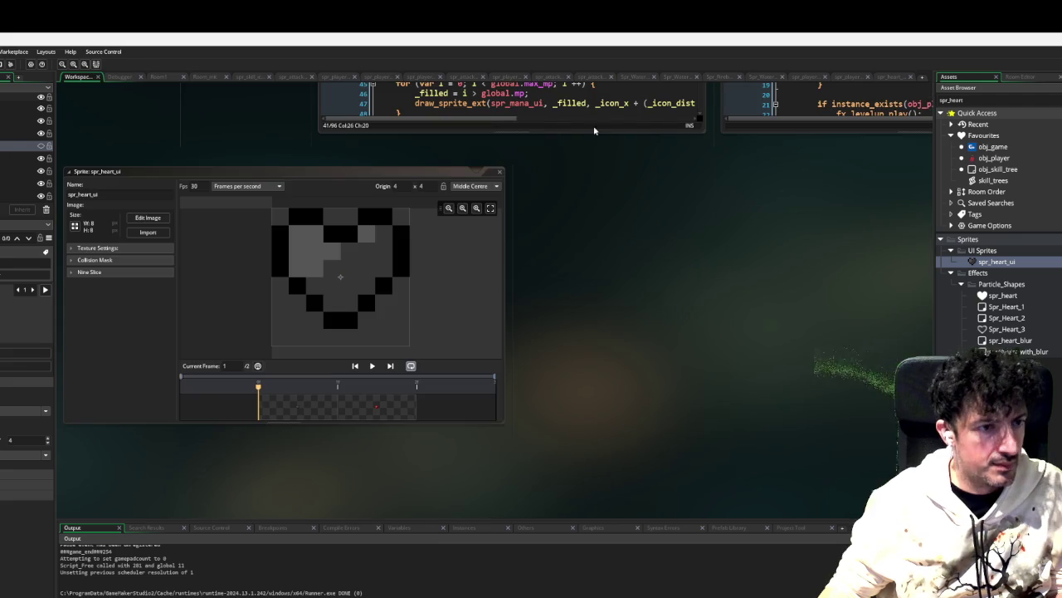
Step: Close the spr_heart_ui sprite window and clear the 'spr_heart' Asset Browser search
{"action": "left_click", "coordinate": [500, 172]}
{"action": "left_click", "coordinate": [499, 172]}
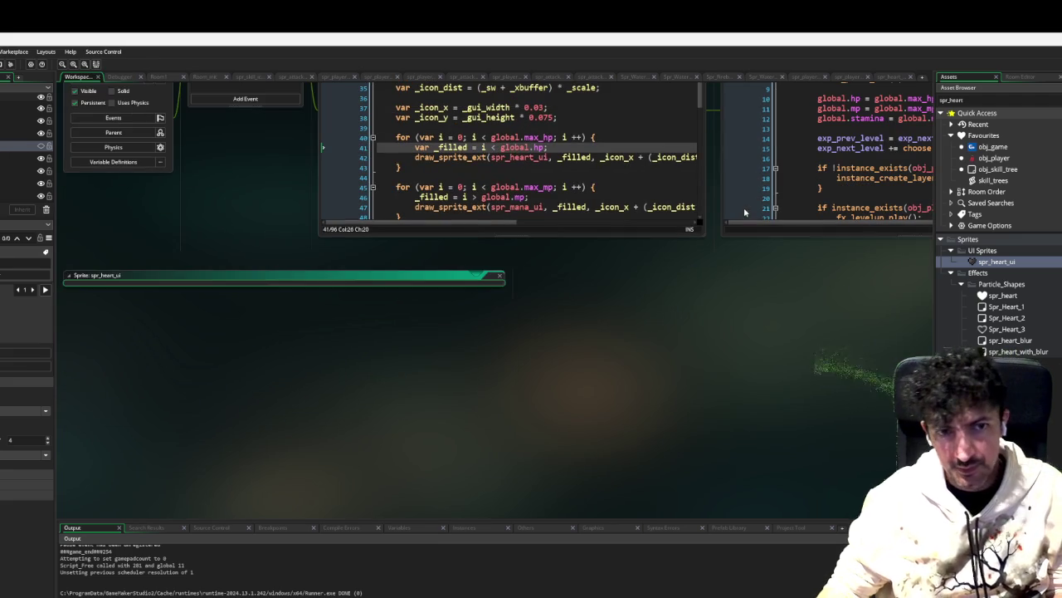
{"action": "scroll", "coordinate": [647, 346], "scroll_direction": "up", "scroll_amount": 2}
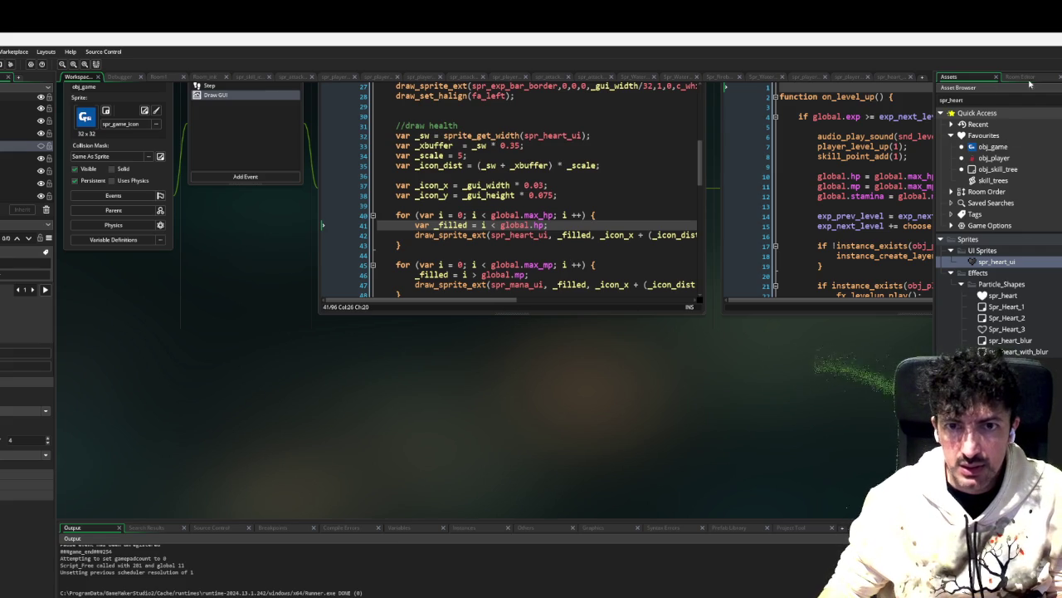
{"action": "key", "text": "ctrl+a"}
{"action": "key", "text": "BackSpace"}
{"action": "scroll", "coordinate": [1000, 249], "scroll_direction": "down", "scroll_amount": 5}
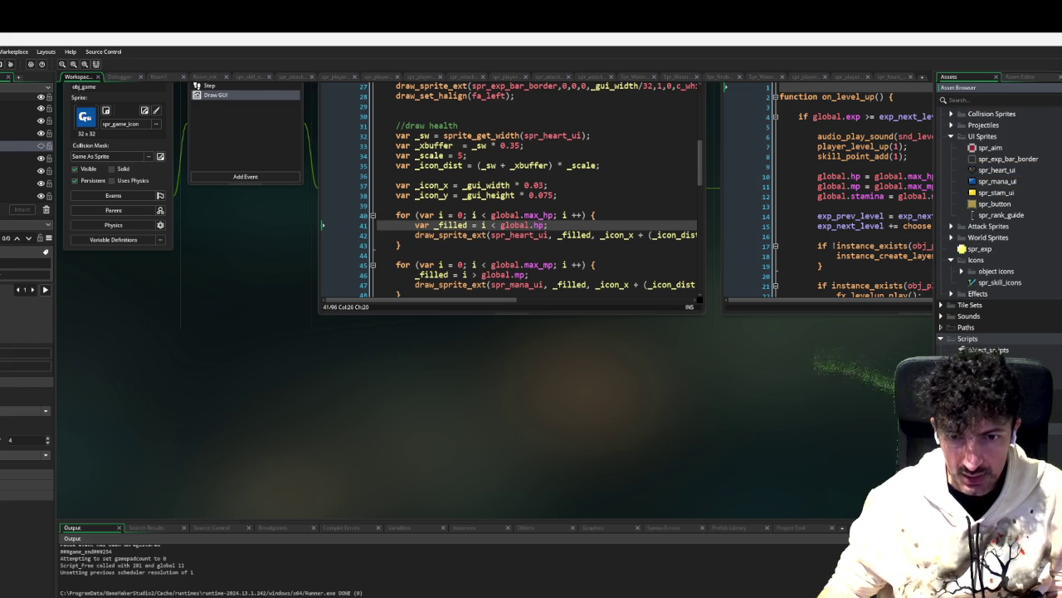
Step: Open obj_player, scroll through its parry code, and run the game with F6
{"action": "left_click", "coordinate": [38, 471]}
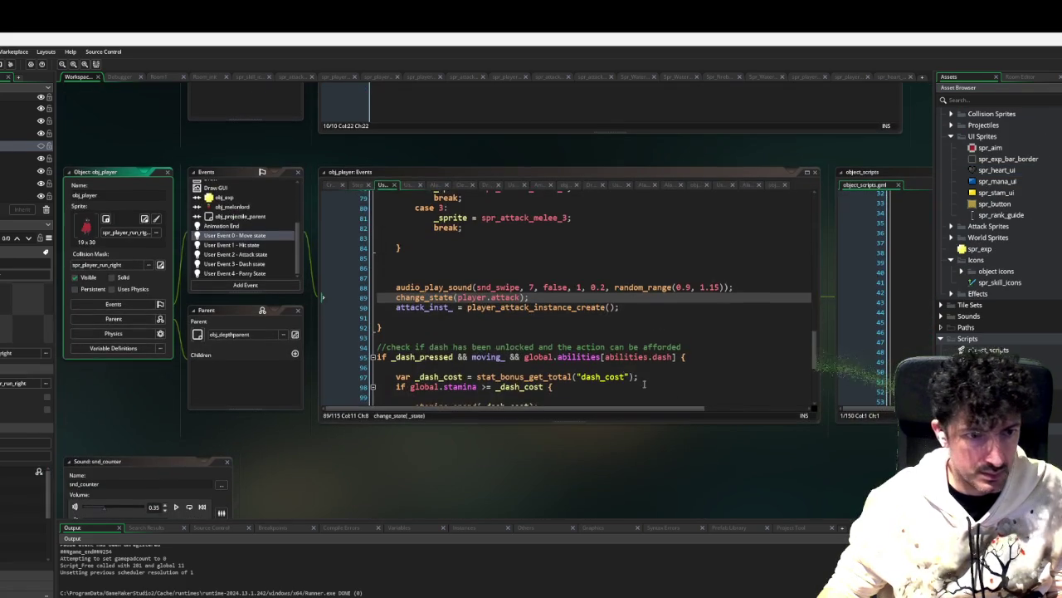
{"action": "scroll", "coordinate": [604, 369], "scroll_direction": "down", "scroll_amount": 3}
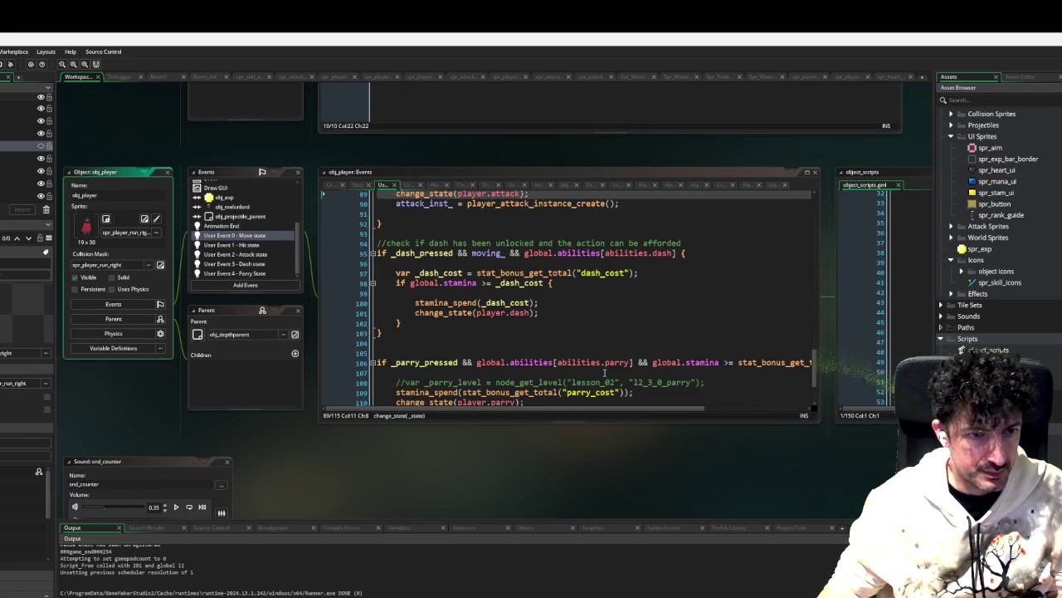
{"action": "scroll", "coordinate": [582, 357], "scroll_direction": "down", "scroll_amount": 3}
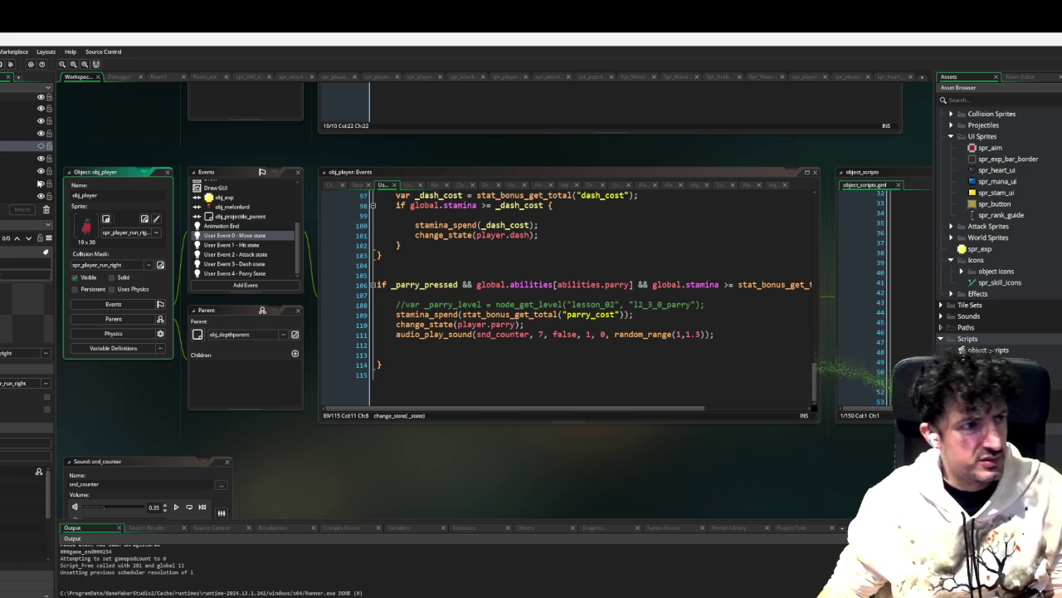
{"action": "key", "text": "F6"}
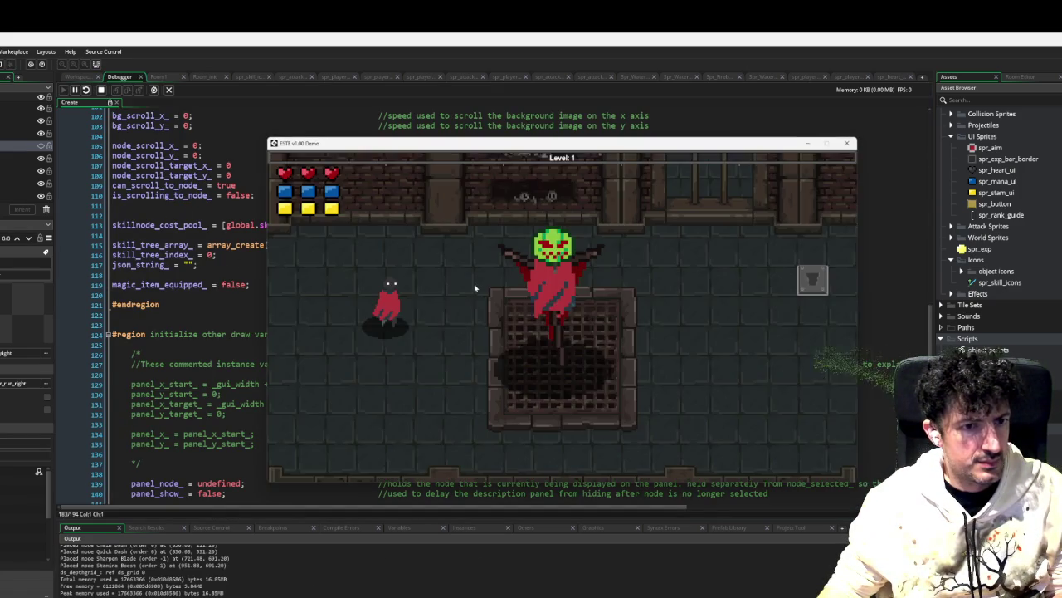
Step: Grant extra skill points and spend one on the red tree's Parry It! skill
{"action": "key", "text": "plus"}
{"action": "key", "text": "plus"}
{"action": "key", "text": "plus"}
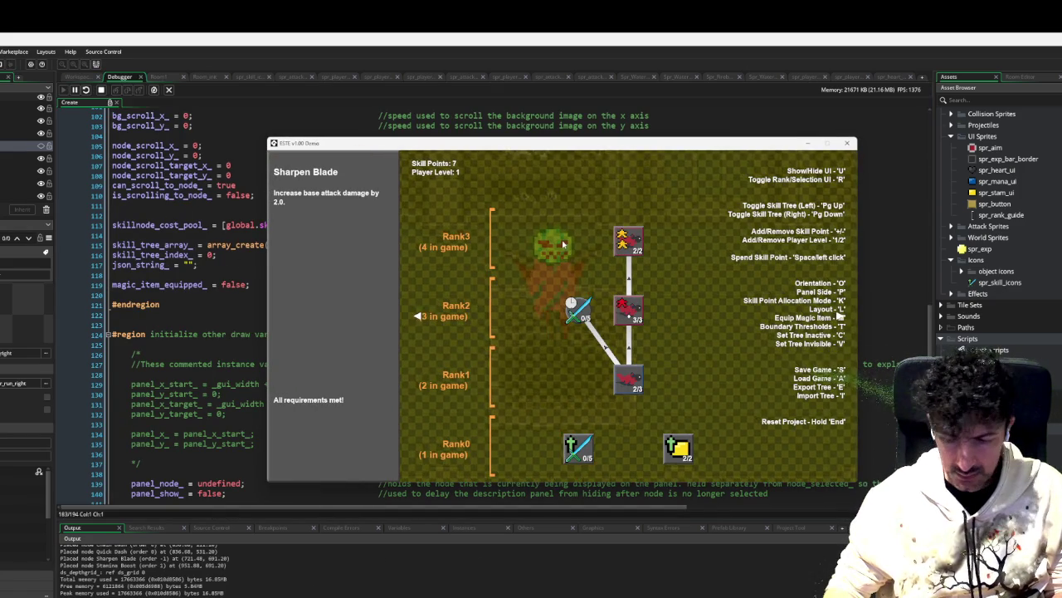
{"action": "key", "text": "Page_Down"}
{"action": "left_click", "coordinate": [555, 242]}
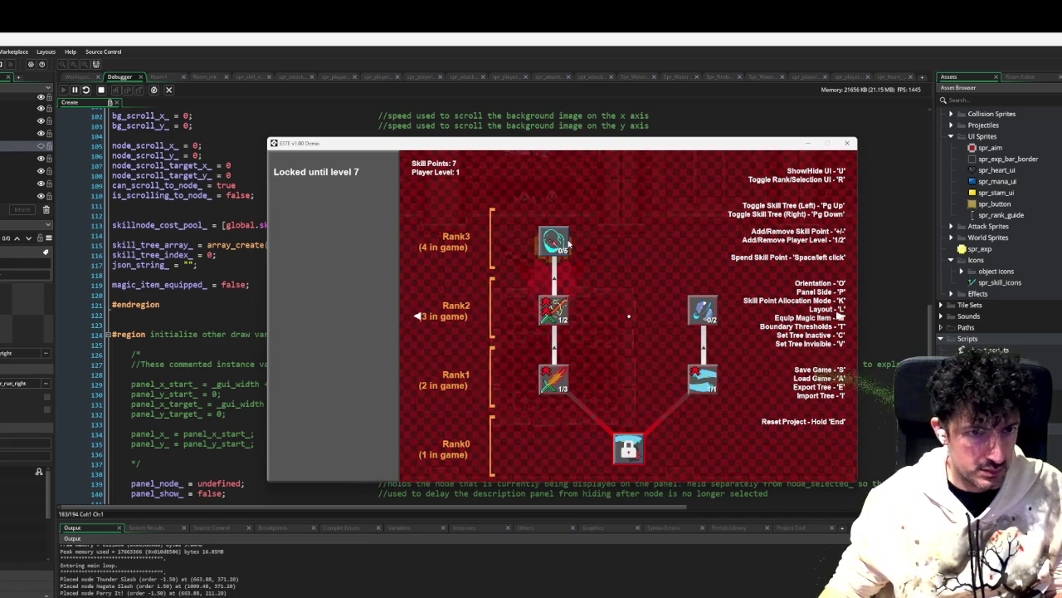
{"action": "key", "text": "u"}
Step: Walk past the chest and repeatedly parry the boss's projectiles until landing a perfect parry
{"action": "key", "text": "d"}
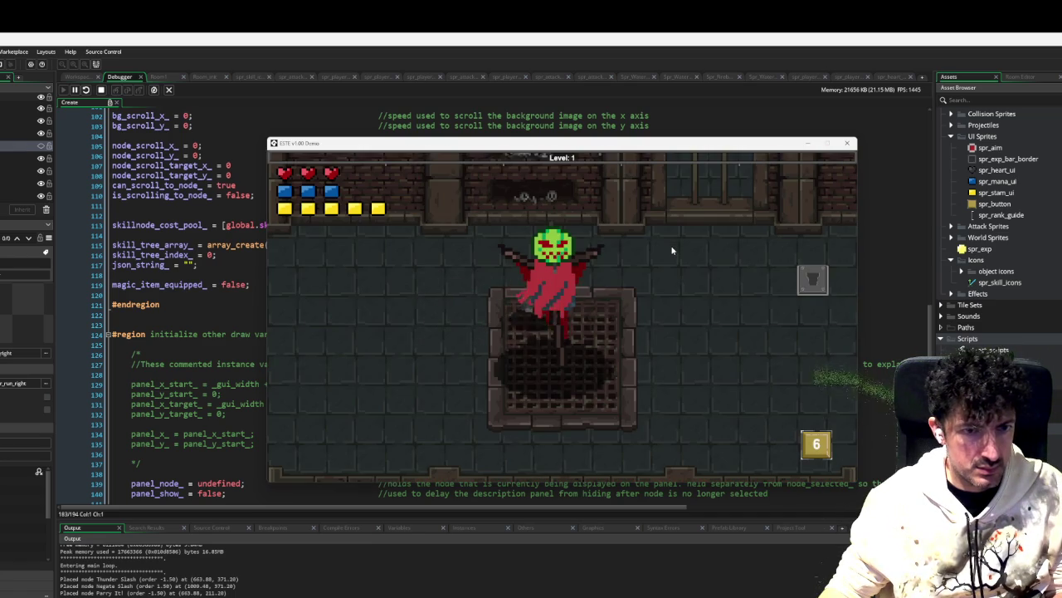
{"action": "key", "text": "d"}
{"action": "key", "text": "s"}
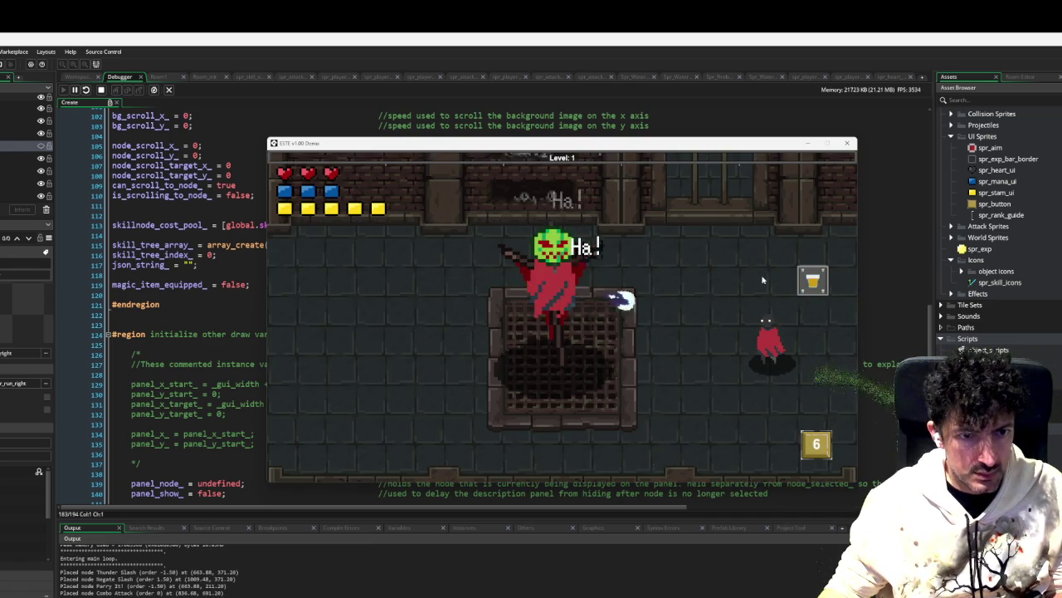
{"action": "key", "text": "space"}
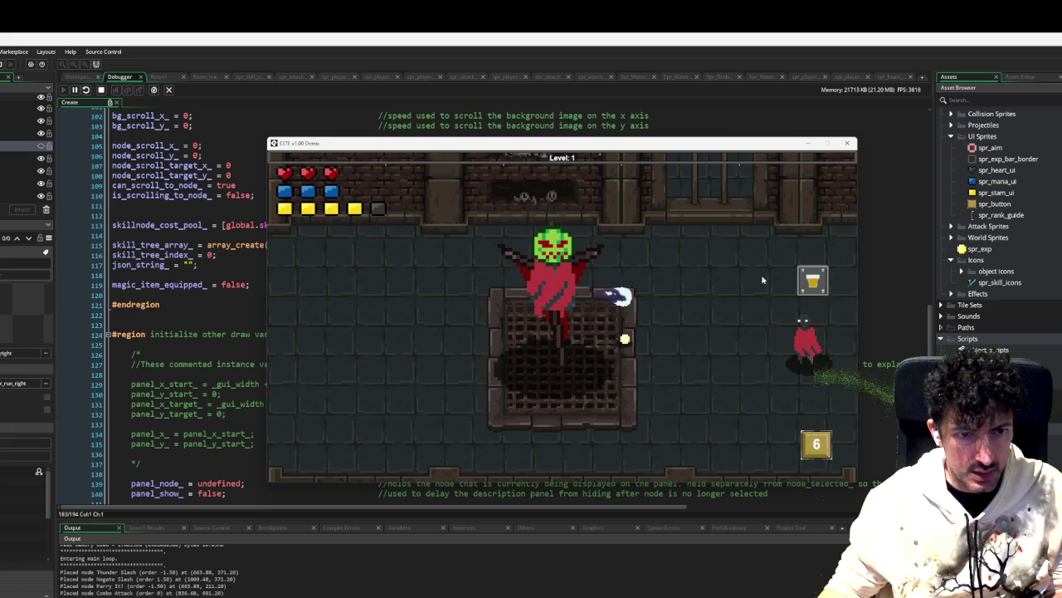
{"action": "left_click", "coordinate": [762, 279]}
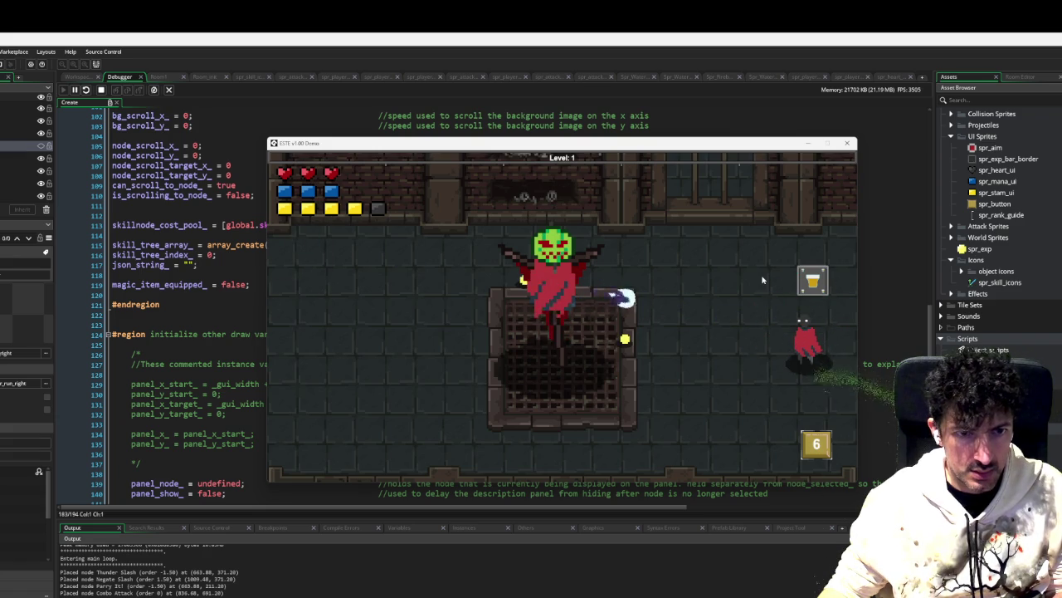
{"action": "left_click", "coordinate": [762, 280]}
{"action": "key", "text": "s"}
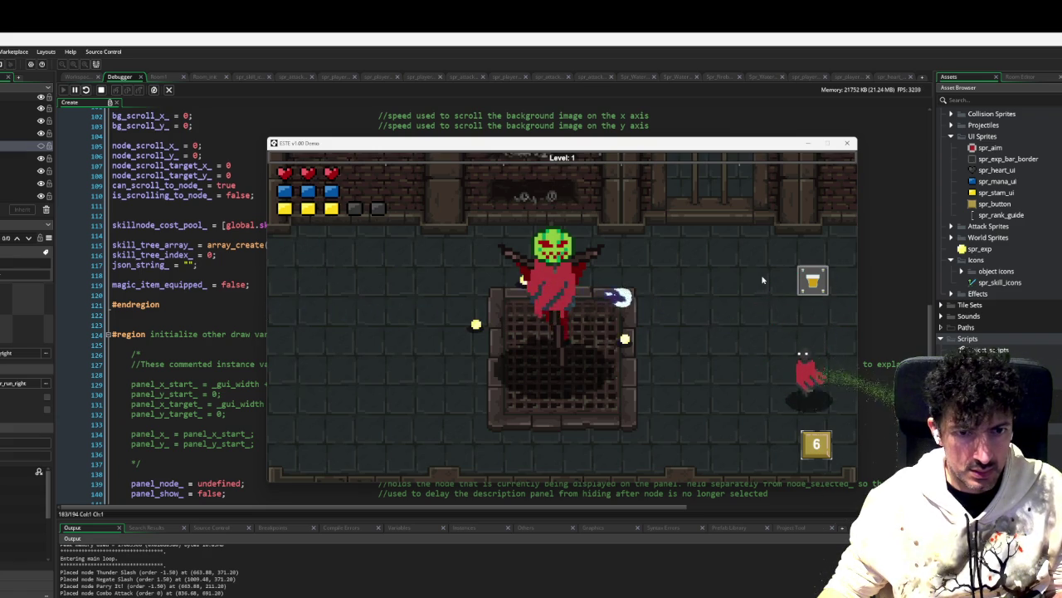
{"action": "key", "text": "w"}
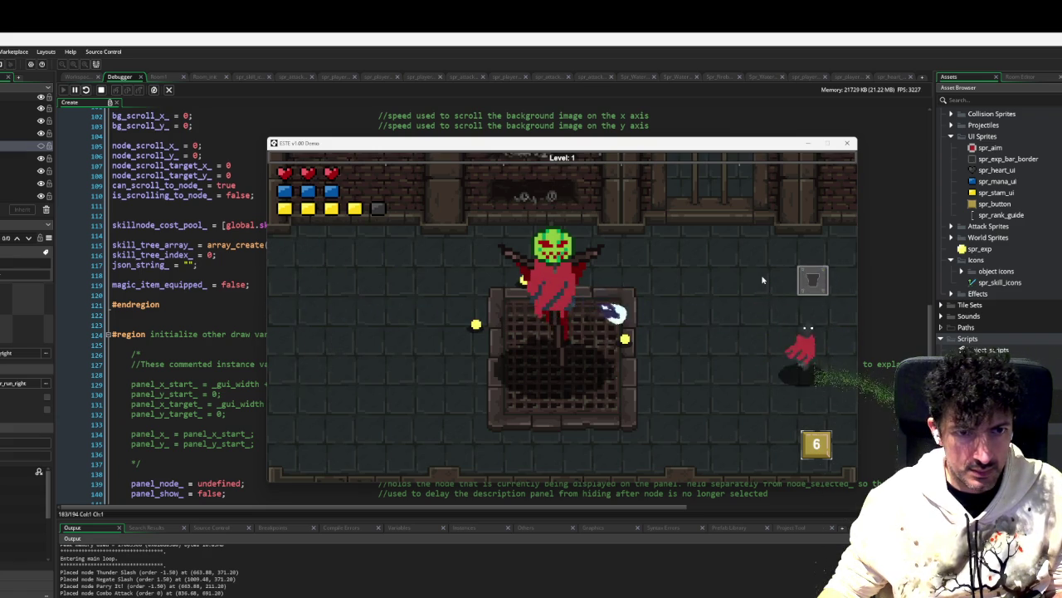
{"action": "left_click", "coordinate": [762, 280]}
{"action": "key", "text": "w"}
{"action": "key", "text": "s"}
{"action": "key", "text": "a"}
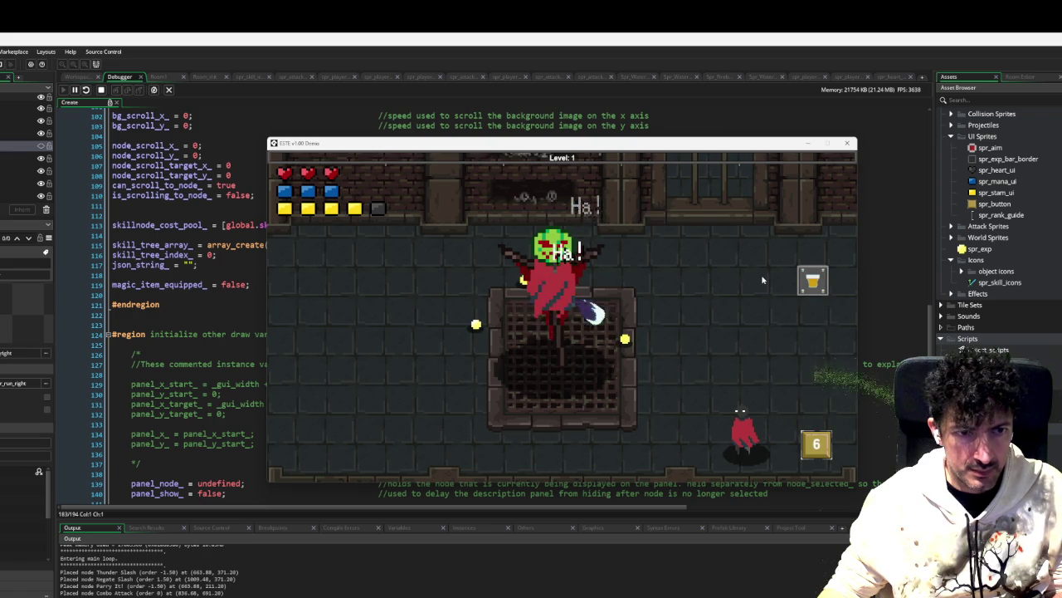
{"action": "left_click", "coordinate": [762, 280]}
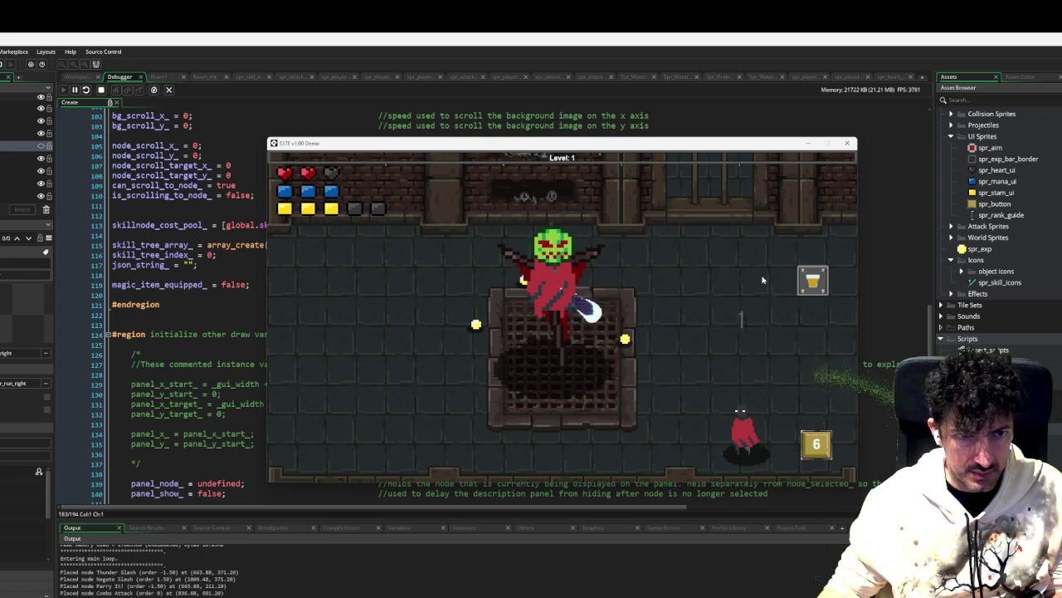
{"action": "left_click", "coordinate": [762, 280]}
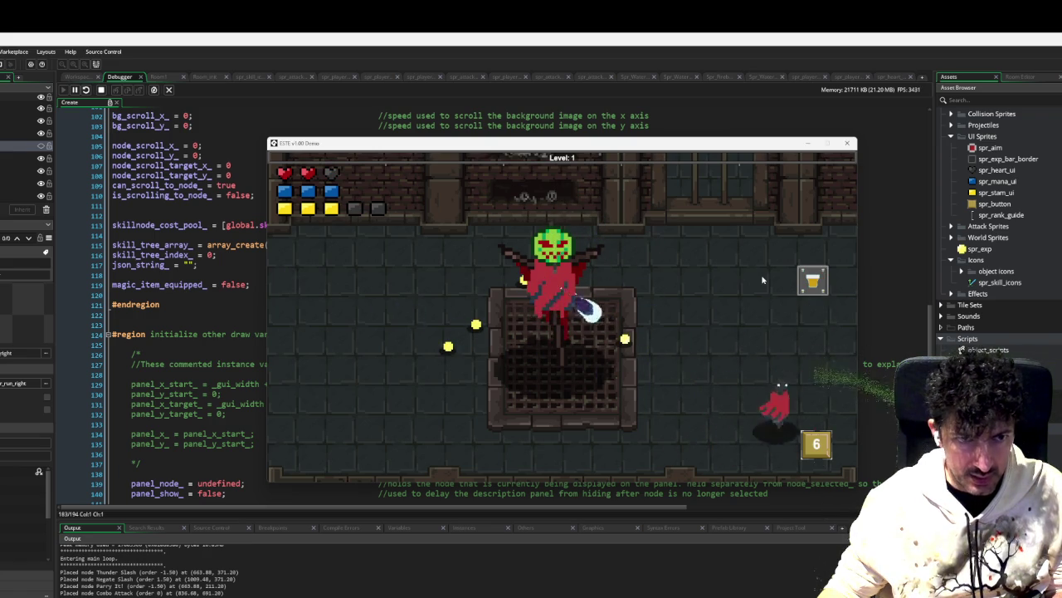
{"action": "left_click", "coordinate": [762, 279]}
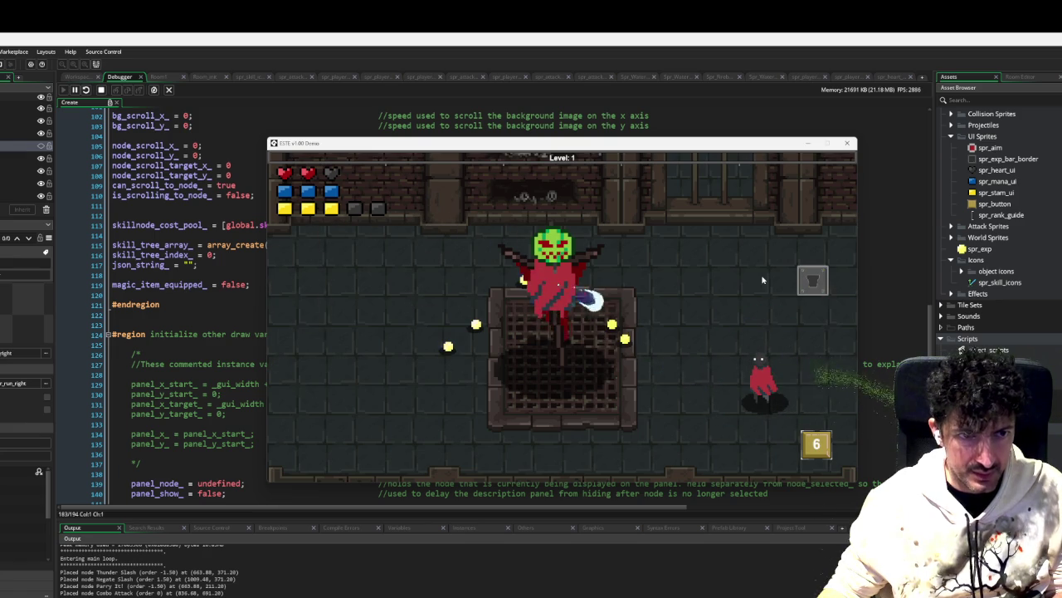
{"action": "left_click", "coordinate": [762, 280]}
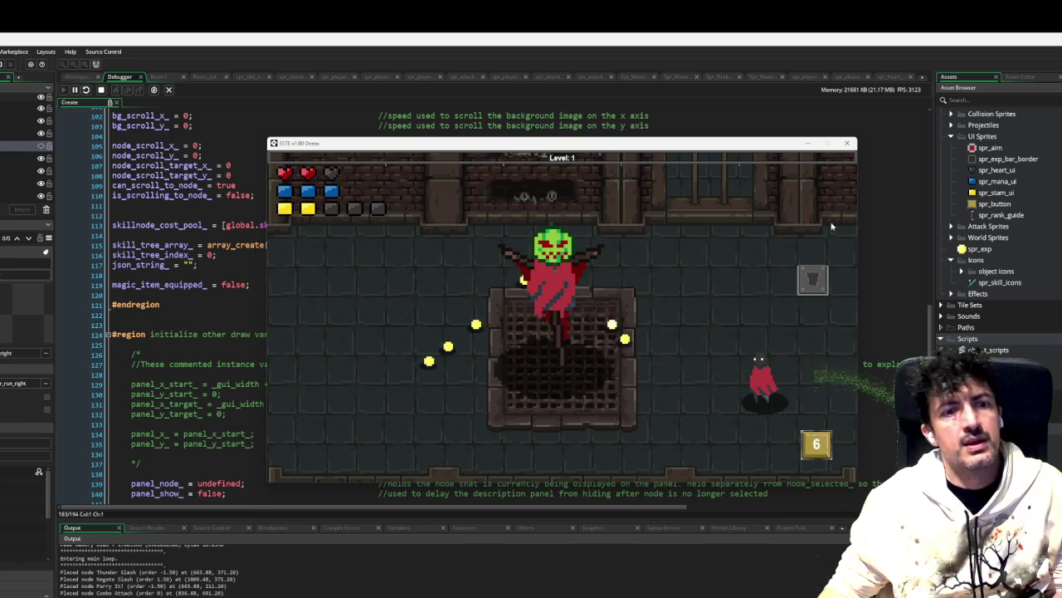
Step: Walk left to collect the coins, then close the game window
{"action": "key", "text": "d"}
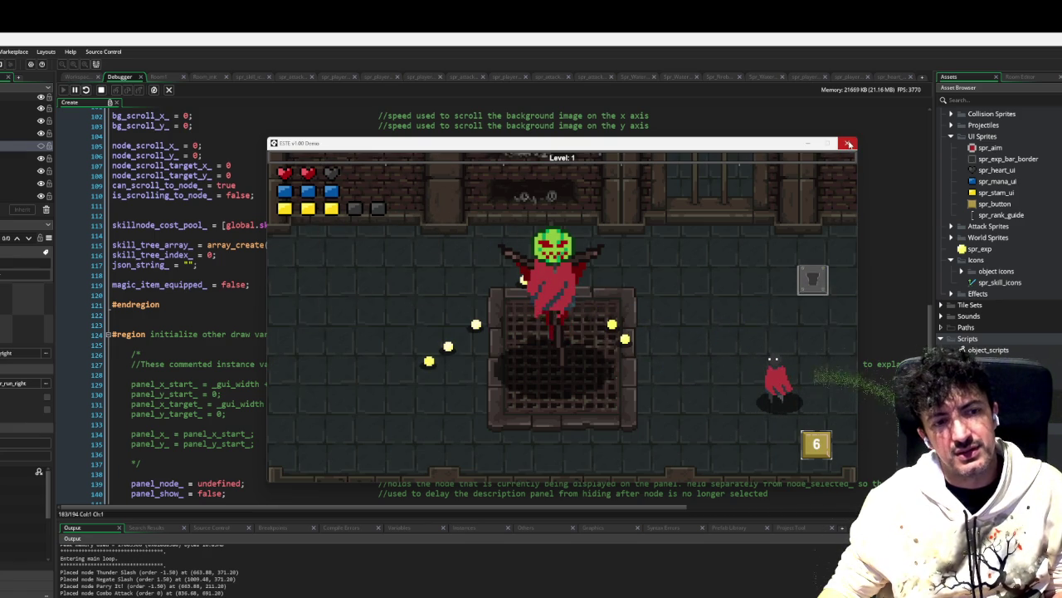
{"action": "key", "text": "a"}
{"action": "key", "text": "w"}
{"action": "key", "text": "a"}
{"action": "key", "text": "s"}
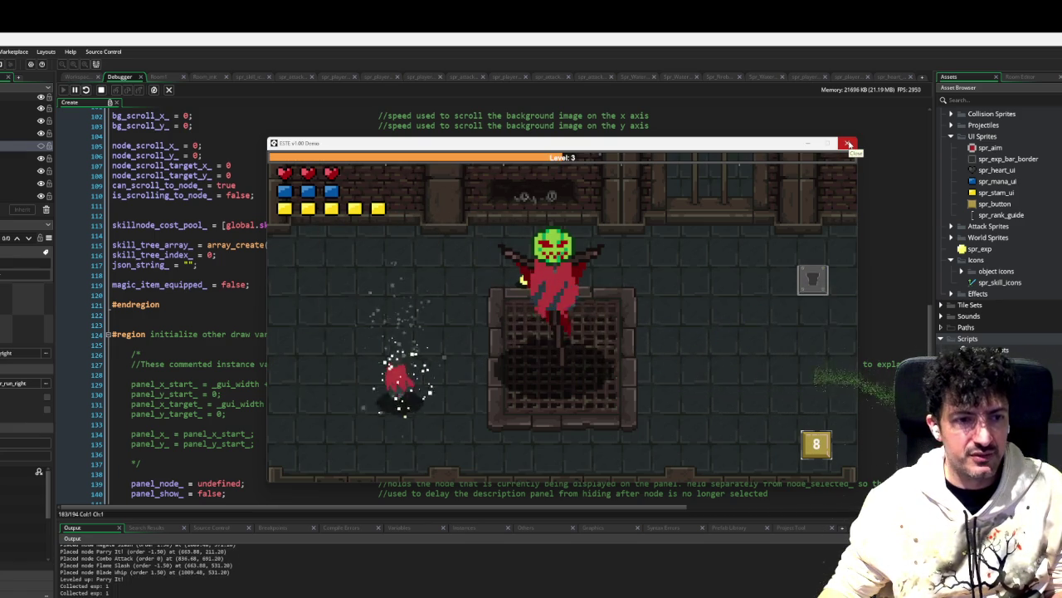
{"action": "left_click", "coordinate": [848, 143]}
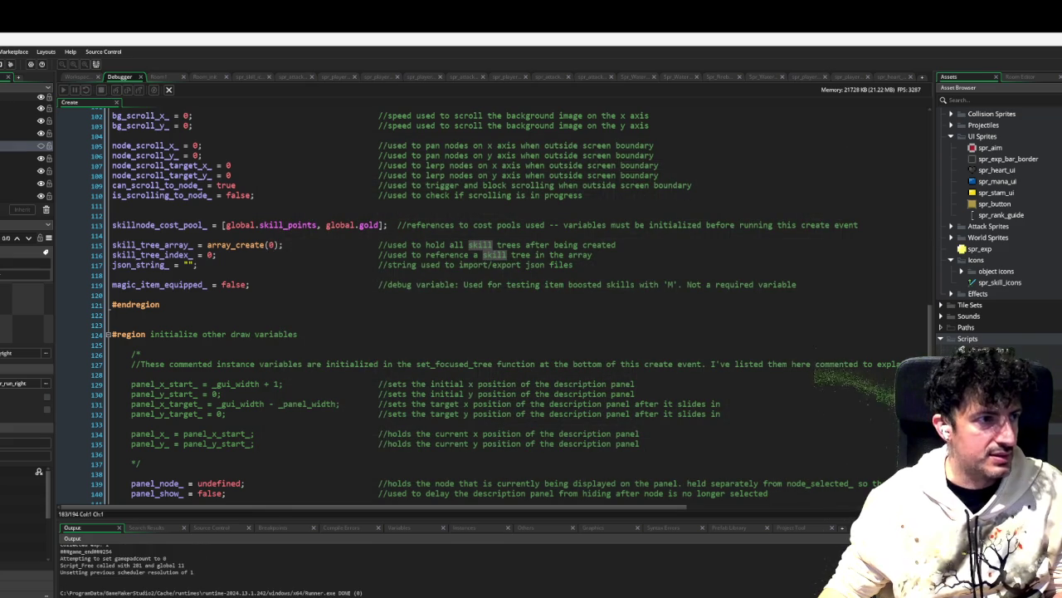
Step: Jump to the parry_projectile function definition from the projectile parent's event code
{"action": "left_click", "coordinate": [78, 77]}
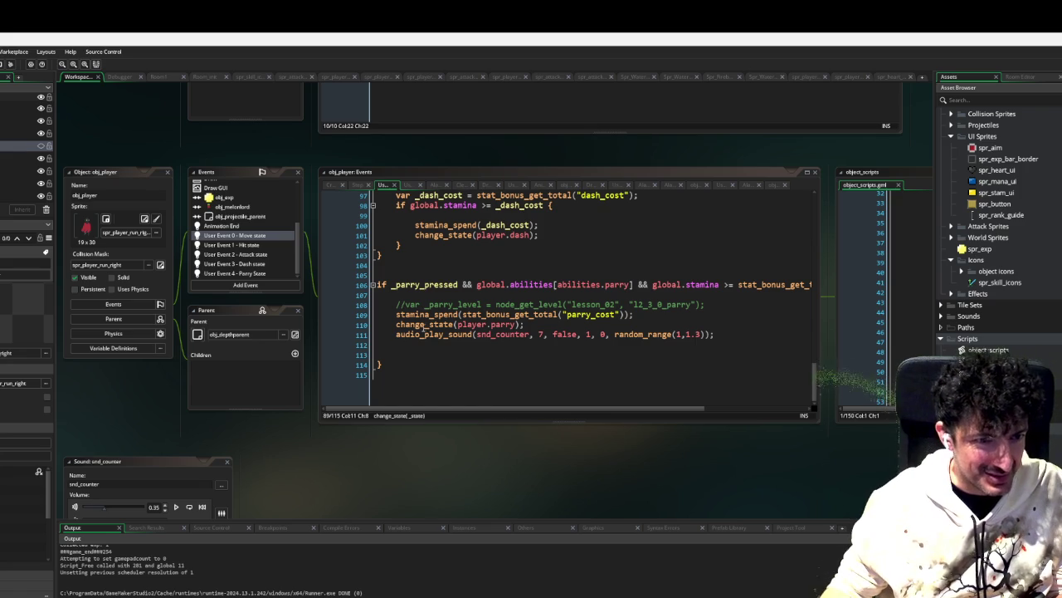
{"action": "left_click", "coordinate": [455, 345]}
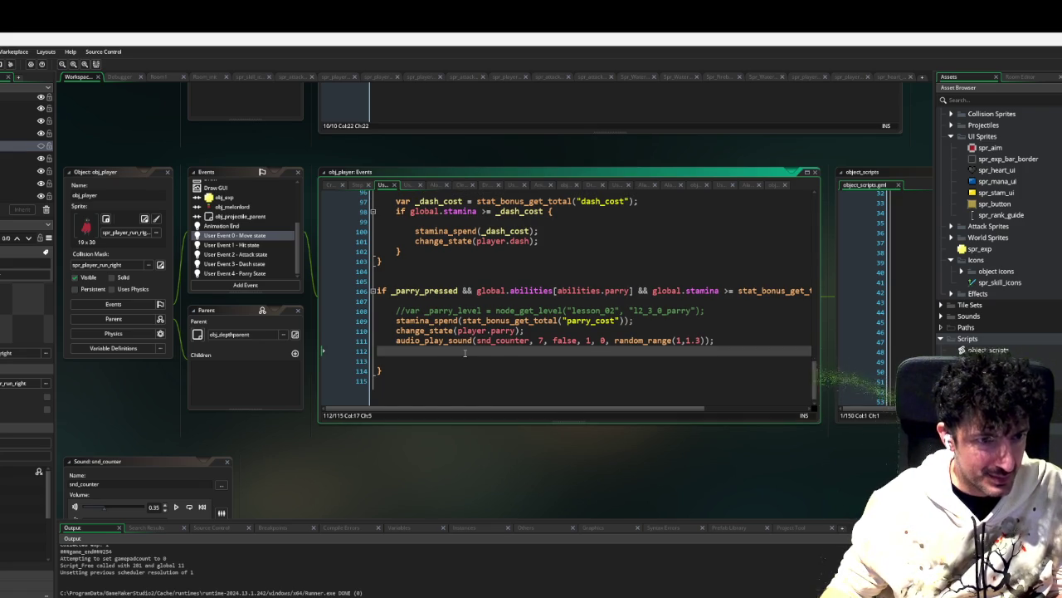
{"action": "scroll", "coordinate": [464, 353], "scroll_direction": "up", "scroll_amount": 1}
{"action": "scroll", "coordinate": [960, 350], "scroll_direction": "down", "scroll_amount": 3}
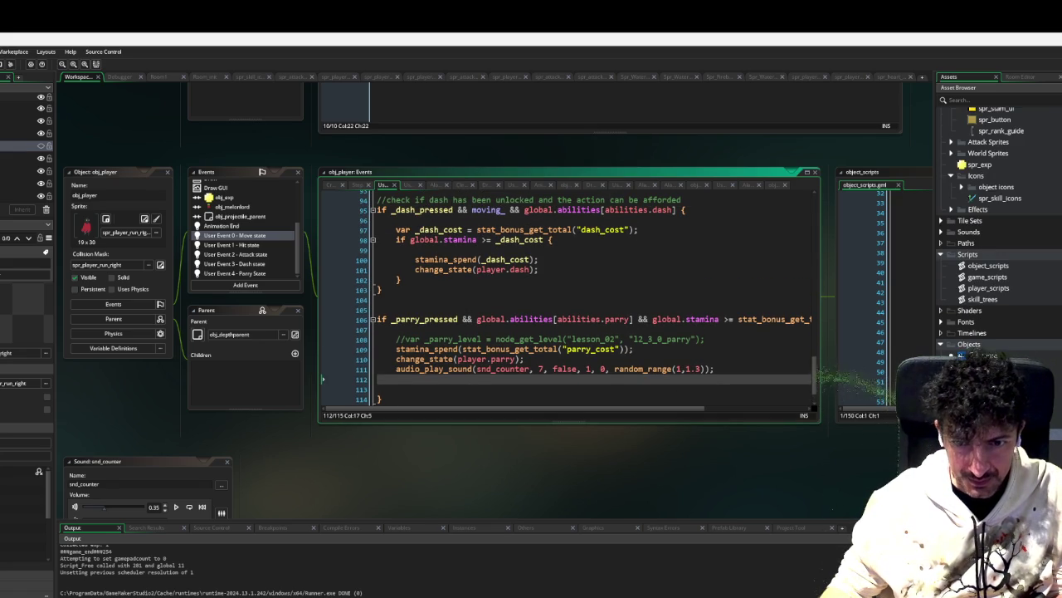
{"action": "double_click", "coordinate": [963, 355]}
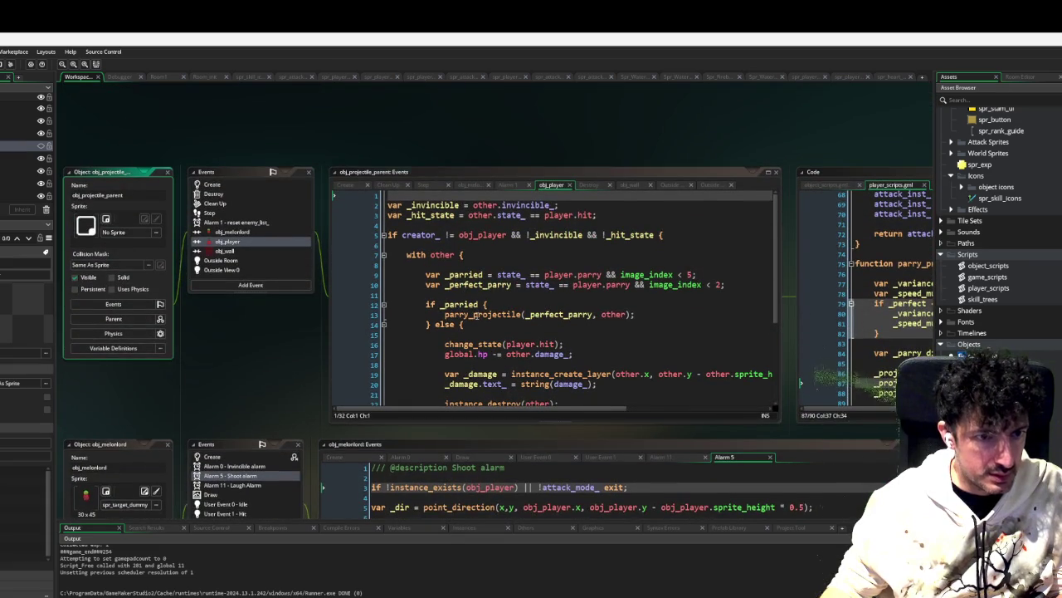
{"action": "middle_click", "coordinate": [474, 314]}
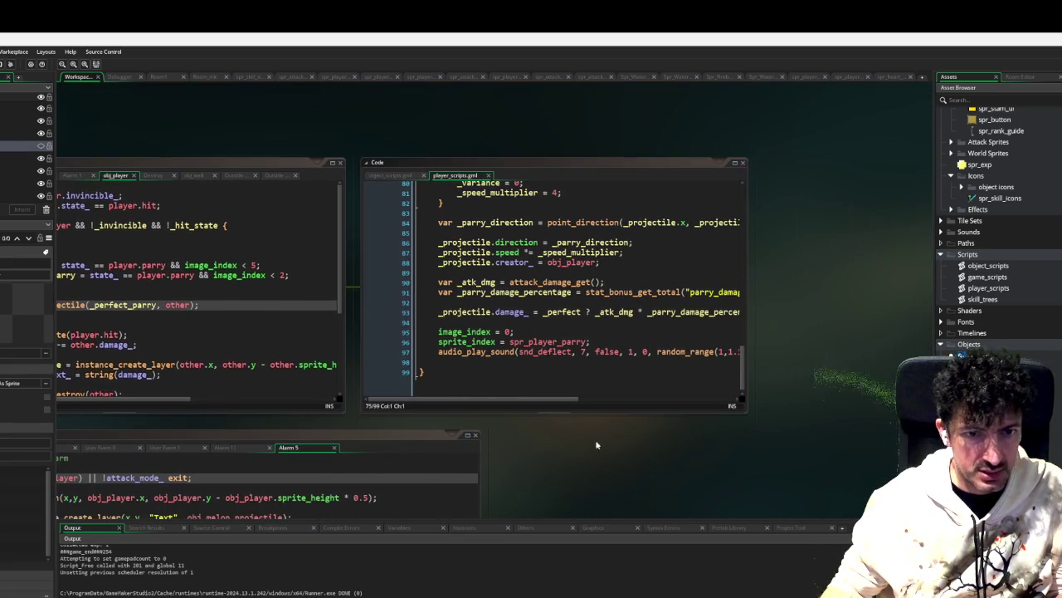
Step: Widen the parry variance to random_range(-70, 70)
{"action": "left_click_drag", "start_coordinate": [747, 297], "coordinate": [913, 287]}
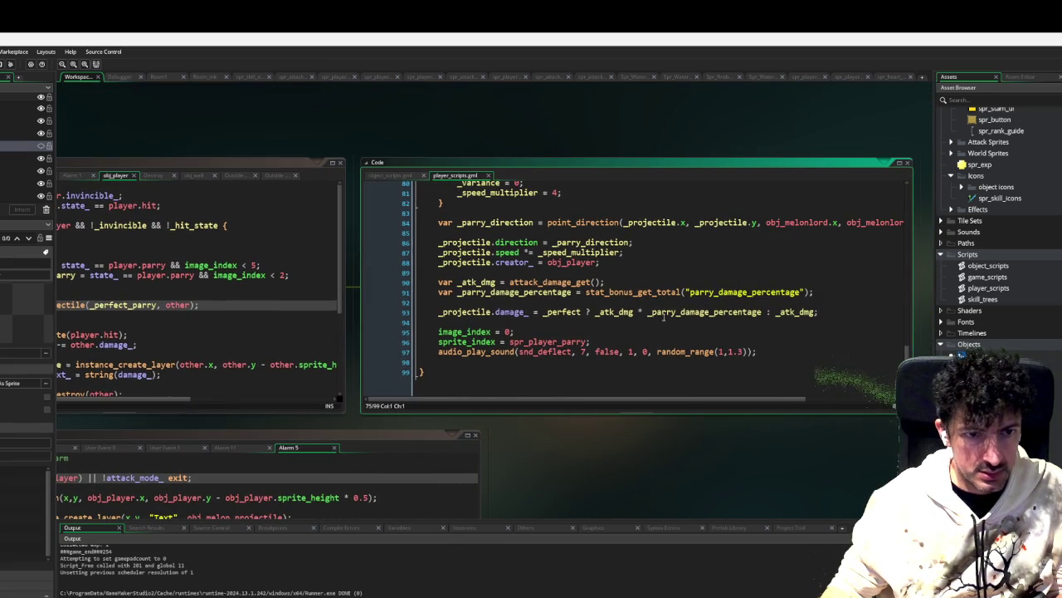
{"action": "scroll", "coordinate": [598, 299], "scroll_direction": "up", "scroll_amount": 3}
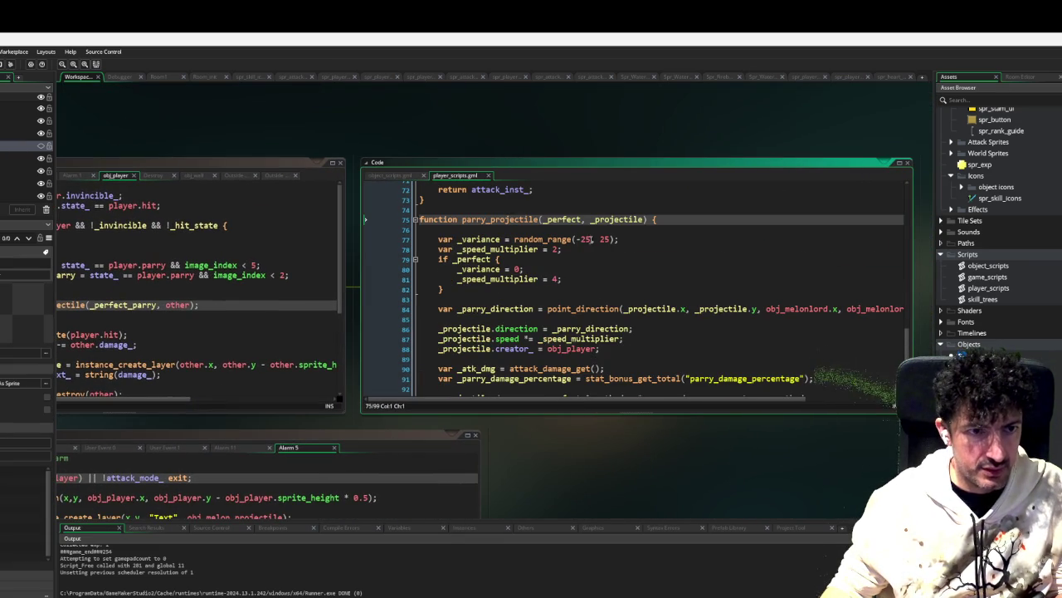
{"action": "double_click", "coordinate": [586, 239]}
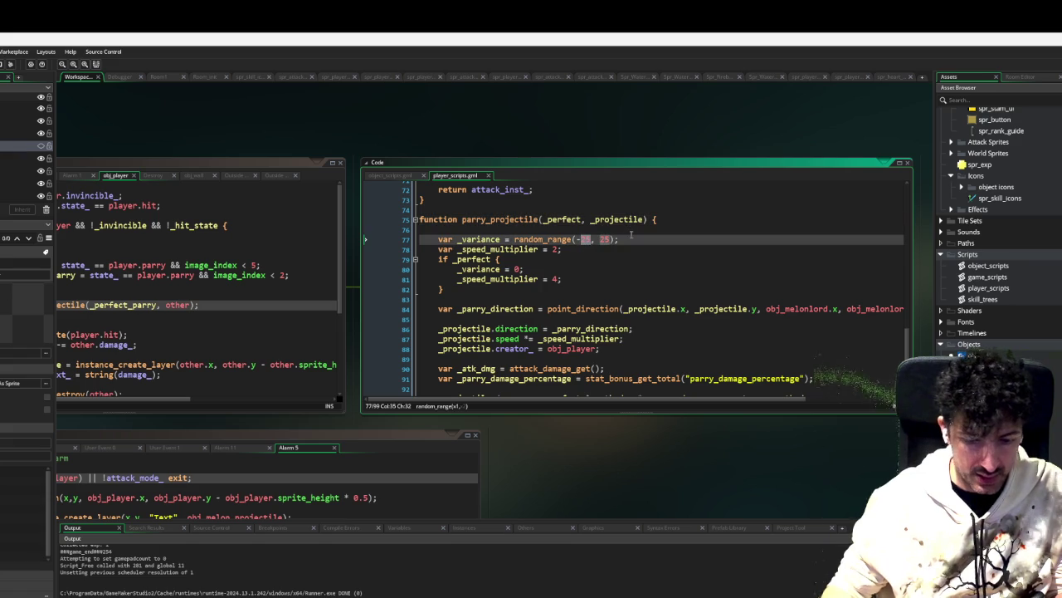
{"action": "type", "text": "70"}
{"action": "key", "text": "Right"}
{"action": "key", "text": "Right"}
{"action": "key", "text": "shift+Right"}
{"action": "key", "text": "shift+Right"}
{"action": "type", "text": "70"}
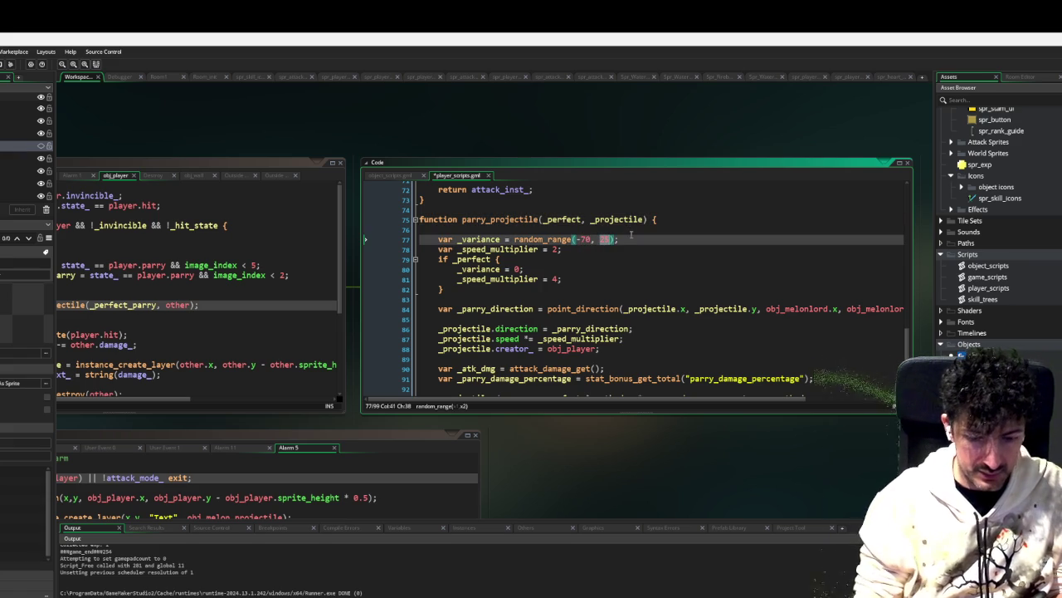
{"action": "key", "text": "Left"}
{"action": "key", "text": "Left"}
{"action": "key", "text": "Left"}
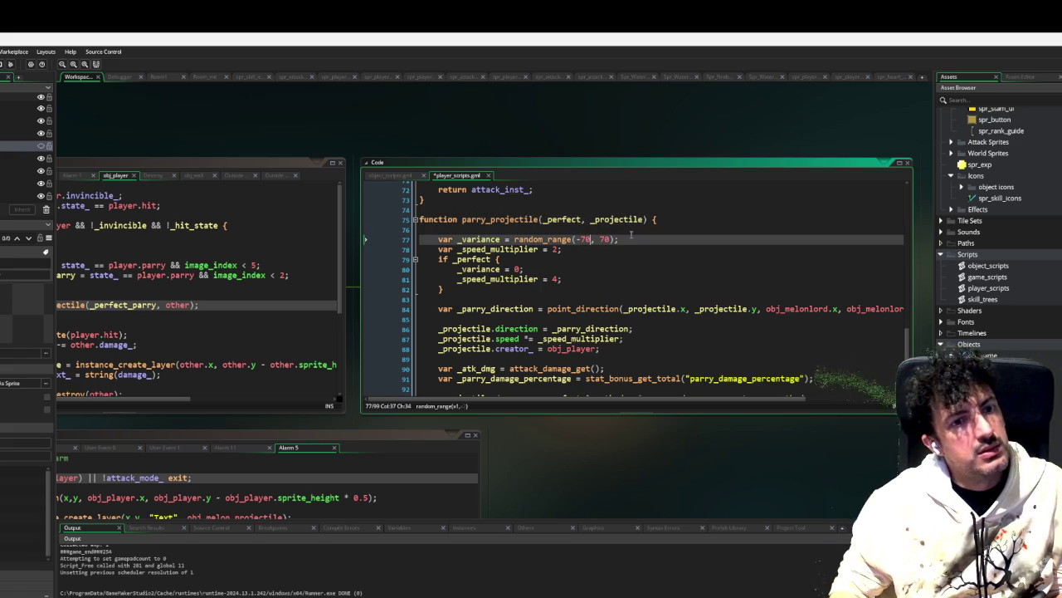
{"action": "key", "text": "BackSpace"}
{"action": "key", "text": "BackSpace"}
{"action": "type", "text": "70"}
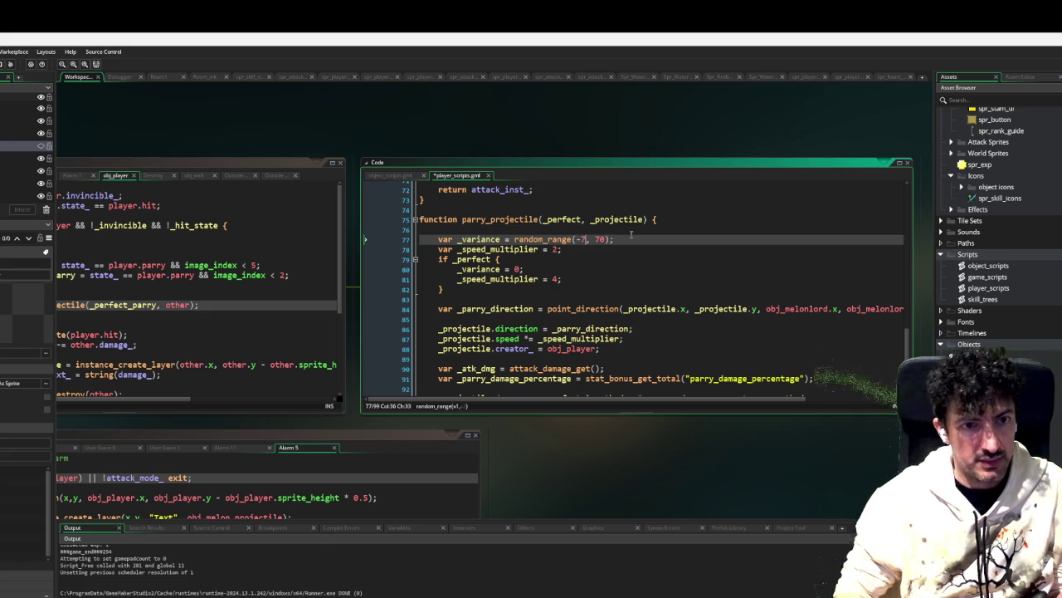
Step: Start a _parry_sound variable after the speed multiplier, then remove the unfinished line
{"action": "key", "text": "Down"}
{"action": "key", "text": "Down"}
{"action": "key", "text": "Down"}
{"action": "key", "text": "Down"}
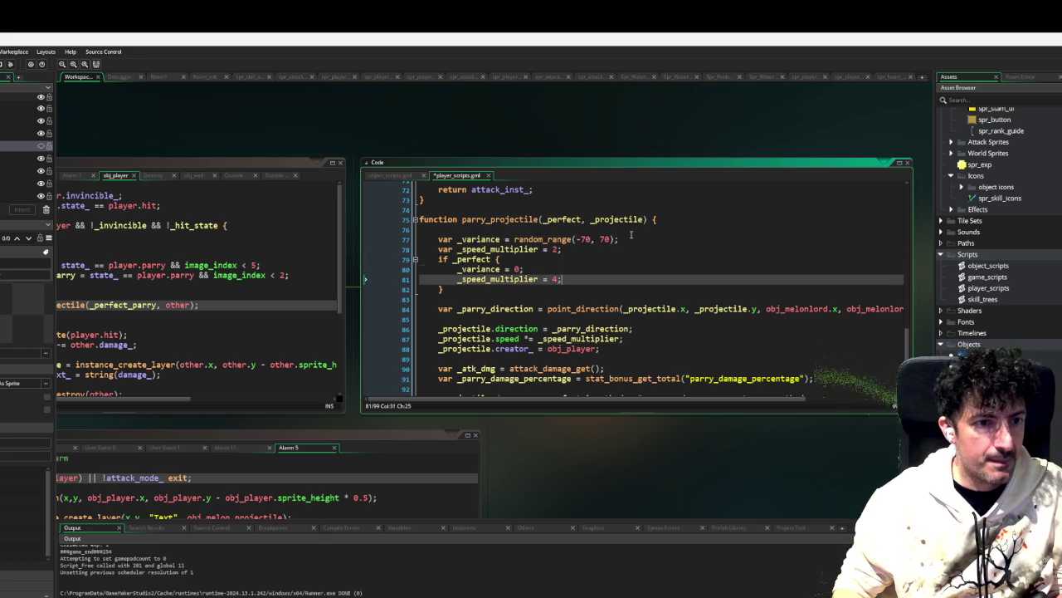
{"action": "key", "text": "Down"}
{"action": "key", "text": "Up"}
{"action": "key", "text": "Up"}
{"action": "key", "text": "Up"}
{"action": "key", "text": "Up"}
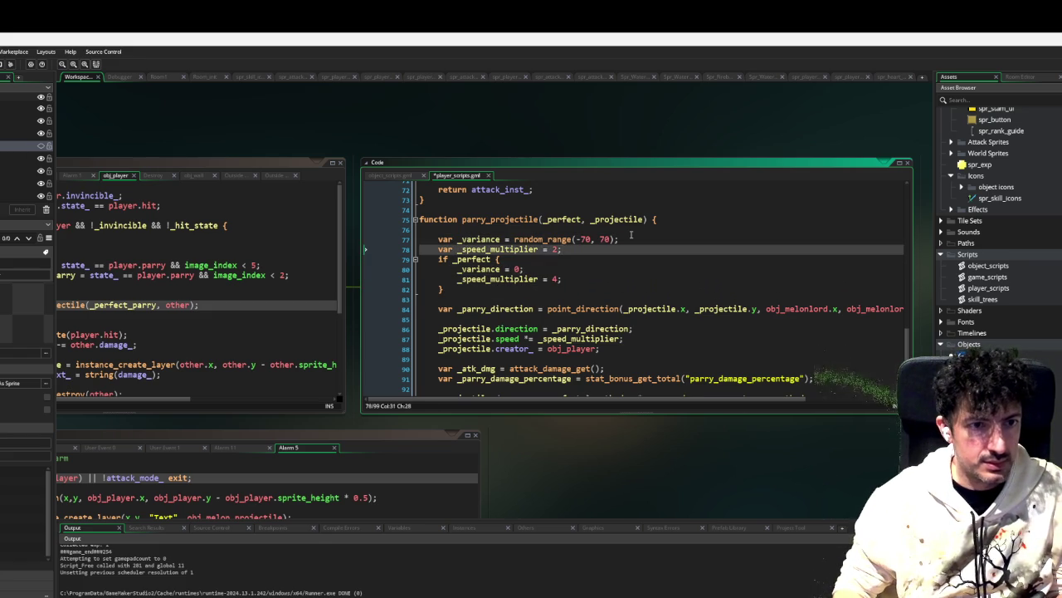
{"action": "key", "text": "End"}
{"action": "key", "text": "Return"}
{"action": "type", "text": "ar _p"}
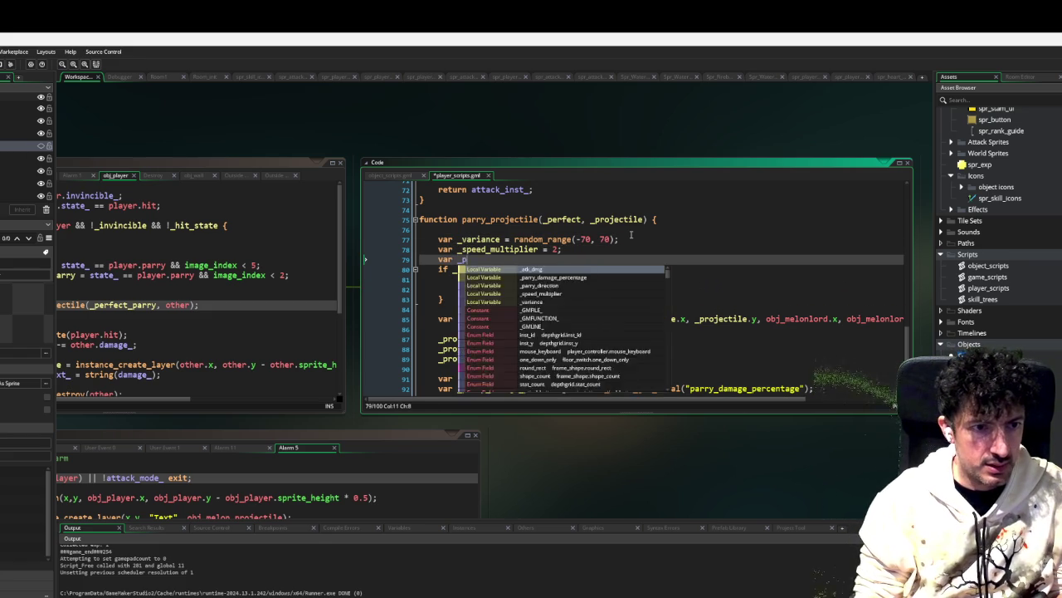
{"action": "type", "text": "arry_sound"}
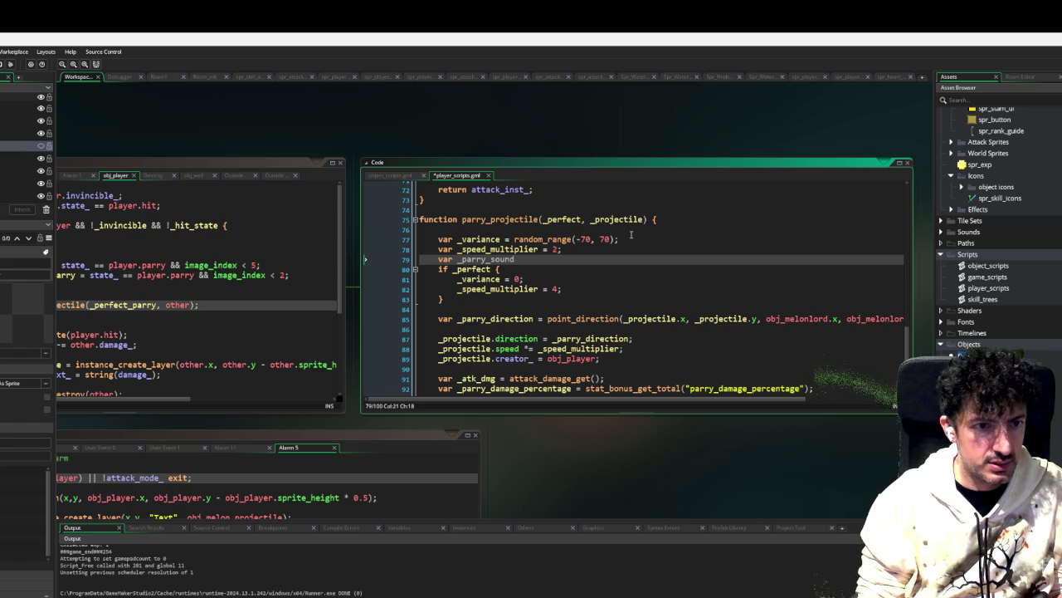
{"action": "type", "text": " = snd_p"}
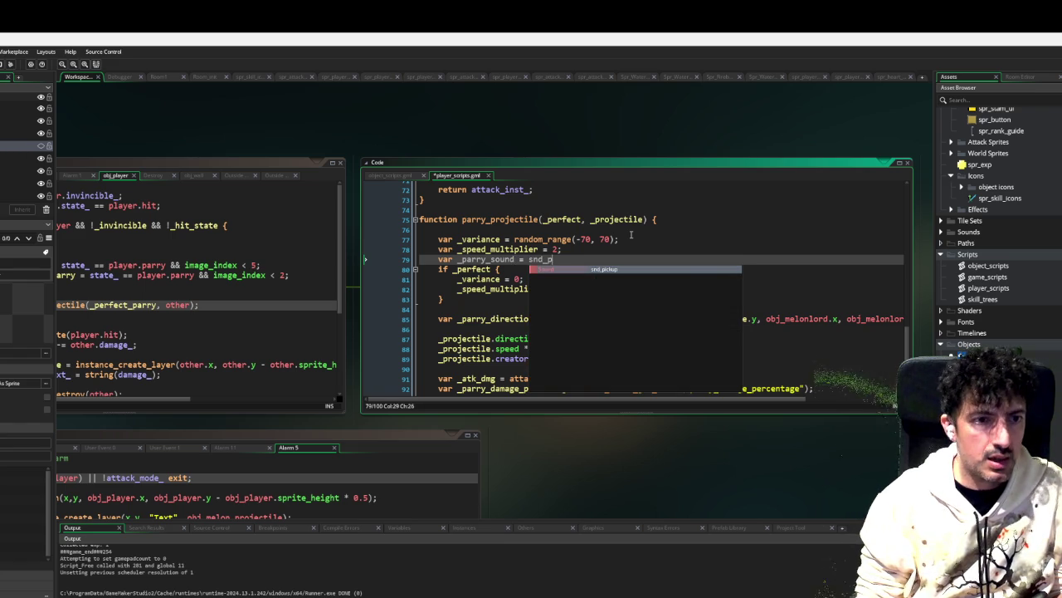
{"action": "key", "text": "BackSpace"}
{"action": "key", "text": "BackSpace"}
{"action": "key", "text": "BackSpace"}
{"action": "key", "text": "BackSpace"}
{"action": "key", "text": "BackSpace"}
{"action": "key", "text": "BackSpace"}
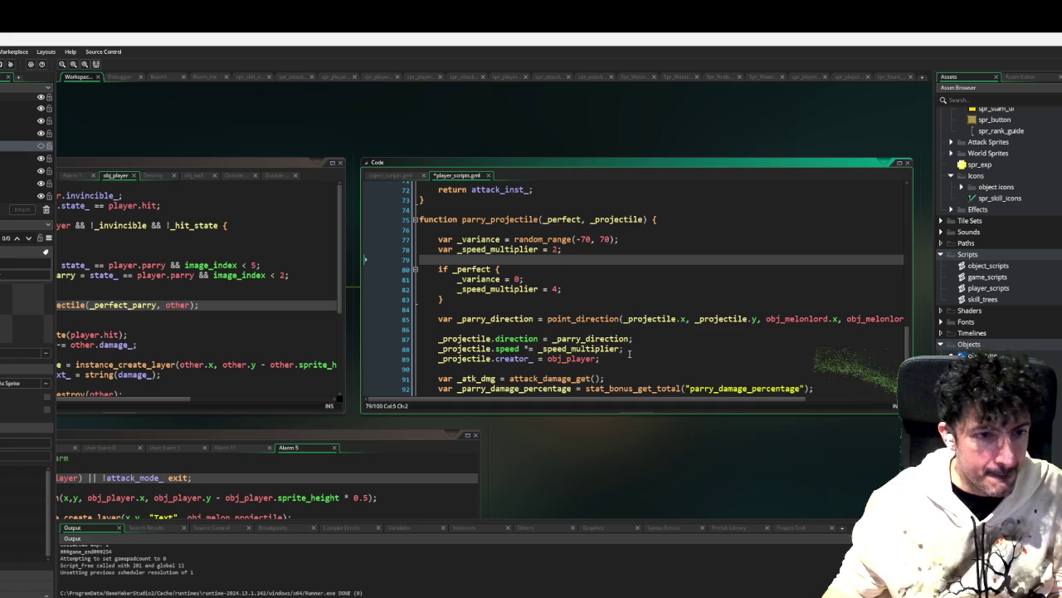
Step: Add _projectile.image_angle = _parry_direction below the direction assignment
{"action": "left_click", "coordinate": [635, 349]}
{"action": "key", "text": "Up"}
{"action": "key", "text": "End"}
{"action": "key", "text": "Return"}
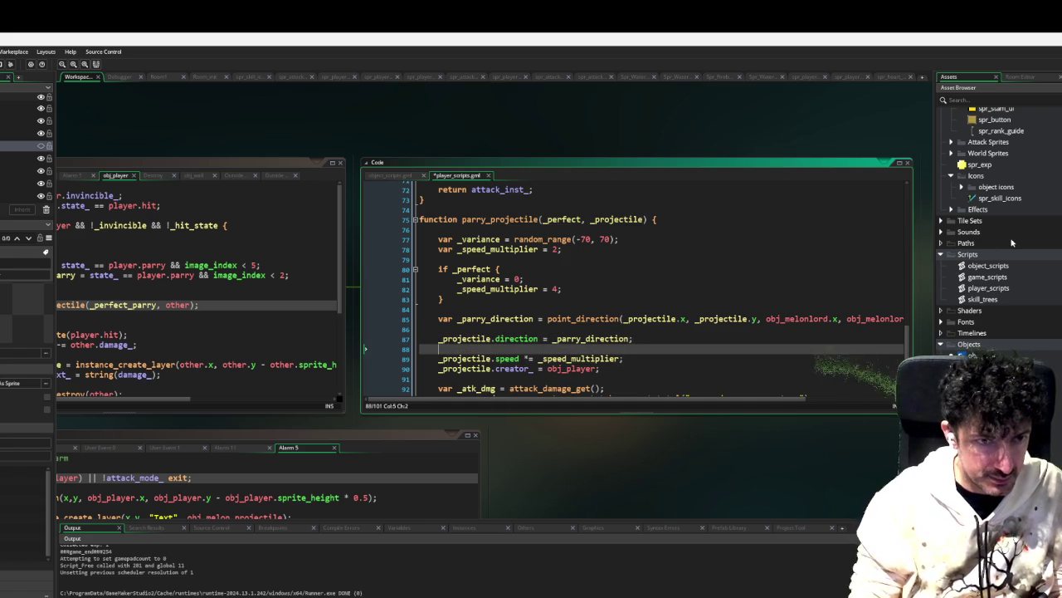
{"action": "key", "text": "Up"}
{"action": "key", "text": "ctrl+c"}
{"action": "key", "text": "Down"}
{"action": "key", "text": "ctrl+v"}
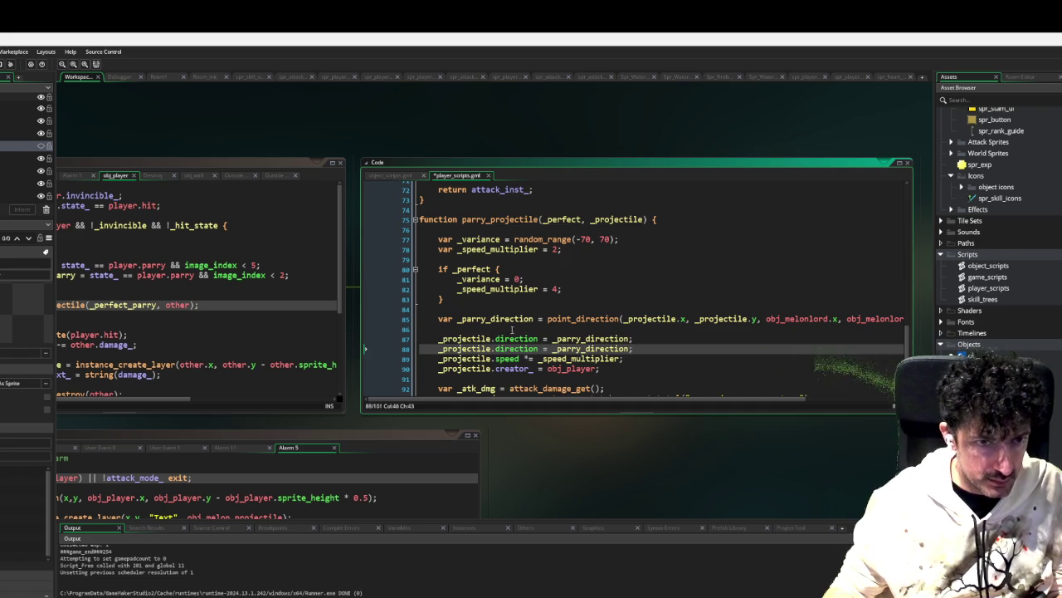
{"action": "double_click", "coordinate": [510, 348]}
{"action": "type", "text": "image_angle"}
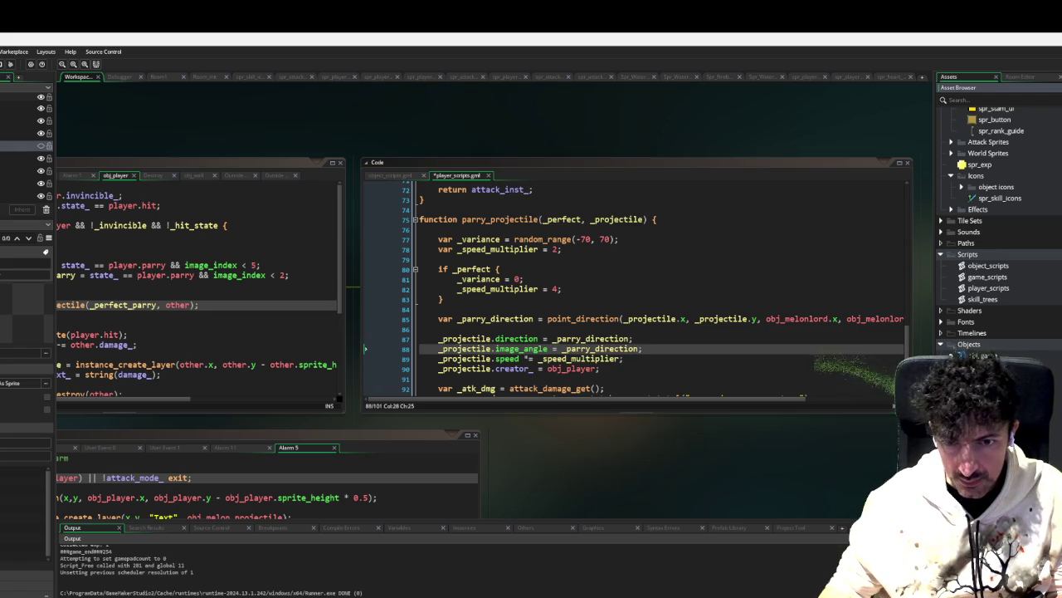
Step: Expand the Sounds folder, check snd_impact_1, and open snd_swipe
{"action": "scroll", "coordinate": [987, 249], "scroll_direction": "up", "scroll_amount": 2}
{"action": "scroll", "coordinate": [988, 249], "scroll_direction": "down", "scroll_amount": 2}
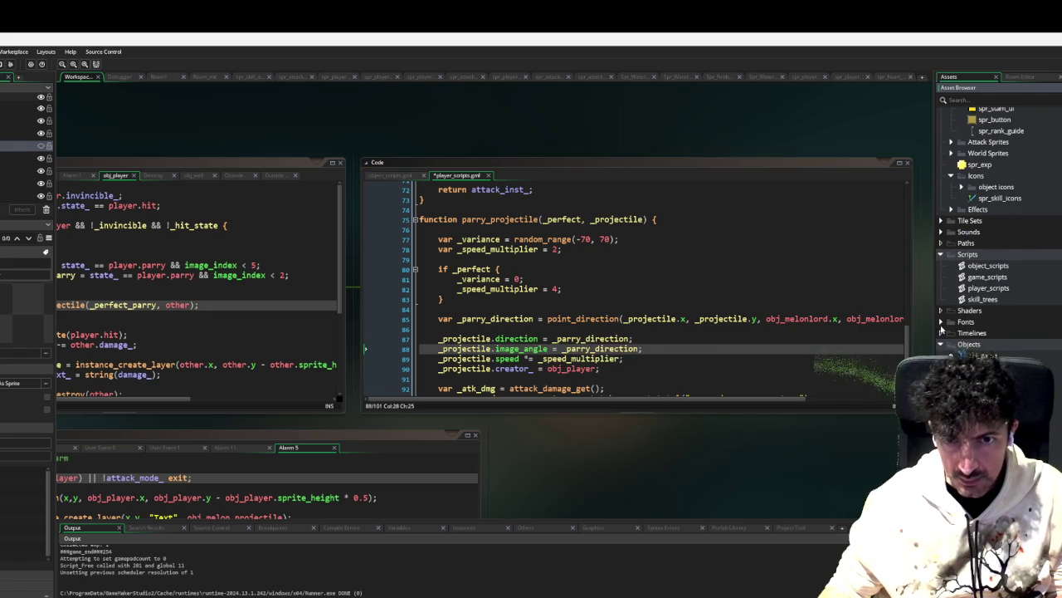
{"action": "left_click", "coordinate": [941, 231]}
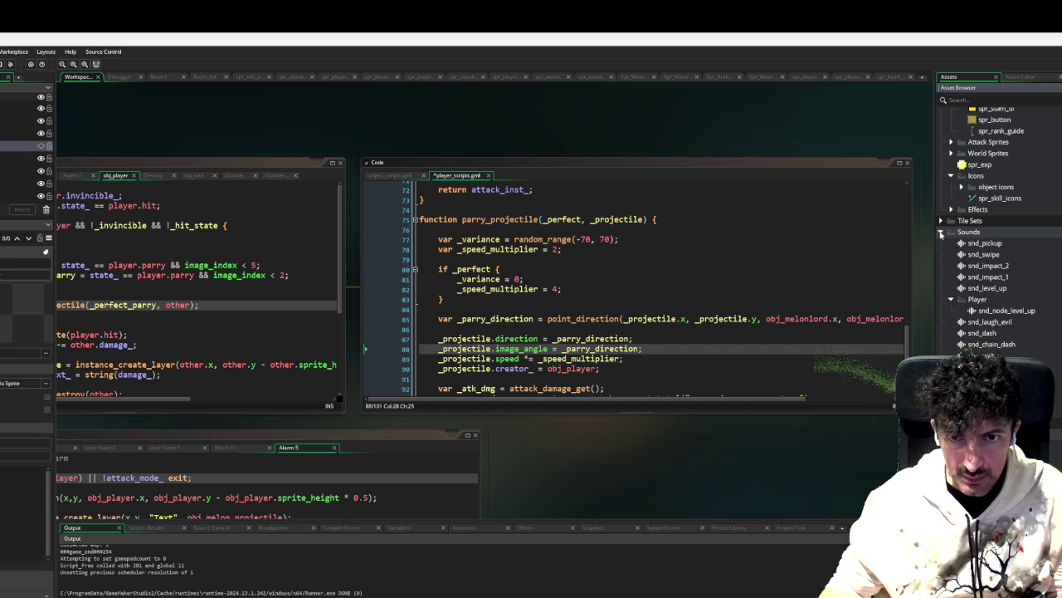
{"action": "left_click", "coordinate": [992, 278]}
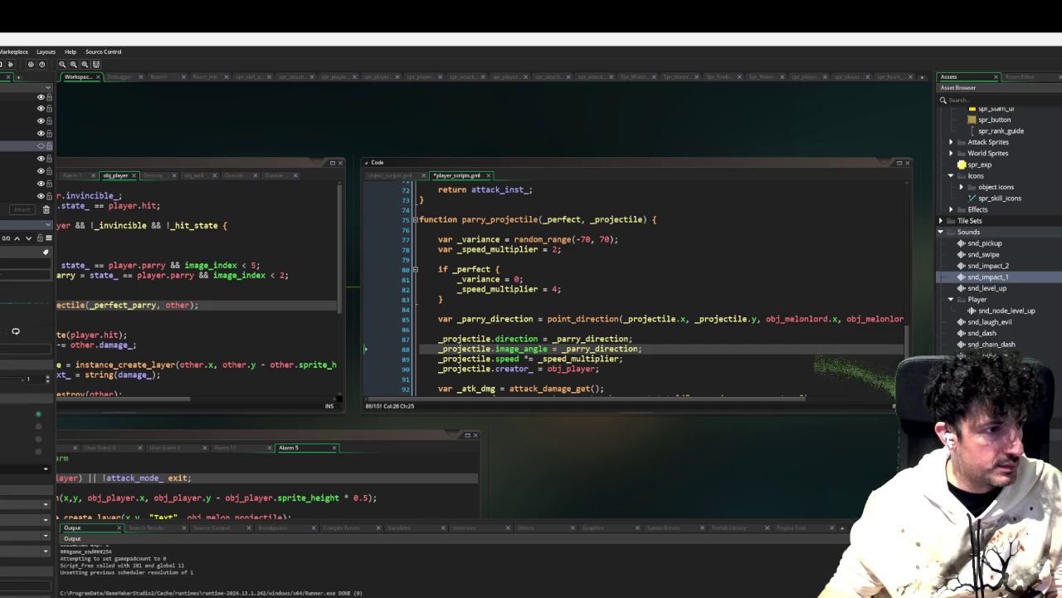
{"action": "double_click", "coordinate": [987, 254]}
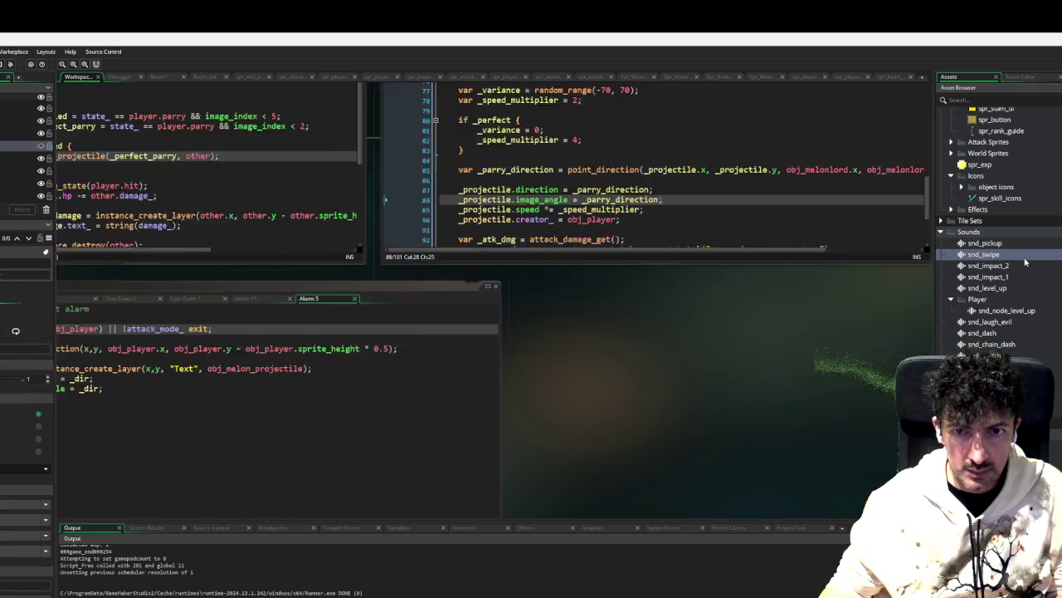
{"action": "left_click", "coordinate": [176, 228]}
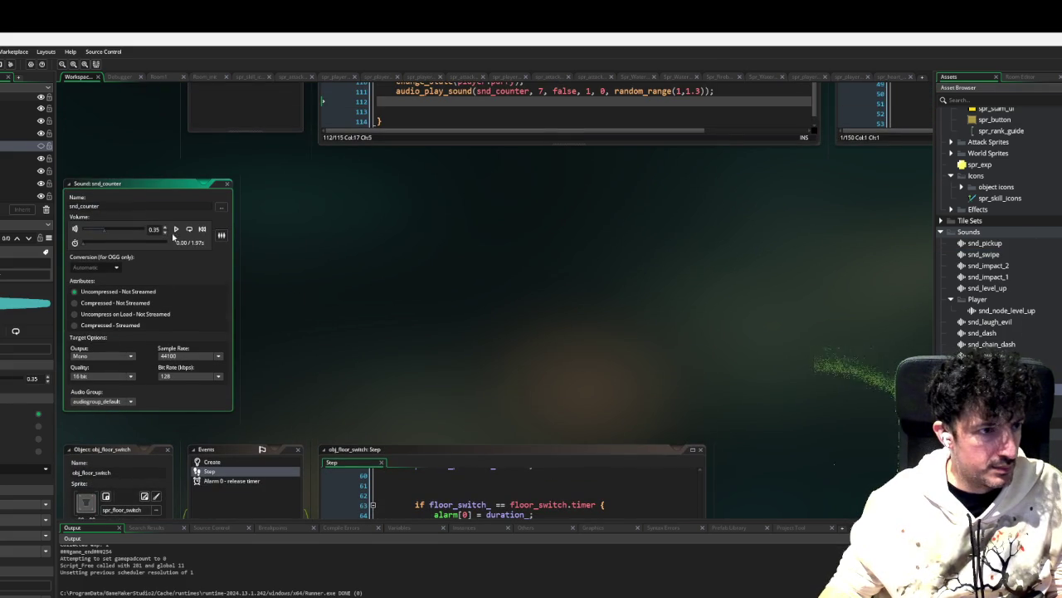
{"action": "left_click", "coordinate": [176, 232]}
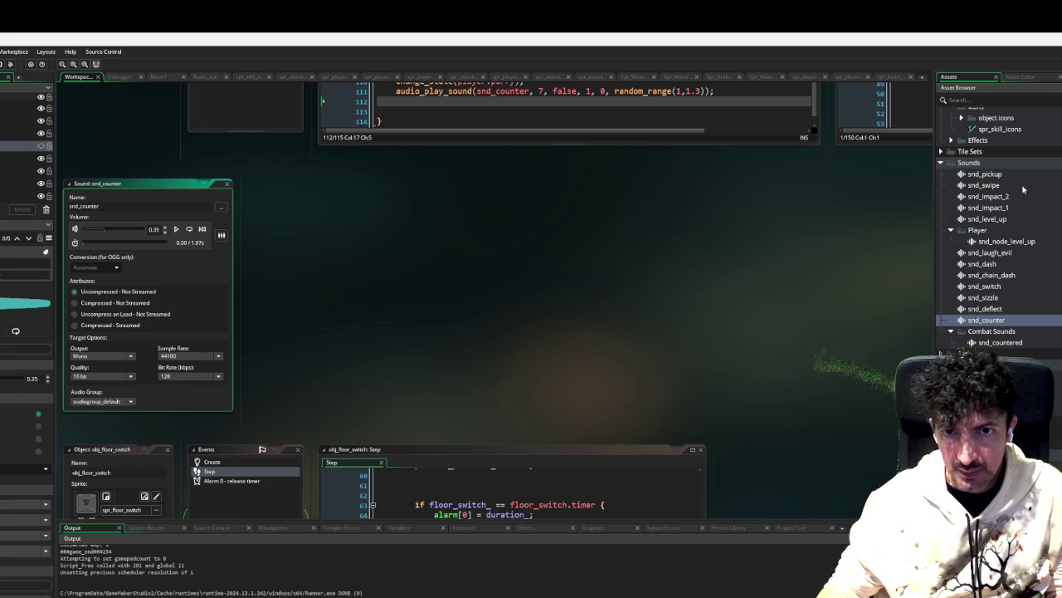
{"action": "left_click_drag", "start_coordinate": [887, 268], "coordinate": [780, 274]}
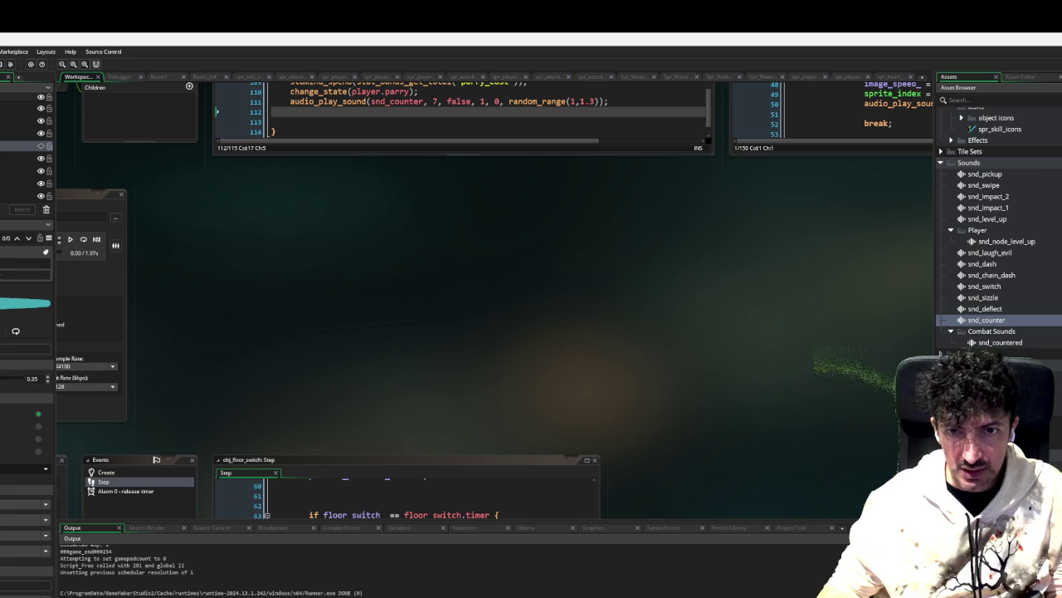
{"action": "right_click", "coordinate": [1044, 164]}
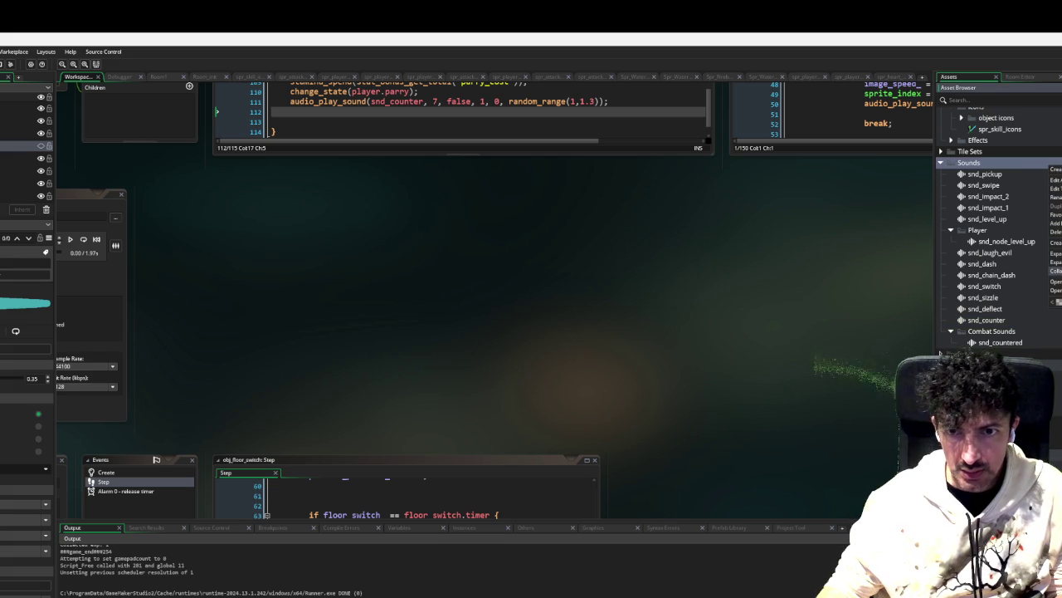
Step: Add existing sound snd_explosion from the Thirsty Princess v0.13 project's sounds folder
{"action": "left_click", "coordinate": [1054, 224]}
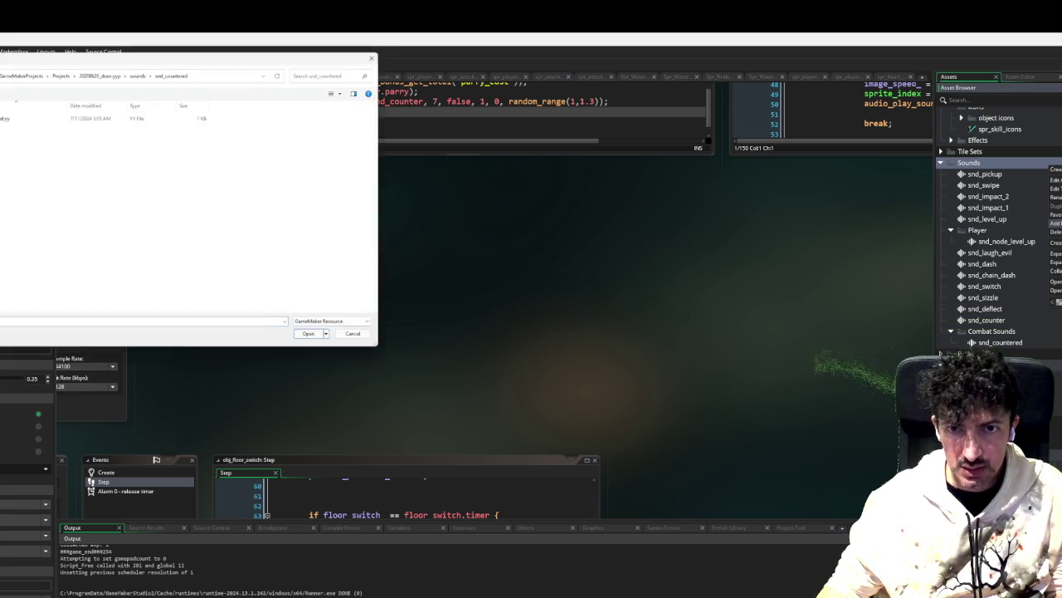
{"action": "left_click", "coordinate": [59, 71]}
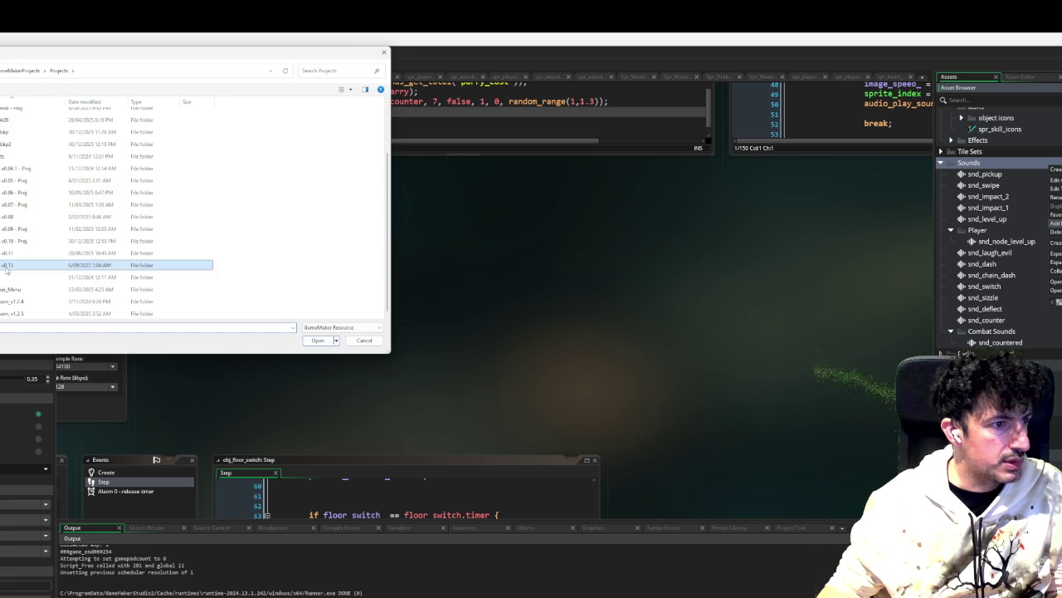
{"action": "double_click", "coordinate": [5, 264]}
{"action": "left_click", "coordinate": [4, 188]}
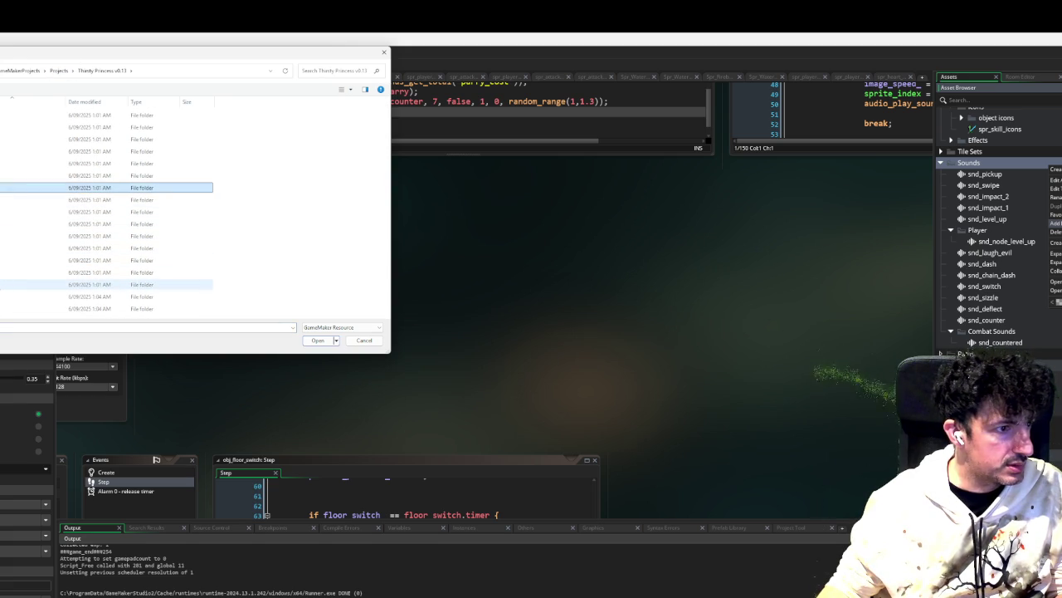
{"action": "double_click", "coordinate": [5, 285]}
{"action": "scroll", "coordinate": [50, 249], "scroll_direction": "down", "scroll_amount": 3}
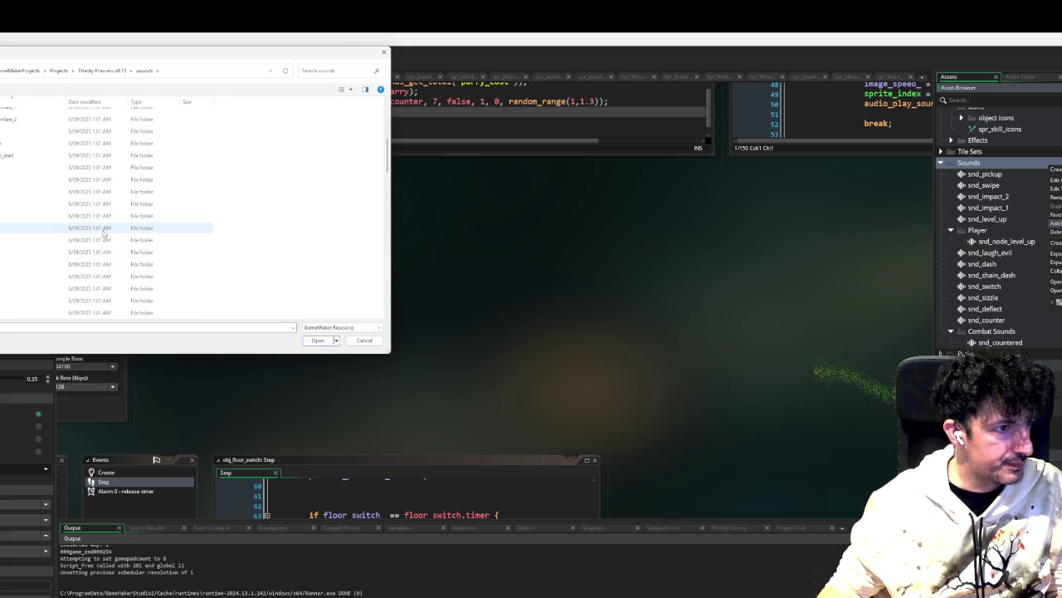
{"action": "scroll", "coordinate": [83, 236], "scroll_direction": "down", "scroll_amount": 2}
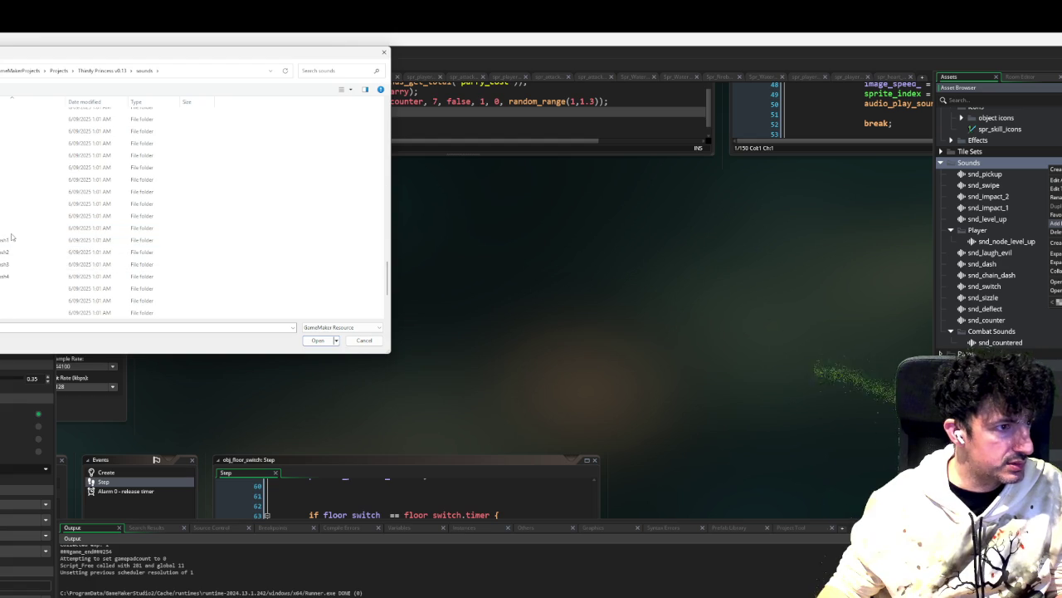
{"action": "scroll", "coordinate": [11, 236], "scroll_direction": "down", "scroll_amount": 1}
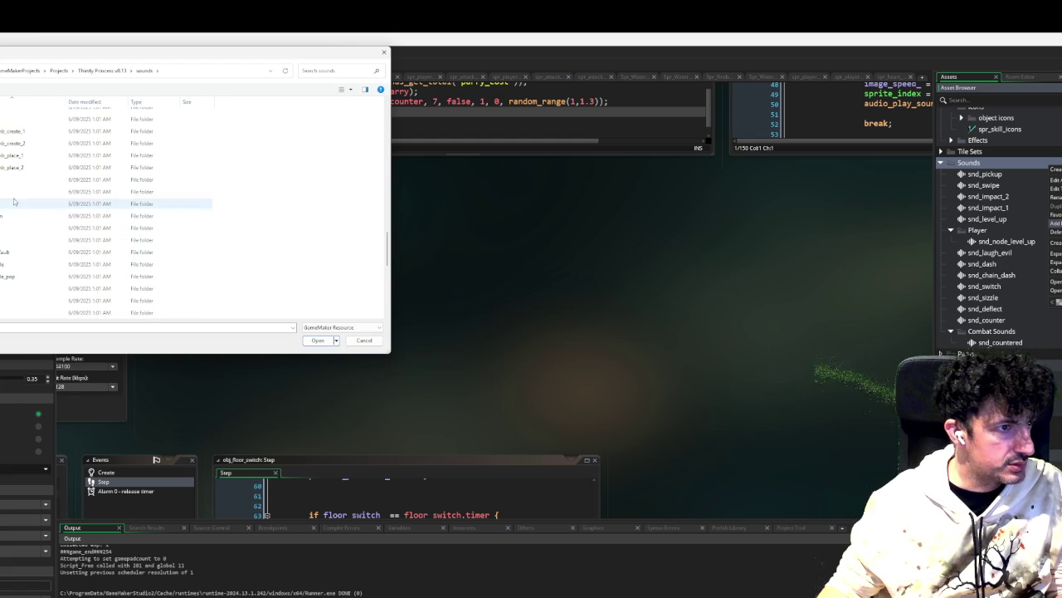
{"action": "scroll", "coordinate": [17, 176], "scroll_direction": "up", "scroll_amount": 2}
{"action": "scroll", "coordinate": [15, 175], "scroll_direction": "up", "scroll_amount": 4}
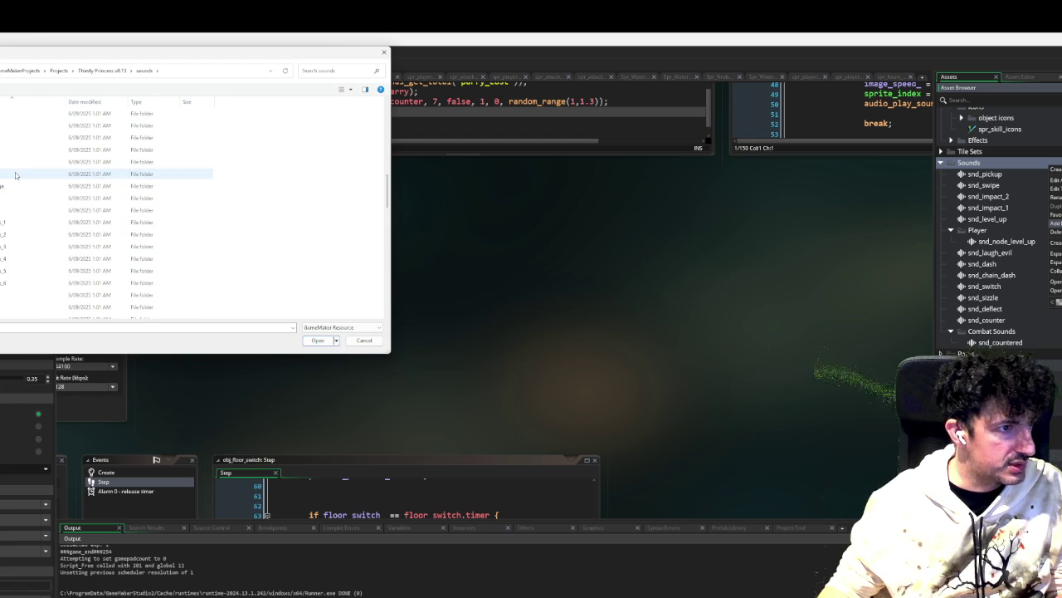
{"action": "double_click", "coordinate": [4, 211]}
{"action": "double_click", "coordinate": [4, 116]}
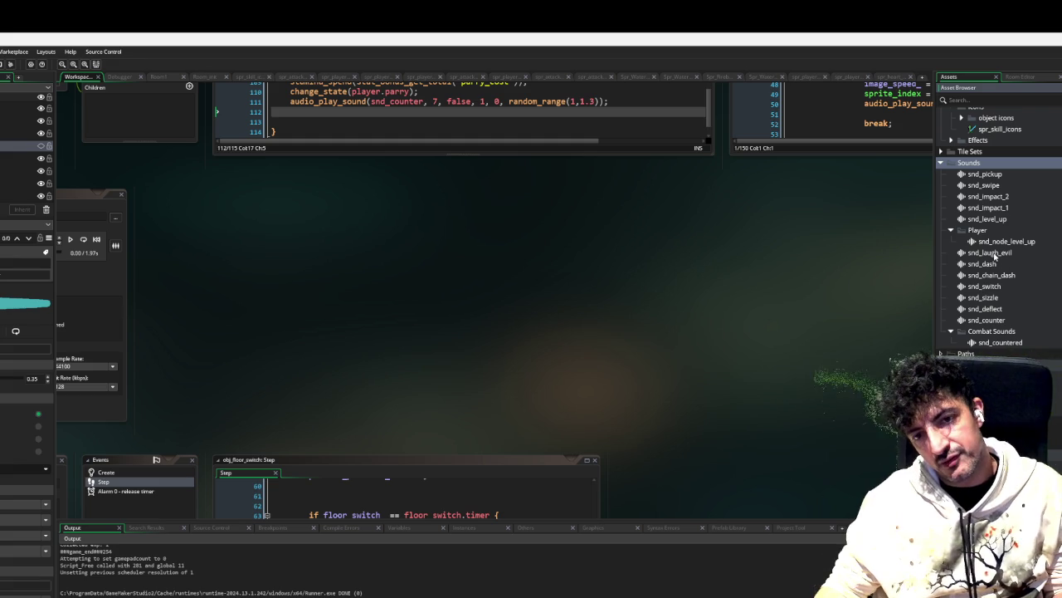
{"action": "mouse_move", "coordinate": [568, 596]}
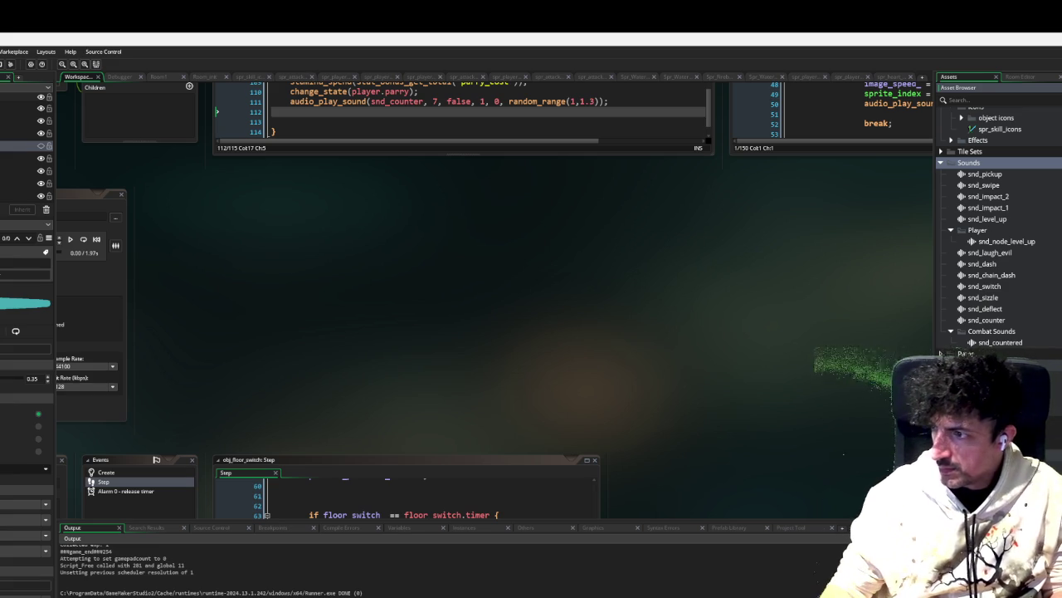
{"action": "mouse_move", "coordinate": [1029, 342]}
{"action": "left_mouse_down"}
{"action": "mouse_move", "coordinate": [996, 298]}
{"action": "mouse_move", "coordinate": [992, 331]}
{"action": "left_mouse_up"}
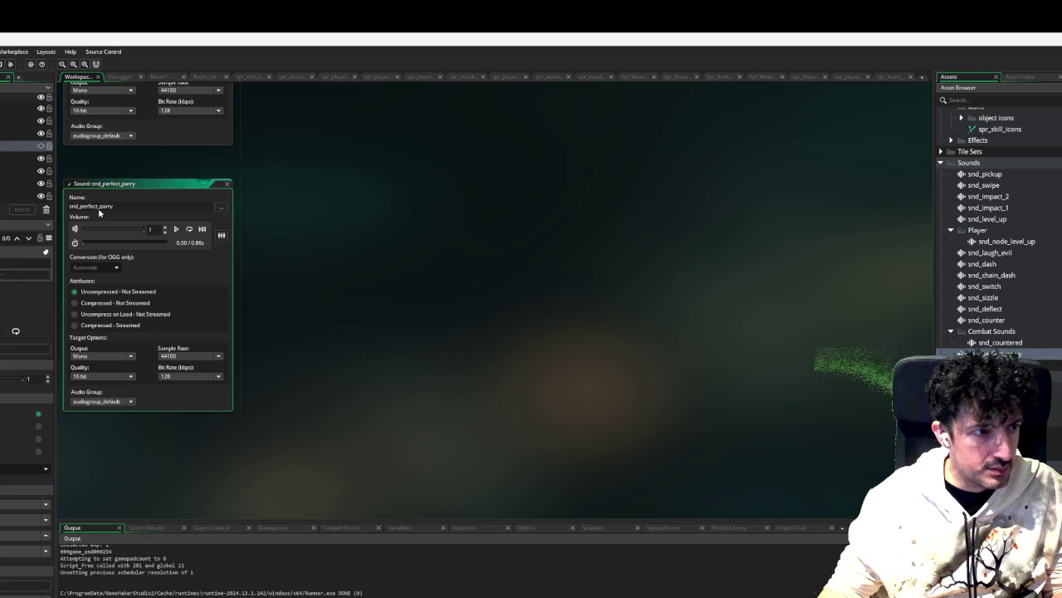
Step: Preview snd_perfect_parry and open the player_scripts code
{"action": "left_click", "coordinate": [175, 229]}
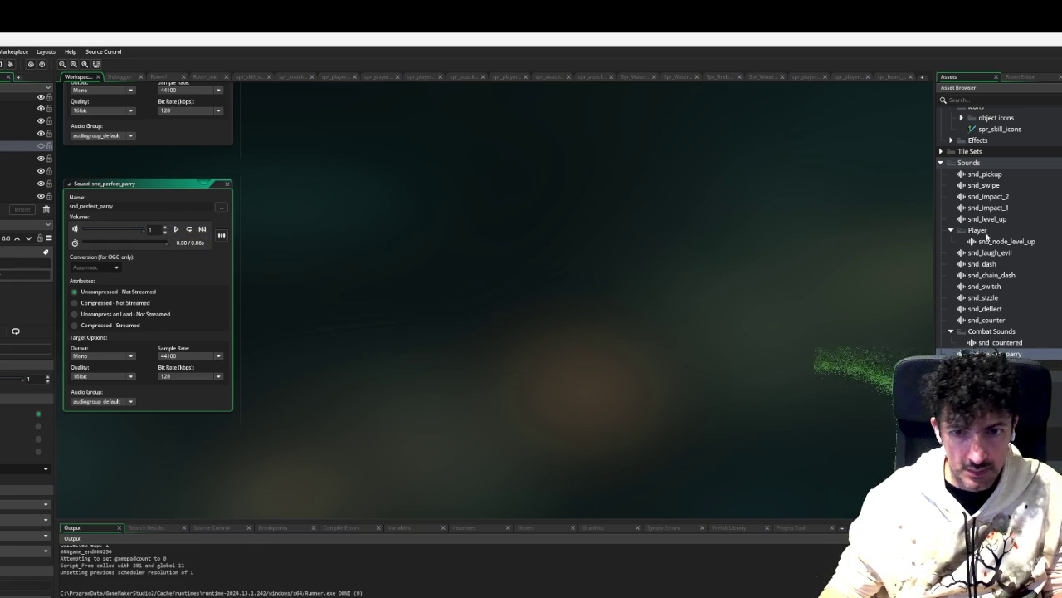
{"action": "scroll", "coordinate": [1019, 314], "scroll_direction": "down", "scroll_amount": 3}
{"action": "scroll", "coordinate": [1010, 285], "scroll_direction": "down", "scroll_amount": 1}
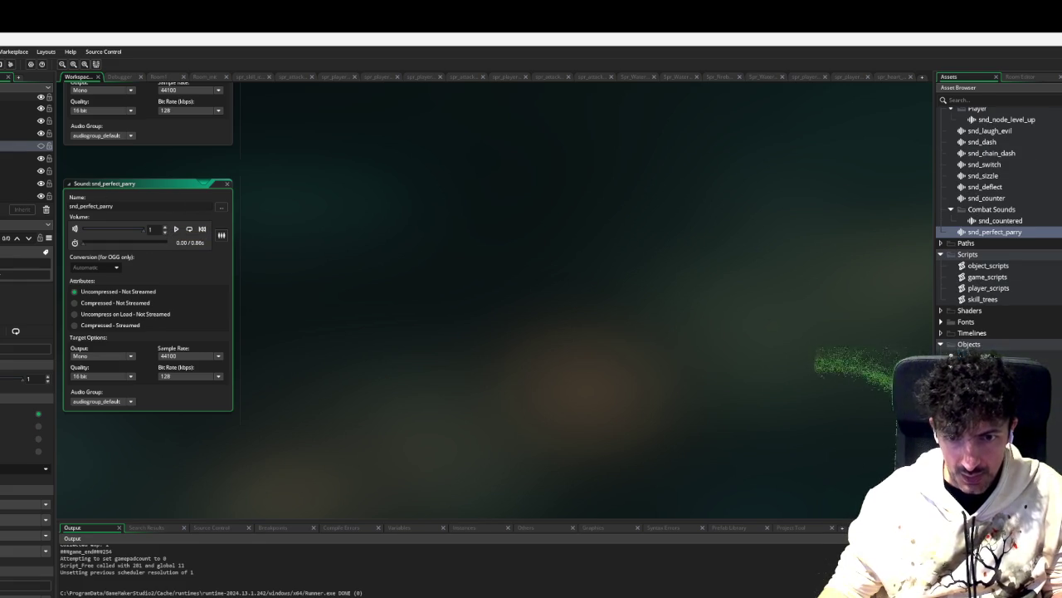
{"action": "double_click", "coordinate": [1010, 287]}
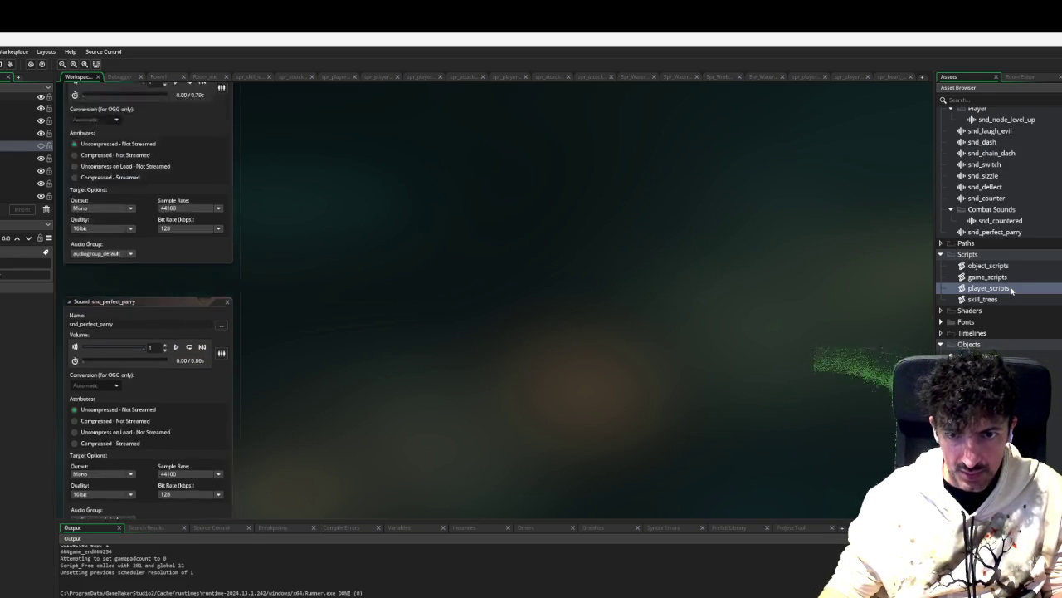
{"action": "scroll", "coordinate": [475, 347], "scroll_direction": "up", "scroll_amount": 1}
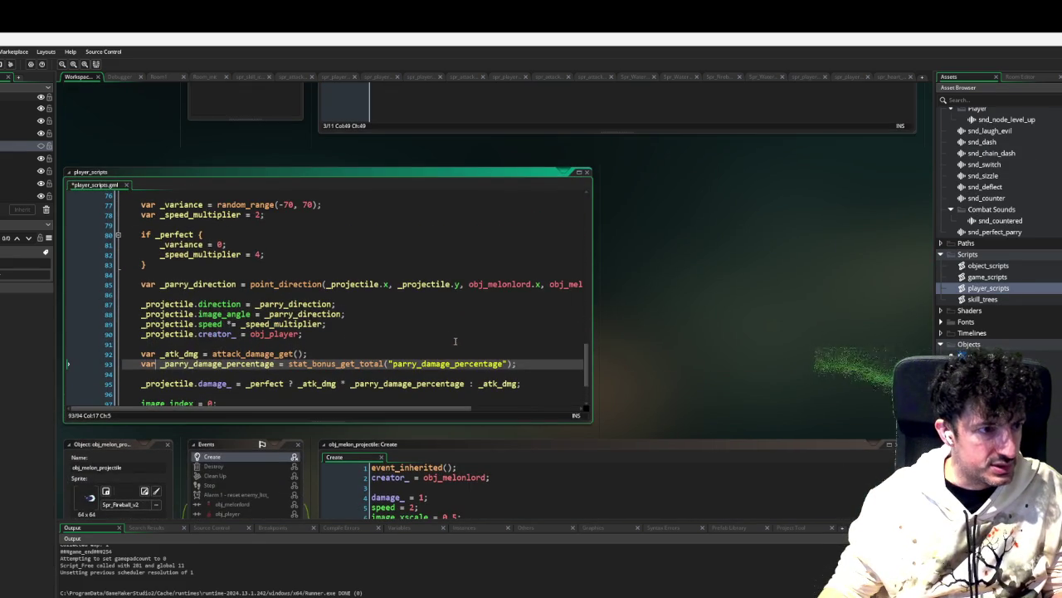
{"action": "scroll", "coordinate": [493, 363], "scroll_direction": "down", "scroll_amount": 2}
Step: Move the snd_deflect play line above the if _perfect check
{"action": "triple_click", "coordinate": [490, 353]}
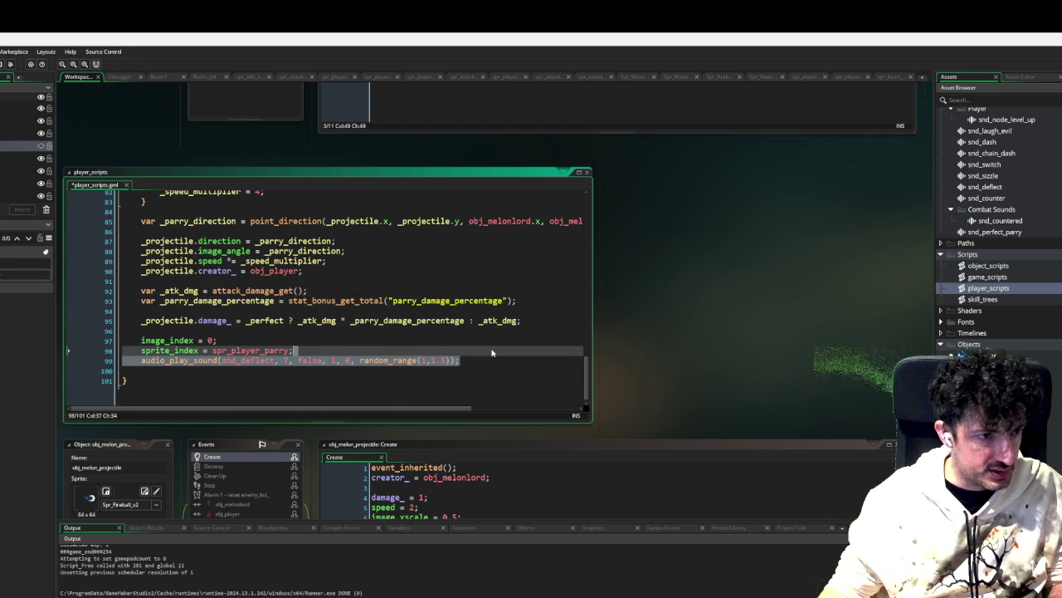
{"action": "key", "text": "ctrl+x"}
{"action": "scroll", "coordinate": [394, 329], "scroll_direction": "up", "scroll_amount": 4}
{"action": "scroll", "coordinate": [394, 328], "scroll_direction": "up", "scroll_amount": 2}
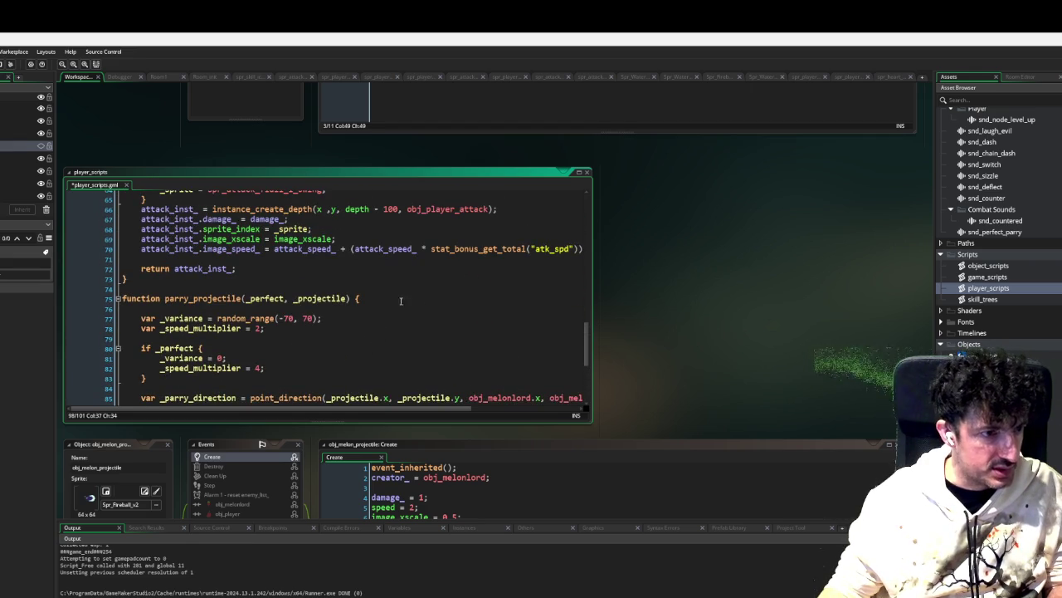
{"action": "scroll", "coordinate": [403, 304], "scroll_direction": "up", "scroll_amount": 2}
{"action": "scroll", "coordinate": [320, 303], "scroll_direction": "down", "scroll_amount": 2}
{"action": "scroll", "coordinate": [320, 304], "scroll_direction": "down", "scroll_amount": 3}
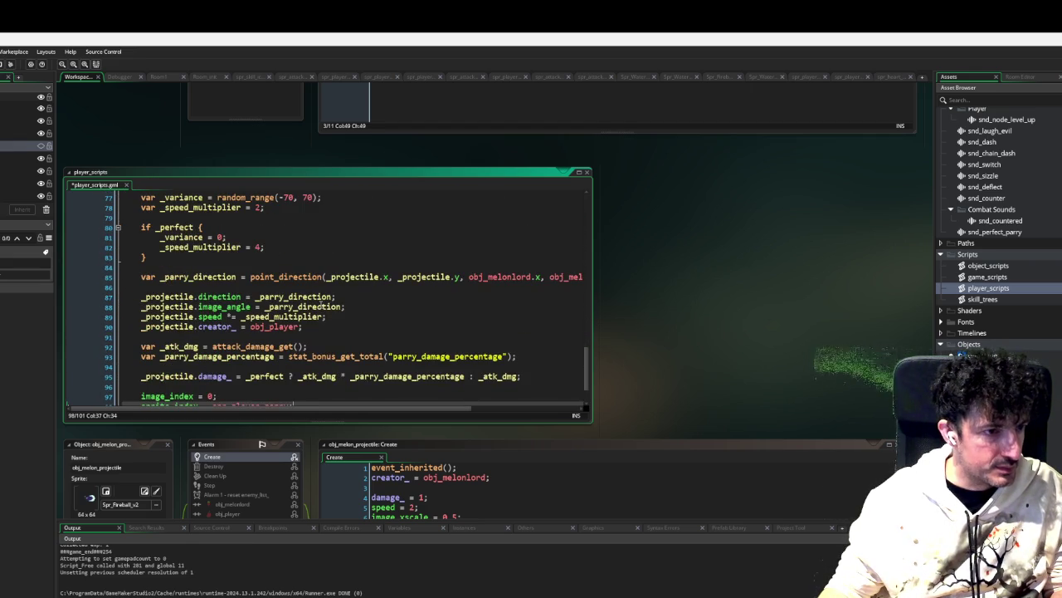
{"action": "scroll", "coordinate": [319, 305], "scroll_direction": "up", "scroll_amount": 1}
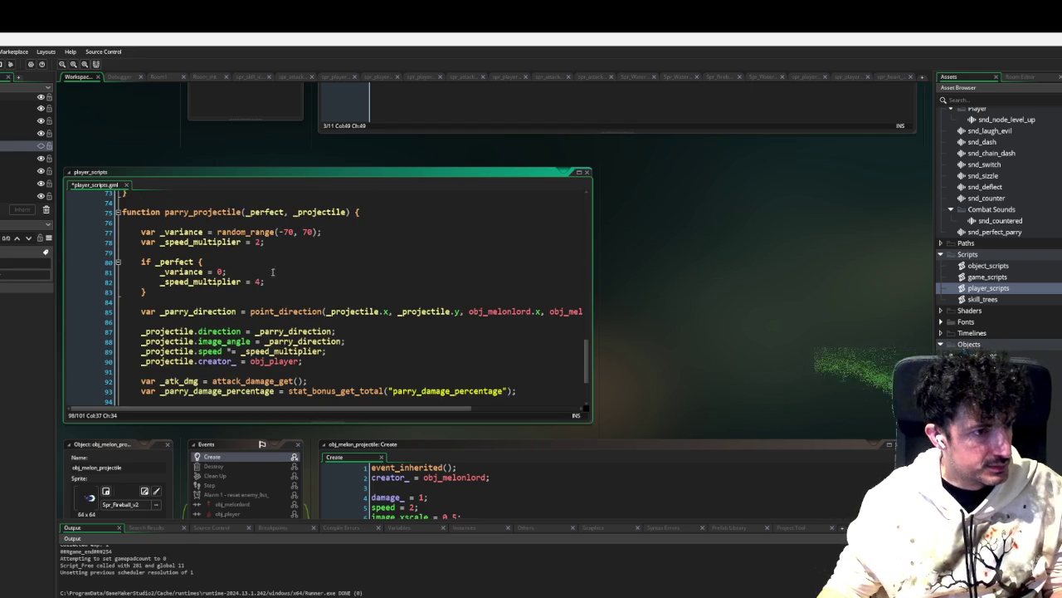
{"action": "left_click", "coordinate": [257, 251]}
{"action": "key", "text": "Return"}
{"action": "key", "text": "ctrl+v"}
Step: Add a snd_perfect_parry call inside the perfect-parry block and run in debug mode
{"action": "left_click", "coordinate": [276, 291]}
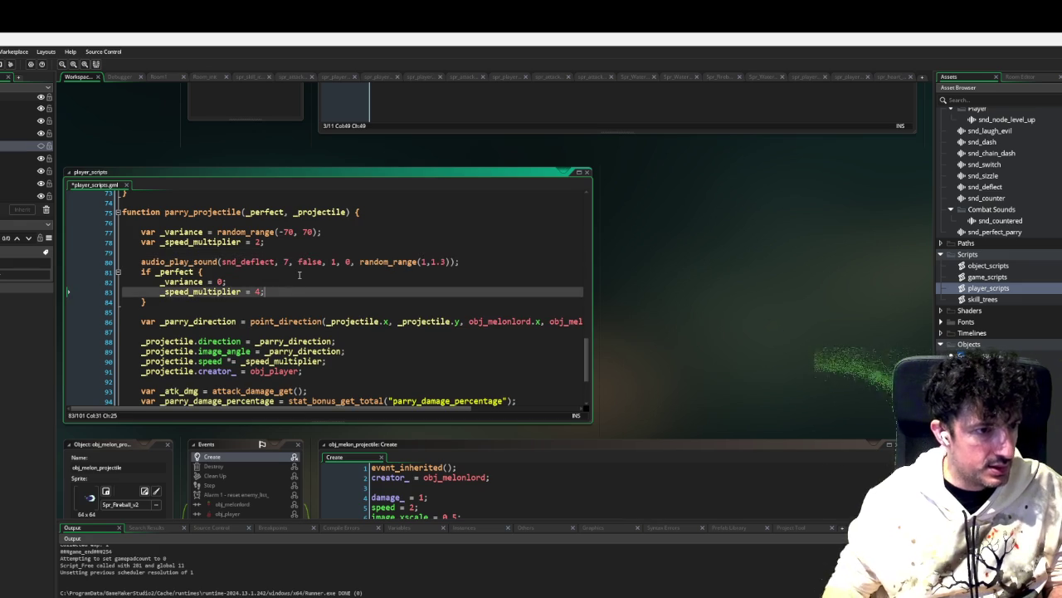
{"action": "key", "text": "Return"}
{"action": "key", "text": "Return"}
{"action": "key", "text": "ctrl+v"}
{"action": "double_click", "coordinate": [263, 311]}
{"action": "type", "text": "snd_pe"}
{"action": "key", "text": "Return"}
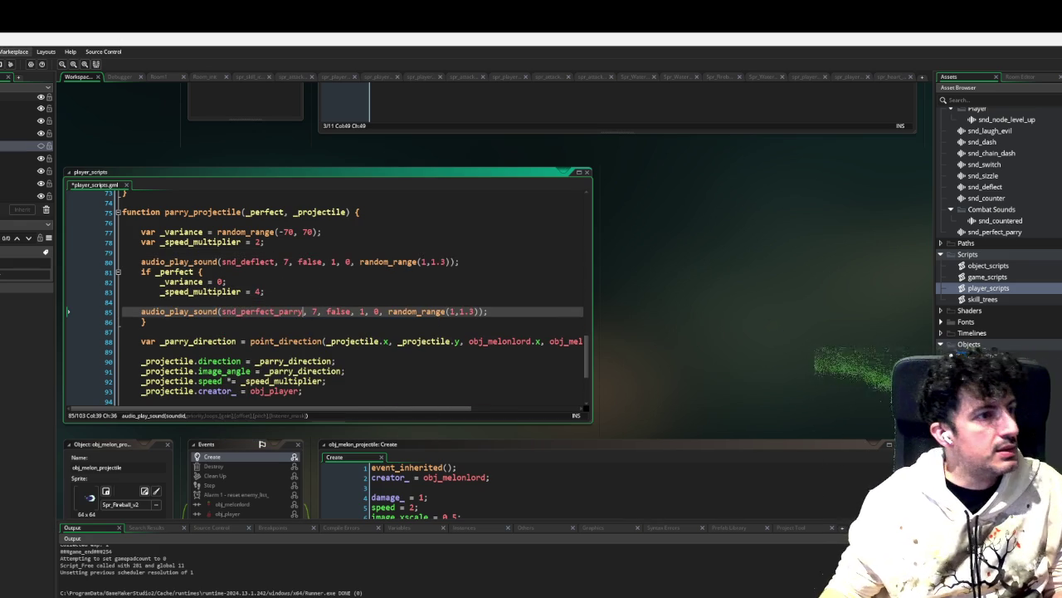
{"action": "key", "text": "F6"}
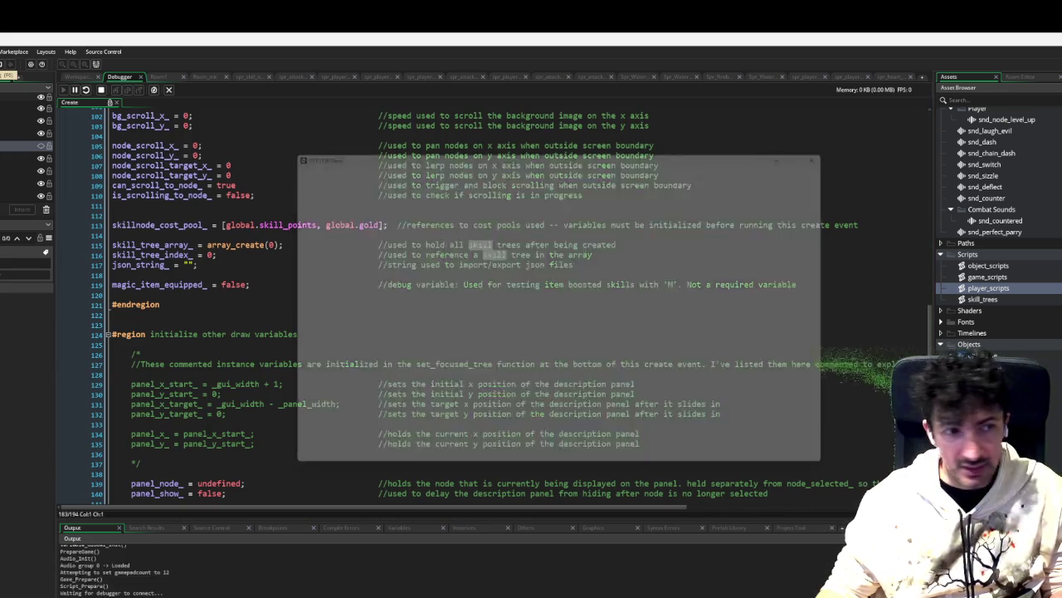
Step: Move right, dash across the room, and step back left toward the melon lord
{"action": "key", "text": "d"}
{"action": "key", "text": "space"}
{"action": "key", "text": "a"}
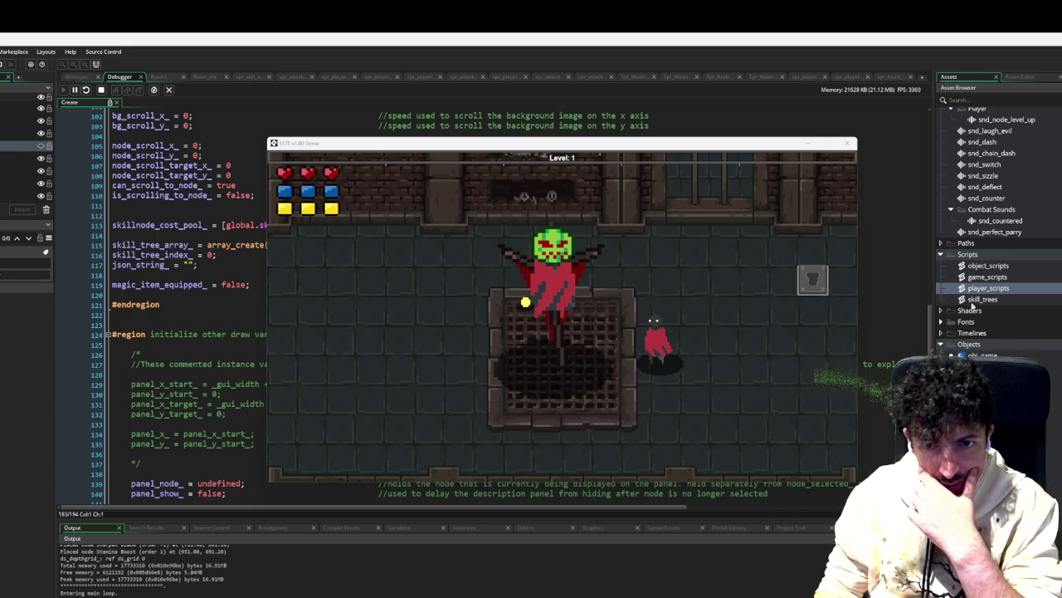
{"action": "scroll", "coordinate": [985, 274], "scroll_direction": "up", "scroll_amount": 3}
Step: Collapse the Sounds, Player Sprites, UI Sprites and 2D_animated_VFX folders, then expand Animated VFX
{"action": "scroll", "coordinate": [988, 276], "scroll_direction": "up", "scroll_amount": 3}
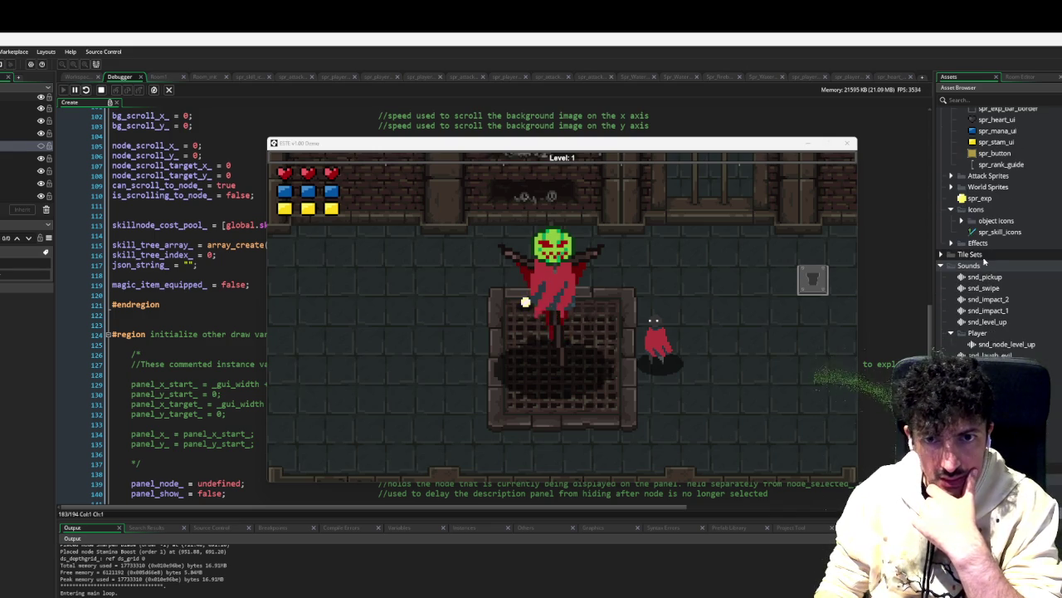
{"action": "left_click", "coordinate": [948, 266]}
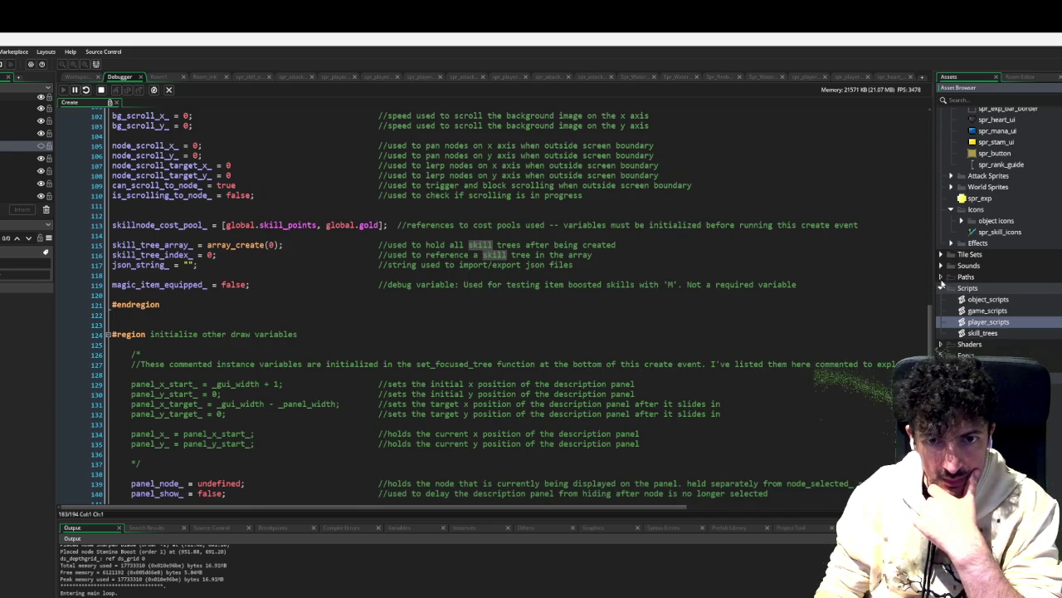
{"action": "scroll", "coordinate": [983, 291], "scroll_direction": "up", "scroll_amount": 5}
{"action": "scroll", "coordinate": [988, 308], "scroll_direction": "up", "scroll_amount": 15}
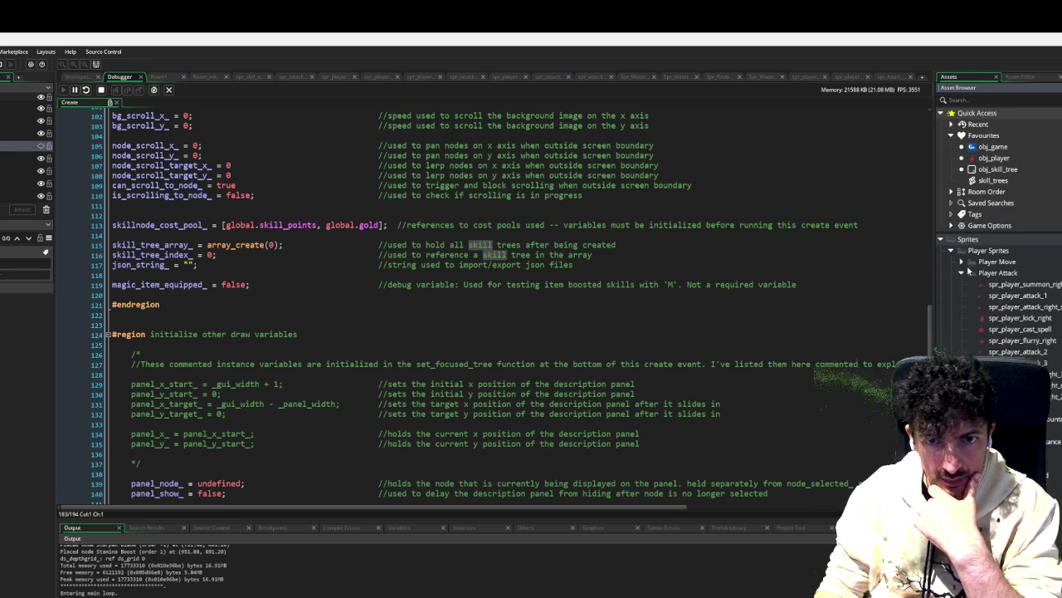
{"action": "left_click", "coordinate": [951, 250]}
{"action": "left_click", "coordinate": [952, 296]}
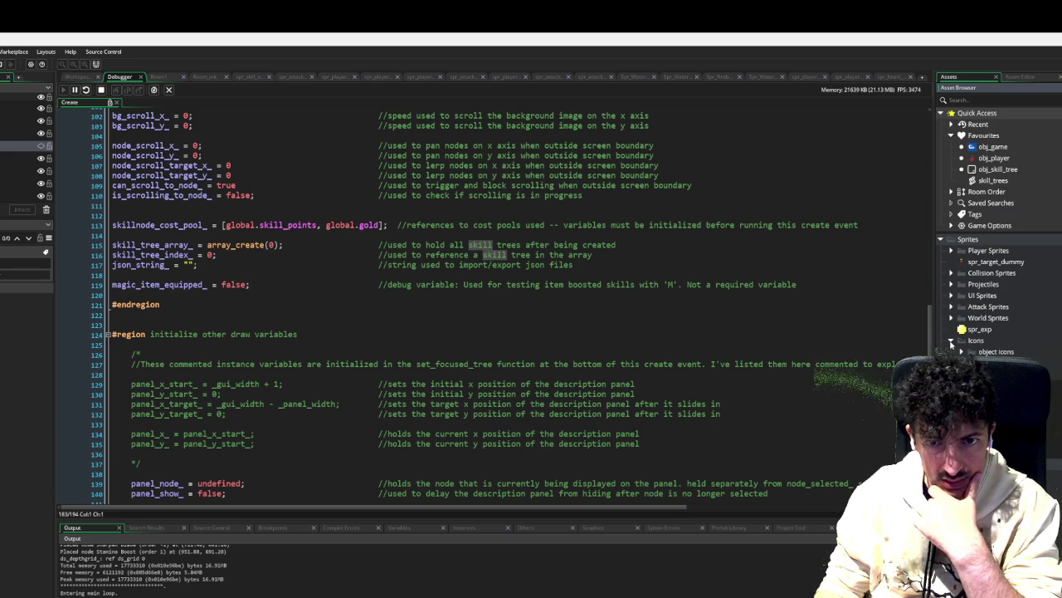
{"action": "scroll", "coordinate": [954, 328], "scroll_direction": "down", "scroll_amount": 3}
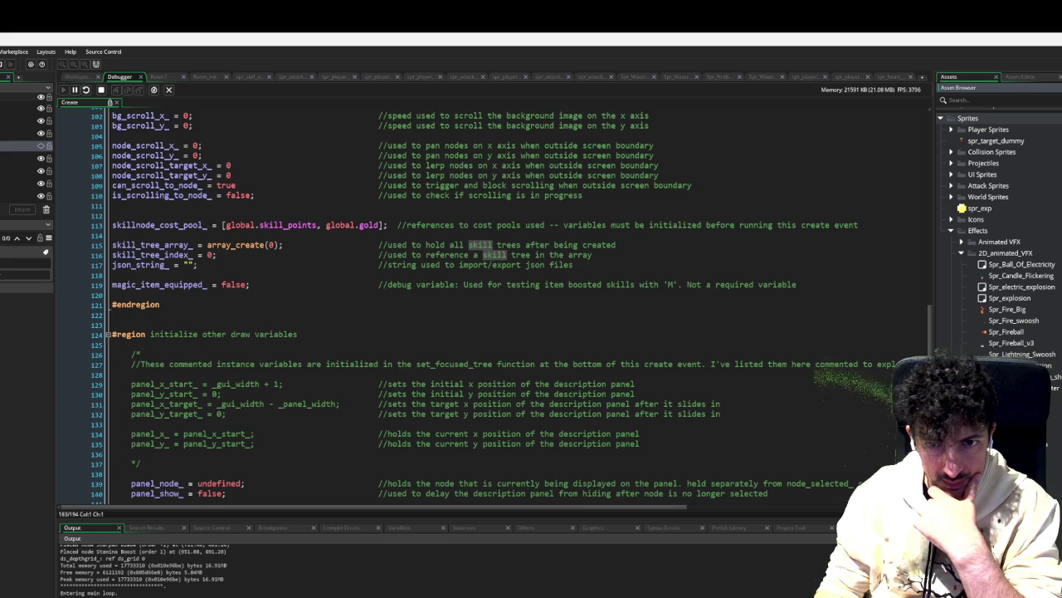
{"action": "left_click", "coordinate": [962, 253]}
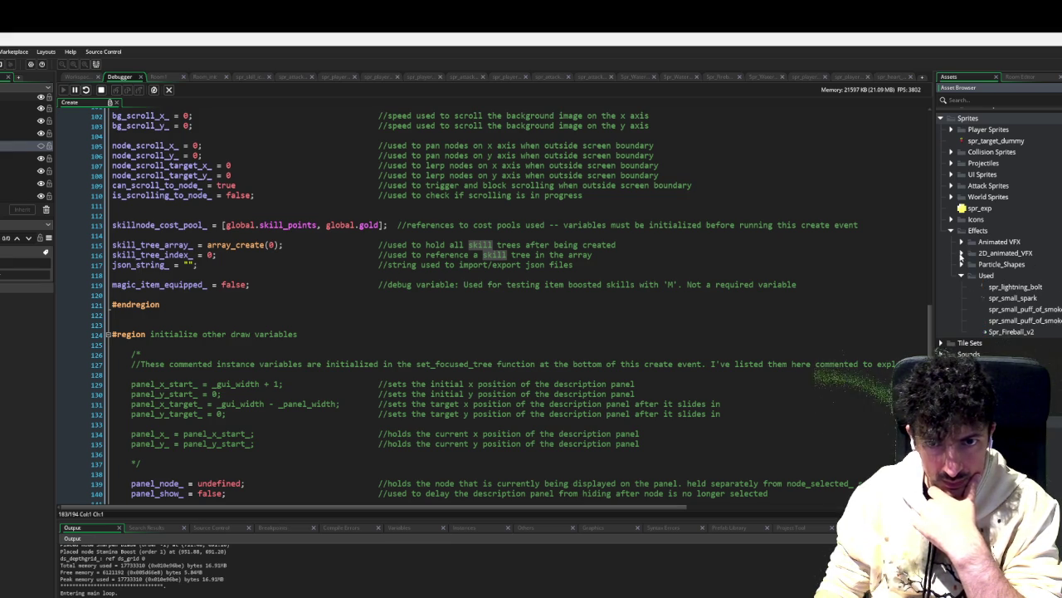
{"action": "left_click", "coordinate": [962, 243]}
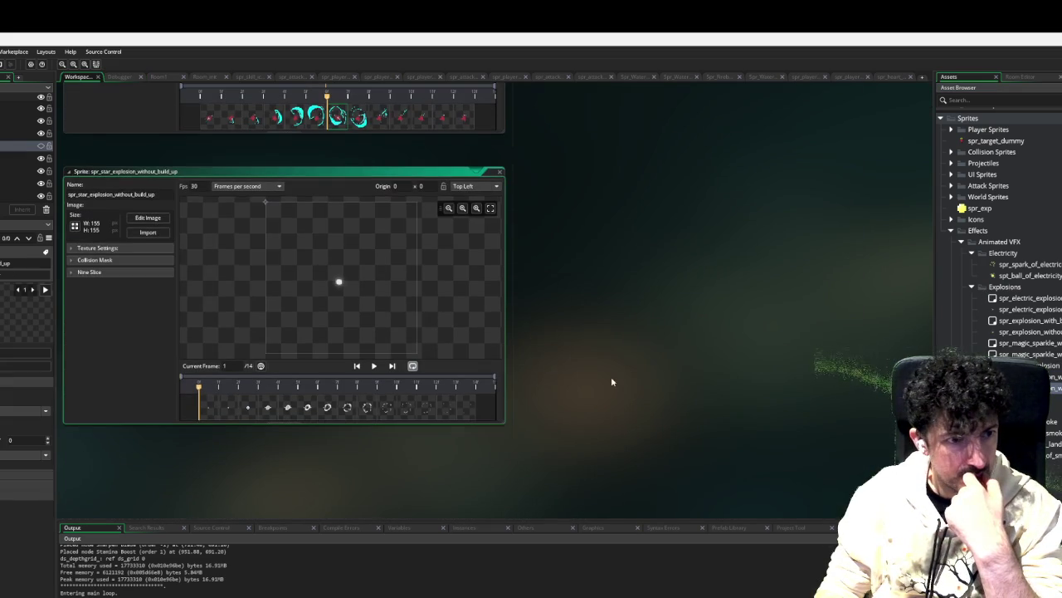
Step: Preview the star explosion animation and set its origin to Middle Centre (77 x 77)
{"action": "left_click", "coordinate": [374, 365]}
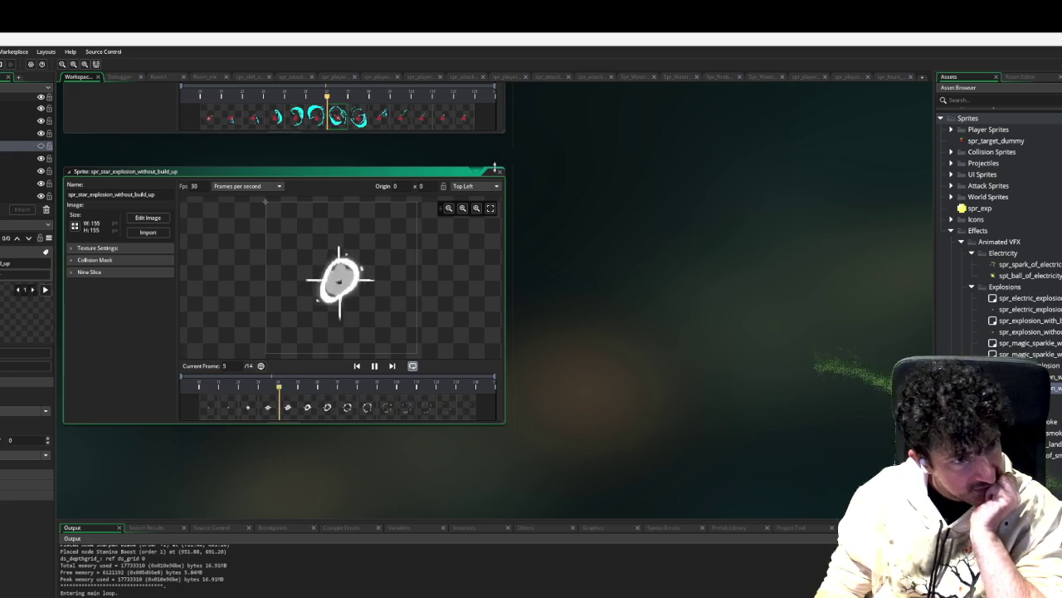
{"action": "left_click", "coordinate": [475, 186]}
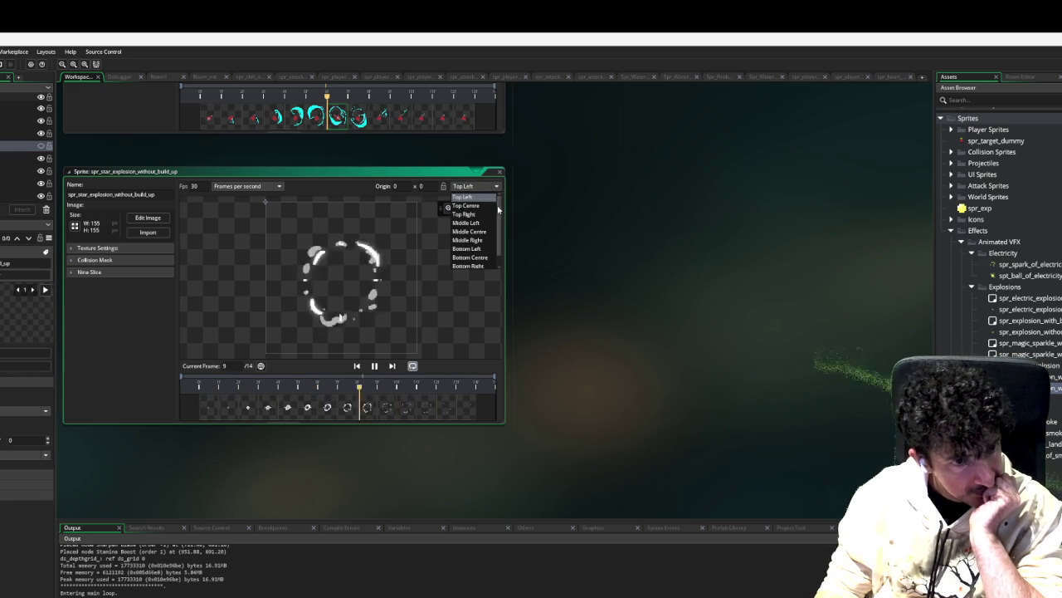
{"action": "left_click", "coordinate": [484, 232]}
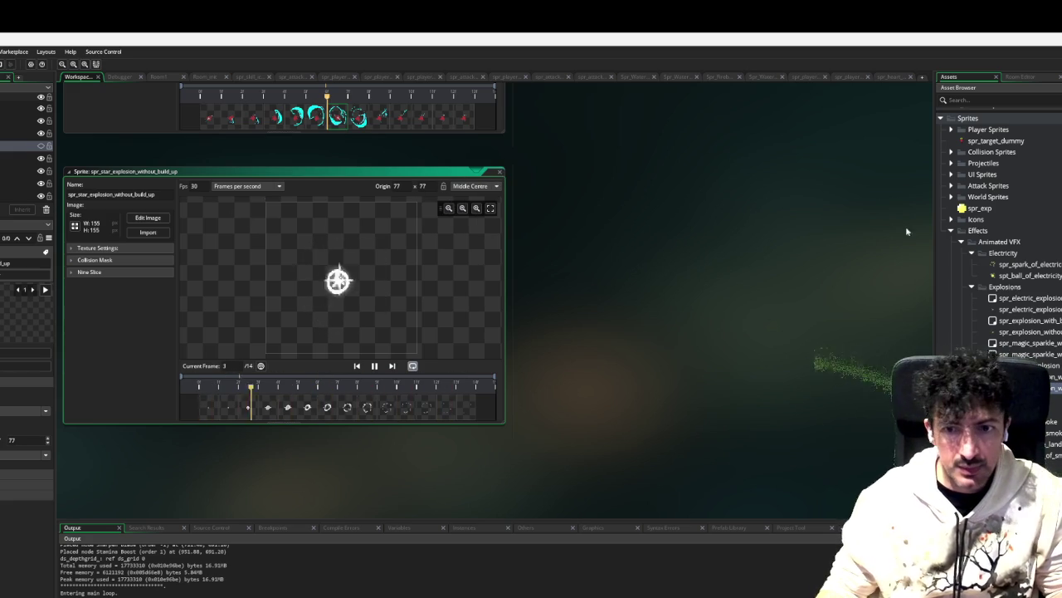
Step: Collapse the star explosion sprite window and re-expand the Effects folder in the Asset Browser
{"action": "double_click", "coordinate": [493, 172]}
{"action": "scroll", "coordinate": [587, 194], "scroll_direction": "up", "scroll_amount": 5}
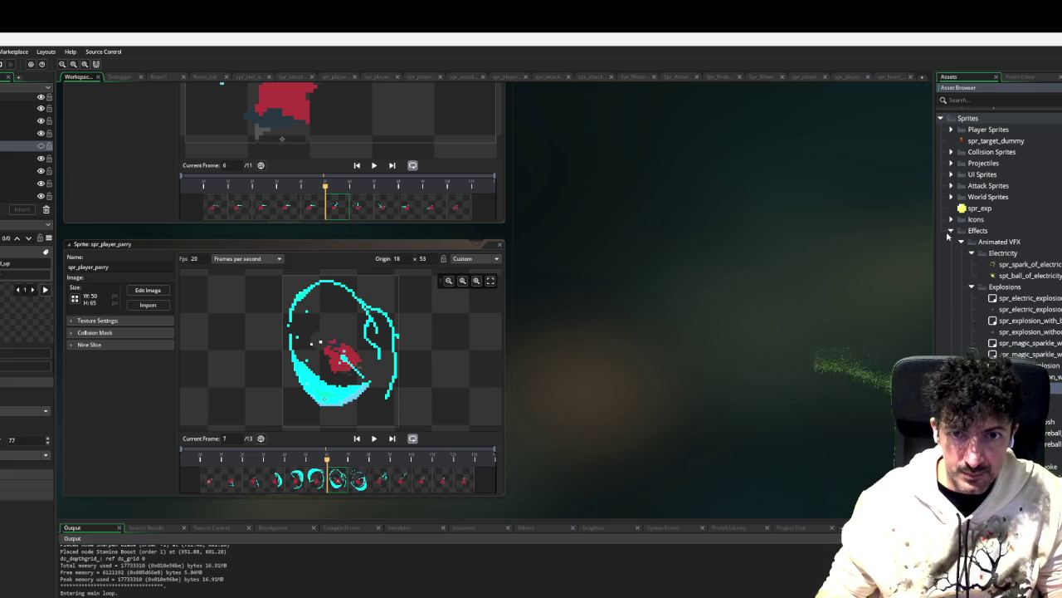
{"action": "left_click", "coordinate": [959, 232]}
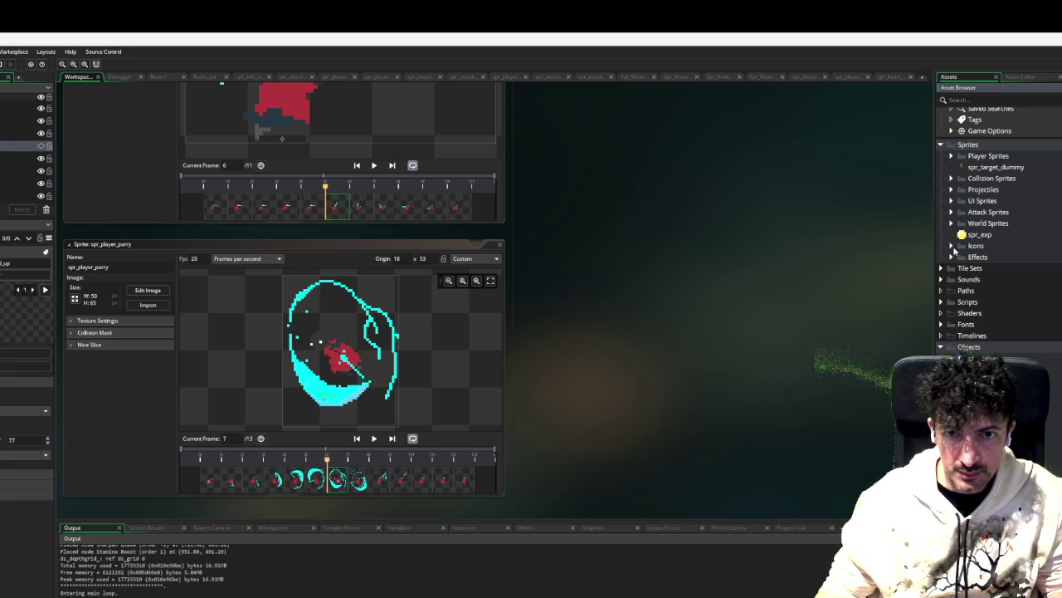
{"action": "left_click", "coordinate": [952, 257]}
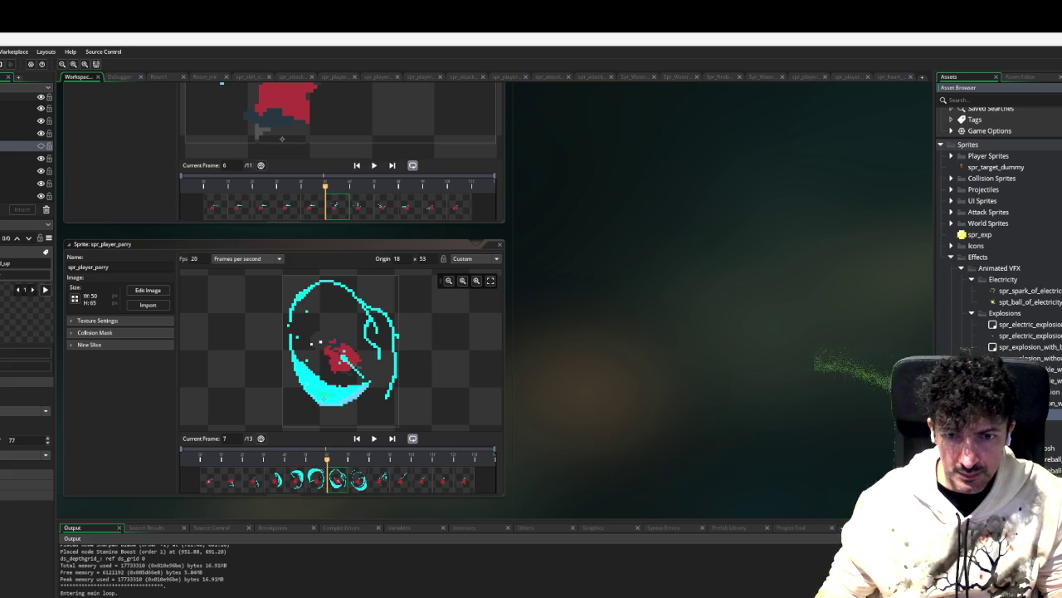
Step: Collapse the Effects and Sprites folders, expand Scripts and open player_scripts
{"action": "scroll", "coordinate": [996, 324], "scroll_direction": "down", "scroll_amount": 3}
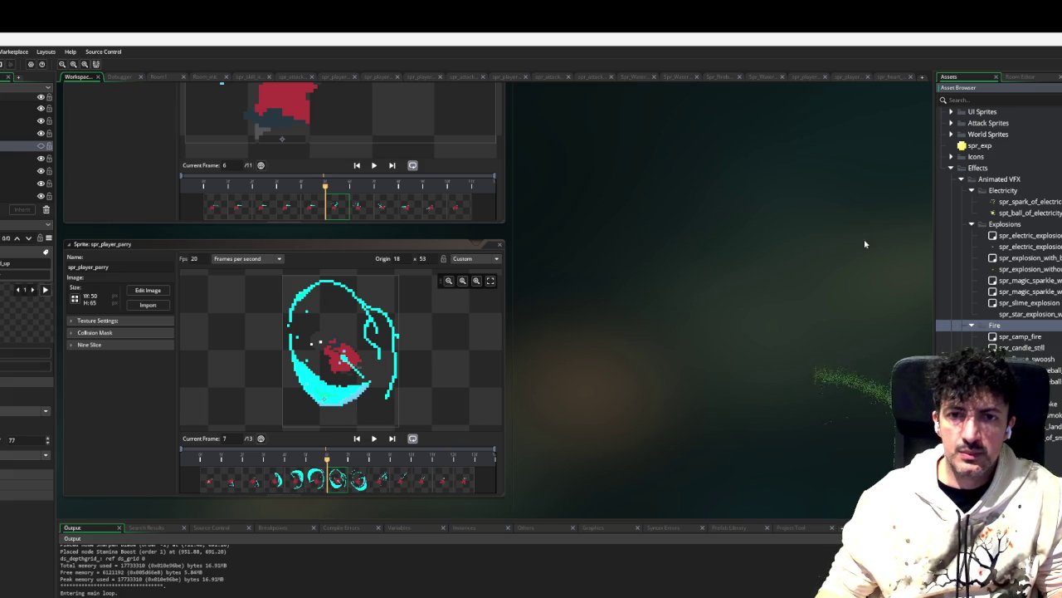
{"action": "scroll", "coordinate": [983, 145], "scroll_direction": "up", "scroll_amount": 6}
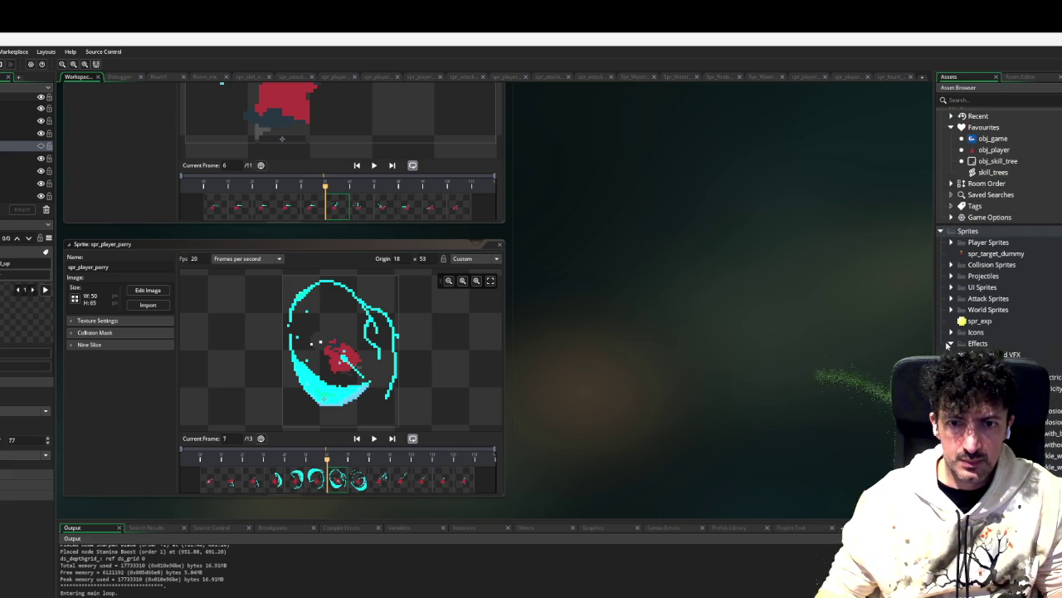
{"action": "left_click", "coordinate": [950, 342]}
{"action": "left_click", "coordinate": [942, 232]}
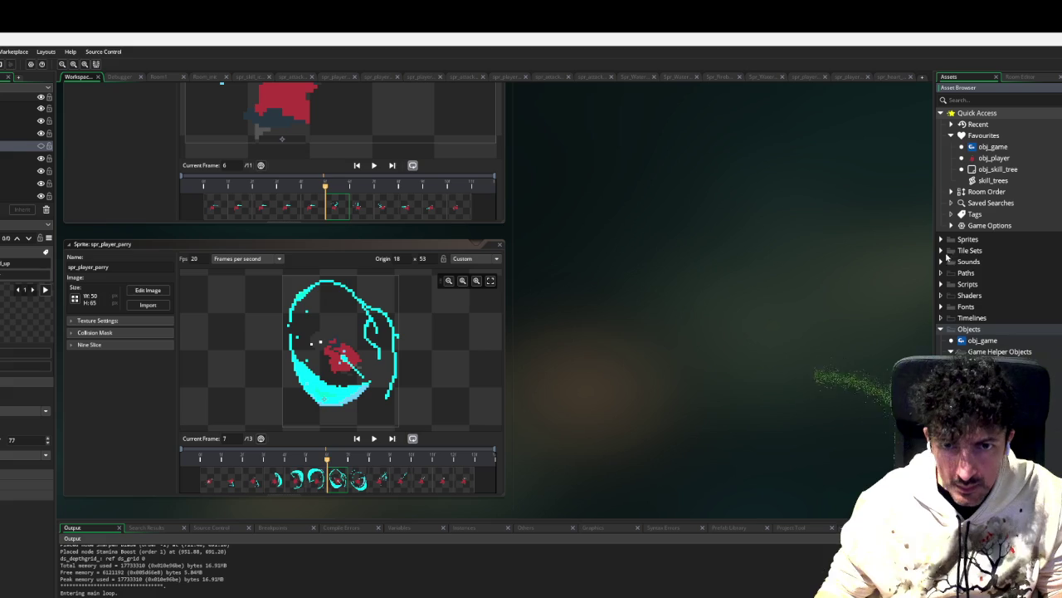
{"action": "left_click", "coordinate": [941, 283]}
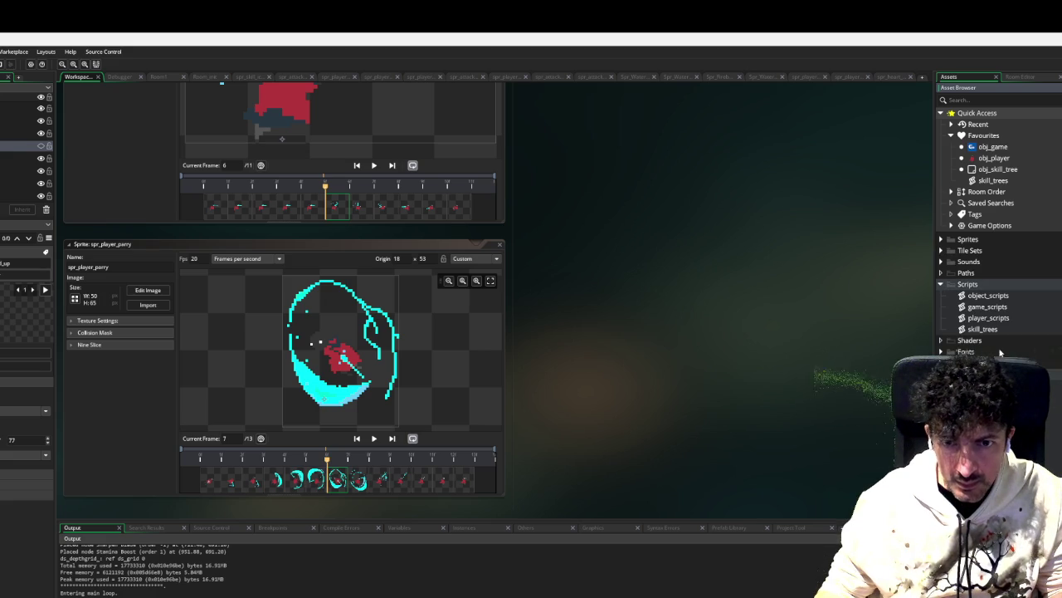
{"action": "left_click", "coordinate": [992, 318]}
{"action": "key", "text": "F2"}
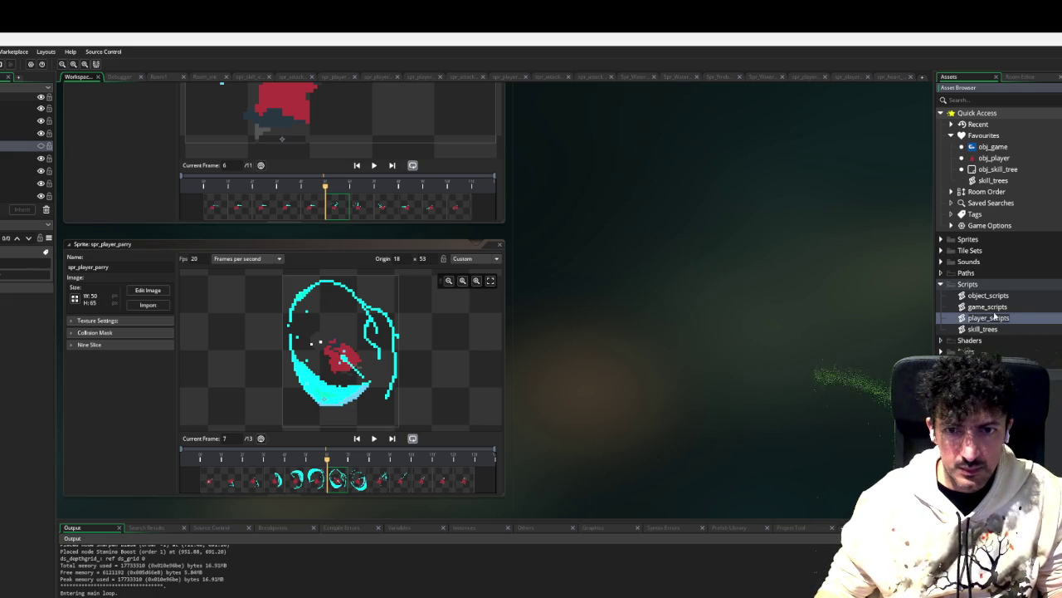
{"action": "double_click", "coordinate": [992, 318]}
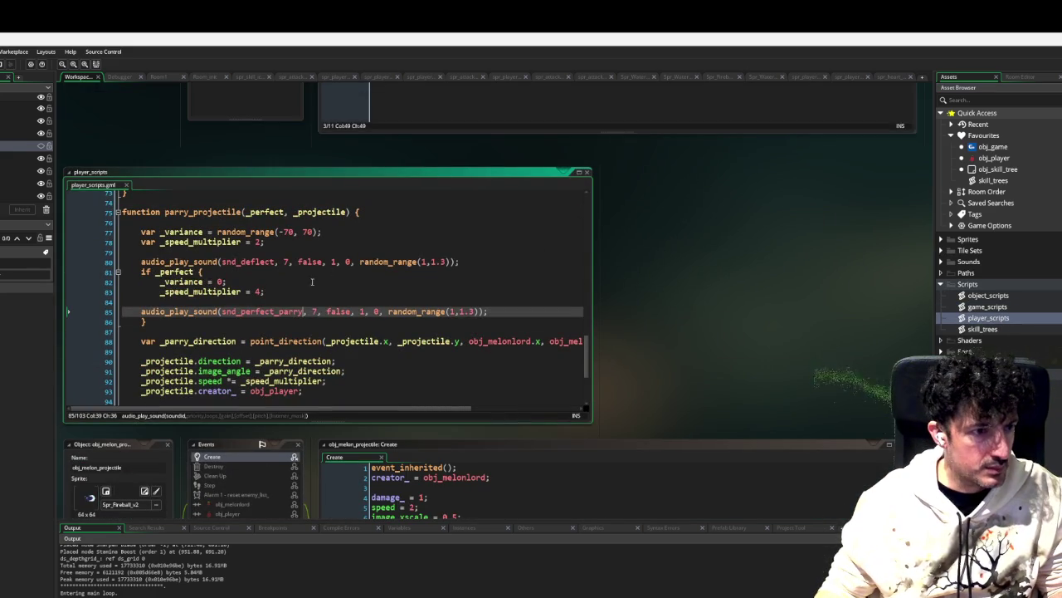
Step: Move the perfect-parry sound call inside the if _perfect block and add a line after it
{"action": "left_click", "coordinate": [314, 299]}
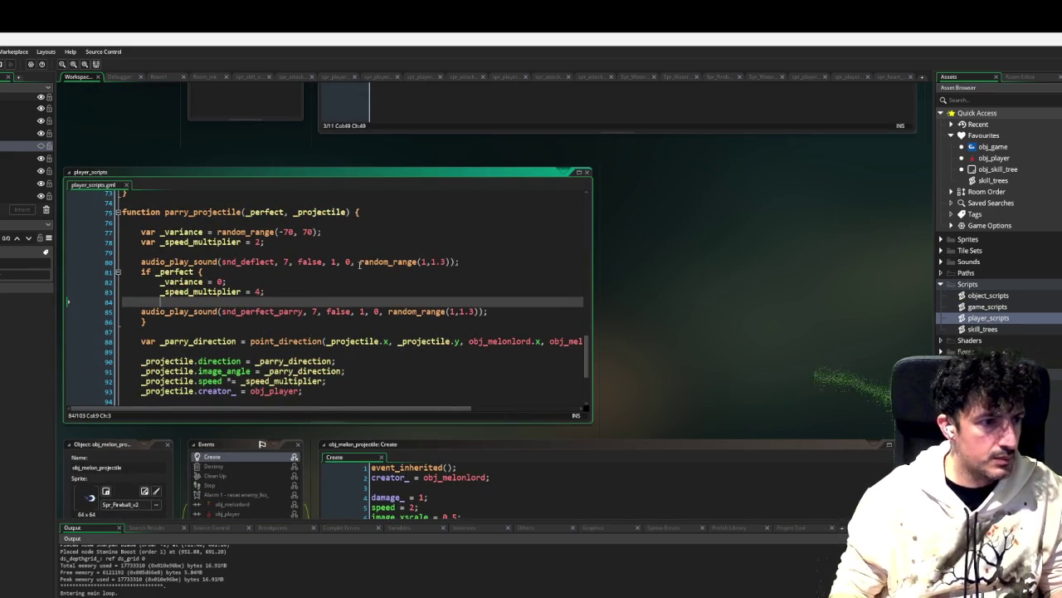
{"action": "key", "text": "Delete"}
{"action": "key", "text": "Return"}
{"action": "key", "text": "End"}
{"action": "key", "text": "Return"}
Step: Spawn an obj_animation on layer "Text" using spr_star_explosion_without_build_up, then run in debug
{"action": "type", "text": "va"}
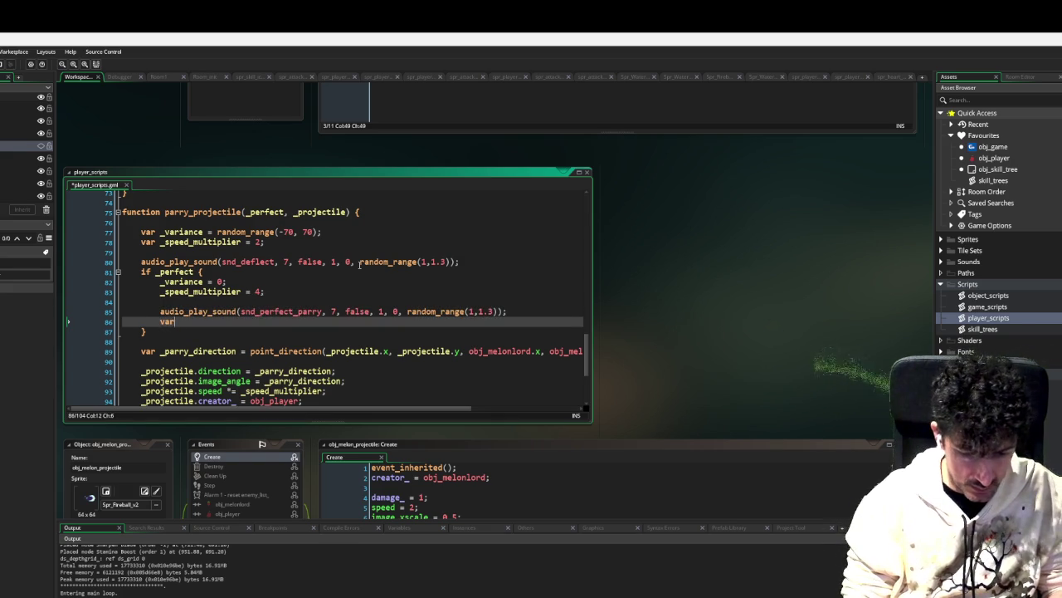
{"action": "type", "text": "effect = "}
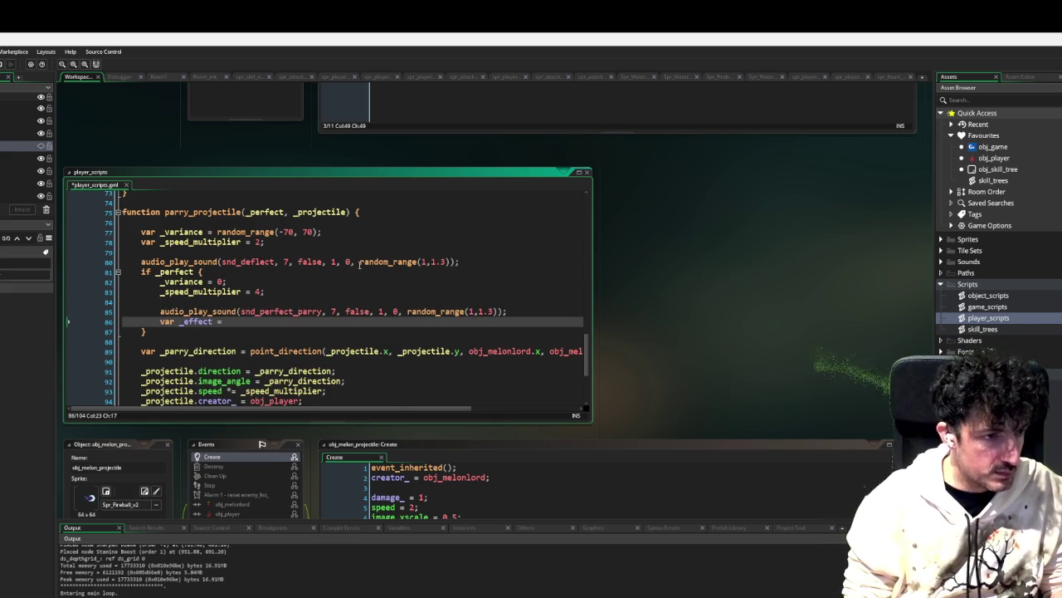
{"action": "type", "text": "instance_cre"}
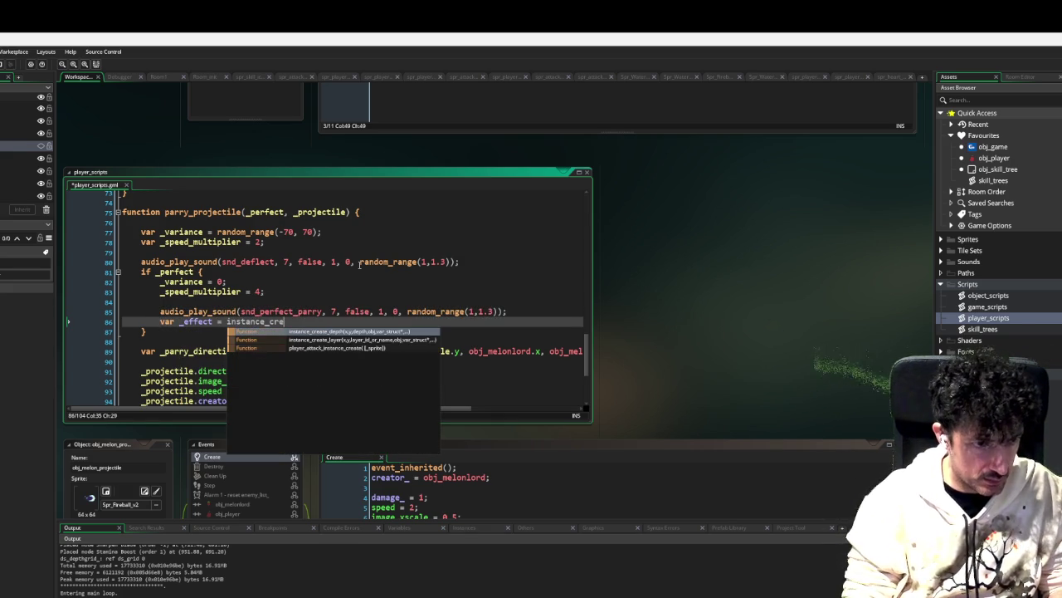
{"action": "type", "text": "ate_layer"}
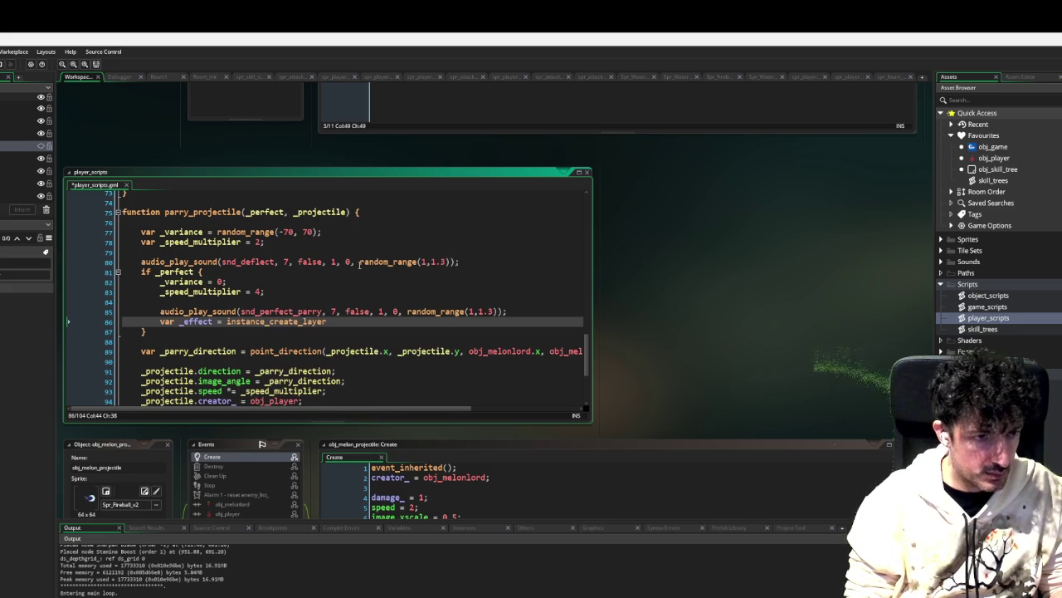
{"action": "type", "text": "(x"}
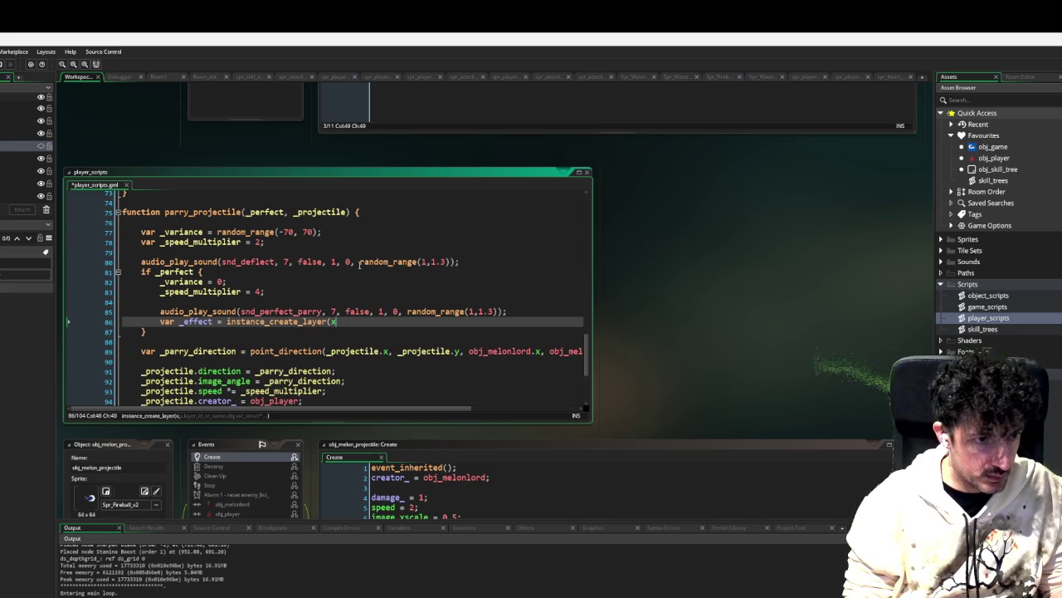
{"action": "type", "text": ",y,\"T"}
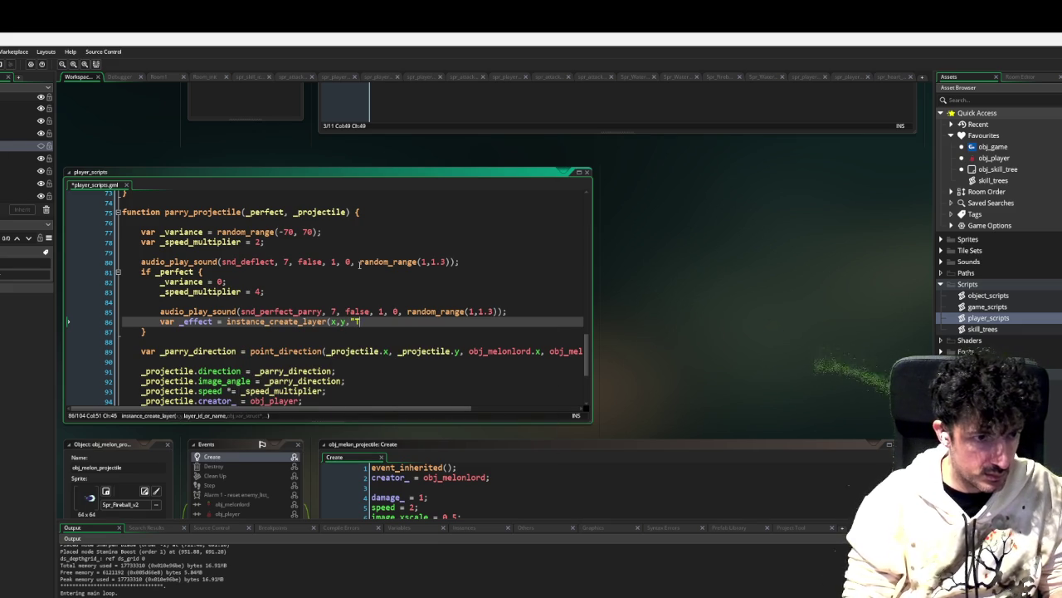
{"action": "type", "text": "ext\","}
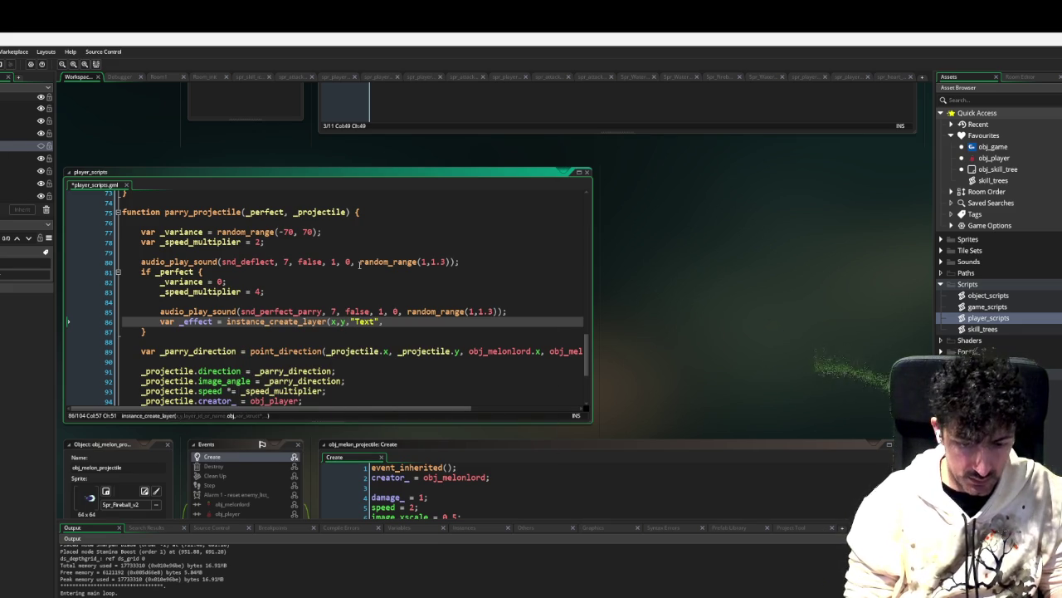
{"action": "type", "text": "obj_animation) ;"}
{"action": "key", "text": "Return"}
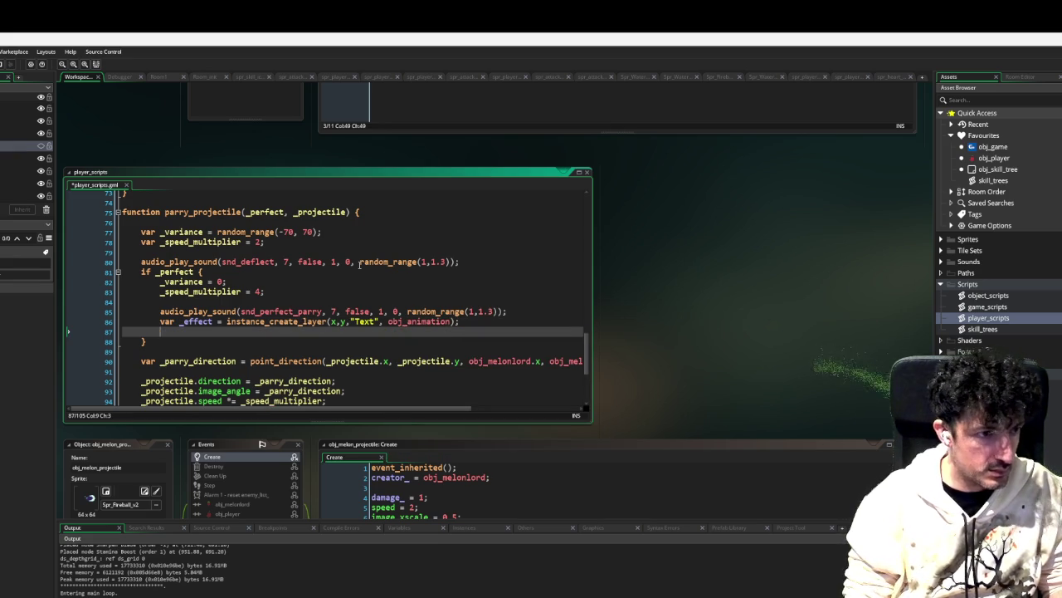
{"action": "type", "text": "_effect."}
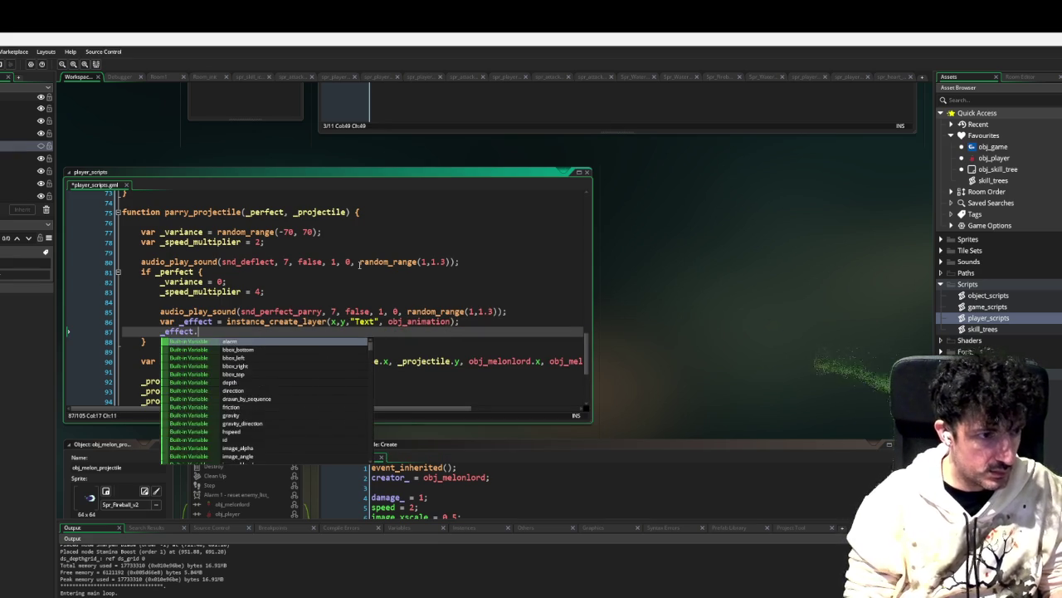
{"action": "type", "text": "sprite_index = "}
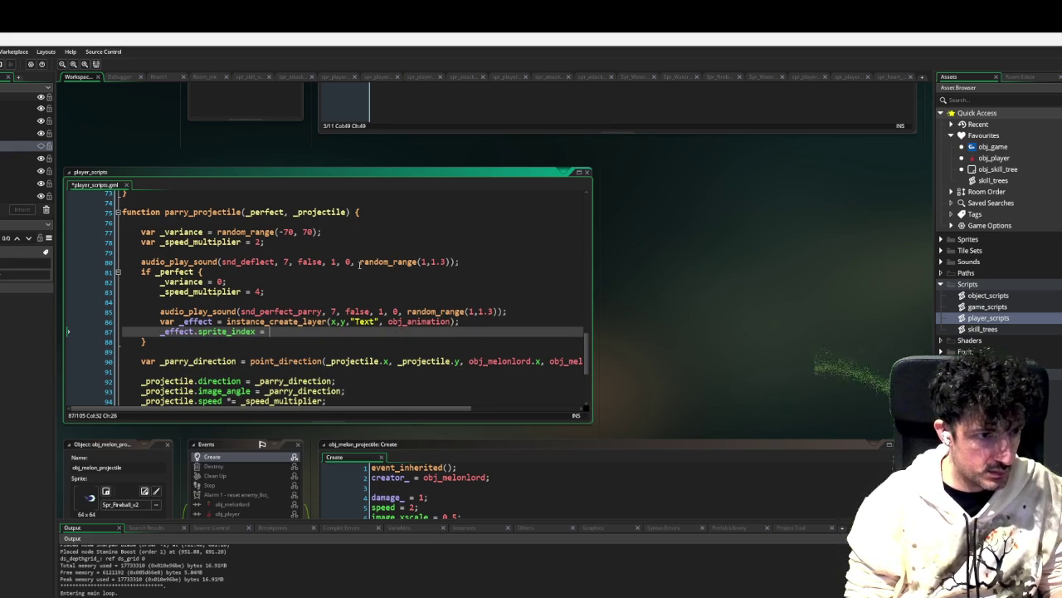
{"action": "type", "text": "spr_star"}
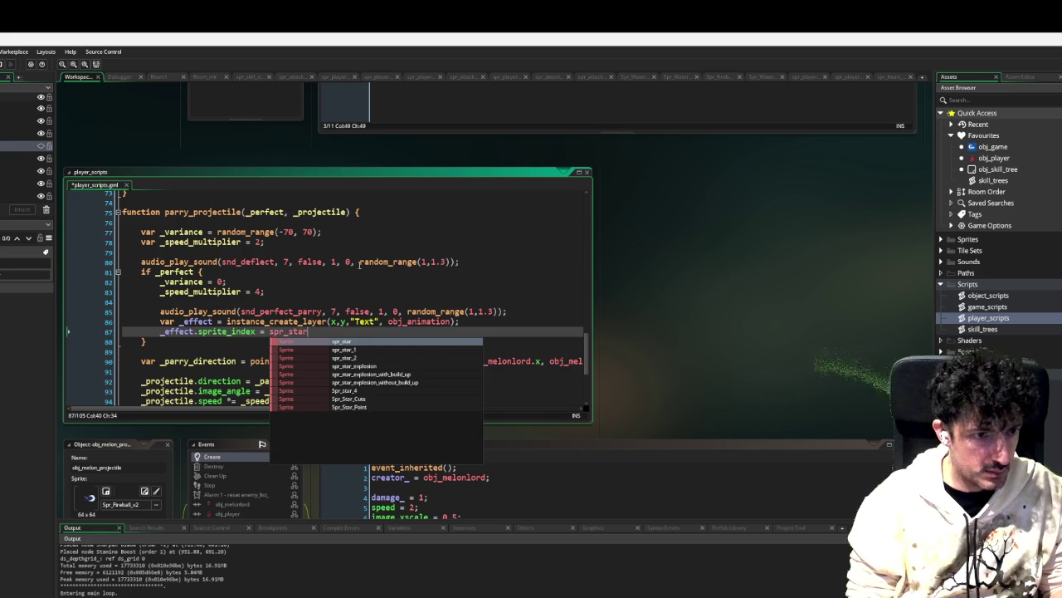
{"action": "key", "text": "Down"}
{"action": "key", "text": "Down"}
{"action": "key", "text": "Down"}
{"action": "key", "text": "Return"}
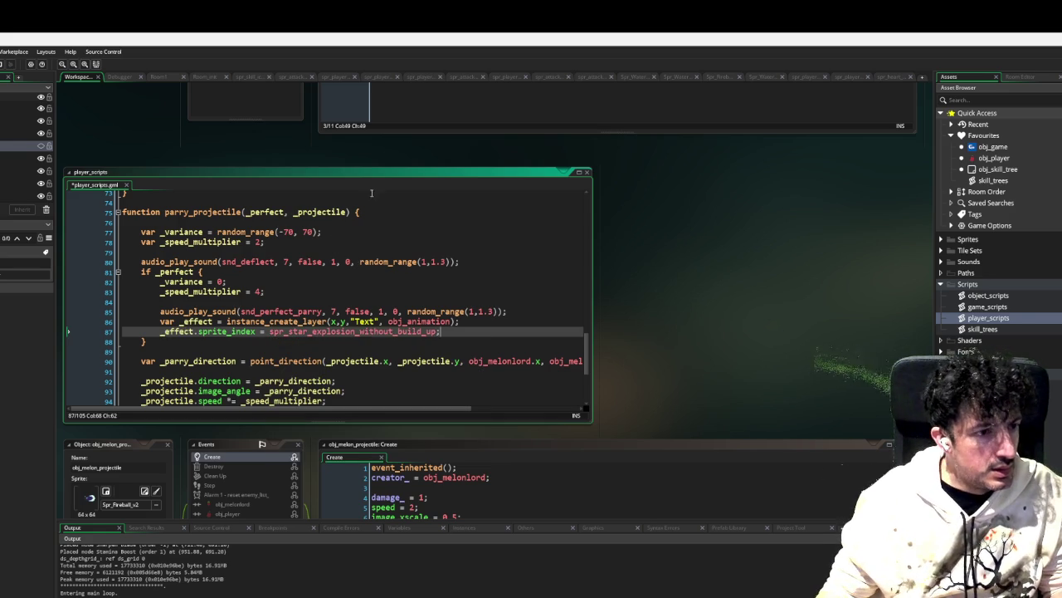
{"action": "left_click", "coordinate": [3, 65]}
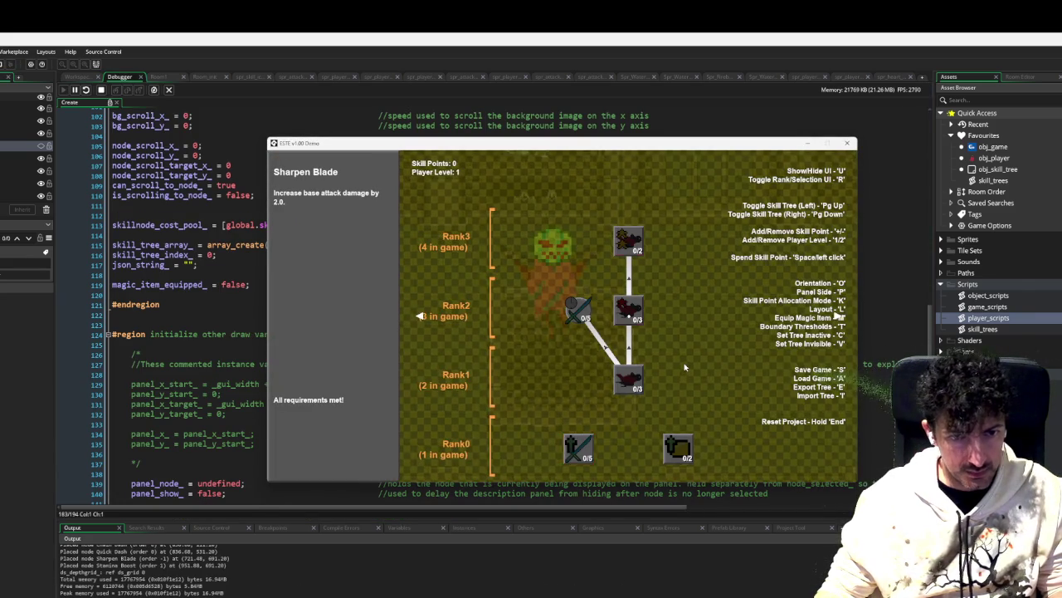
Step: Spend a skill point on Parry It! in the next skill tree and close the skill tree
{"action": "key", "text": "Page_Down"}
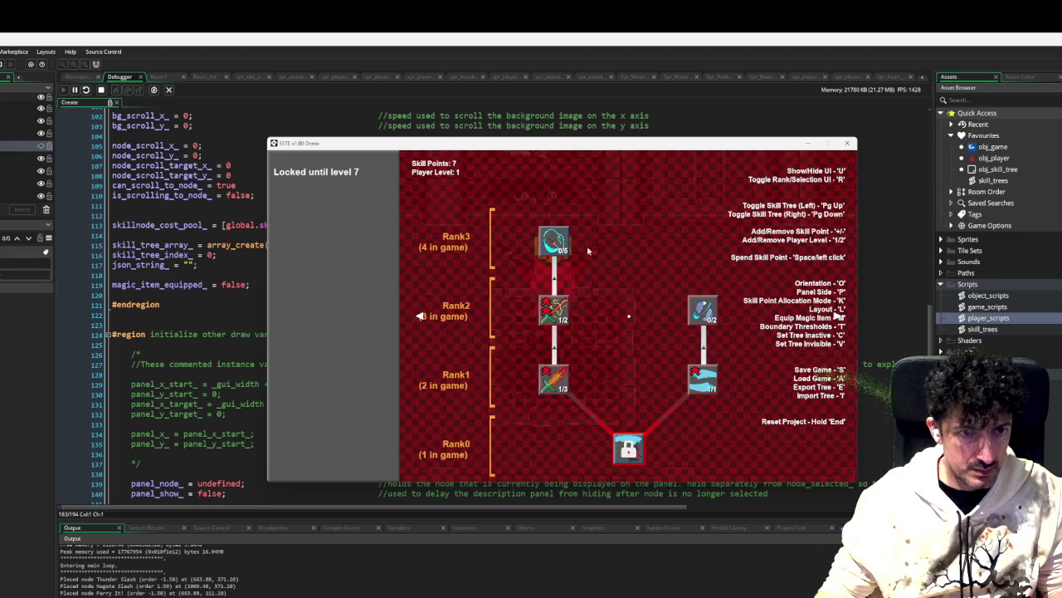
{"action": "left_click", "coordinate": [555, 241]}
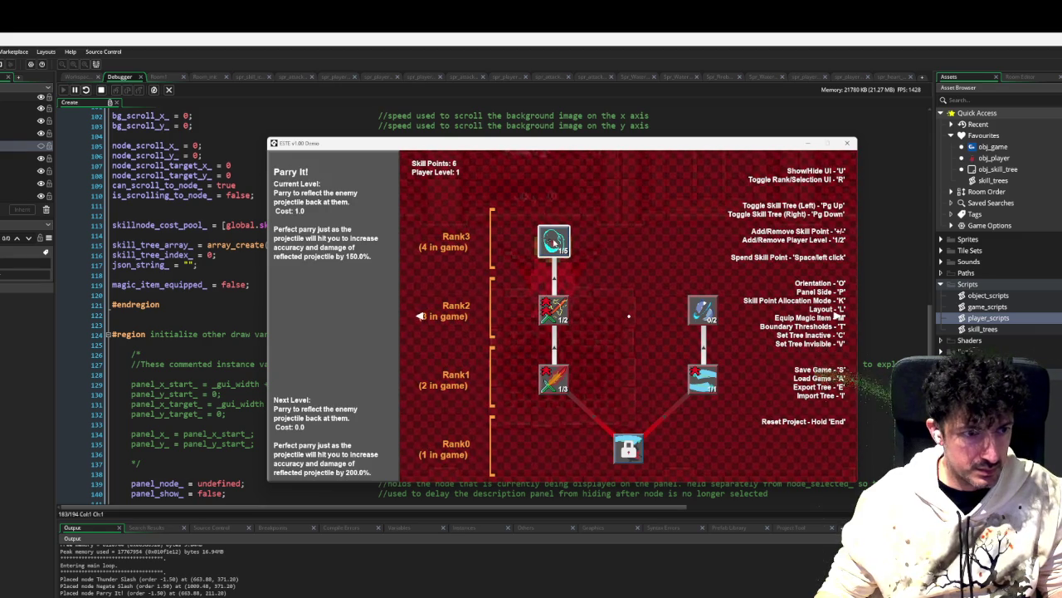
{"action": "key", "text": "Escape"}
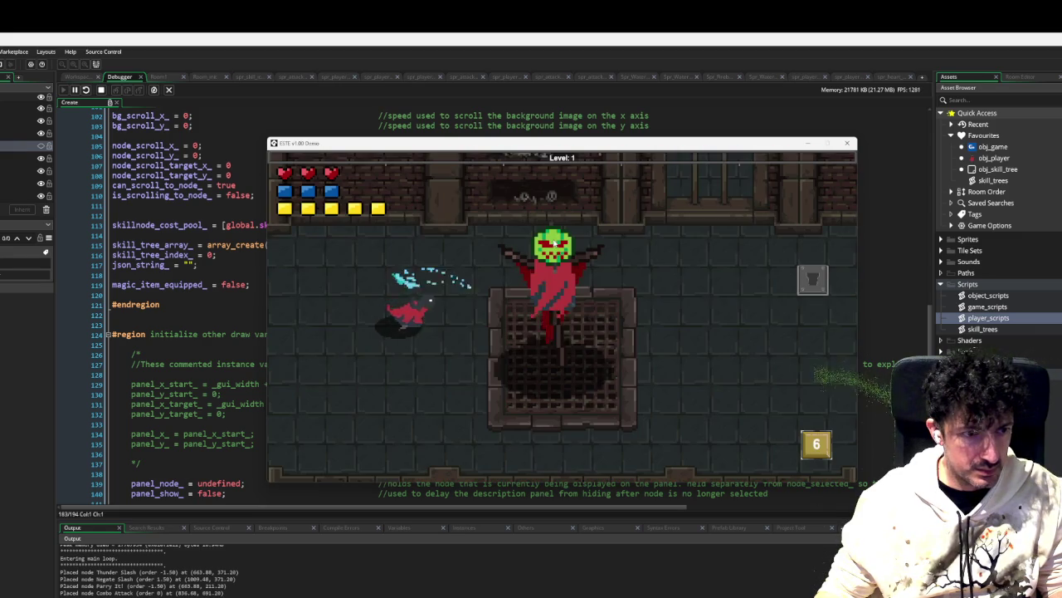
Step: Move the player toward the boss and slash at its incoming attacks
{"action": "key", "text": "d"}
{"action": "key", "text": "w"}
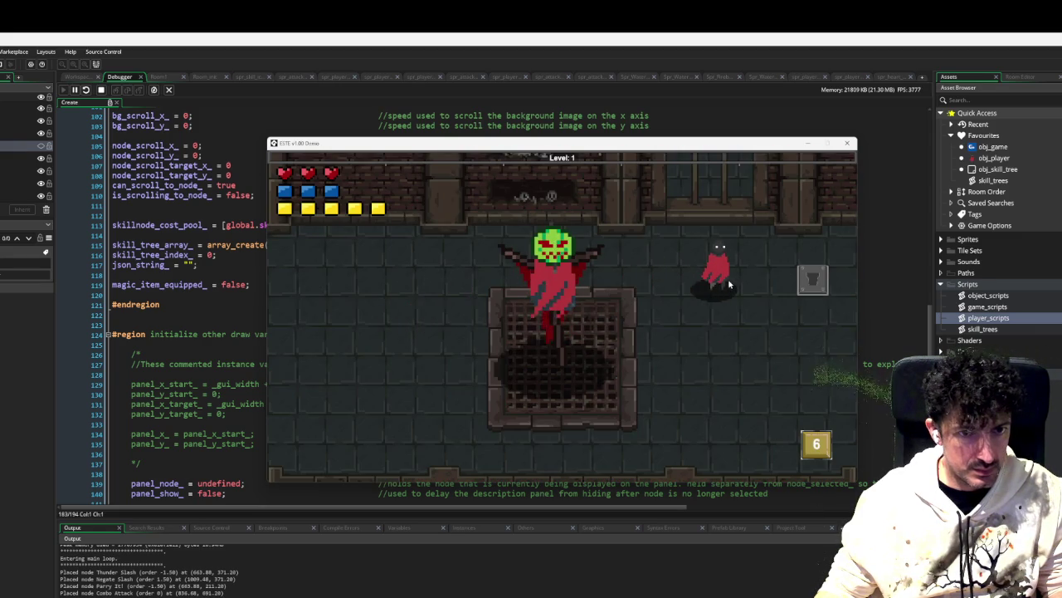
{"action": "left_click", "coordinate": [722, 285]}
{"action": "key", "text": "d"}
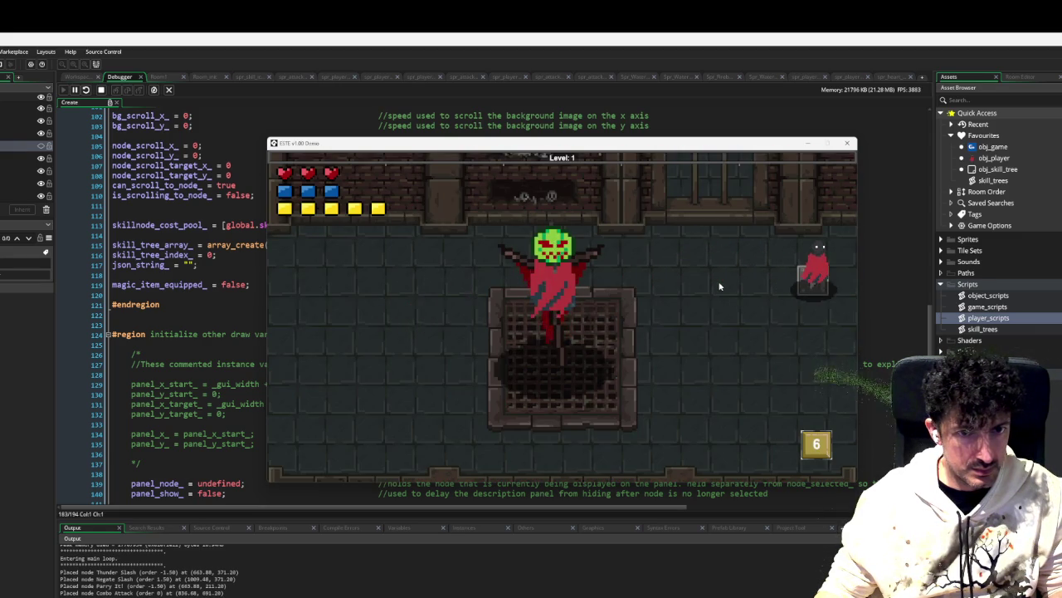
{"action": "key", "text": "s"}
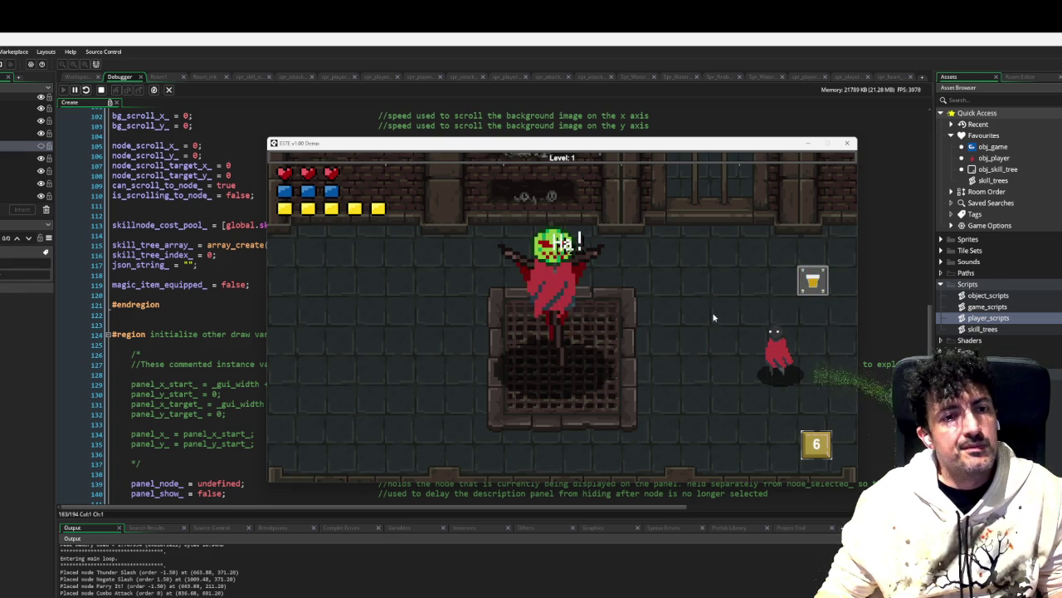
{"action": "left_click", "coordinate": [705, 312]}
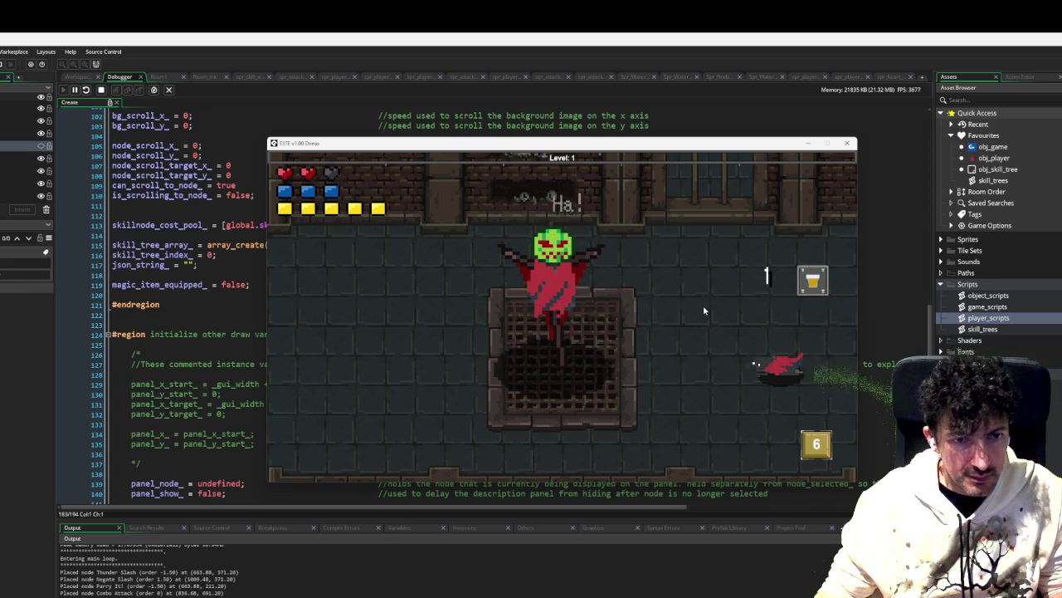
{"action": "key", "text": "w"}
{"action": "key", "text": "s"}
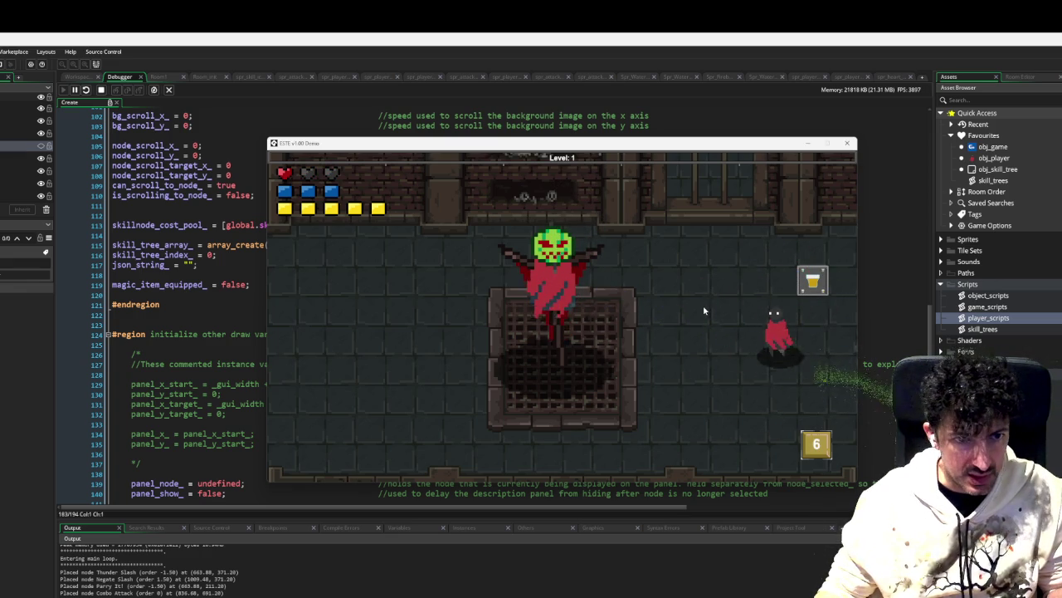
{"action": "left_click", "coordinate": [704, 307]}
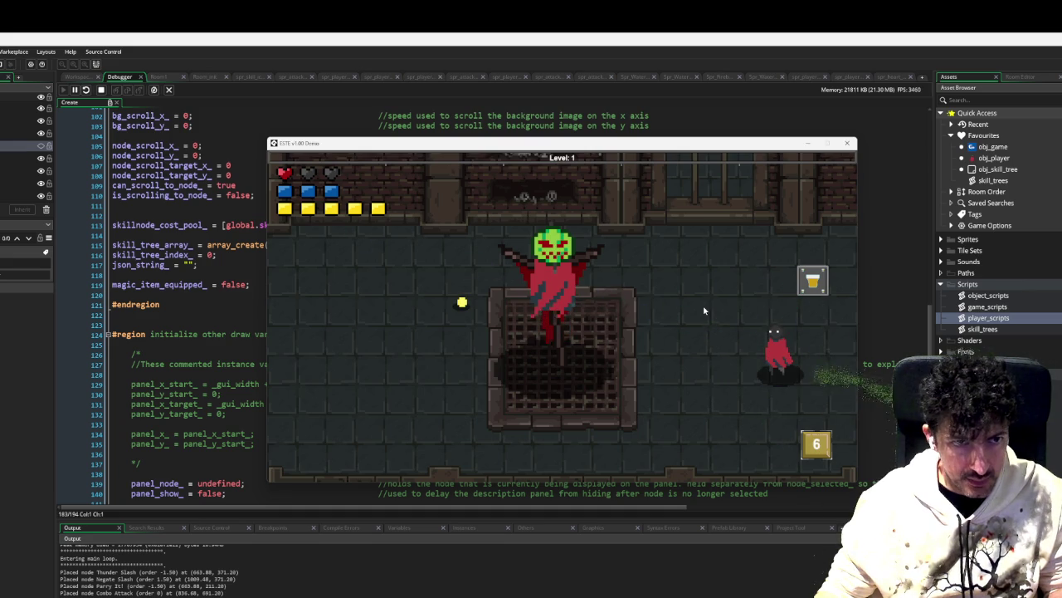
{"action": "left_click", "coordinate": [703, 304]}
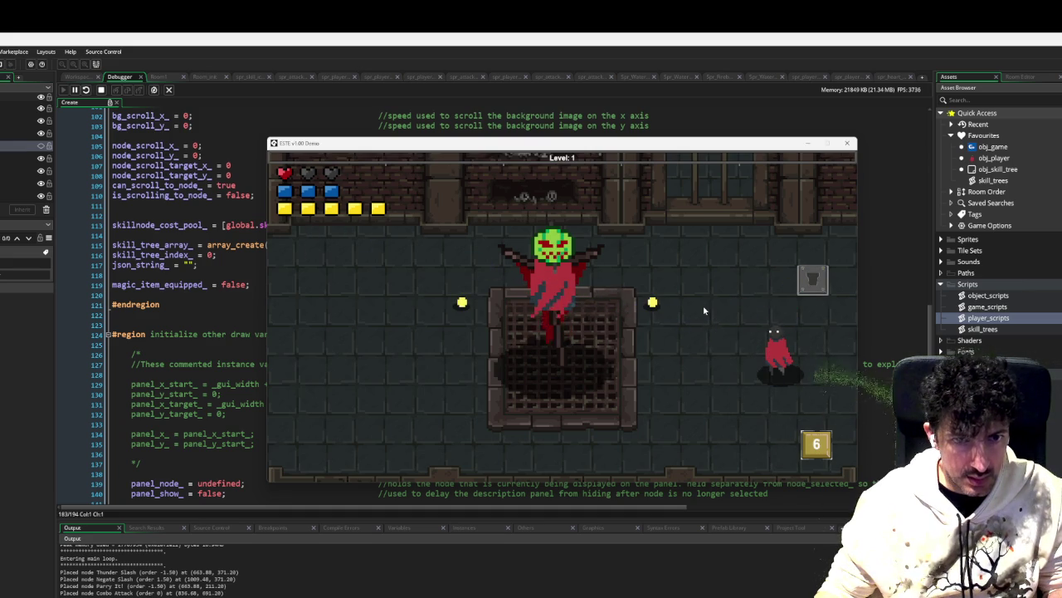
Step: Reposition the player and parry the boss's incoming white slashes several times
{"action": "key", "text": "w"}
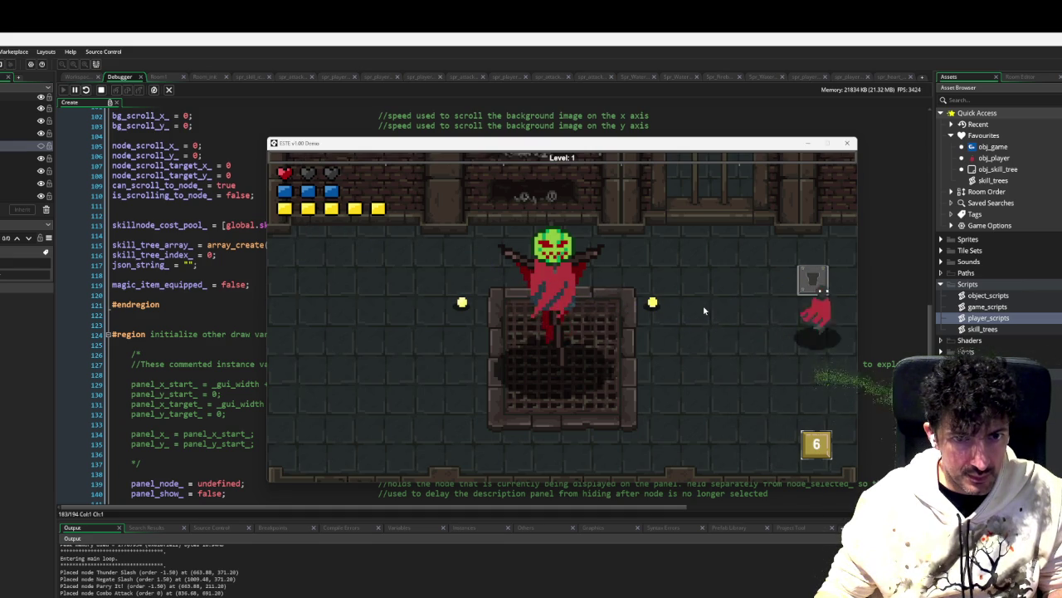
{"action": "key", "text": "s"}
{"action": "key", "text": "a"}
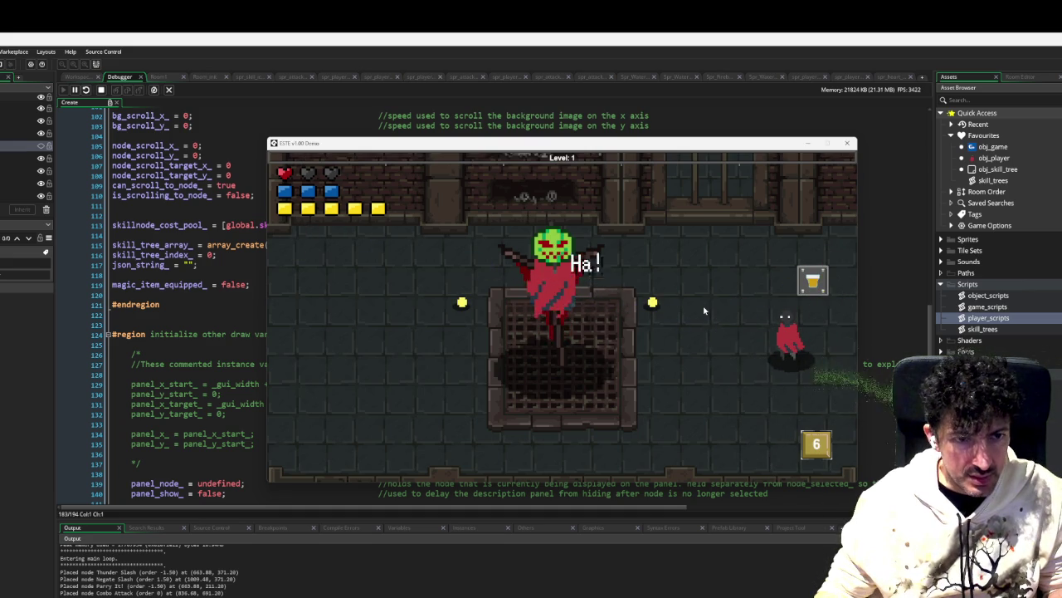
{"action": "key", "text": "a"}
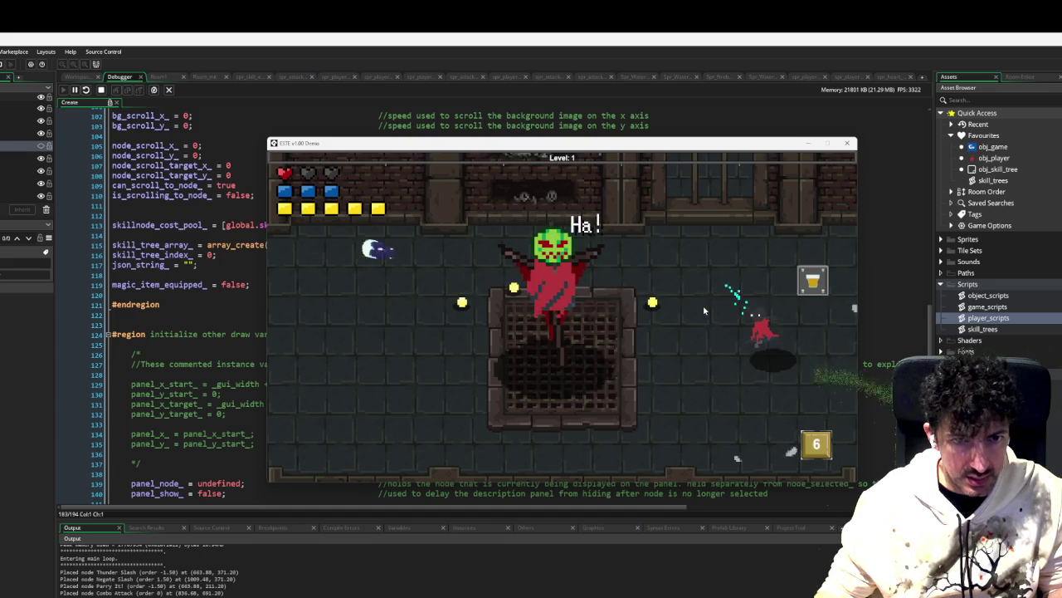
{"action": "left_click", "coordinate": [703, 311]}
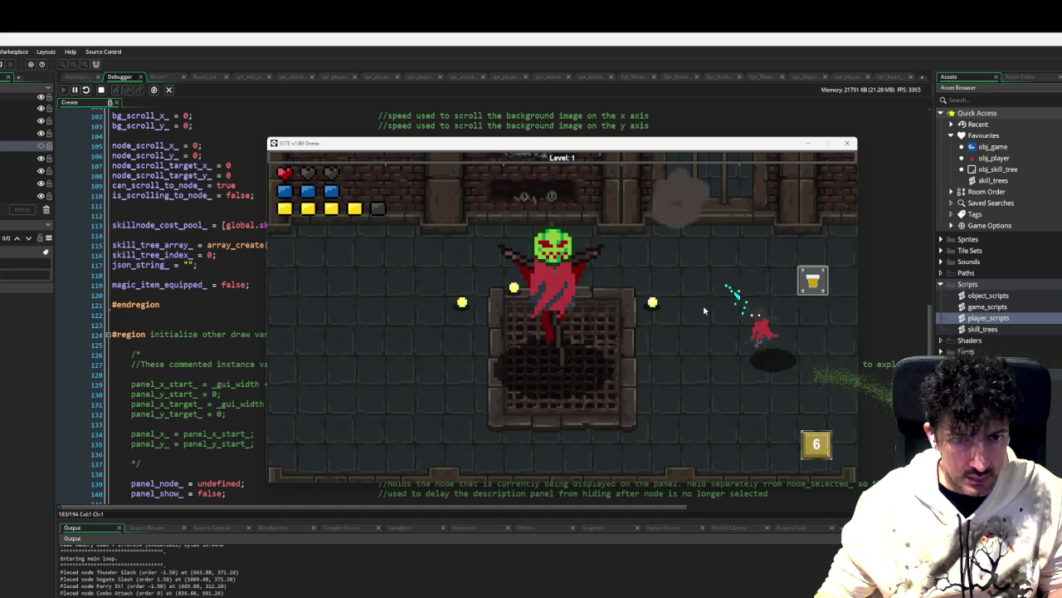
{"action": "left_click", "coordinate": [702, 311]}
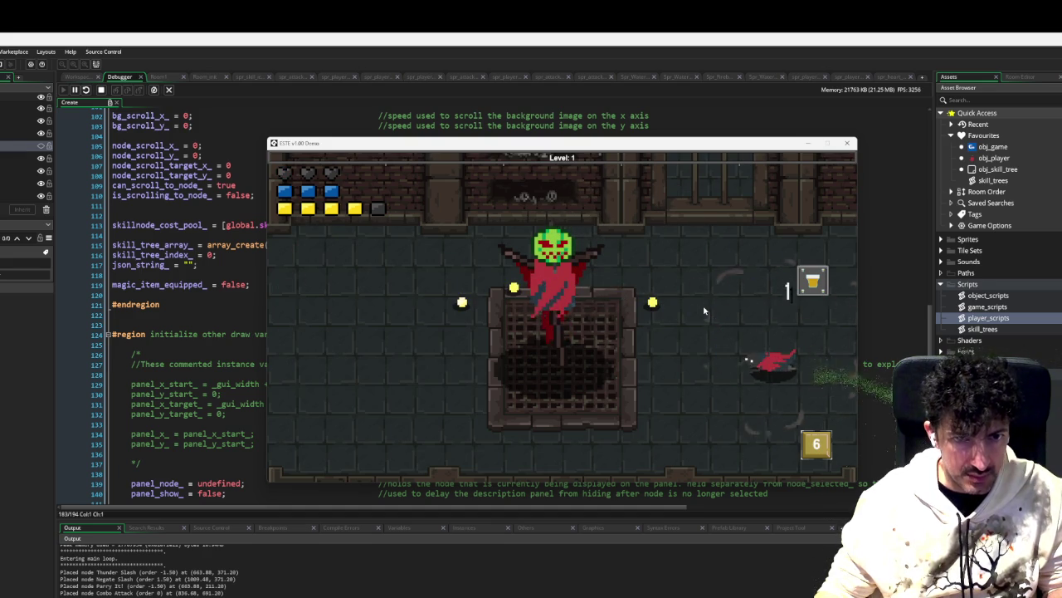
{"action": "key", "text": "w"}
{"action": "left_click", "coordinate": [703, 311]}
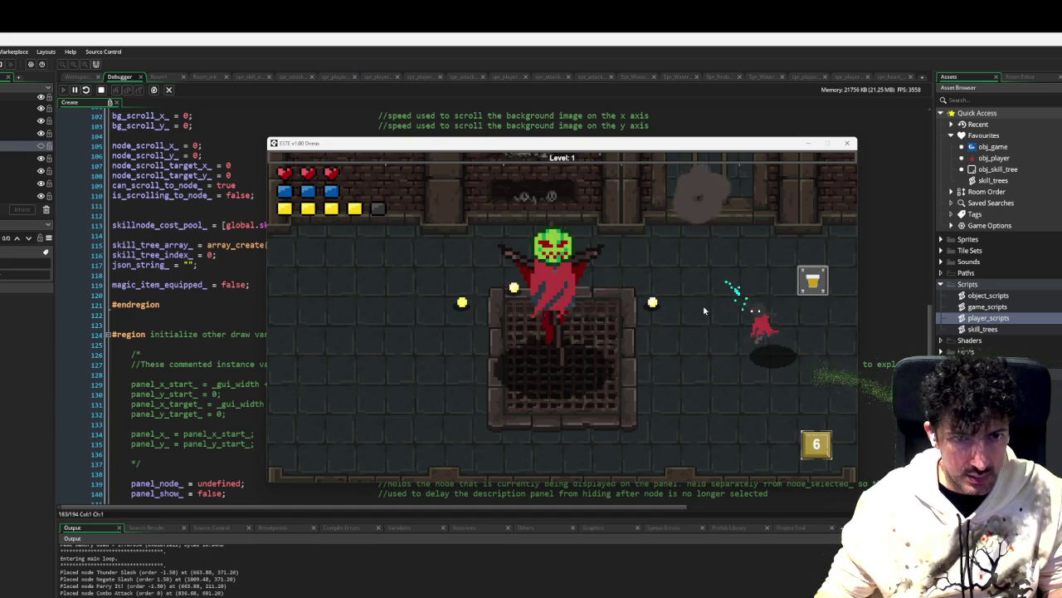
{"action": "left_click", "coordinate": [703, 311]}
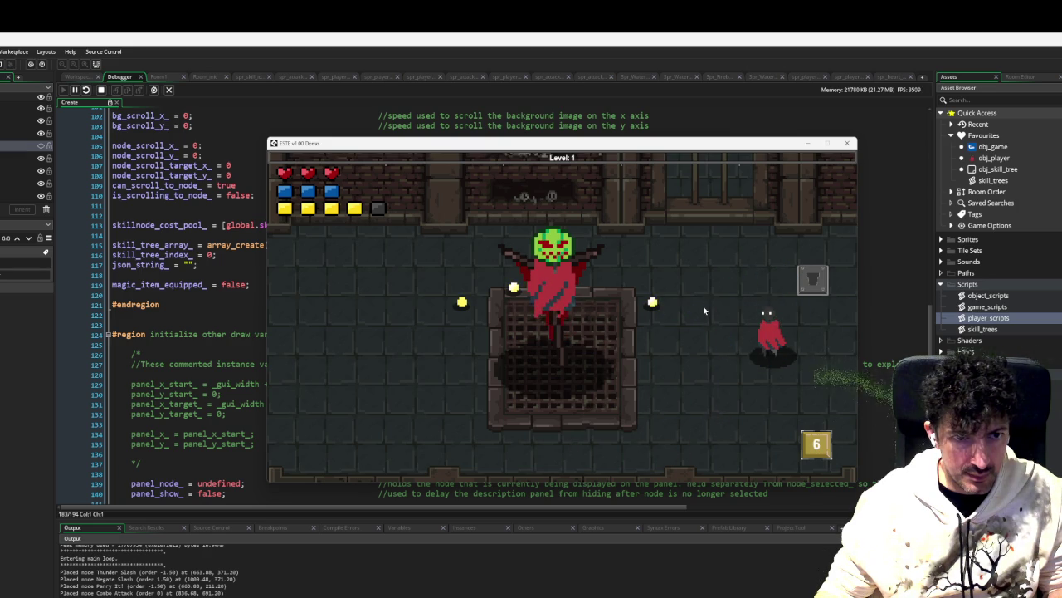
Step: Try space-key parries and a dash, decline Sticky Keys, then close the running game
{"action": "key", "text": "d"}
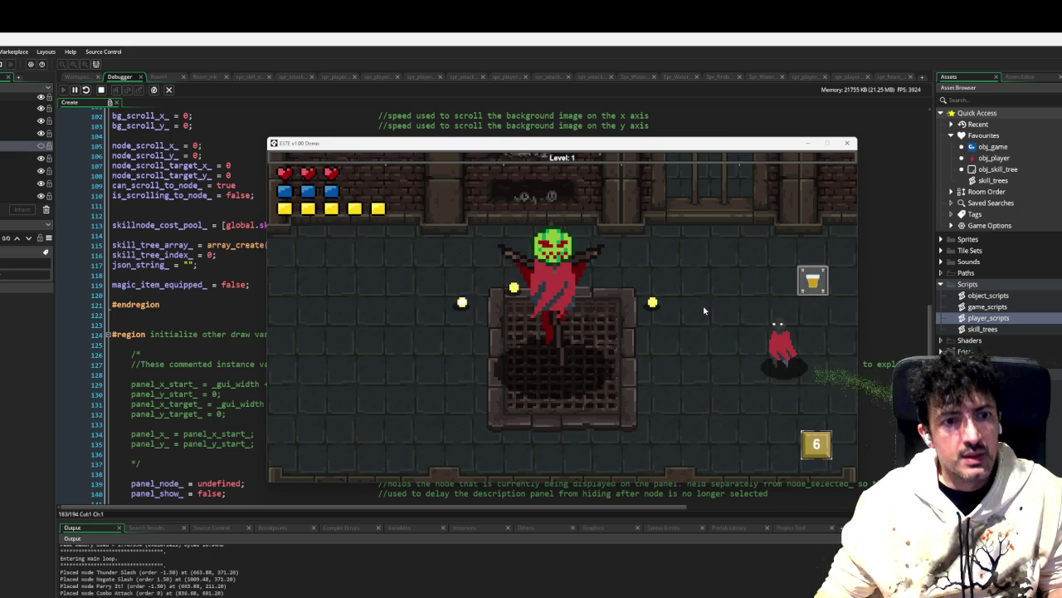
{"action": "key", "text": "a"}
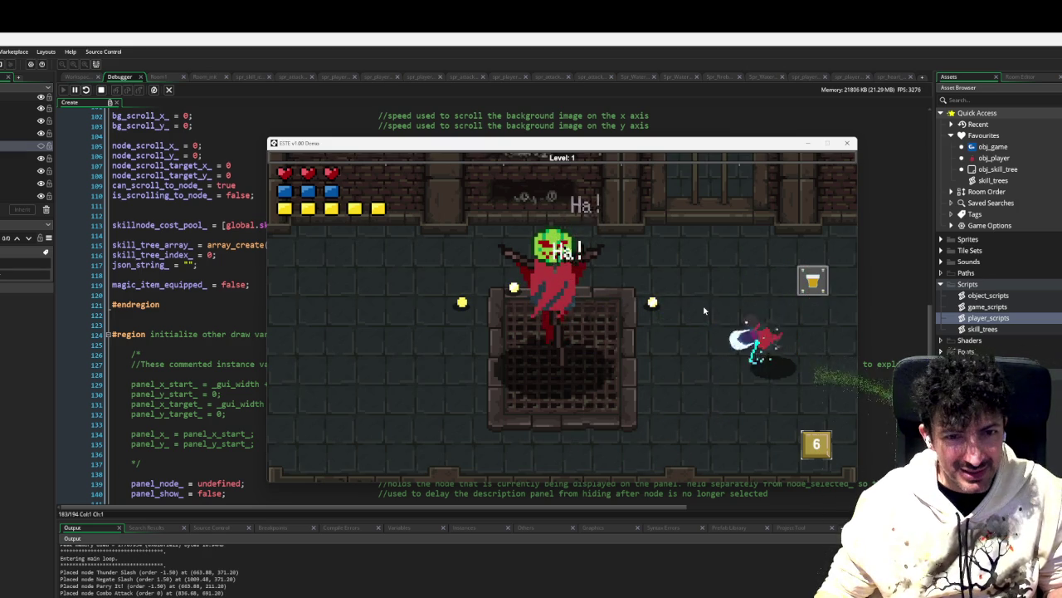
{"action": "key", "text": "space"}
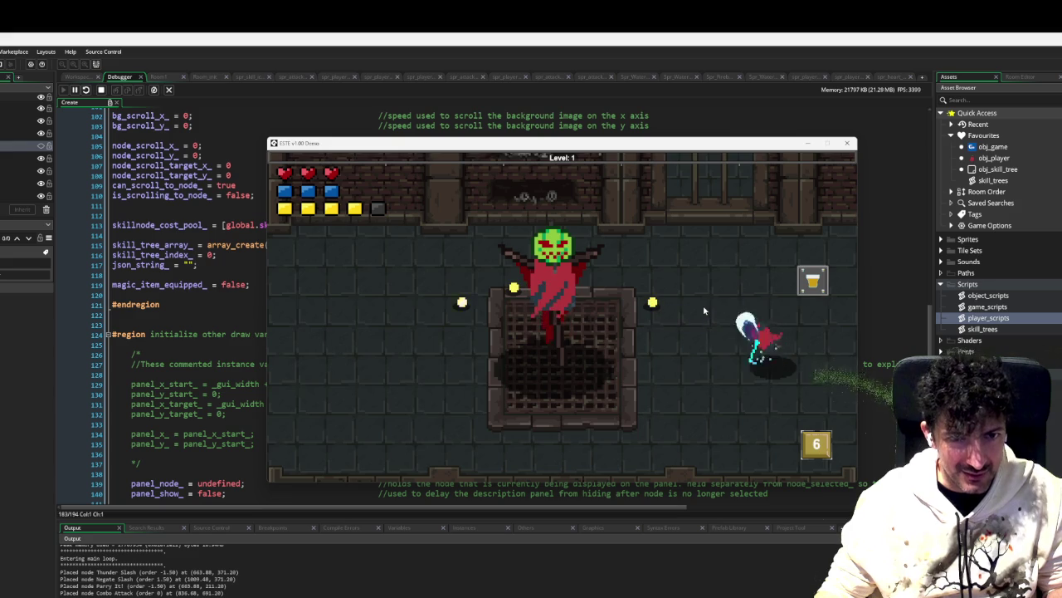
{"action": "key", "text": "space"}
{"action": "key", "text": "space"}
{"action": "key", "text": "shift"}
{"action": "key", "text": "shift"}
{"action": "key", "text": "shift"}
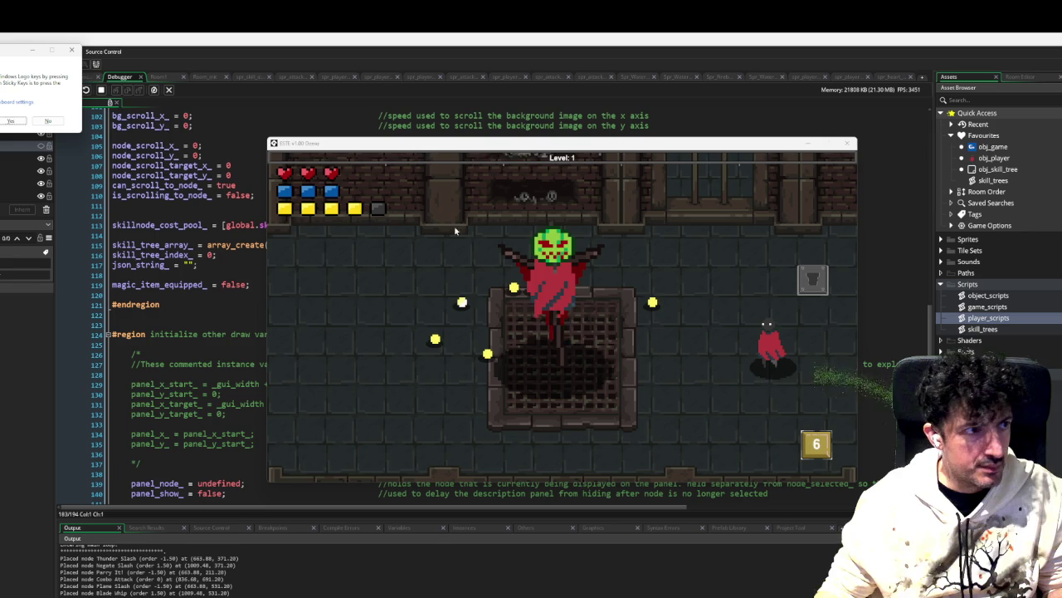
{"action": "left_click", "coordinate": [55, 121]}
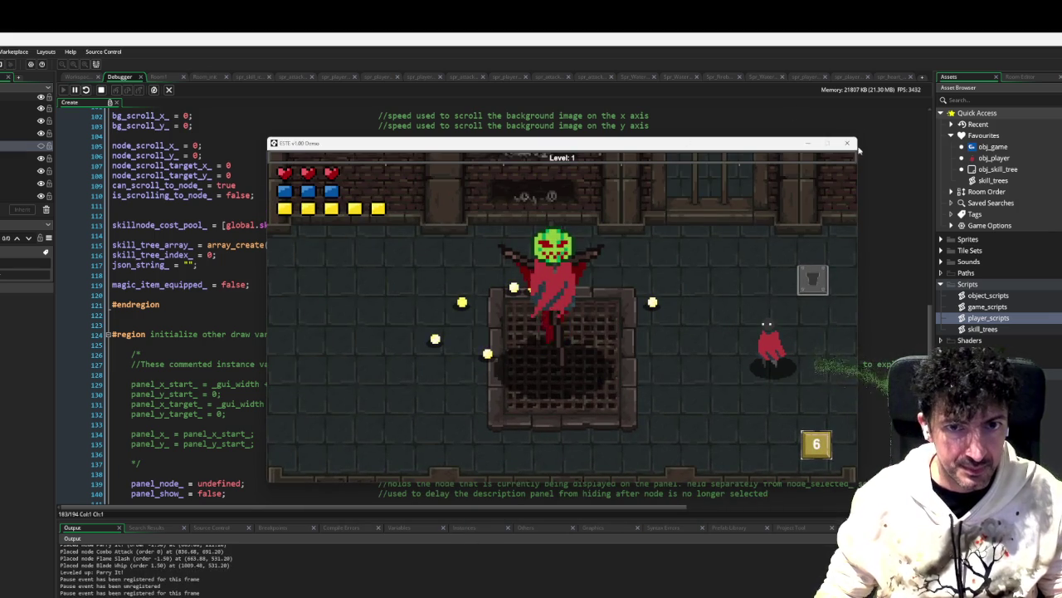
{"action": "left_click", "coordinate": [848, 144]}
Step: Return to the code editor and open the player_scripts script from the Scripts folder
{"action": "left_click", "coordinate": [434, 296]}
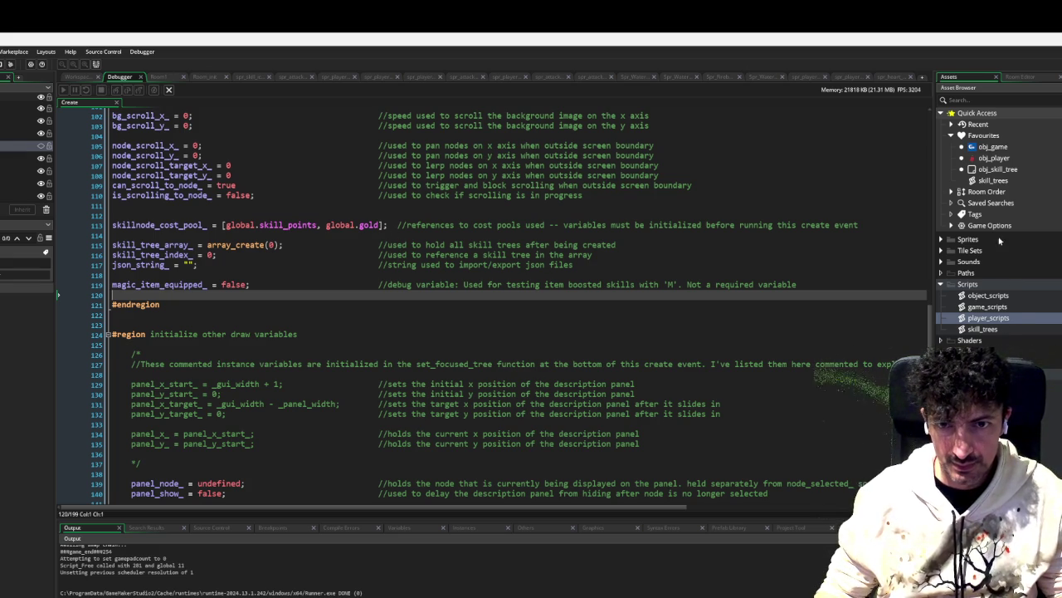
{"action": "scroll", "coordinate": [1009, 327], "scroll_direction": "down", "scroll_amount": 1}
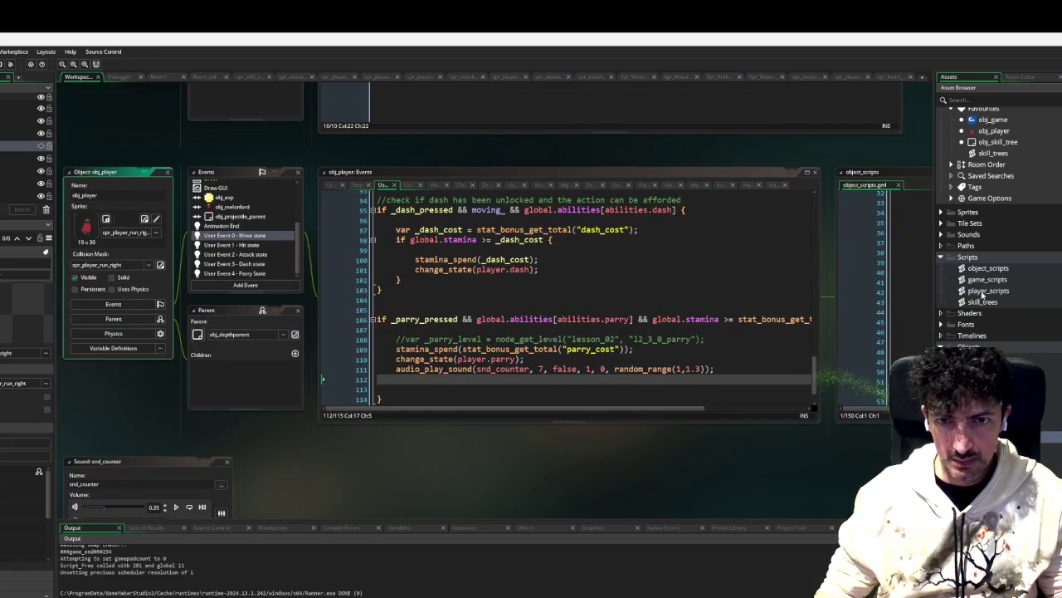
{"action": "left_click", "coordinate": [998, 305]}
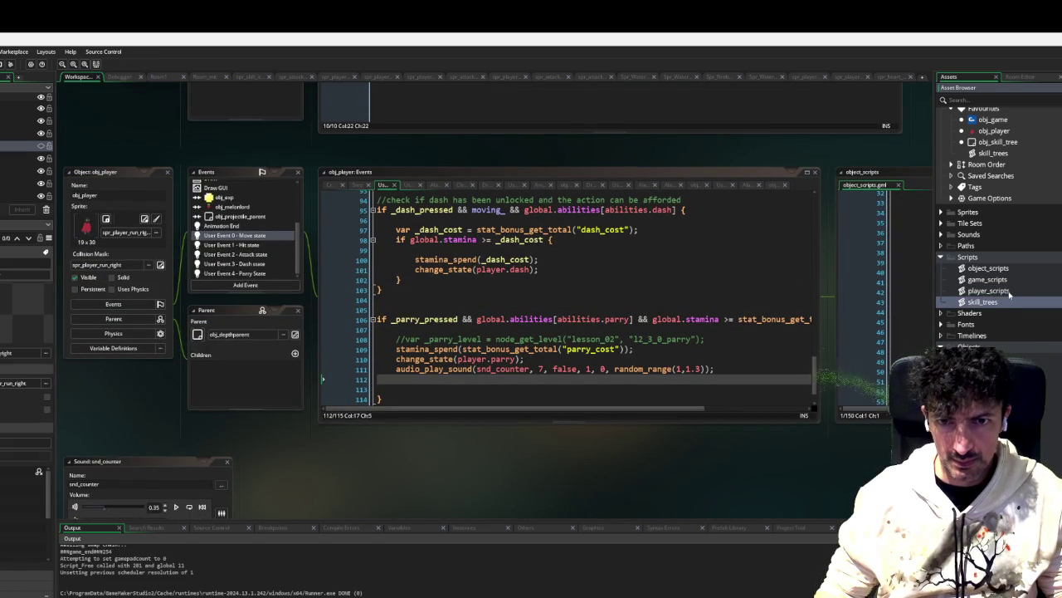
{"action": "double_click", "coordinate": [1008, 291]}
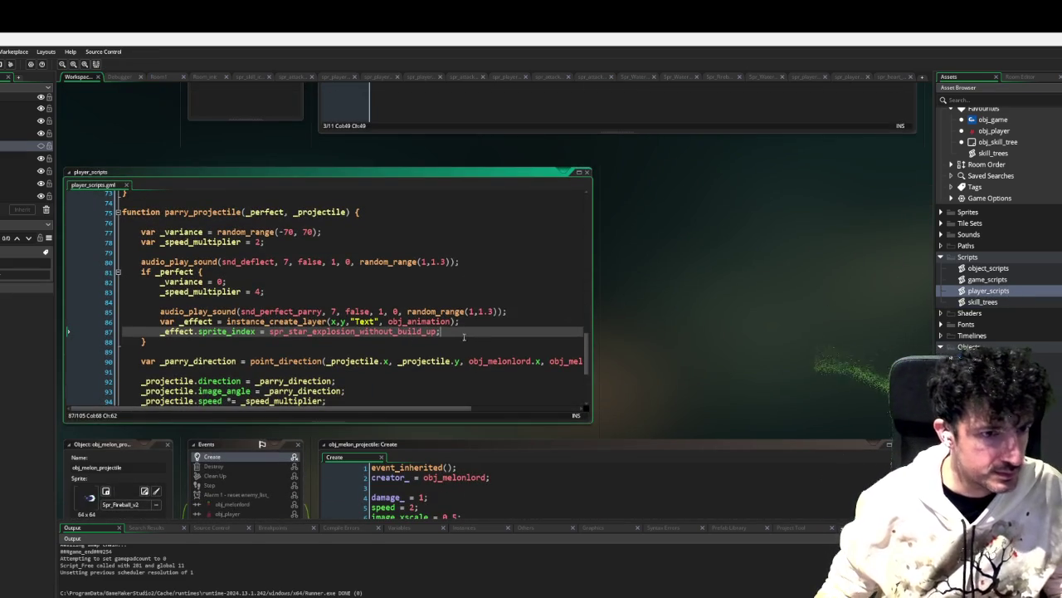